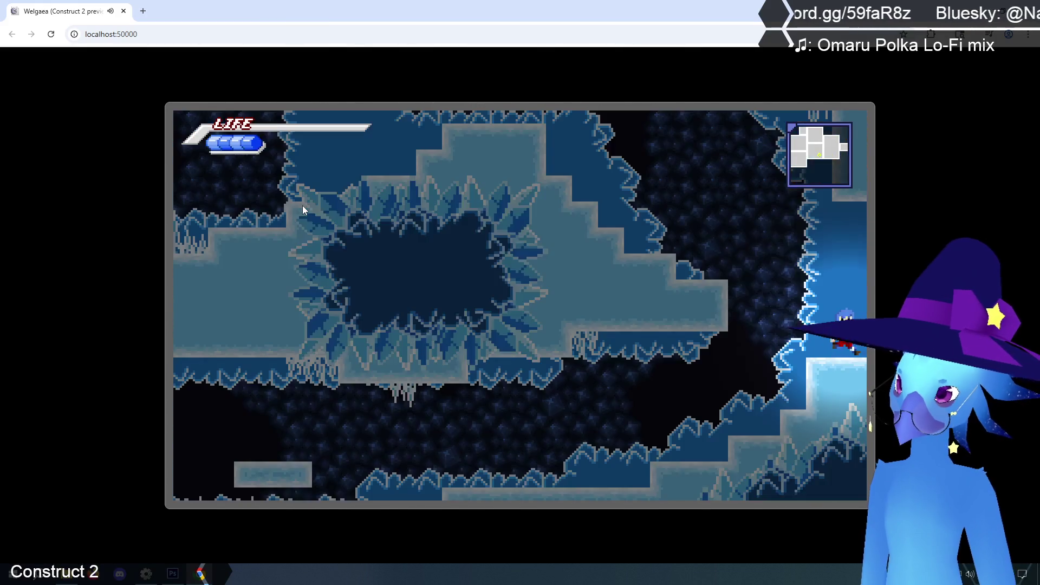
# Run right through the snowy area, jump, and activate the ice shield near the flame barrier.
pyautogui.press('Right')
pyautogui.press('Right')
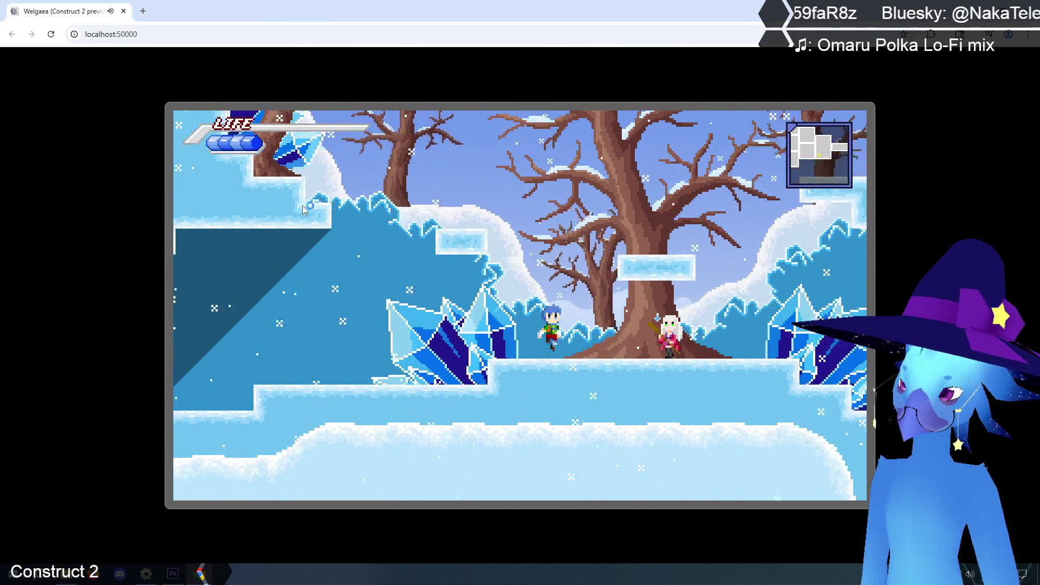
pyautogui.press('Right')
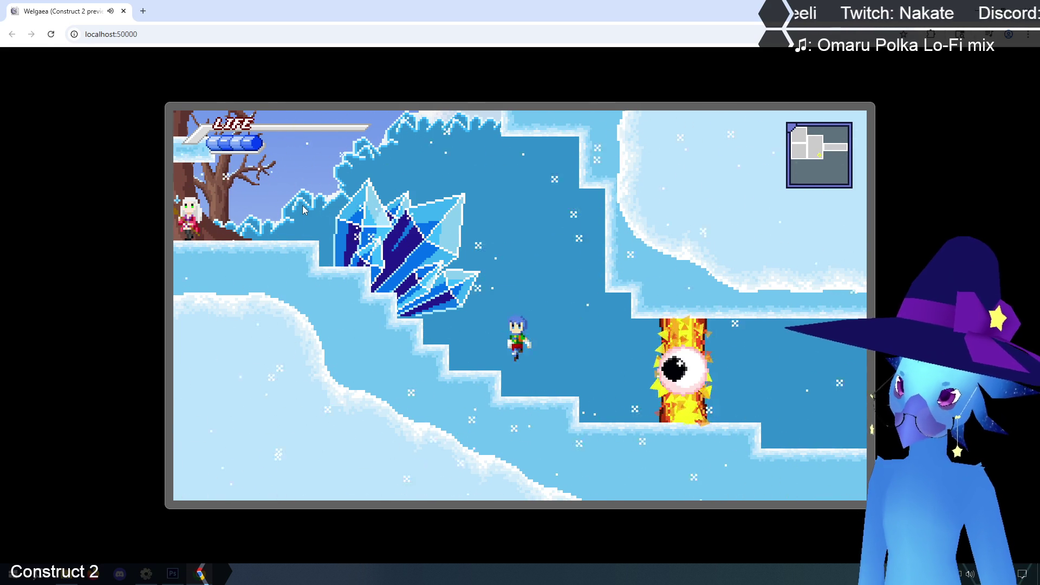
pyautogui.press('Left')
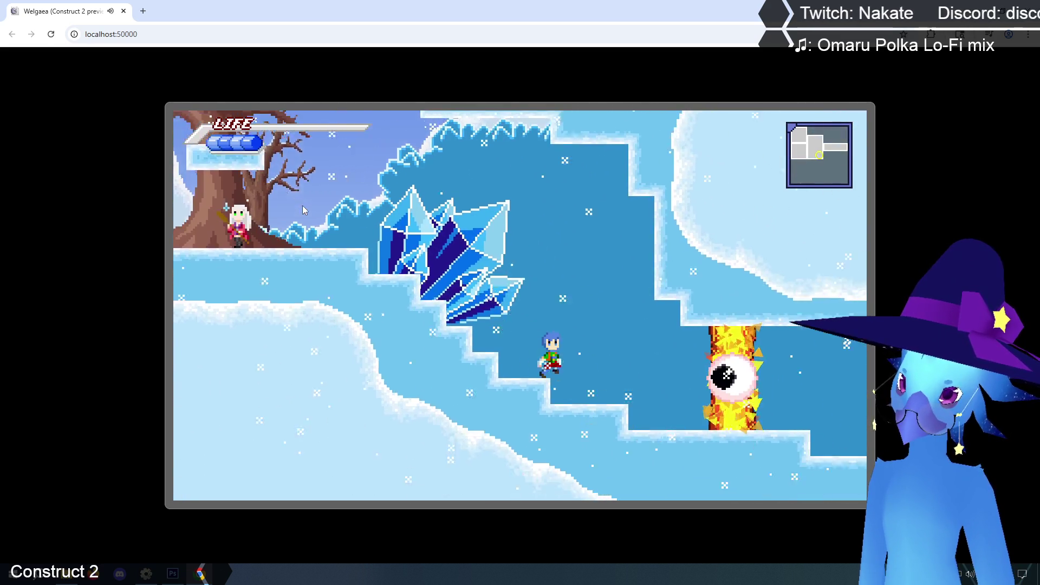
pyautogui.press('Right')
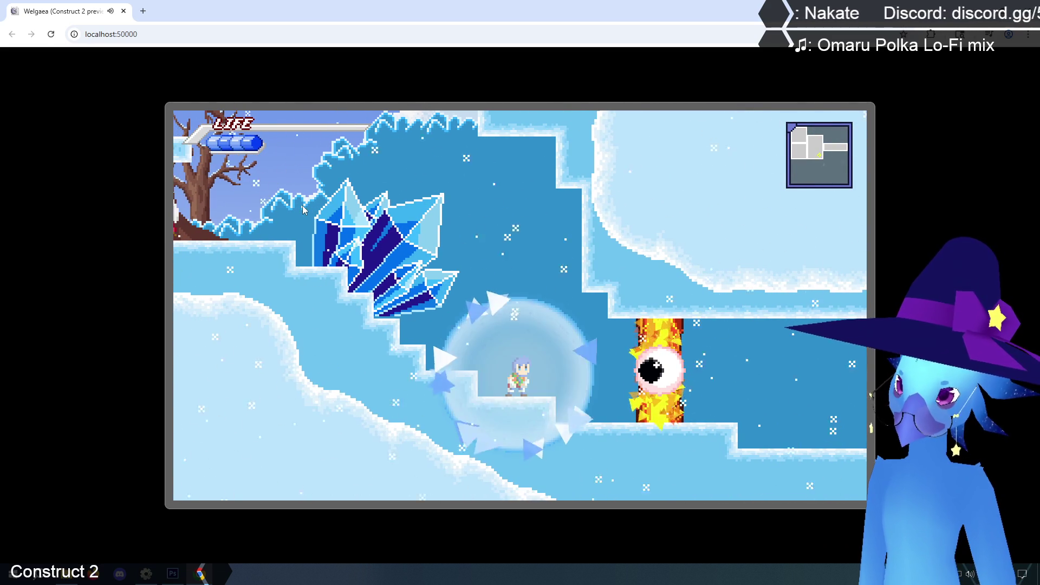
pyautogui.press('Right')
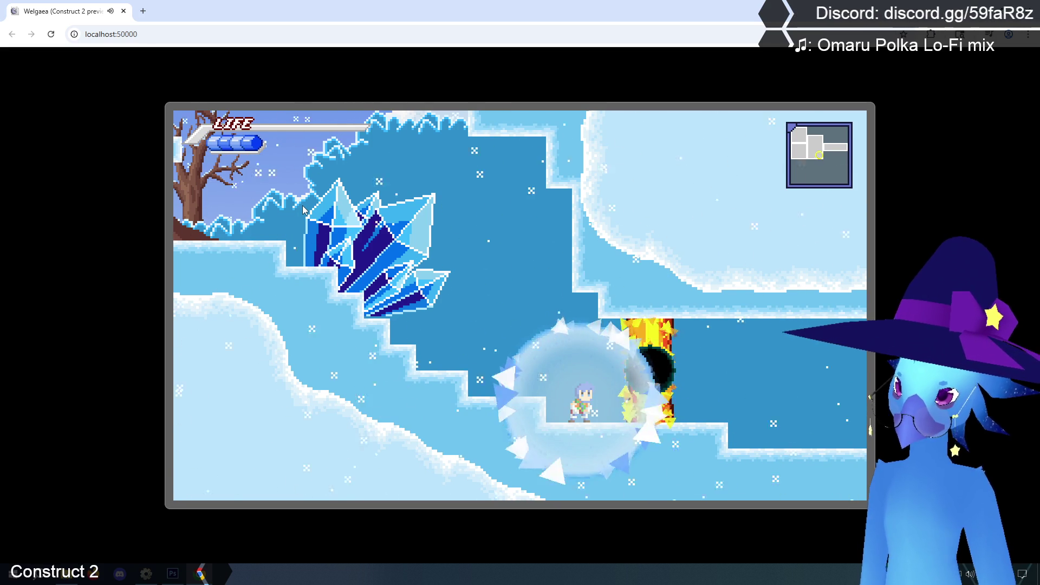
pyautogui.press('Right')
pyautogui.press('Left')
pyautogui.press('Up')
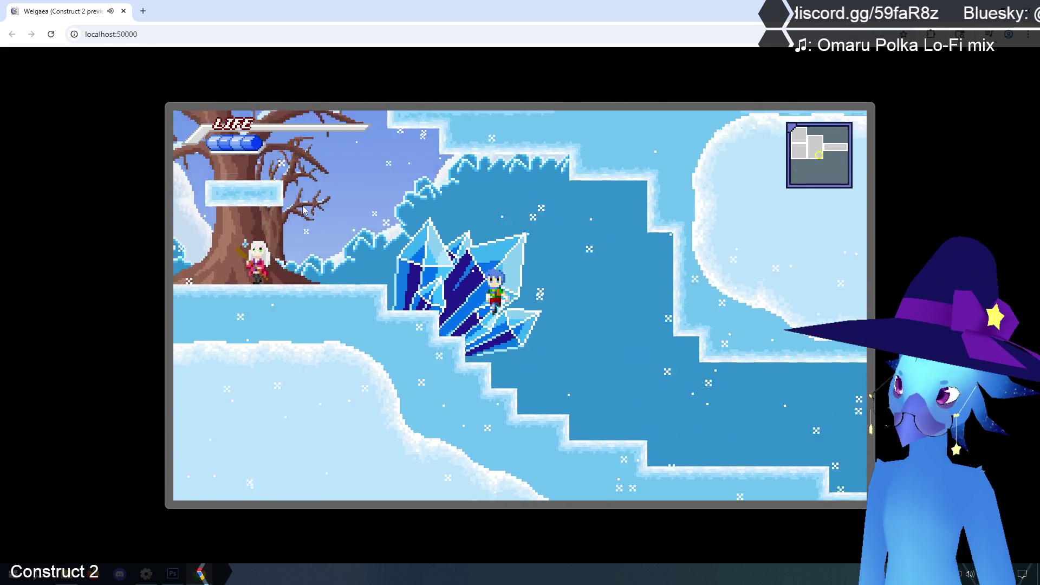
# Loop through the ice cave, trigger the ice shield at the eye barrier, then return to the editor.
pyautogui.press('Left')
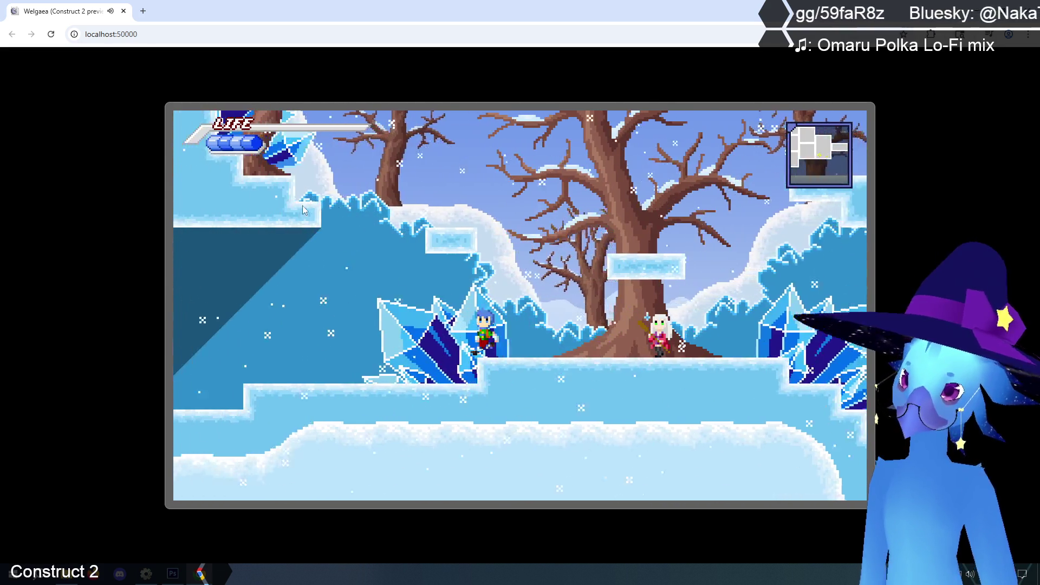
pyautogui.press('Left')
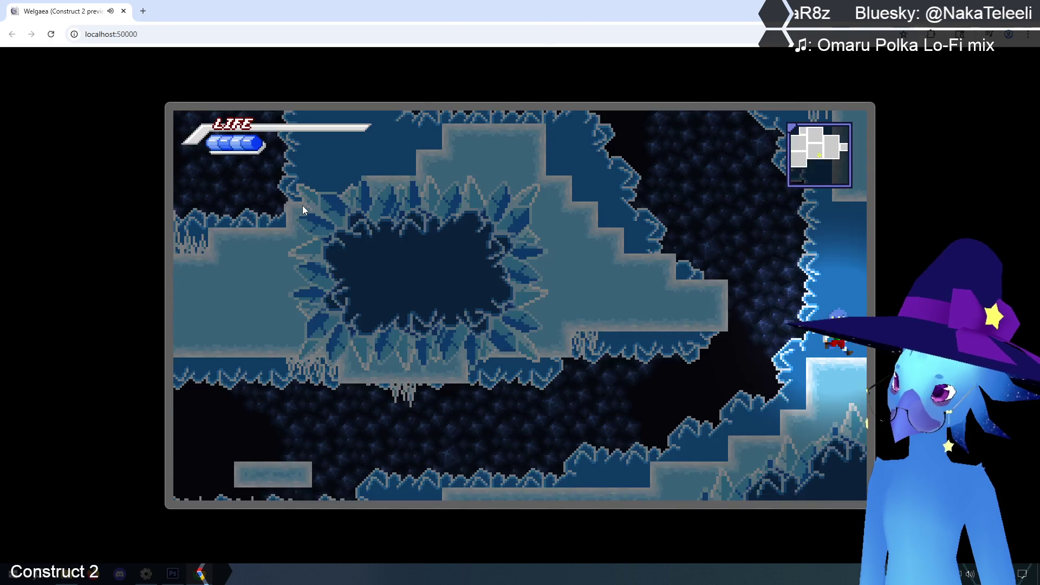
pyautogui.press('Right')
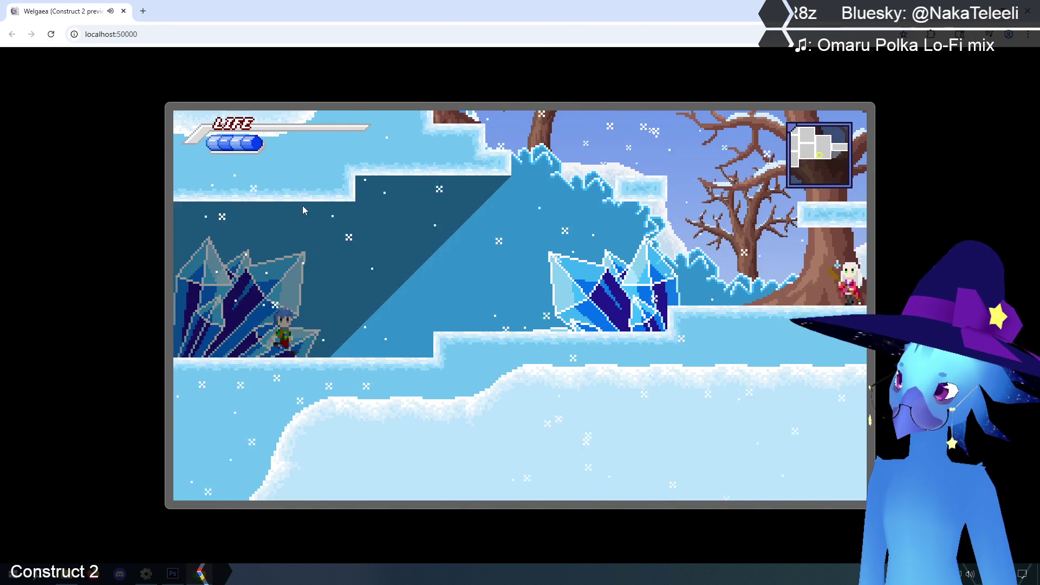
pyautogui.press('Right')
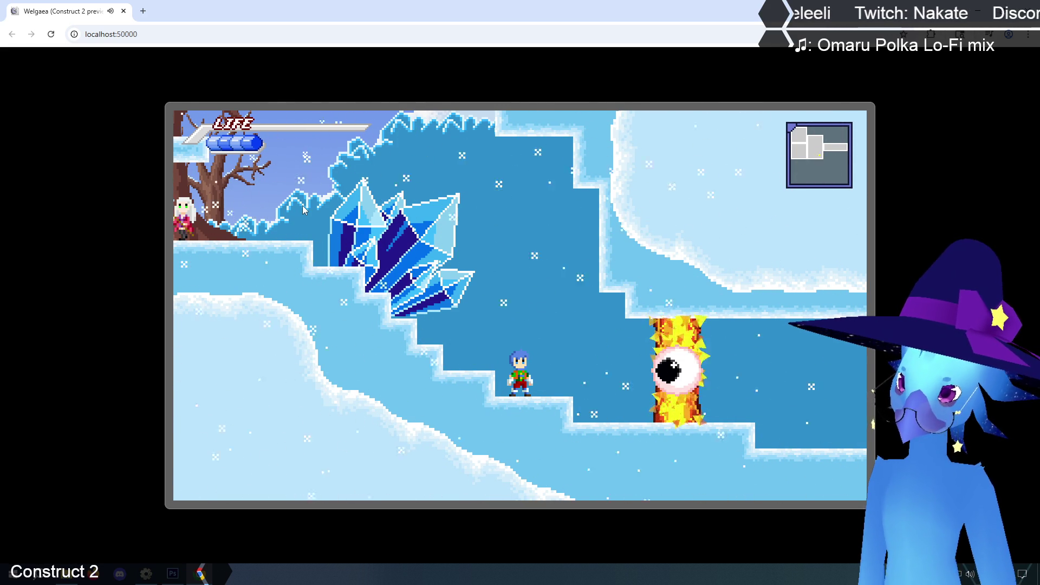
pyautogui.press('Right')
pyautogui.press('x')
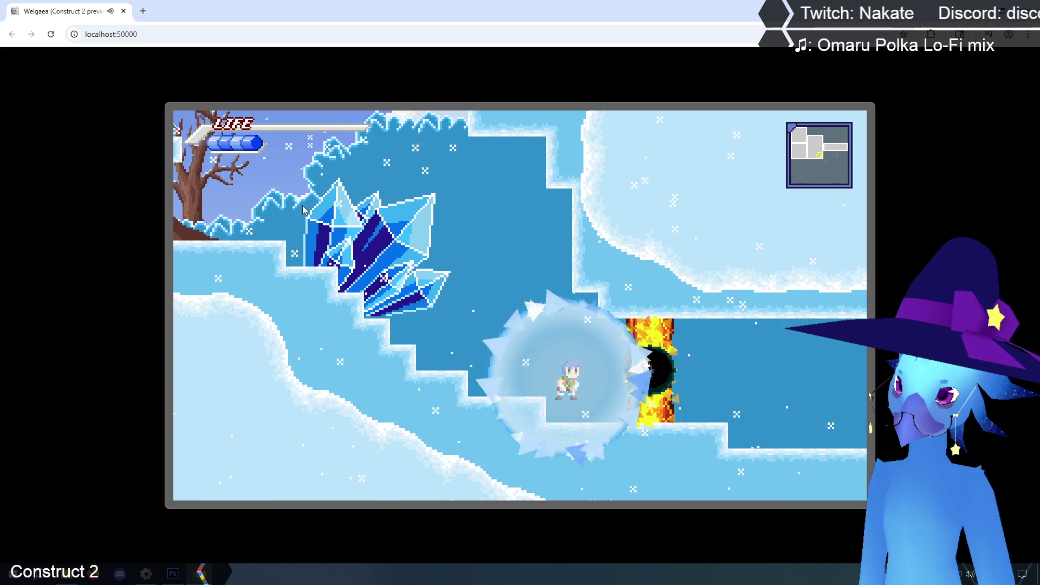
pyautogui.press('Left')
pyautogui.press('z')
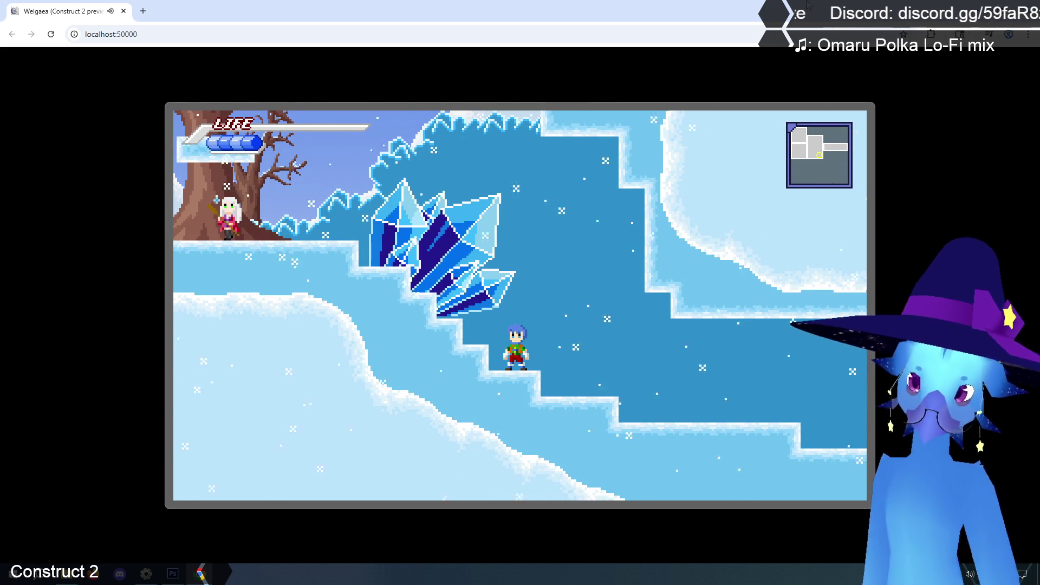
pyautogui.hotkey('alt', 'Tab')
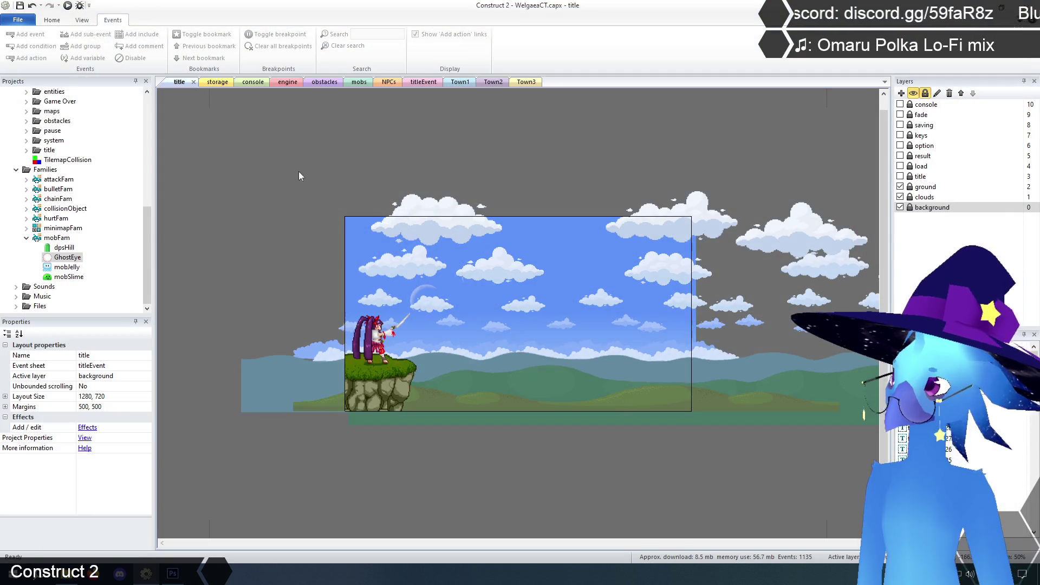
# Save WelgaeaCT.capx, scroll through the obstacles event sheet, then switch to the storage layout.
pyautogui.moveTo(147, 245); pyautogui.dragTo(152, 126)
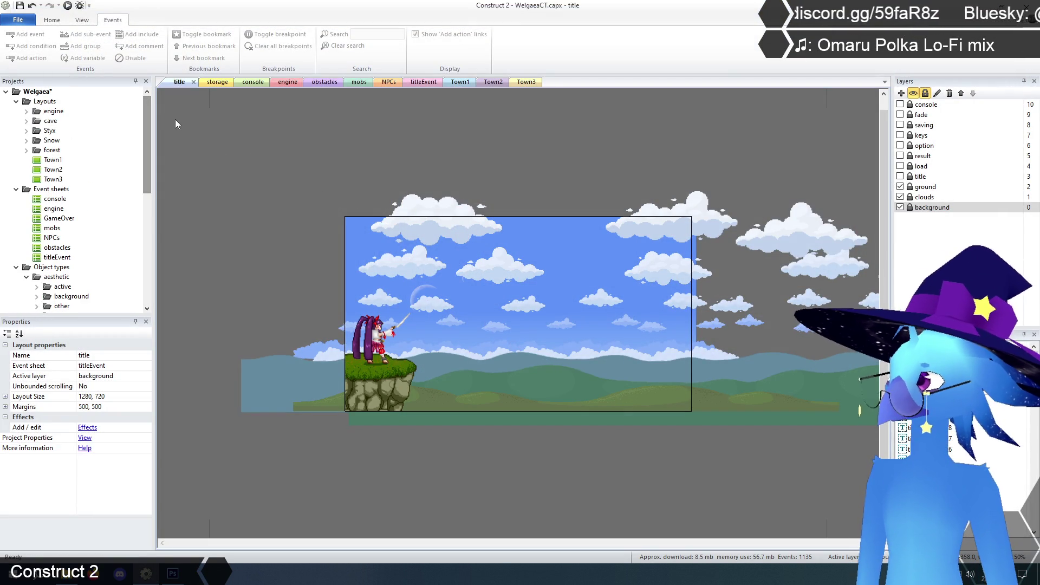
pyautogui.click(20, 5)
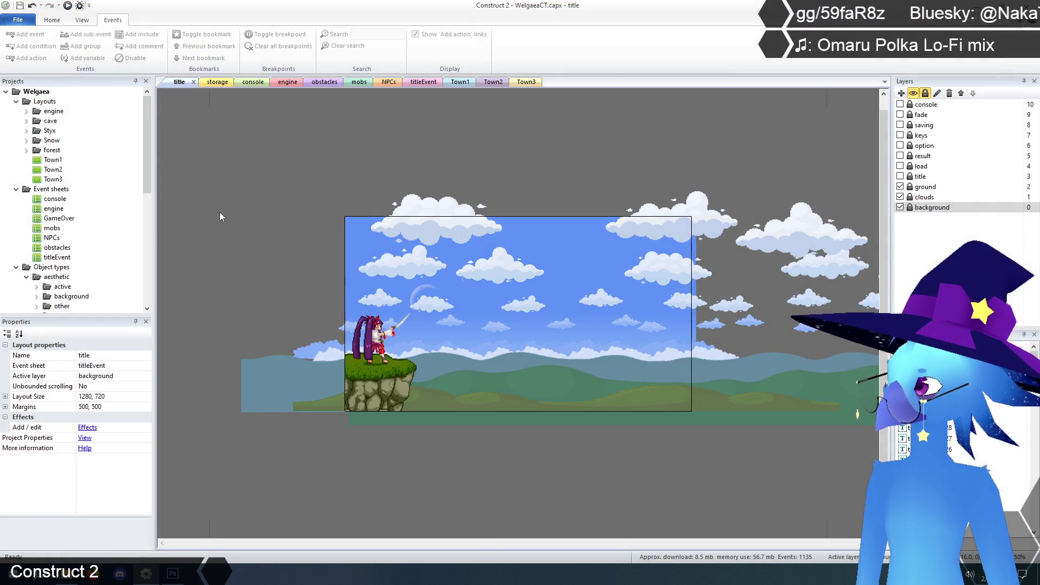
pyautogui.click(320, 82)
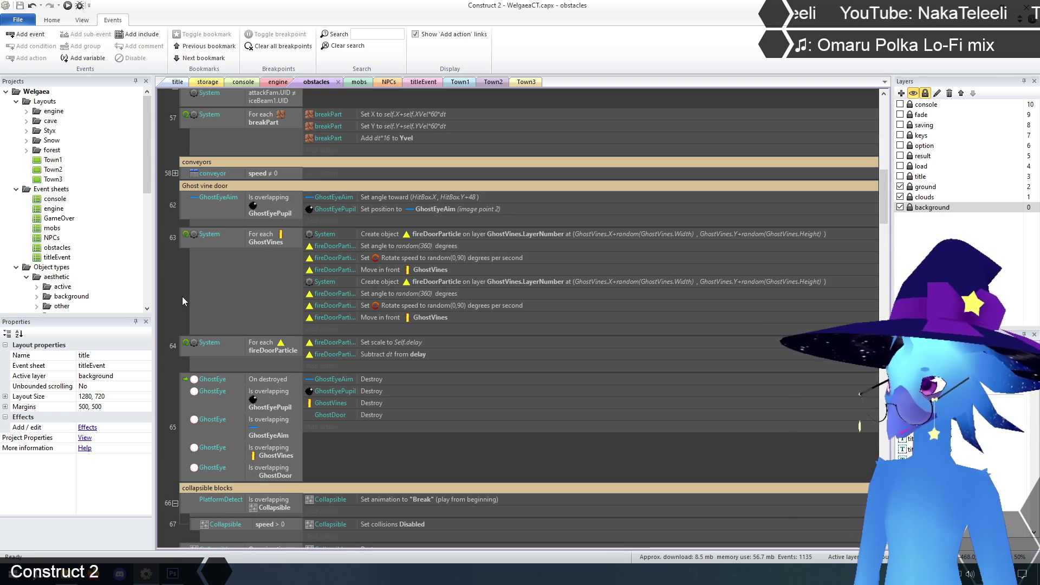
pyautogui.scroll(7, 173, 276)
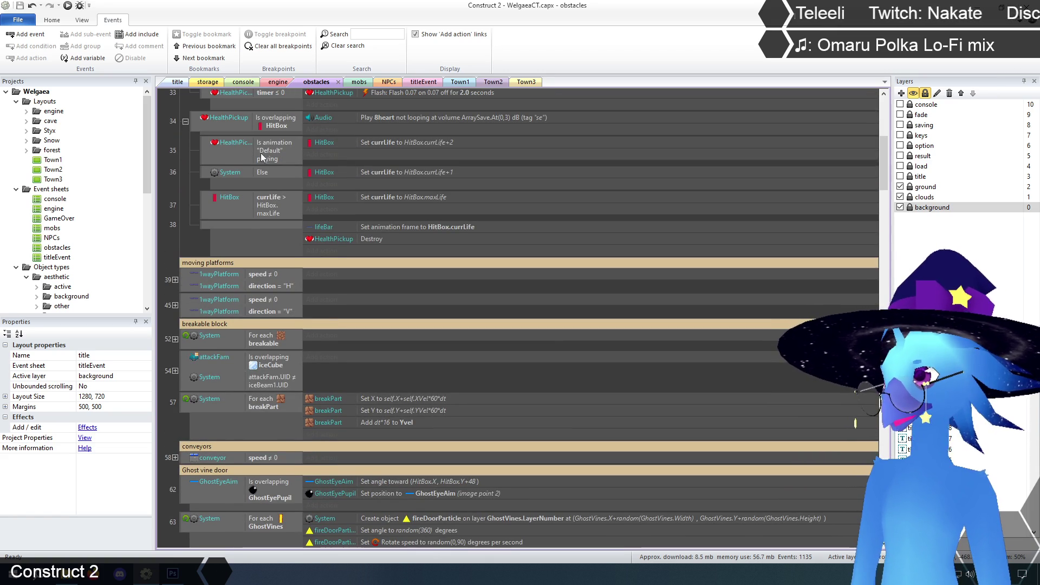
pyautogui.click(209, 81)
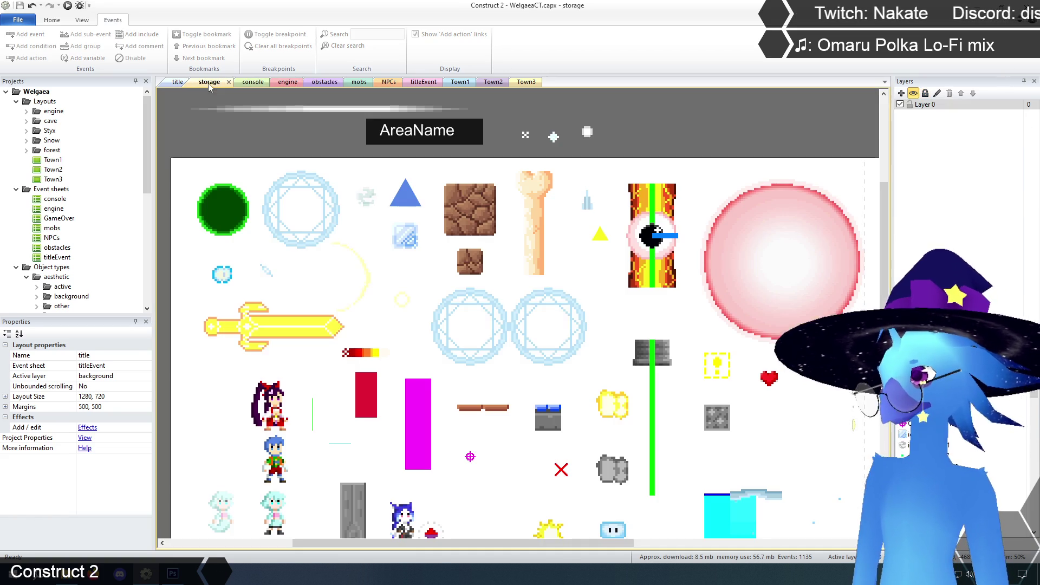
pyautogui.scroll(-3, 655, 327)
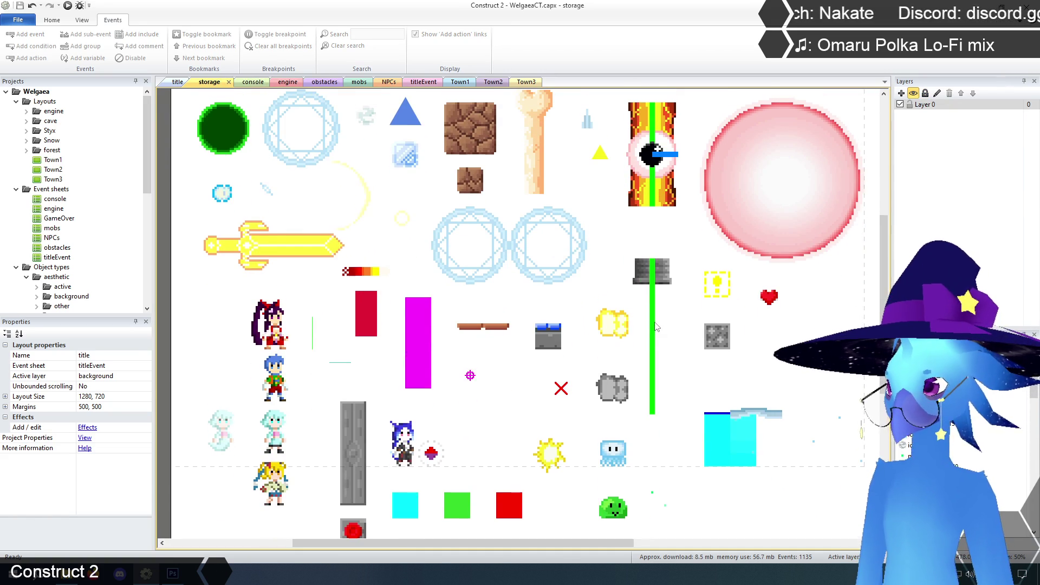
pyautogui.scroll(1, 655, 327)
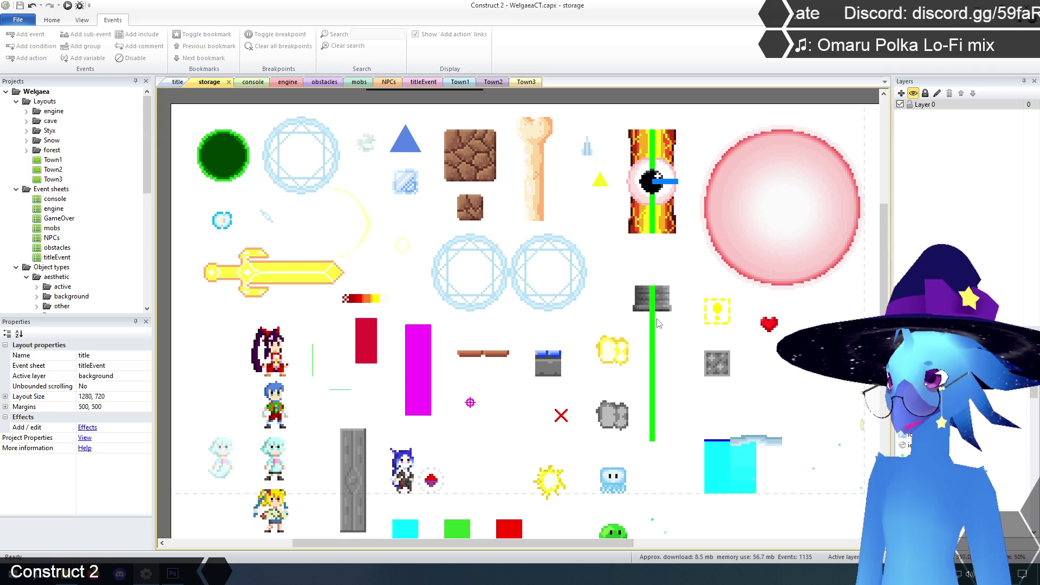
pyautogui.click(654, 306)
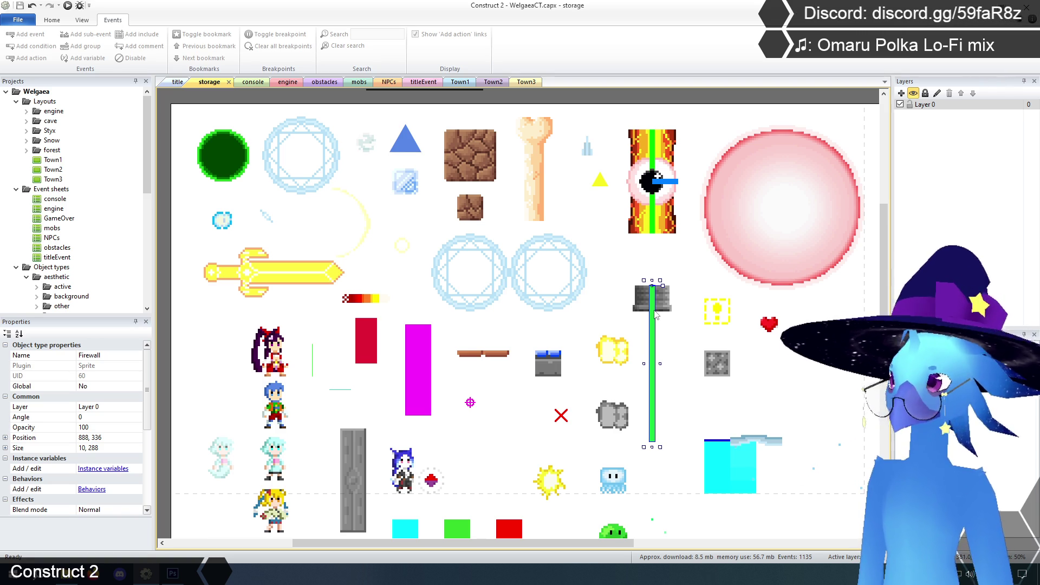
pyautogui.click(289, 84)
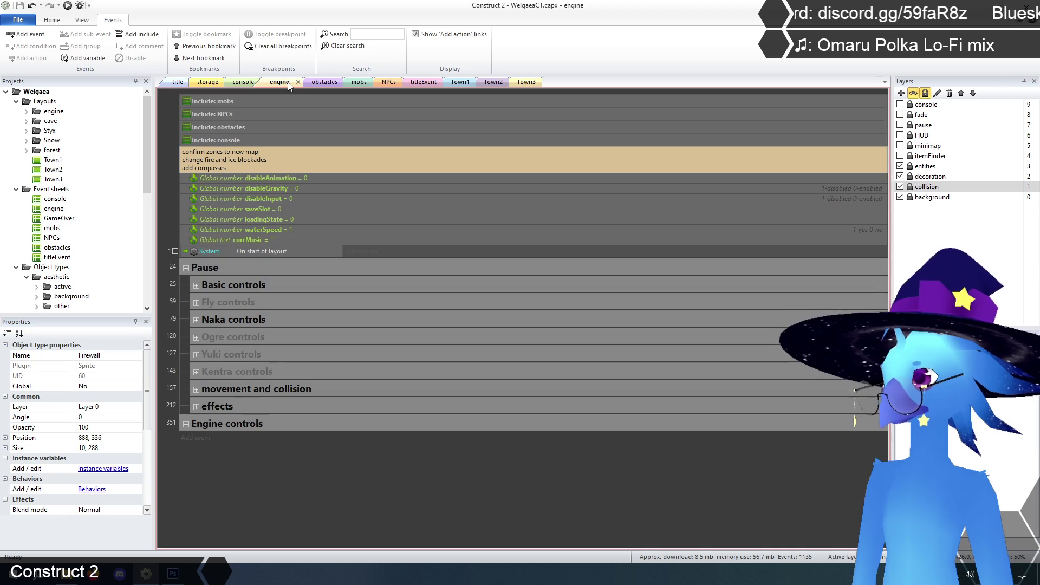
pyautogui.click(207, 84)
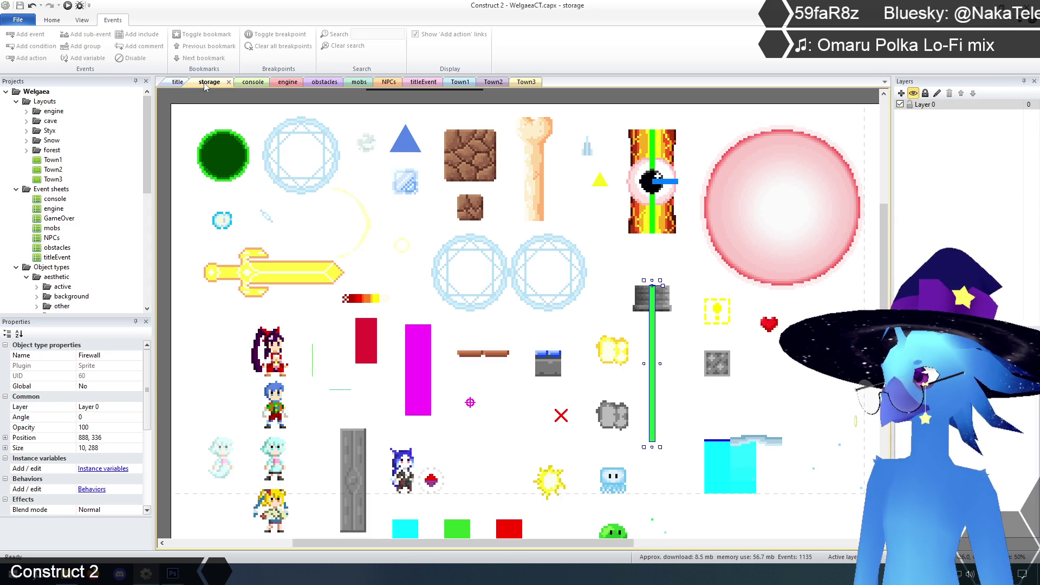
pyautogui.click(254, 84)
pyautogui.click(286, 83)
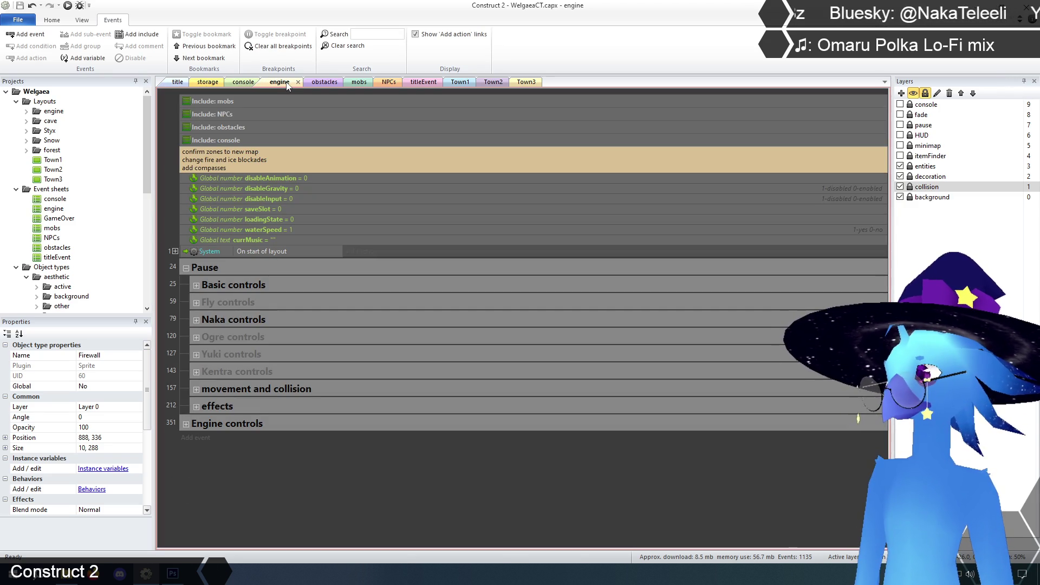
pyautogui.click(208, 83)
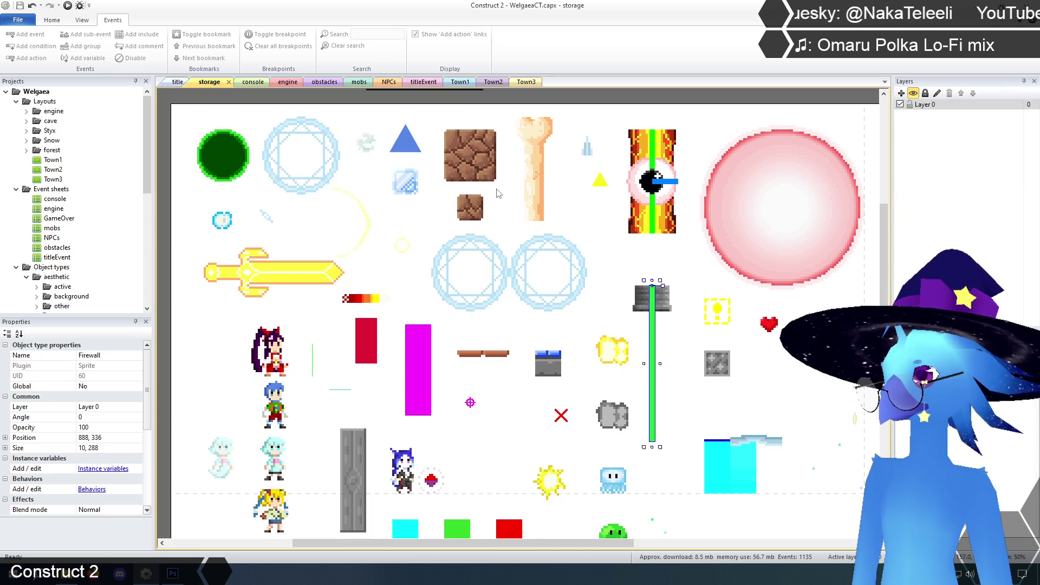
pyautogui.click(719, 101)
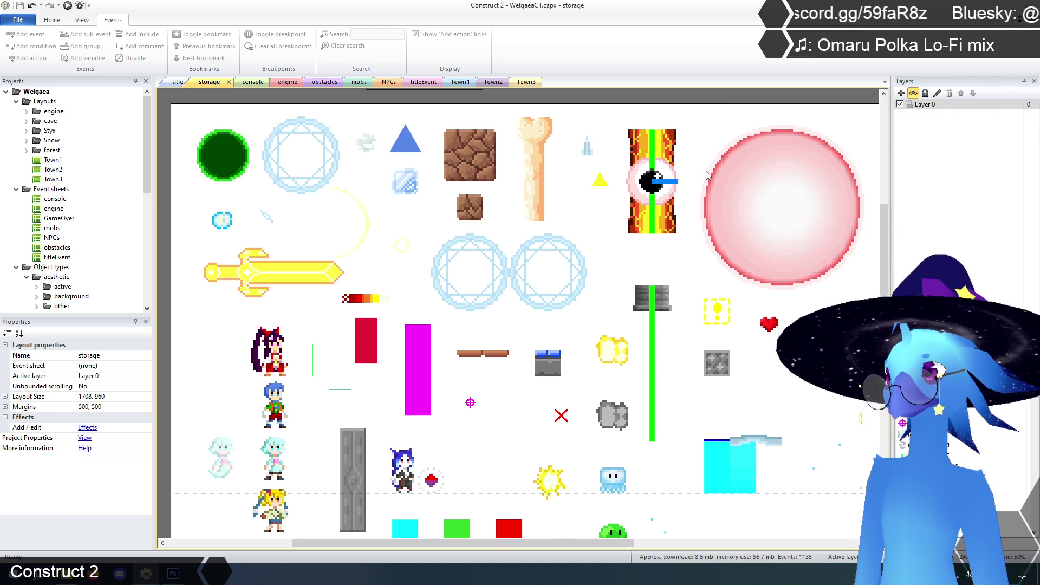
pyautogui.scroll(3, 624, 266)
pyautogui.click(539, 227)
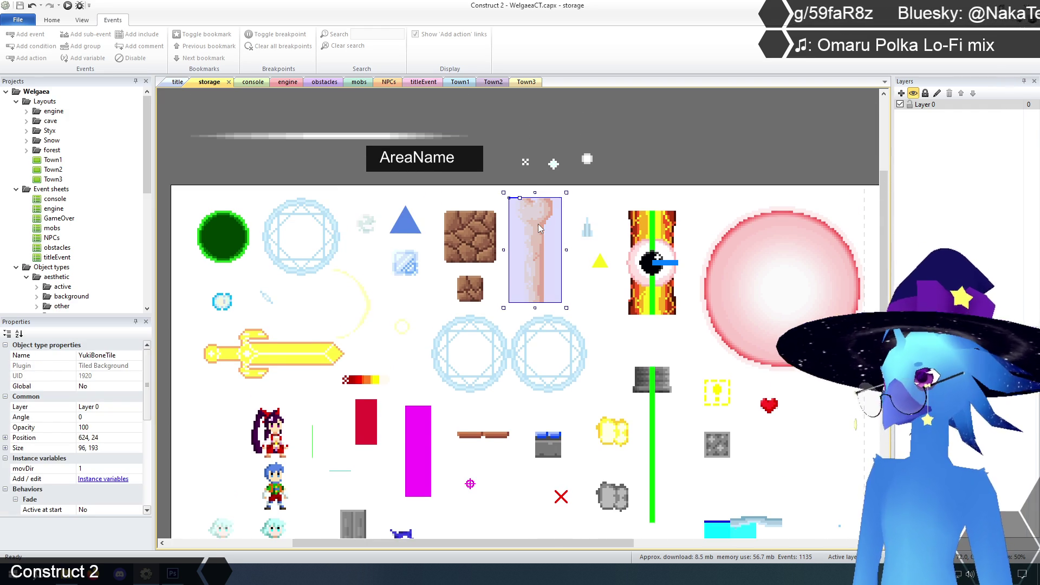
pyautogui.scroll(-10, 152, 497)
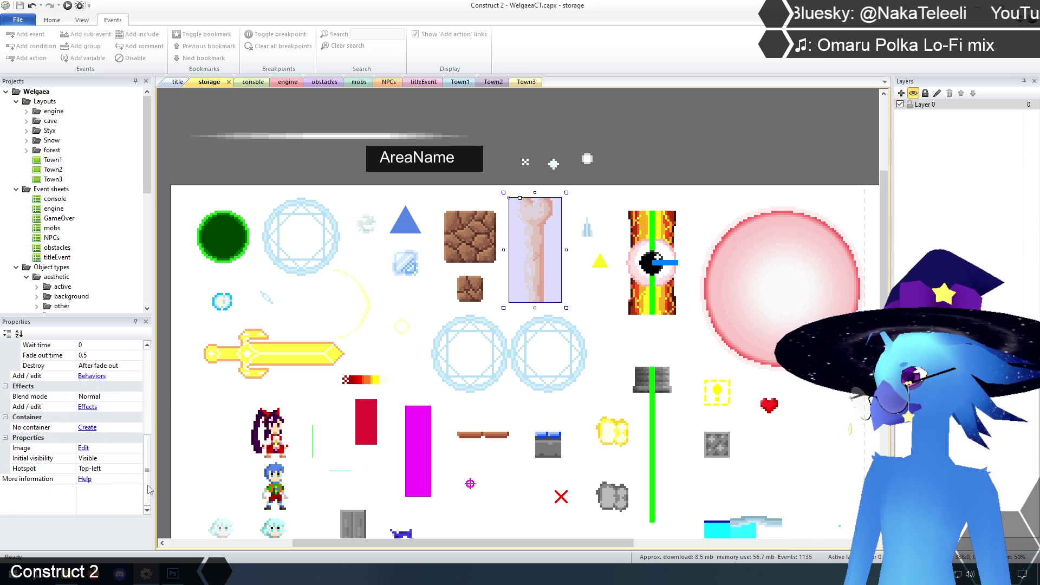
pyautogui.moveTo(148, 472); pyautogui.dragTo(141, 388)
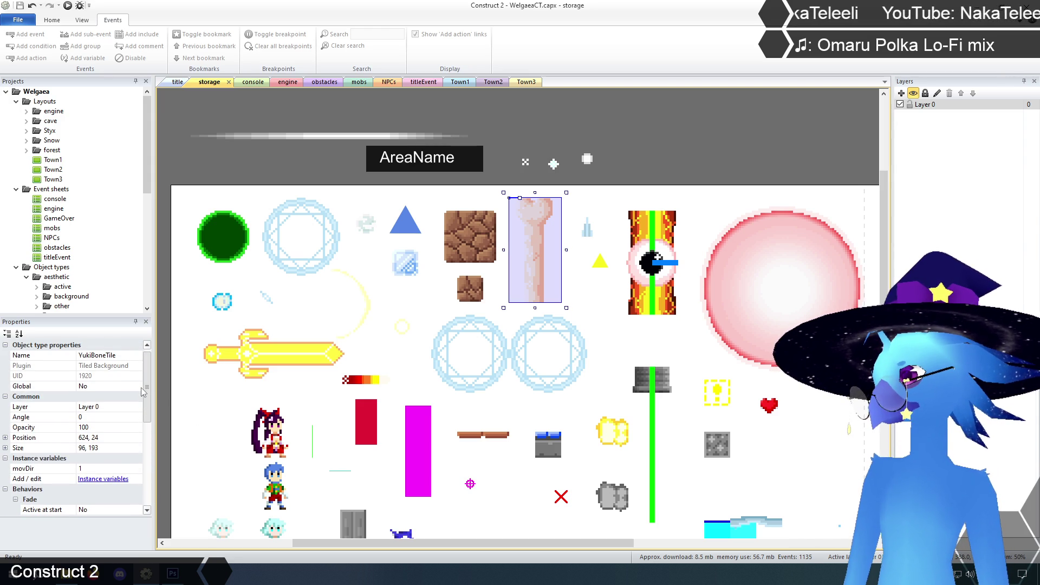
pyautogui.scroll(-1, 140, 403)
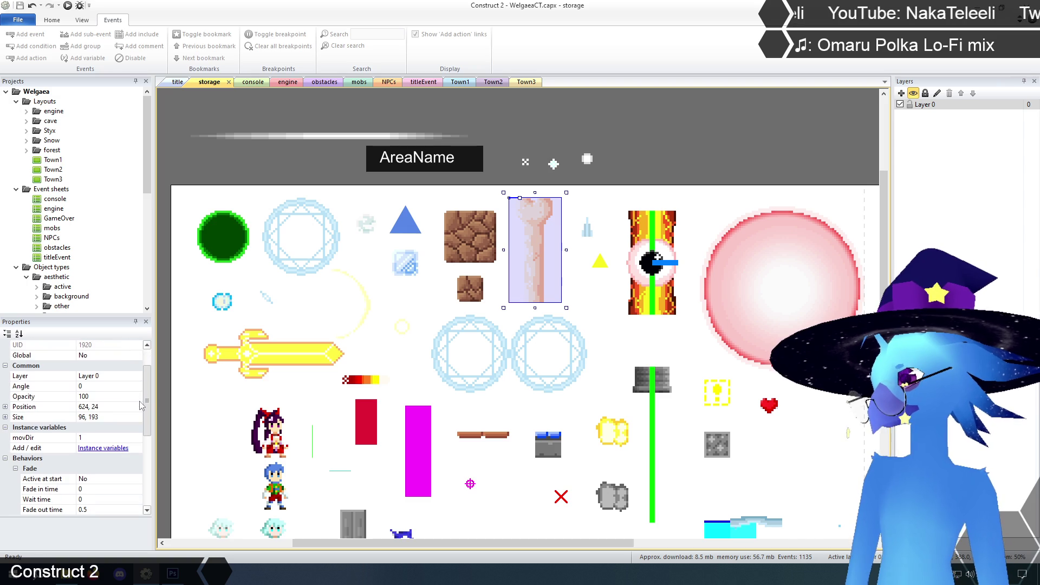
pyautogui.moveTo(141, 405); pyautogui.dragTo(139, 456)
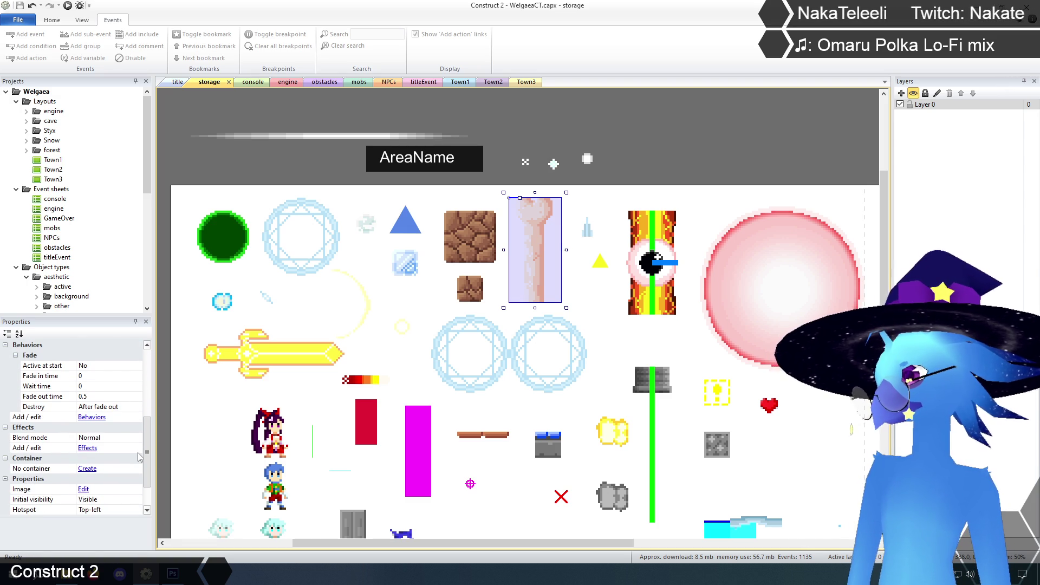
pyautogui.moveTo(139, 457); pyautogui.dragTo(136, 492)
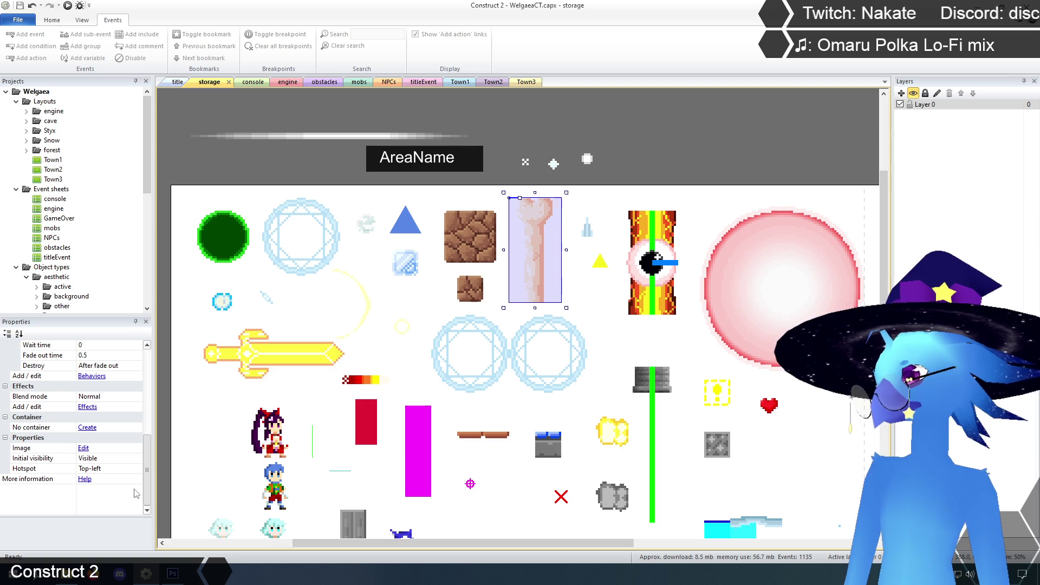
pyautogui.moveTo(144, 472); pyautogui.dragTo(148, 463)
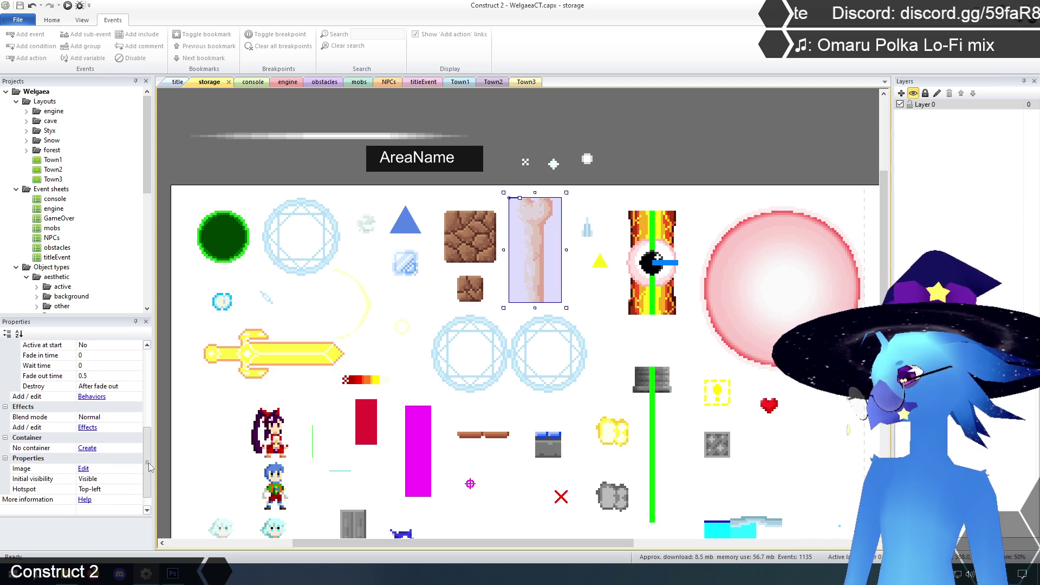
pyautogui.moveTo(149, 462); pyautogui.dragTo(146, 391)
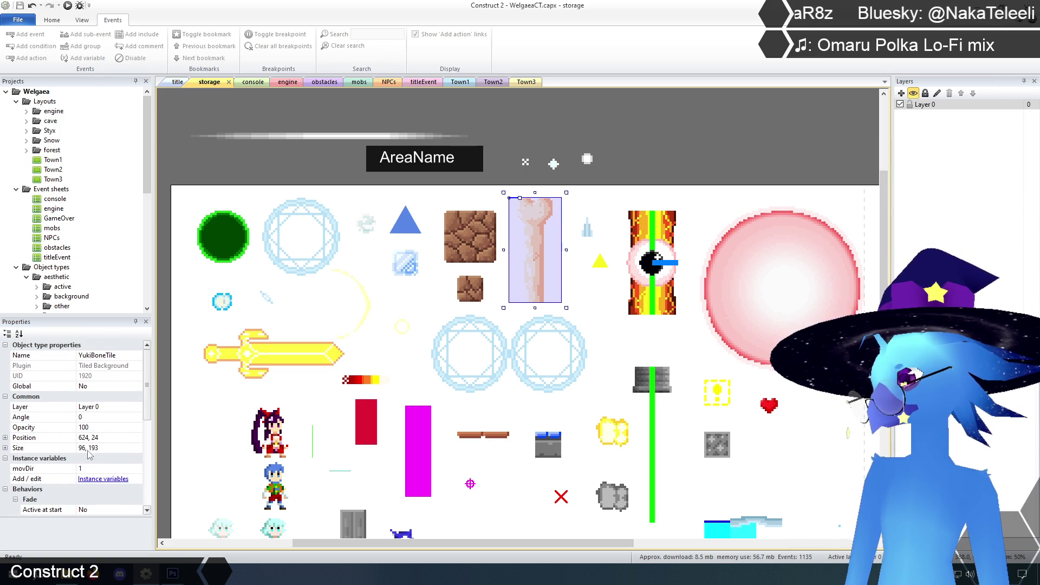
pyautogui.click(92, 418)
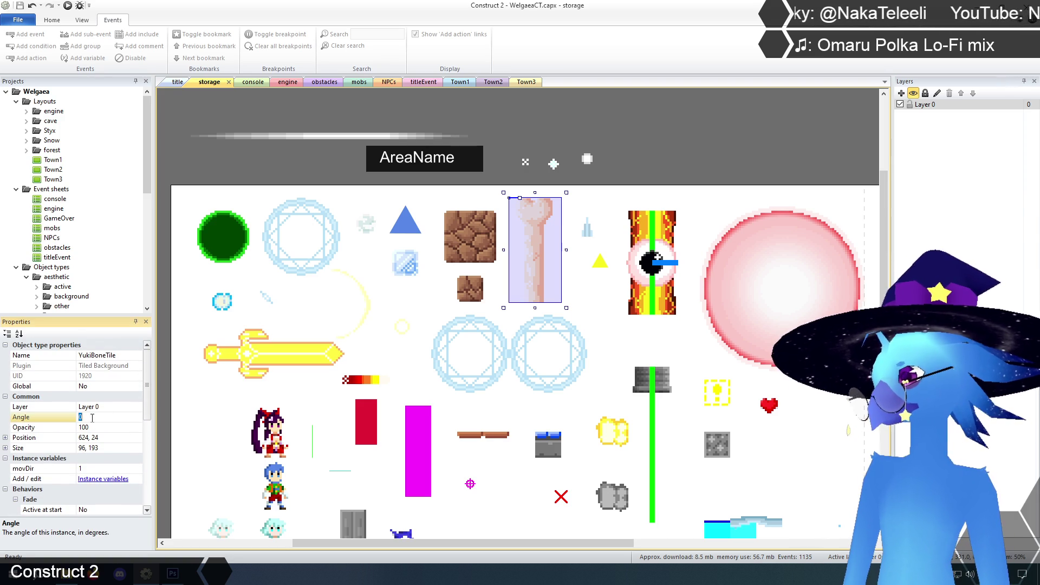
pyautogui.write('1')
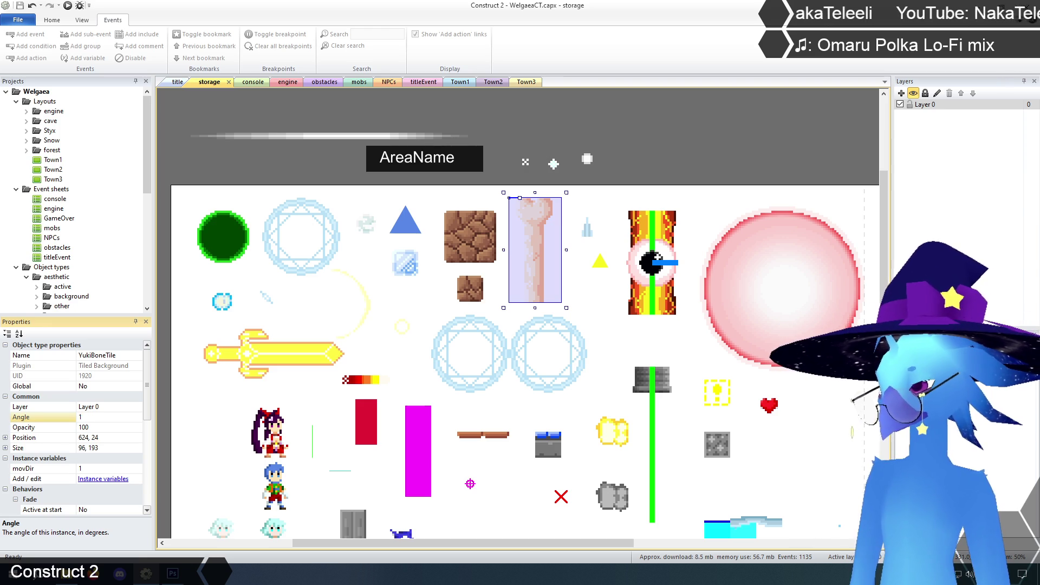
pyautogui.press('Return')
pyautogui.click(632, 151)
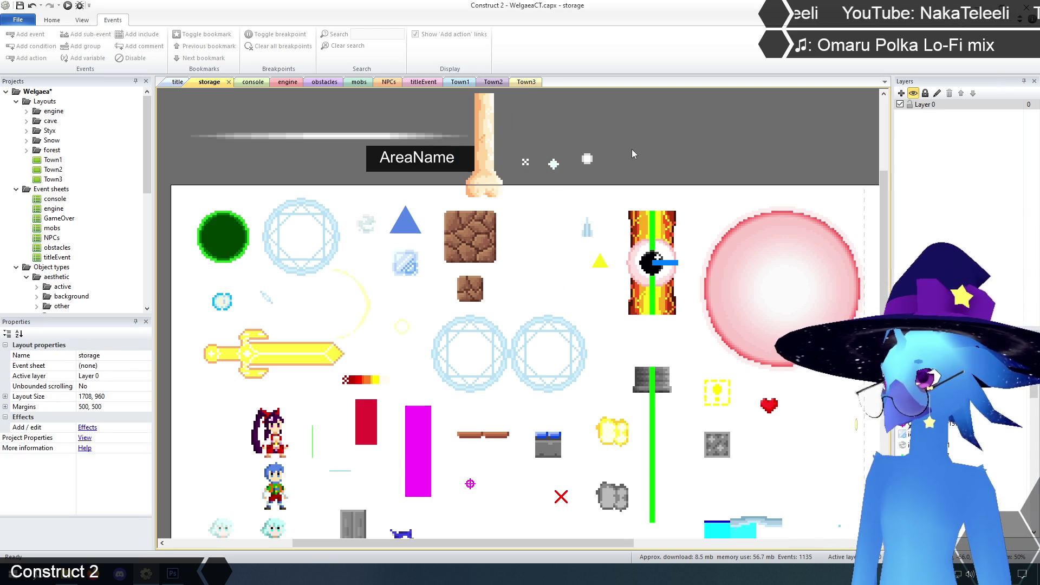
pyautogui.scroll(3, 628, 162)
pyautogui.click(488, 214)
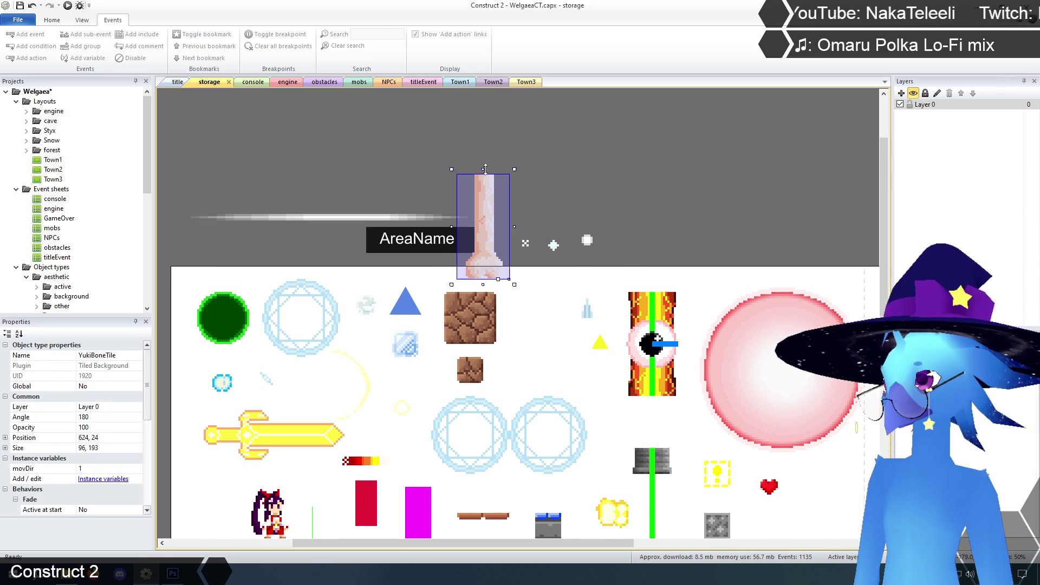
pyautogui.moveTo(485, 169); pyautogui.dragTo(505, 107)
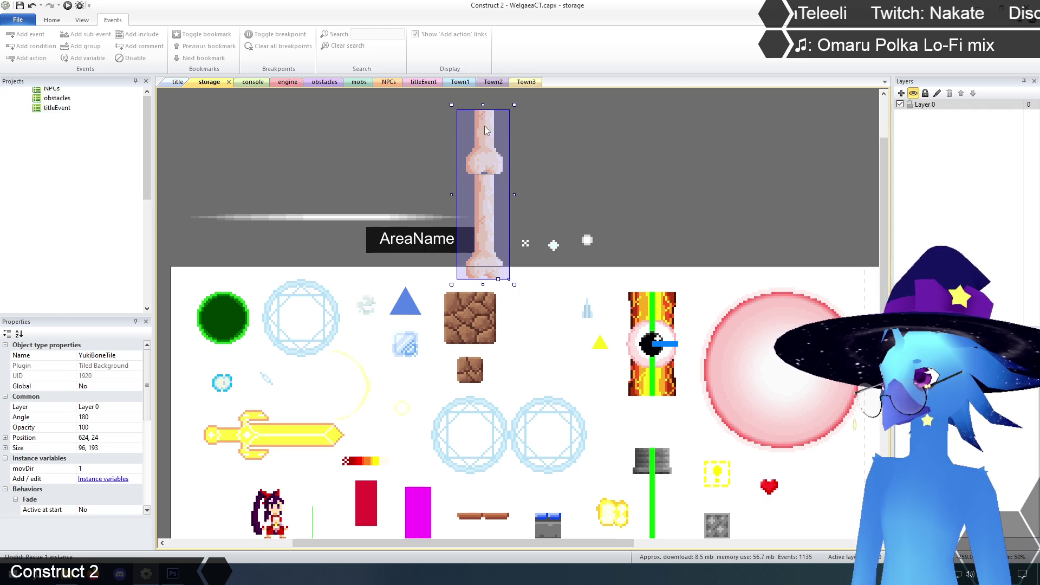
pyautogui.hotkey('ctrl', 'z')
pyautogui.hotkey('ctrl', 'z')
pyautogui.click(668, 161)
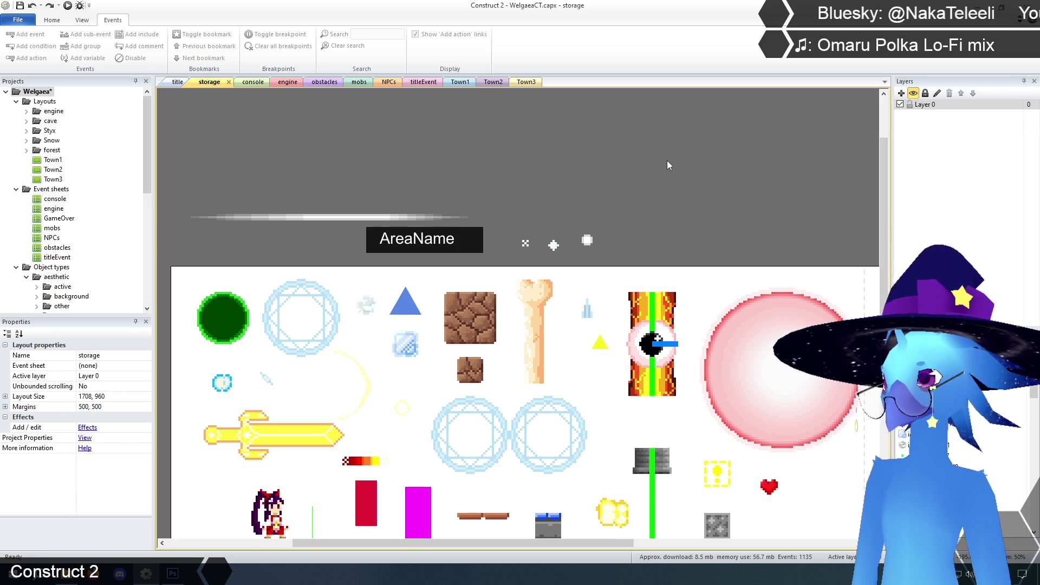
pyautogui.scroll(-5, 668, 168)
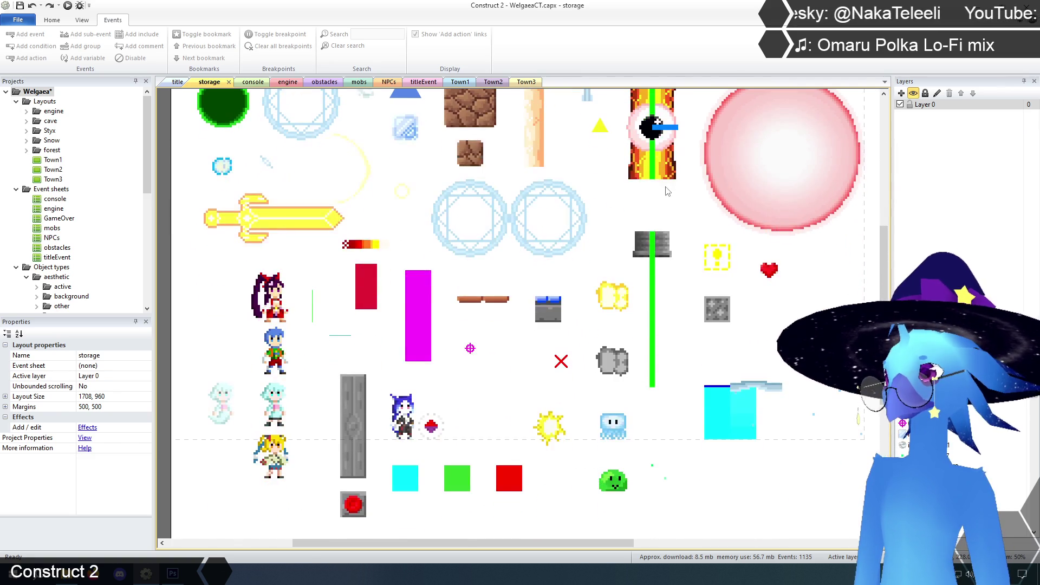
pyautogui.scroll(1, 667, 191)
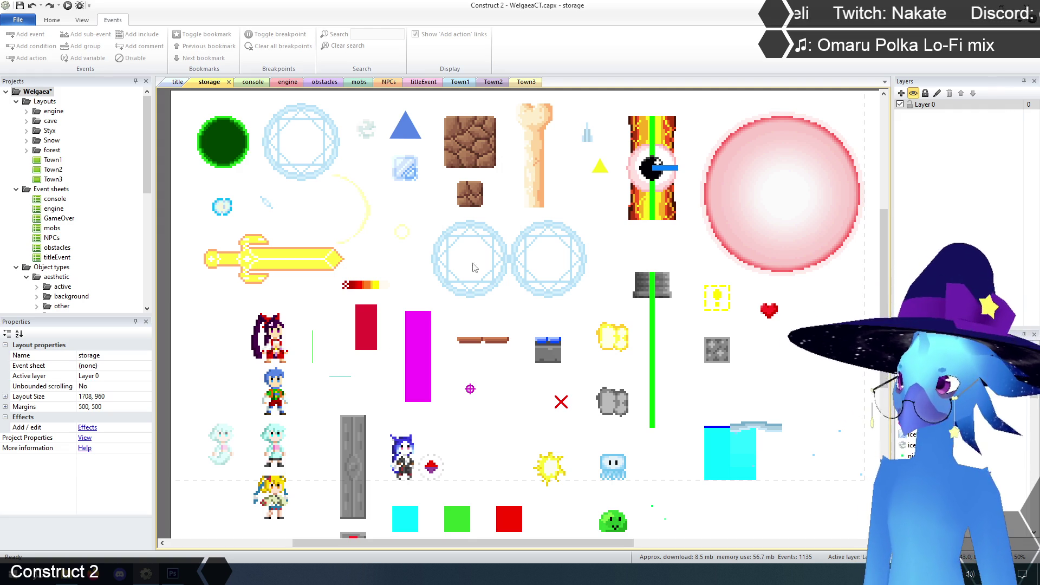
pyautogui.click(620, 402)
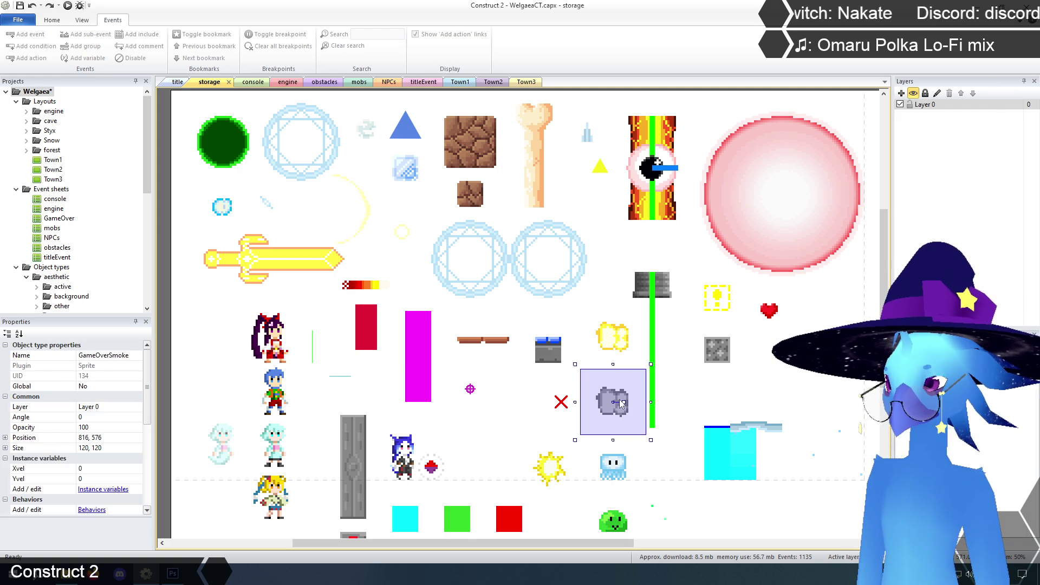
# Inspect the FlameTrap, Firewall and Flamethrower sprites' properties, then select the lava eye sprite.
pyautogui.click(615, 339)
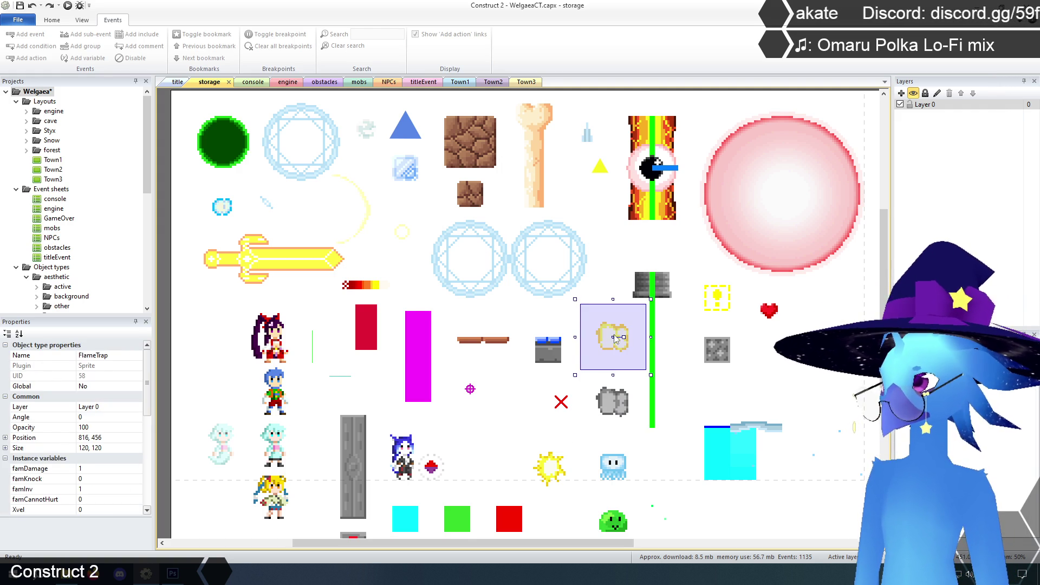
pyautogui.click(655, 291)
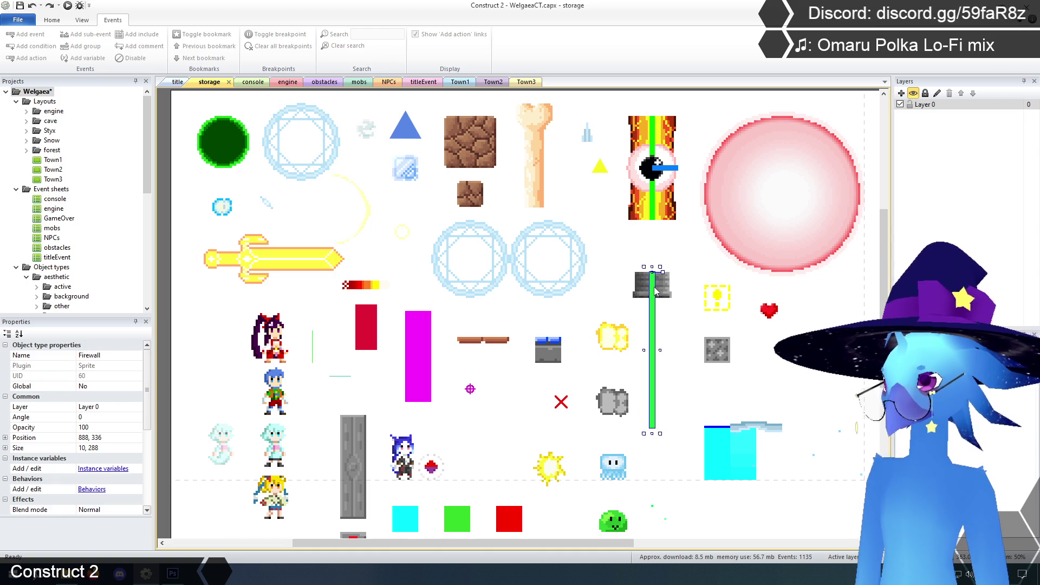
pyautogui.click(671, 291)
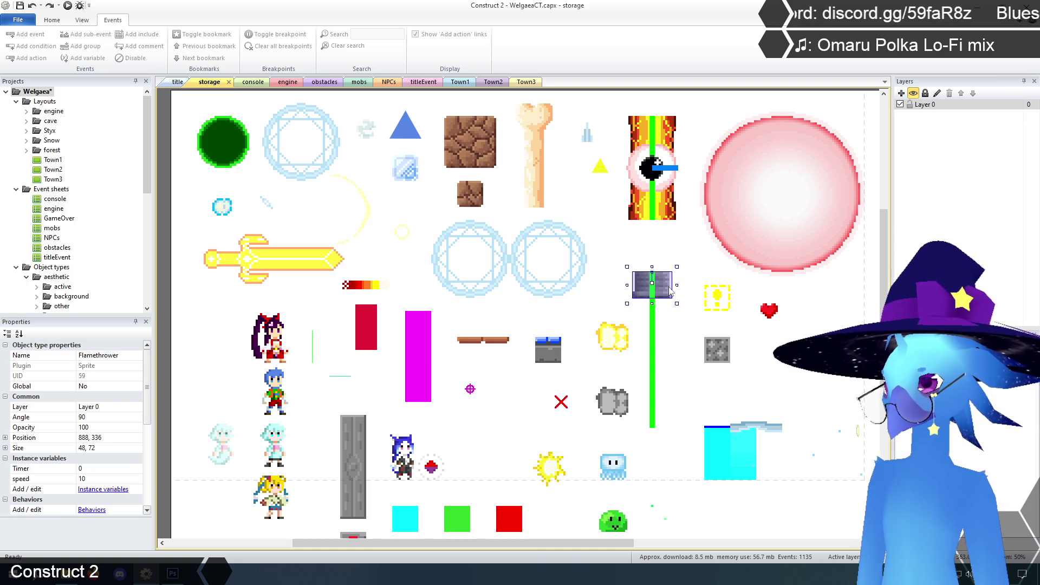
pyautogui.click(681, 254)
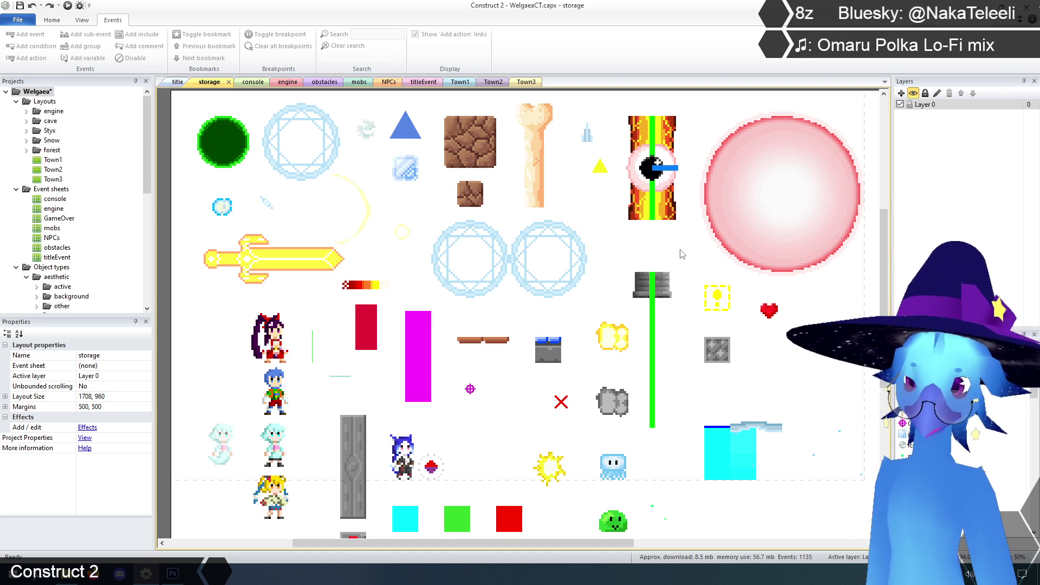
pyautogui.moveTo(620, 98)
pyautogui.mouseDown()
pyautogui.moveTo(629, 144)
pyautogui.moveTo(692, 236)
pyautogui.mouseUp()
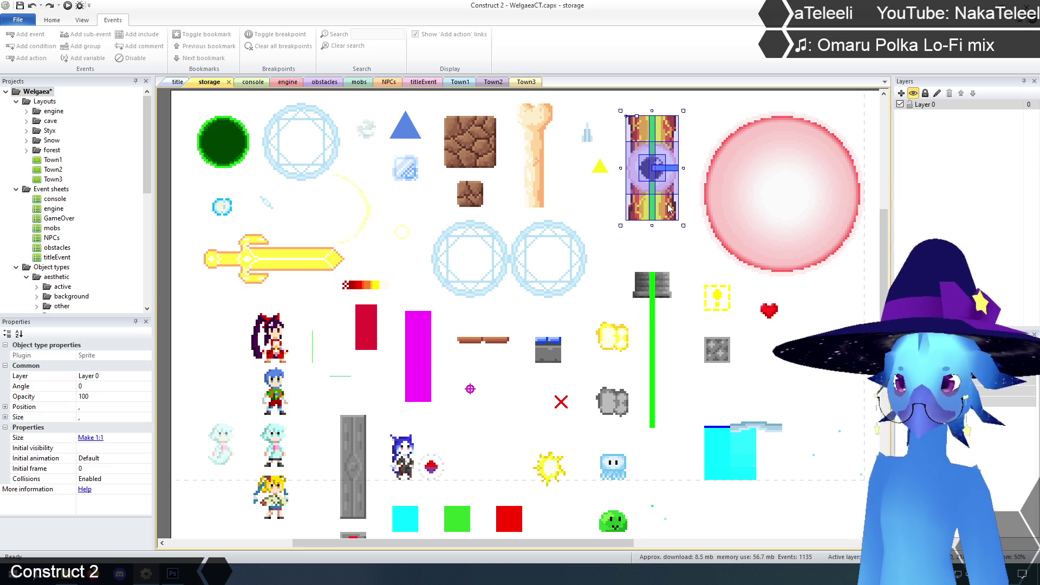
# Deselect the lava eye sprite and bring up the Flamethrower sprite's context menu.
pyautogui.click(634, 107)
pyautogui.scroll(-2, 667, 338)
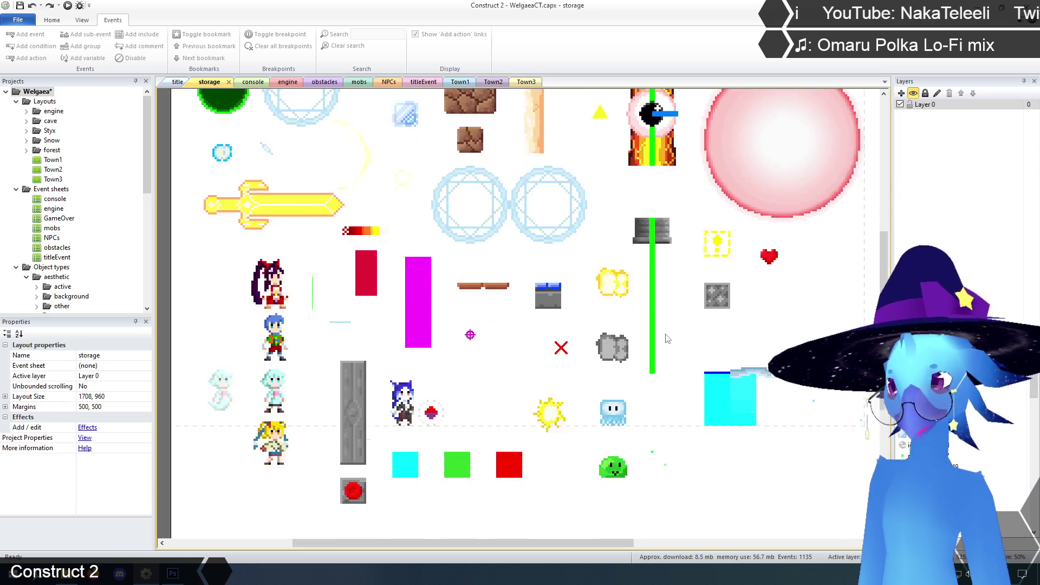
pyautogui.scroll(1, 666, 335)
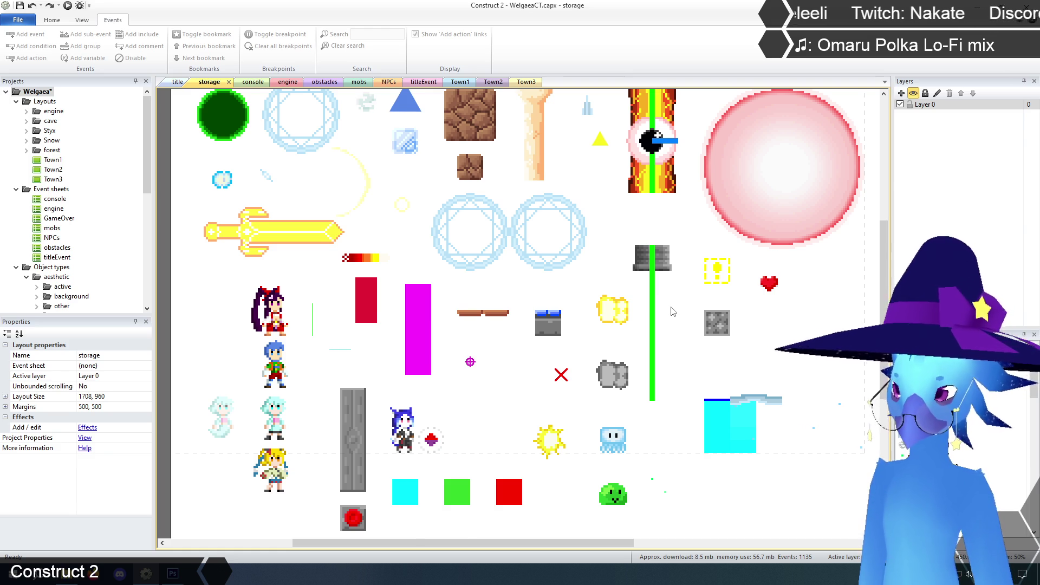
pyautogui.scroll(1, 672, 311)
pyautogui.rightClick(675, 311)
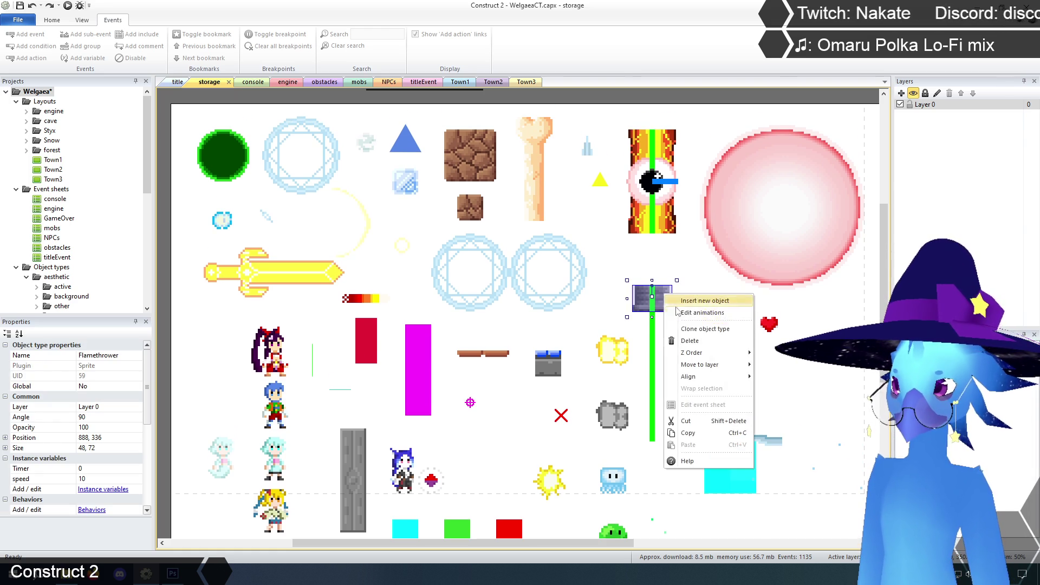
# Open the Flamethrower's animations and compare the Default, Frozen and Unfreeze frames.
pyautogui.click(678, 312)
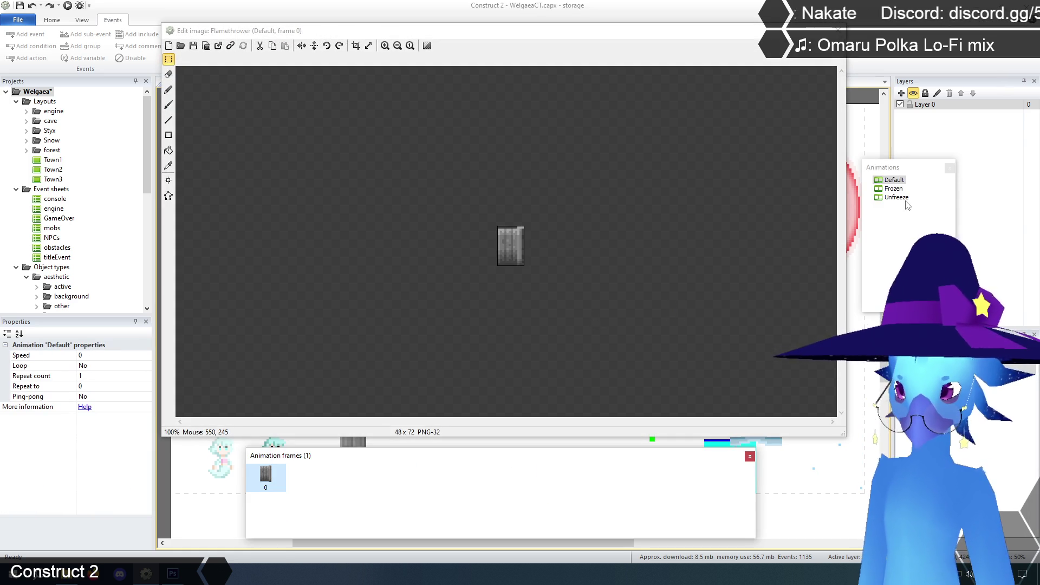
pyautogui.click(895, 189)
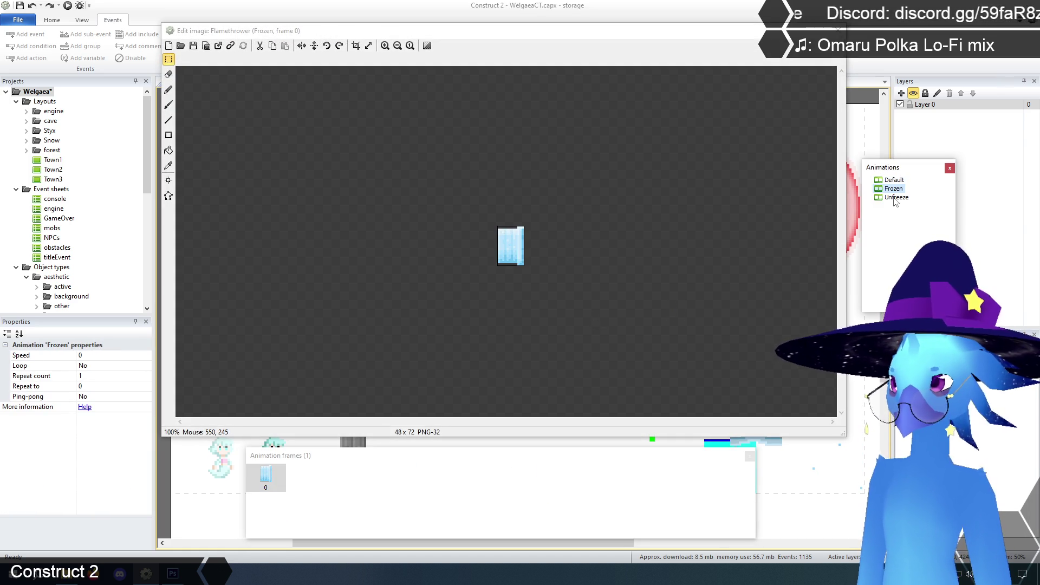
pyautogui.click(895, 198)
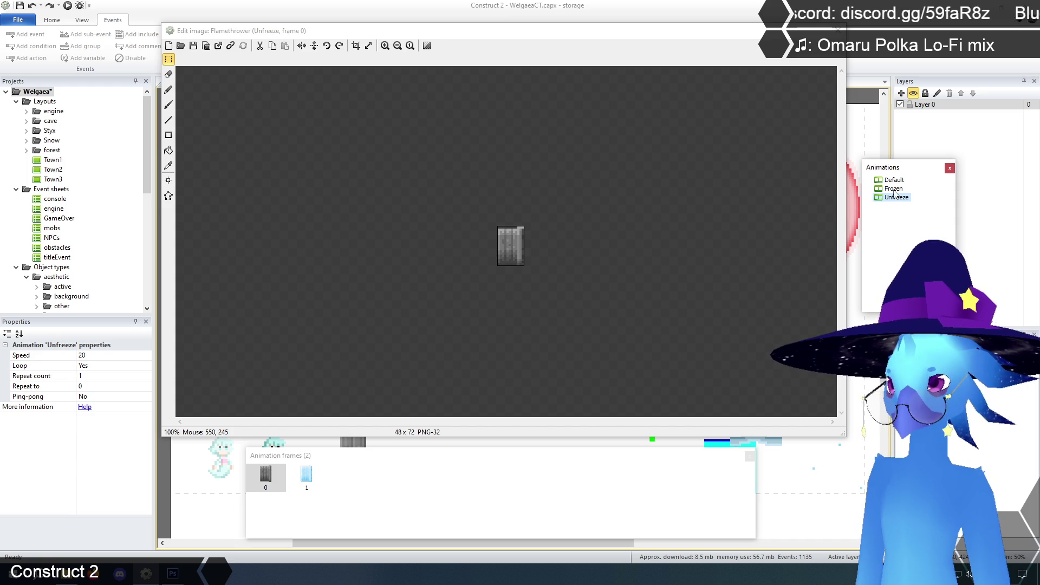
pyautogui.click(894, 189)
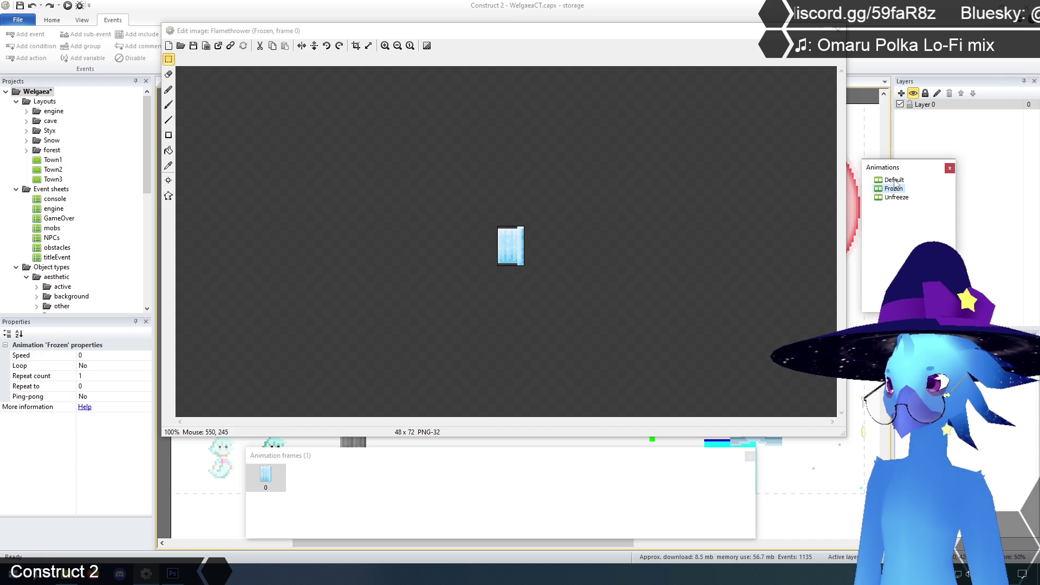
pyautogui.click(894, 180)
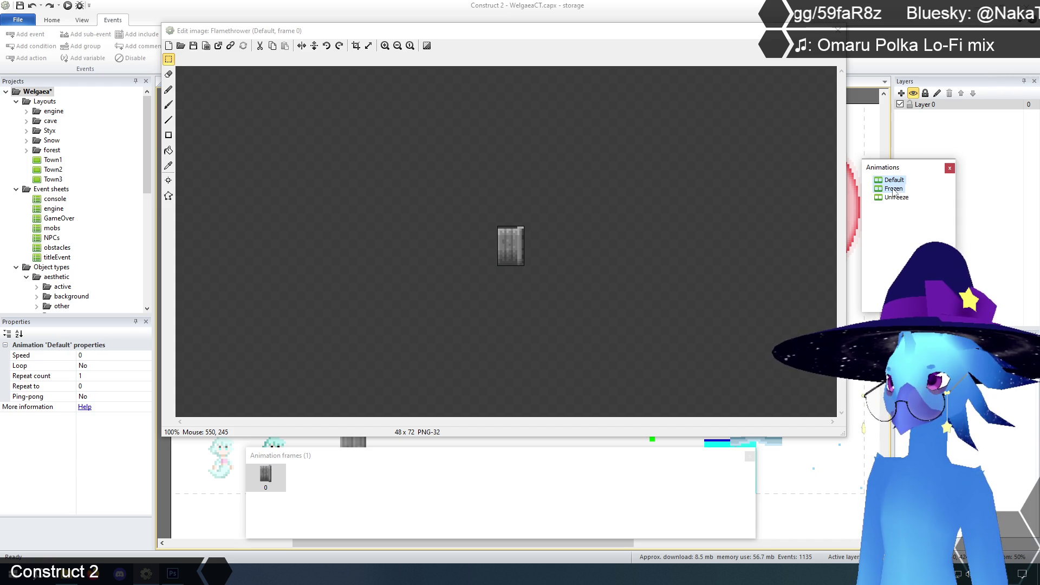
pyautogui.click(893, 190)
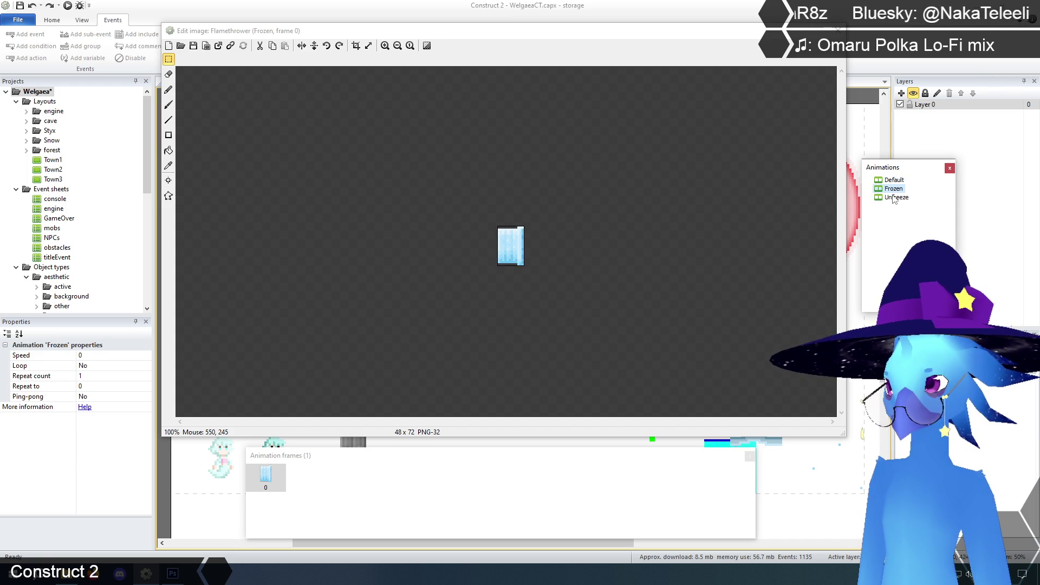
pyautogui.click(894, 198)
pyautogui.click(893, 190)
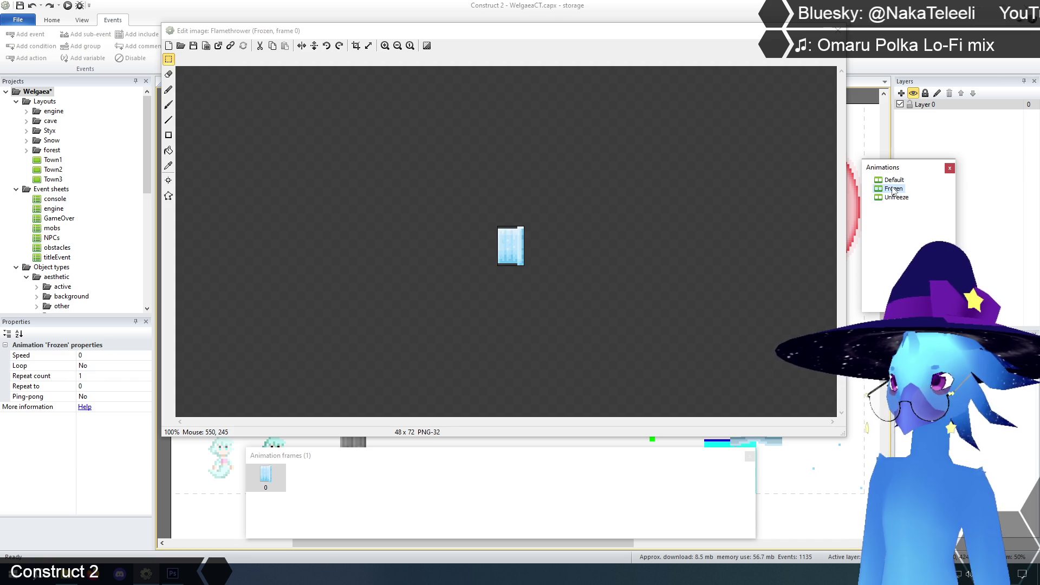
pyautogui.click(894, 181)
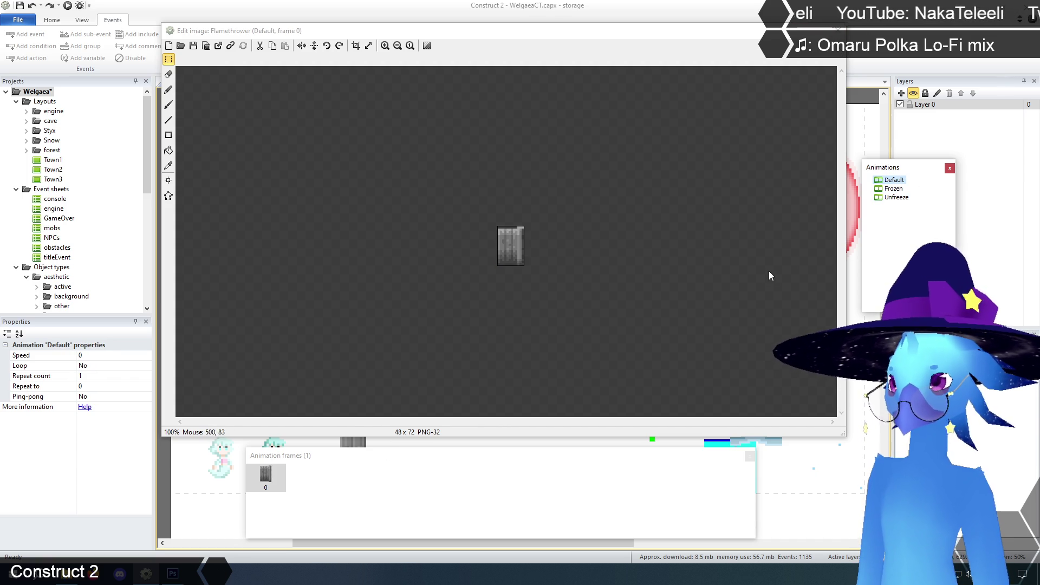
pyautogui.click(894, 198)
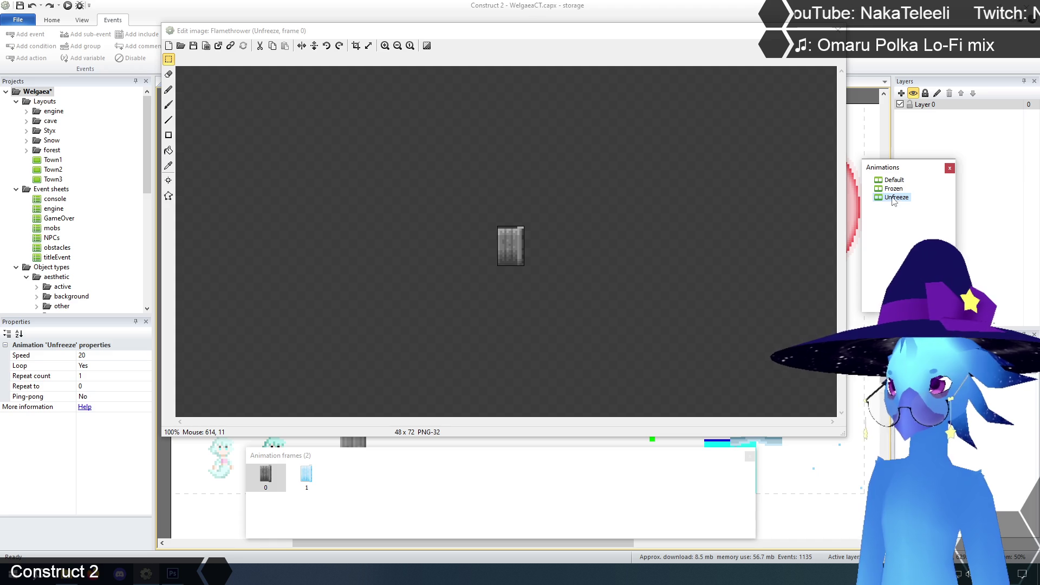
# Delete the Frozen animation and confirm the deletion.
pyautogui.click(891, 189)
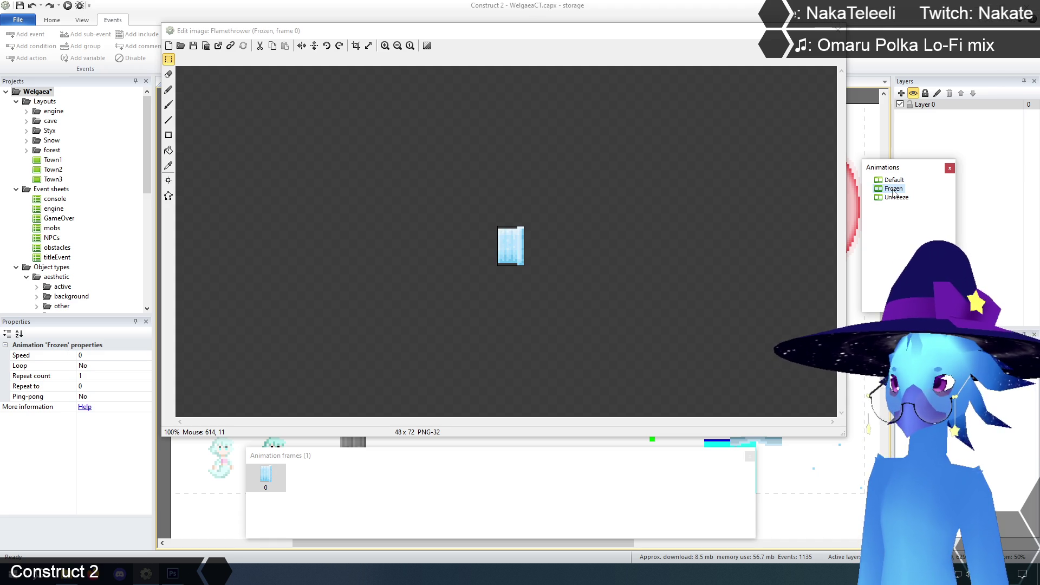
pyautogui.press('Delete')
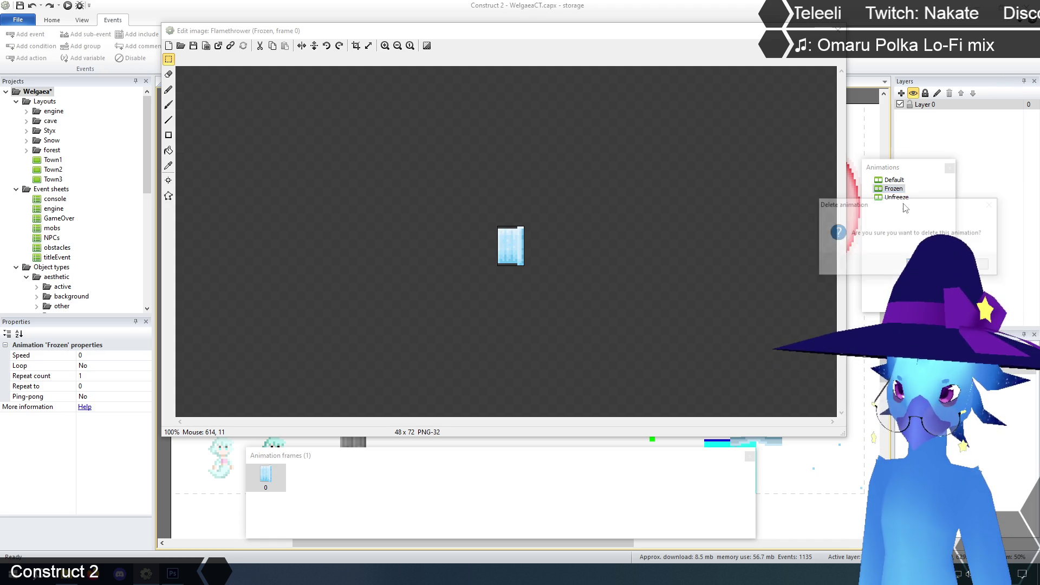
pyautogui.press('Return')
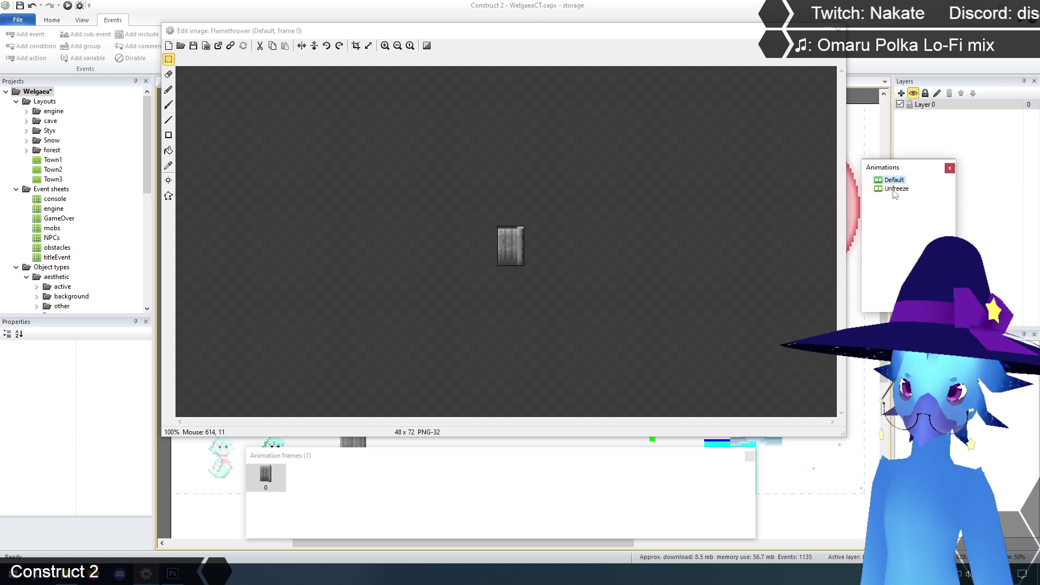
# Rename the Unfreeze animation to 'storage'.
pyautogui.click(895, 189)
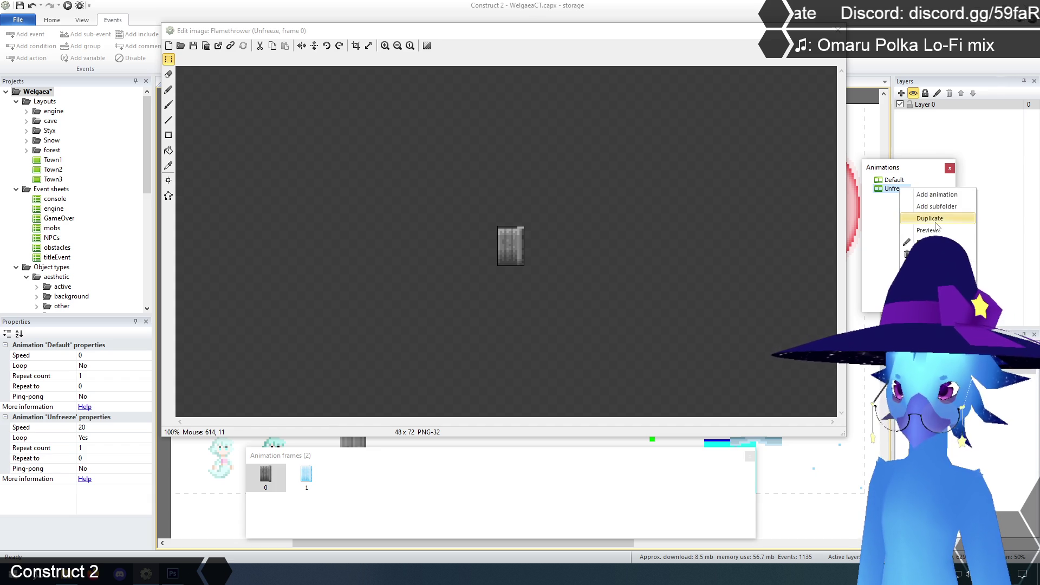
pyautogui.click(907, 242)
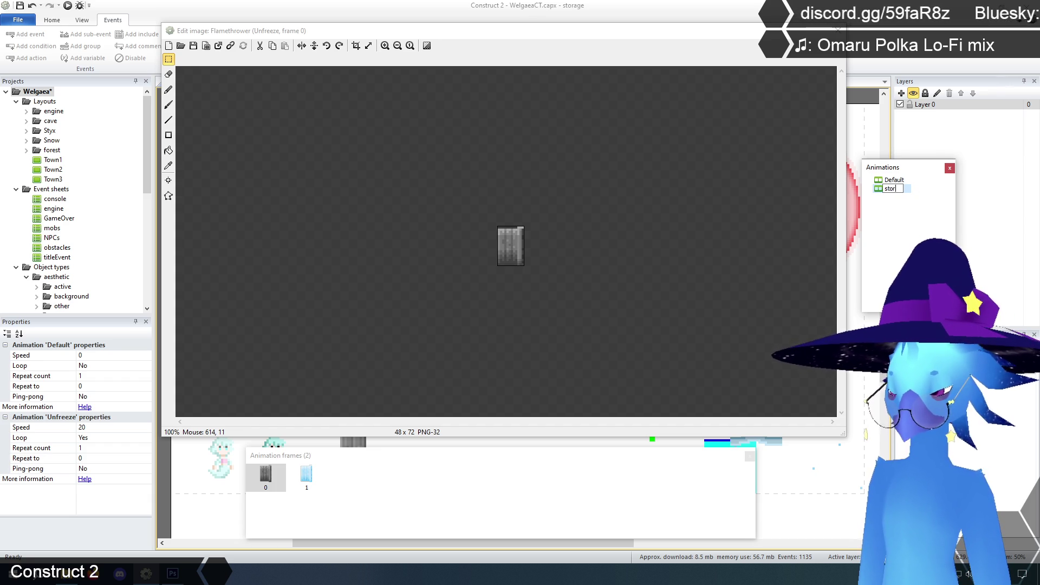
pyautogui.write('age')
pyautogui.press('Return')
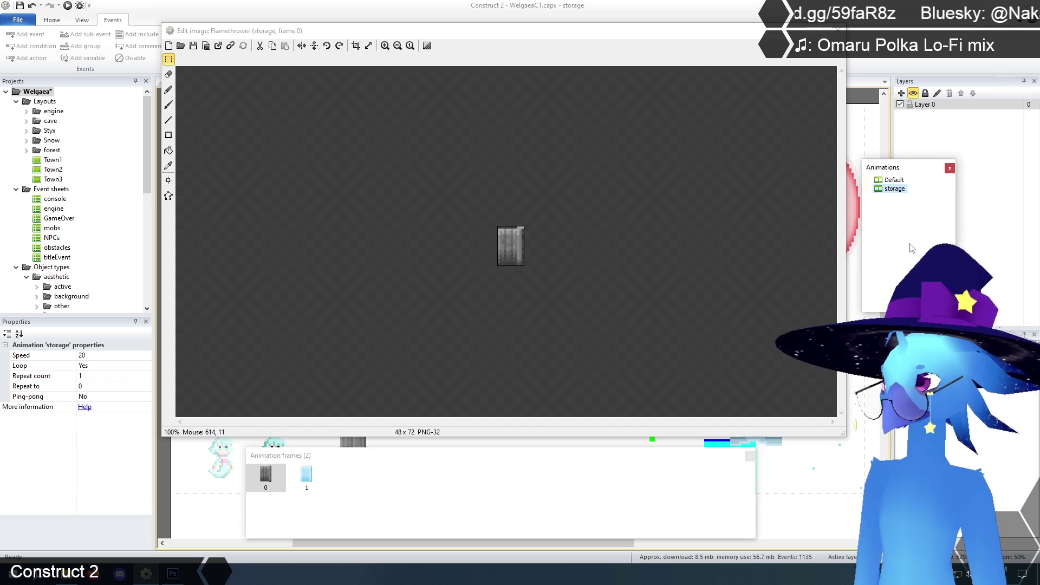
# Set the storage animation's speed to 5, then select the Default frame and zoom in.
pyautogui.click(895, 182)
pyautogui.click(894, 189)
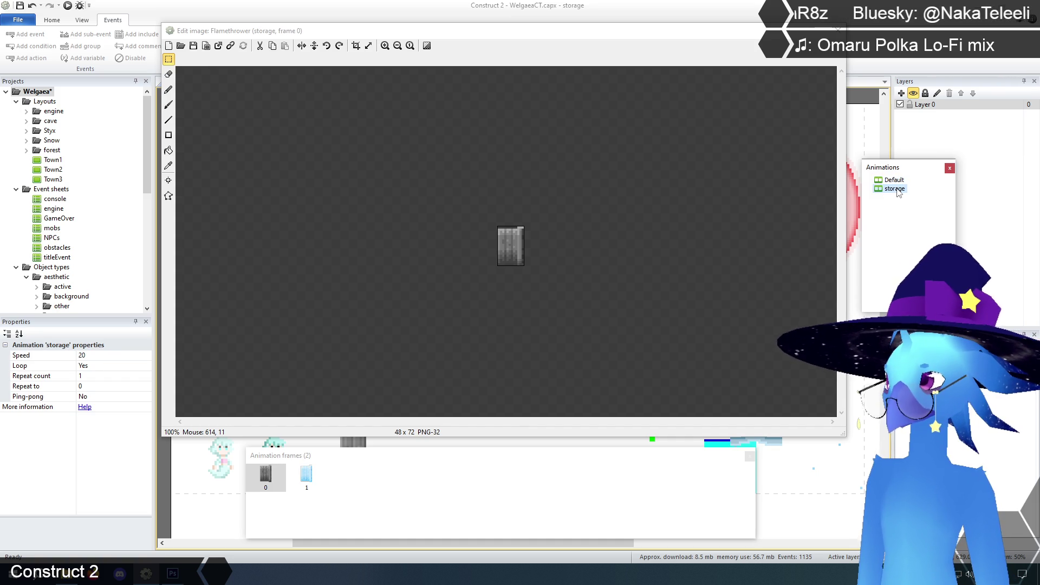
pyautogui.click(107, 356)
pyautogui.write('5')
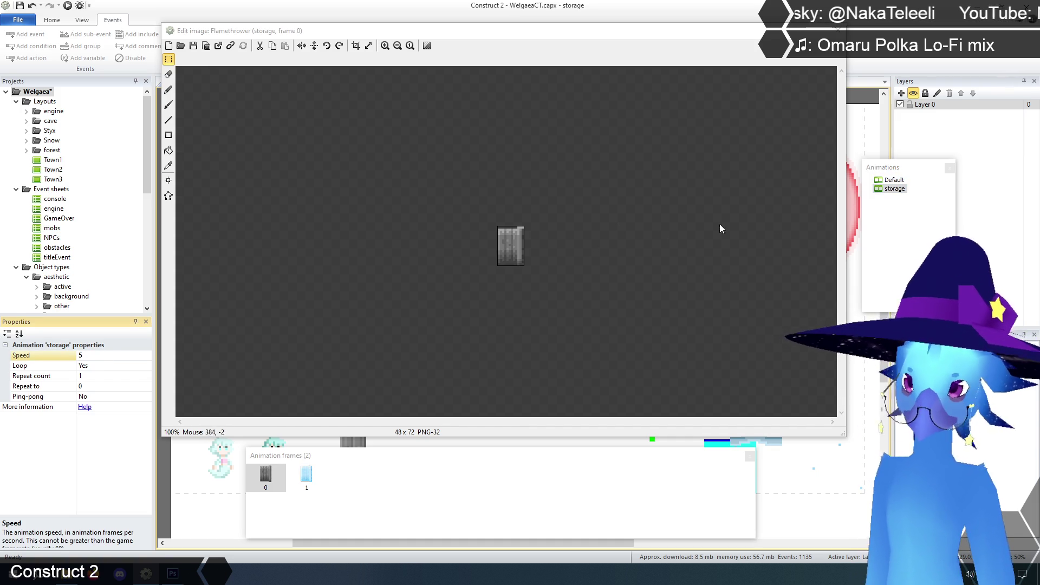
pyautogui.click(894, 180)
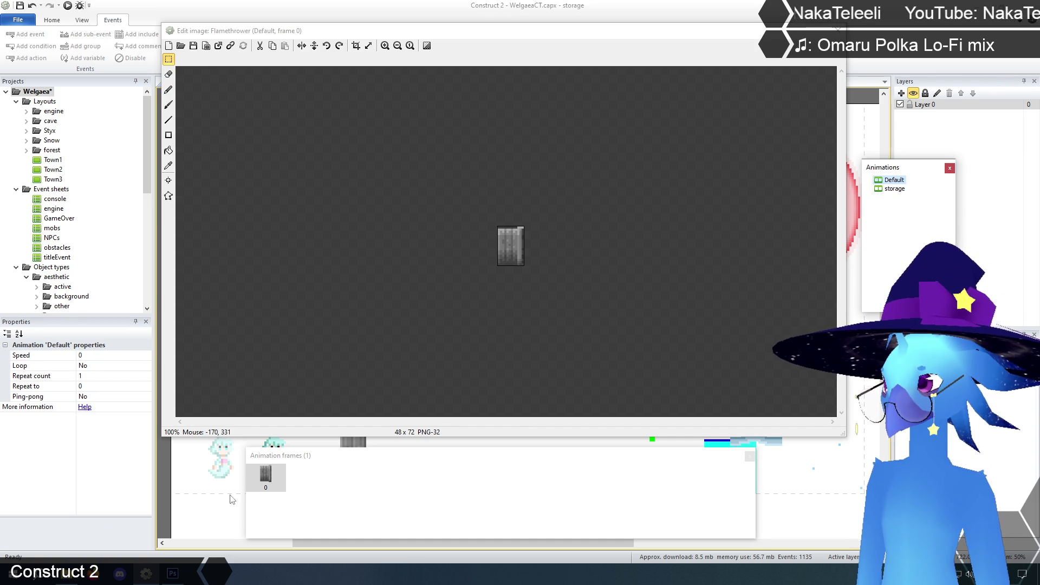
pyautogui.click(367, 503)
pyautogui.click(385, 46)
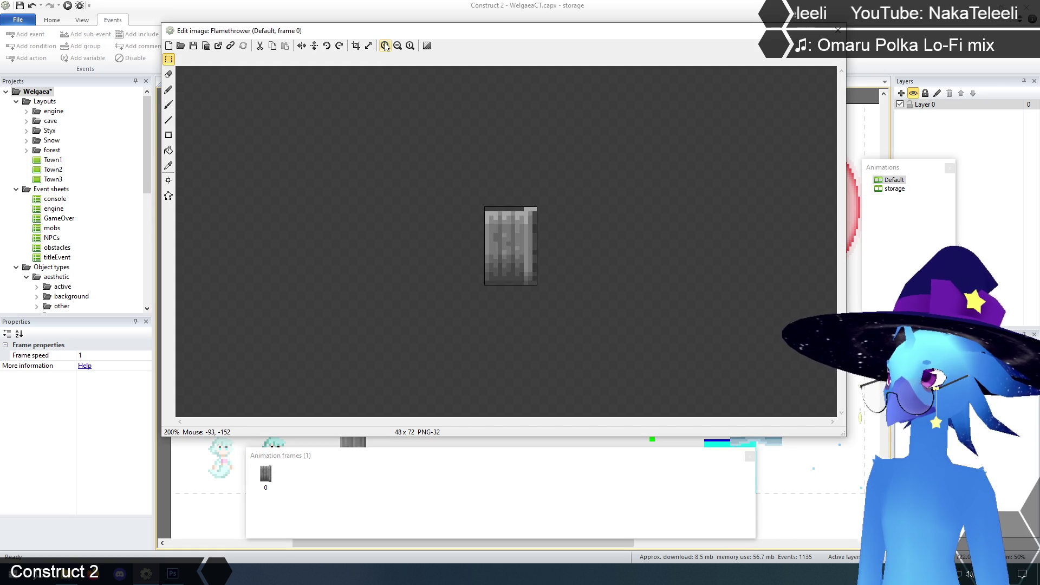
# Rotate the Default frame a quarter turn anticlockwise and mirror it horizontally.
pyautogui.click(327, 46)
pyautogui.moveTo(789, 41)
pyautogui.mouseDown()
pyautogui.moveTo(529, 316)
pyautogui.moveTo(785, 144)
pyautogui.moveTo(810, 223)
pyautogui.moveTo(823, 128)
pyautogui.moveTo(815, 413)
pyautogui.moveTo(830, 240)
pyautogui.moveTo(849, 293)
pyautogui.moveTo(820, 73)
pyautogui.mouseUp()
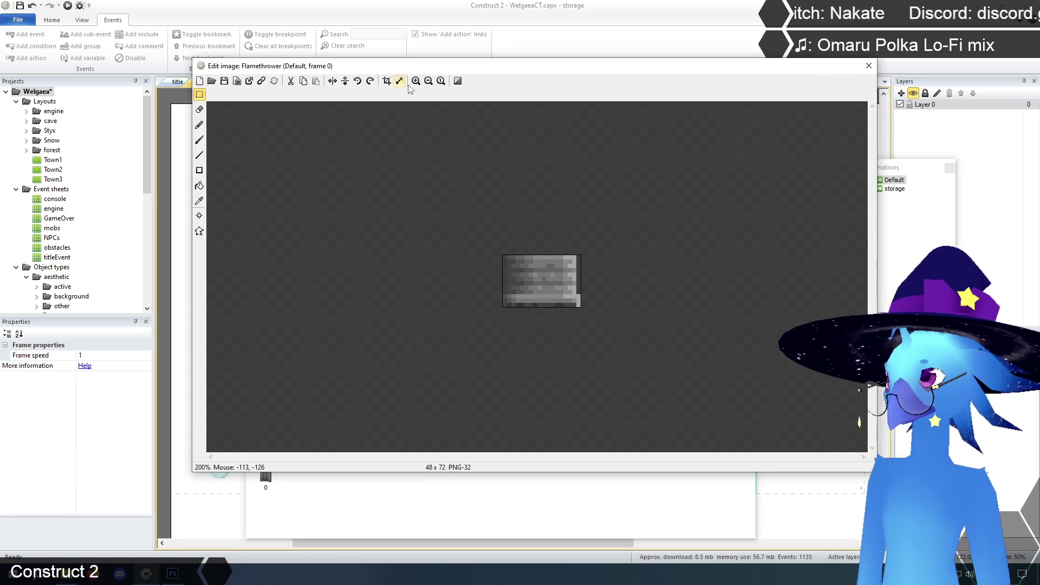
pyautogui.click(334, 81)
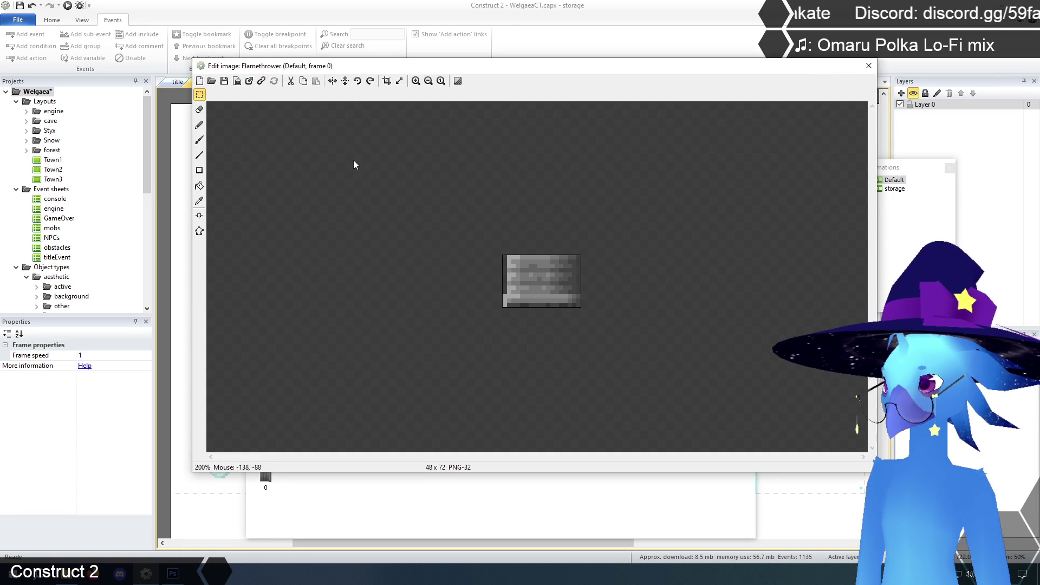
# Delete Imagepoint 1 and quick-assign the origin to the top-left corner.
pyautogui.click(199, 215)
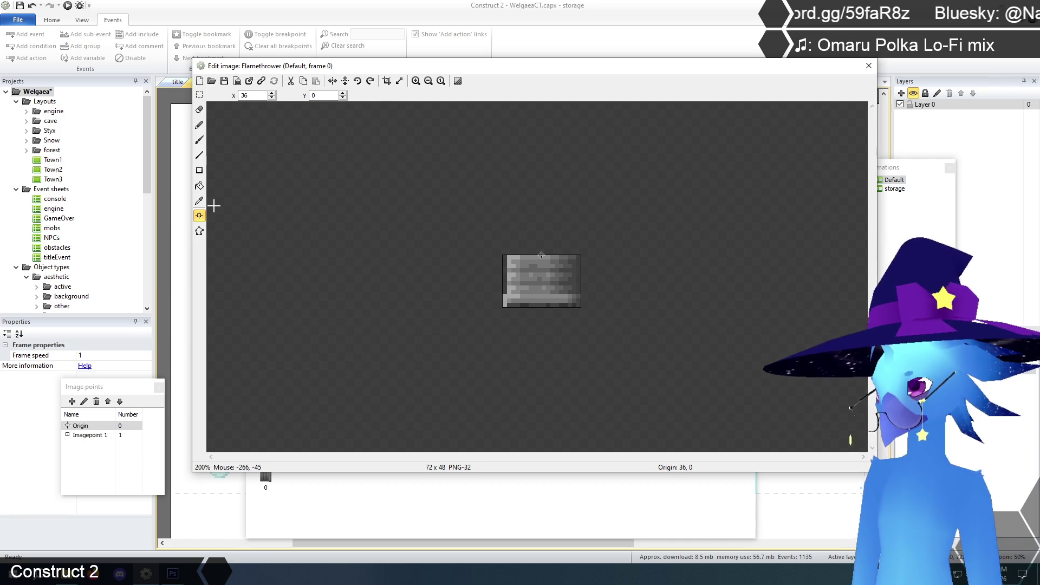
pyautogui.click(90, 435)
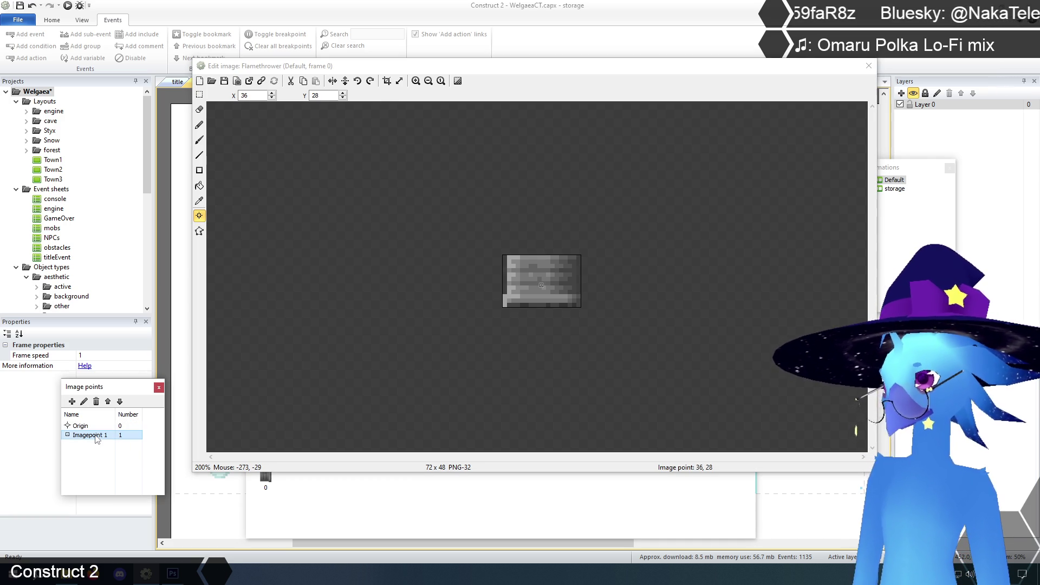
pyautogui.rightClick(96, 435)
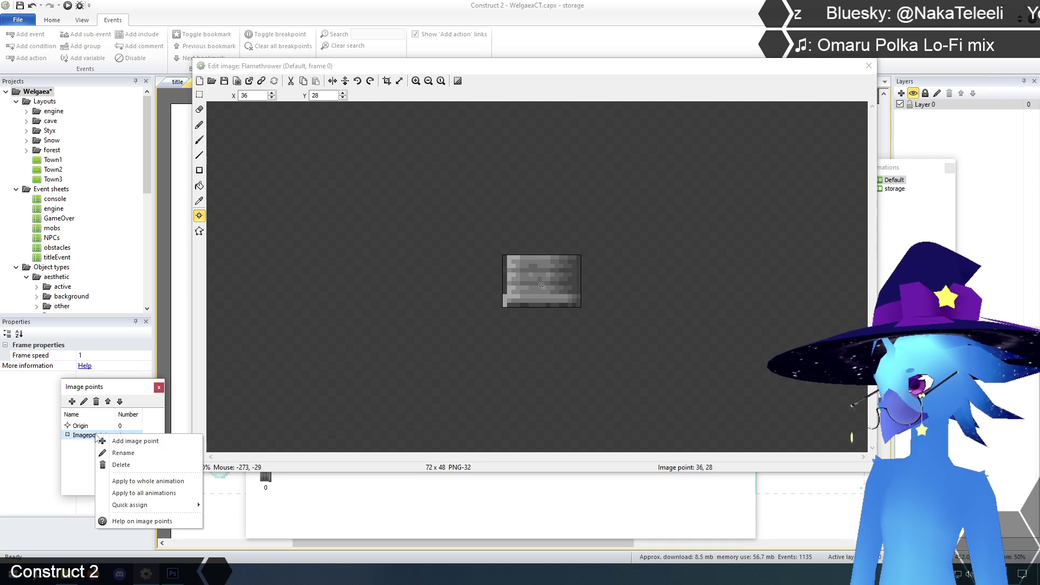
pyautogui.click(128, 466)
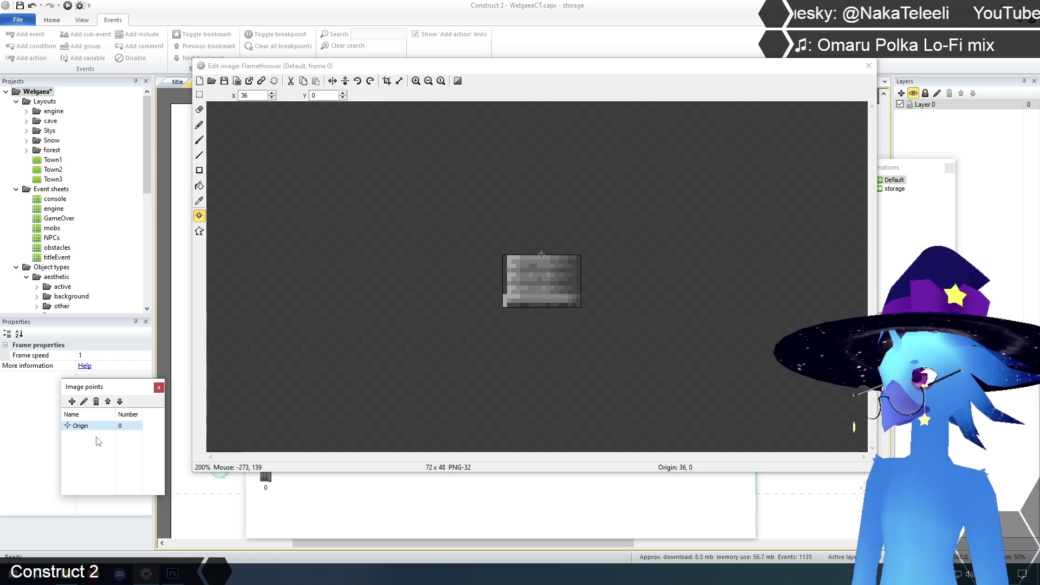
pyautogui.rightClick(84, 428)
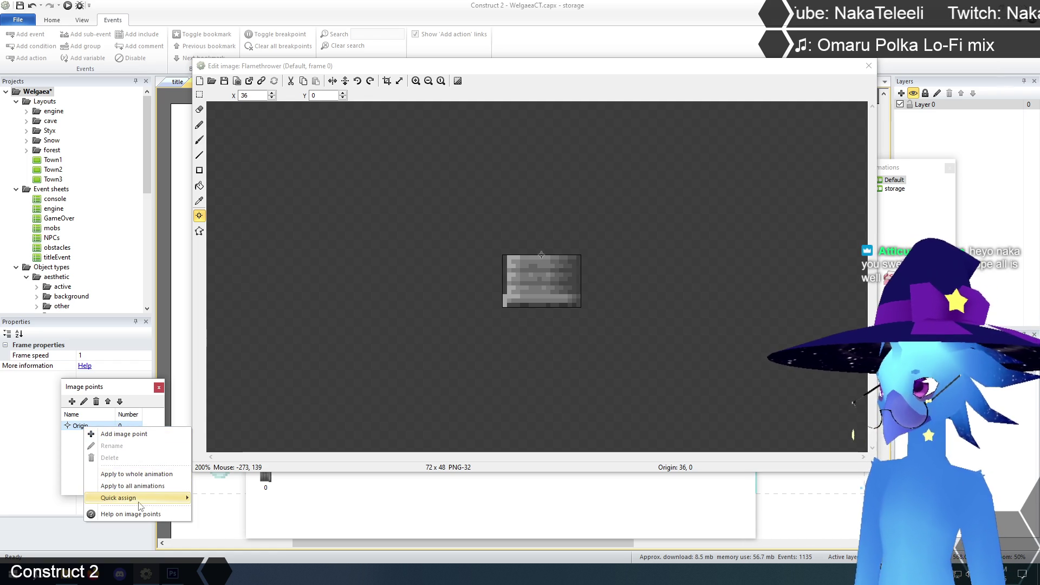
pyautogui.moveTo(139, 497)
pyautogui.click(230, 394)
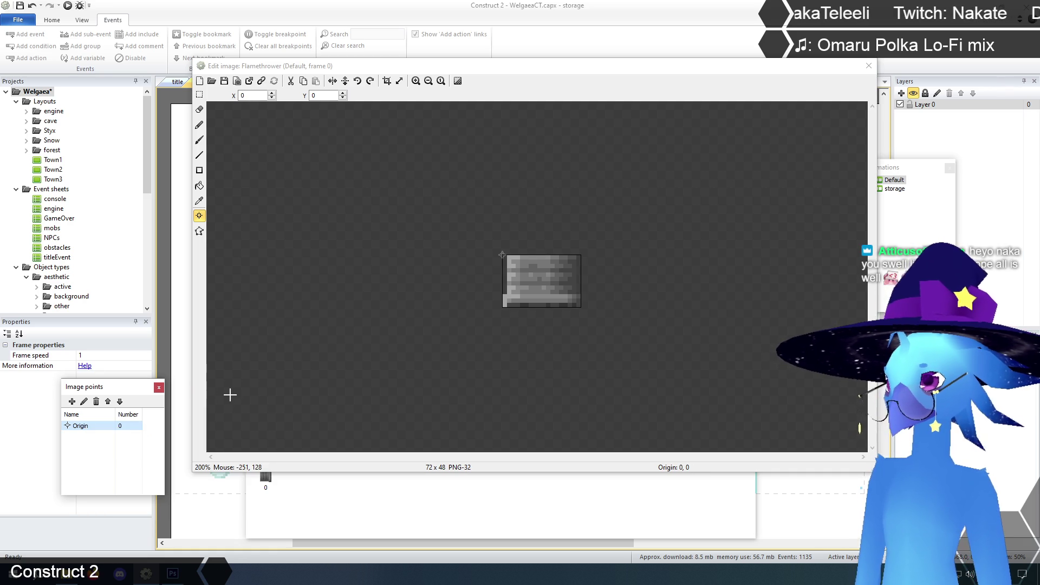
pyautogui.click(200, 95)
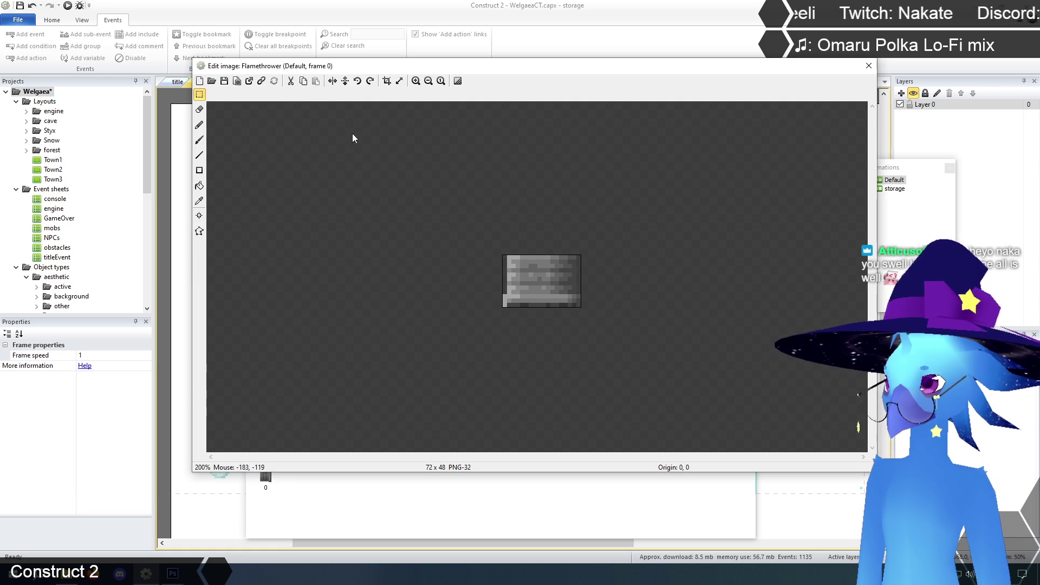
# Set the Flamethrower instance's angle to 0 and shift it to 840, 312.
pyautogui.click(868, 67)
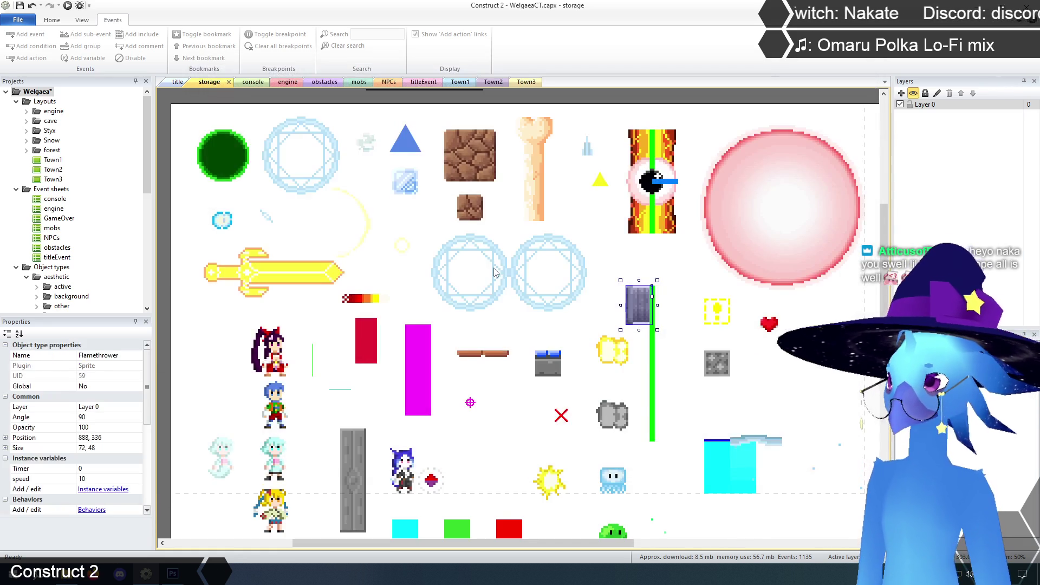
pyautogui.moveTo(637, 307); pyautogui.dragTo(625, 294)
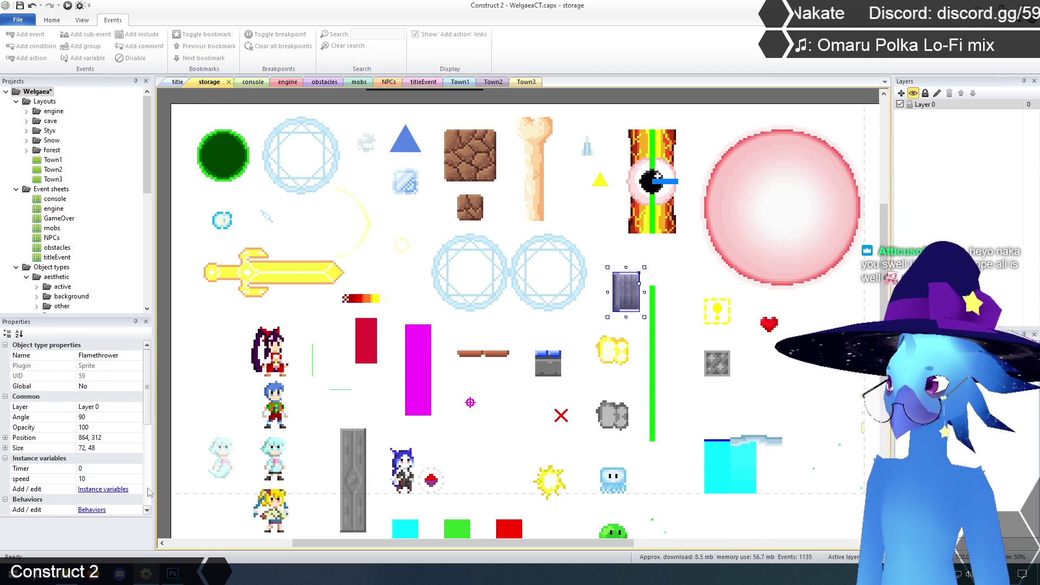
pyautogui.click(98, 417)
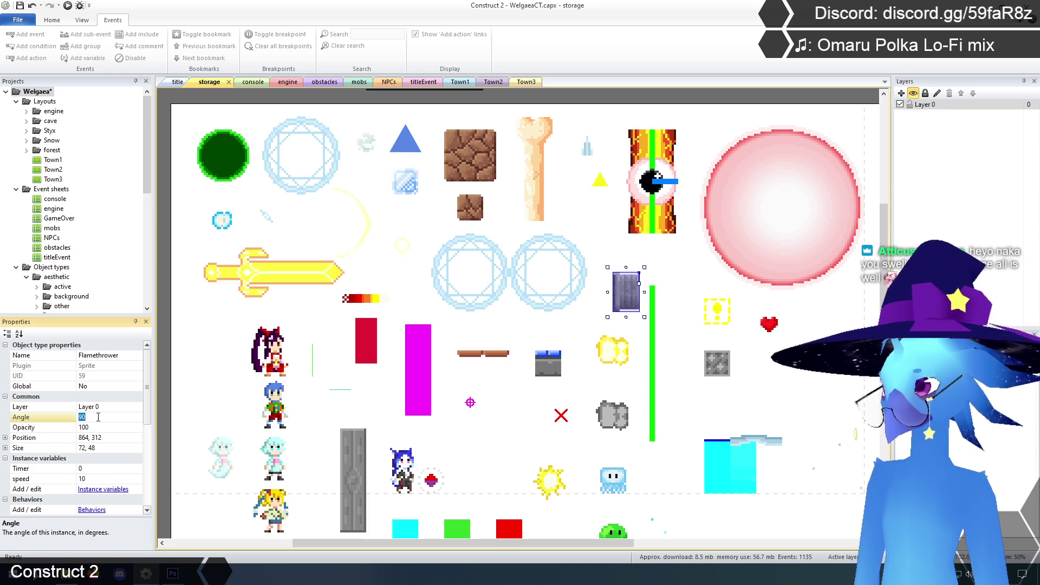
pyautogui.write('0')
pyautogui.press('Return')
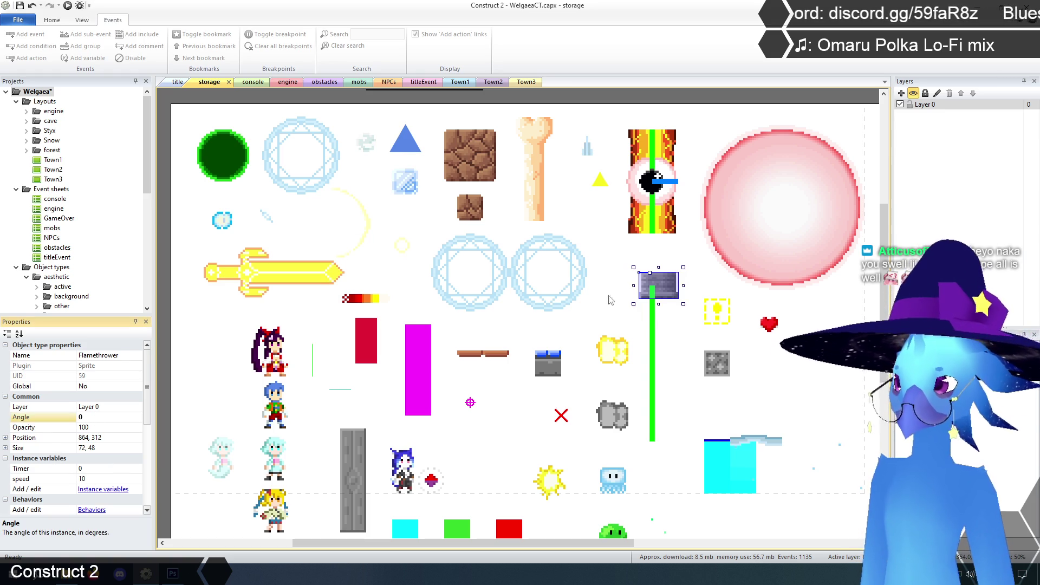
pyautogui.moveTo(674, 286); pyautogui.dragTo(661, 286)
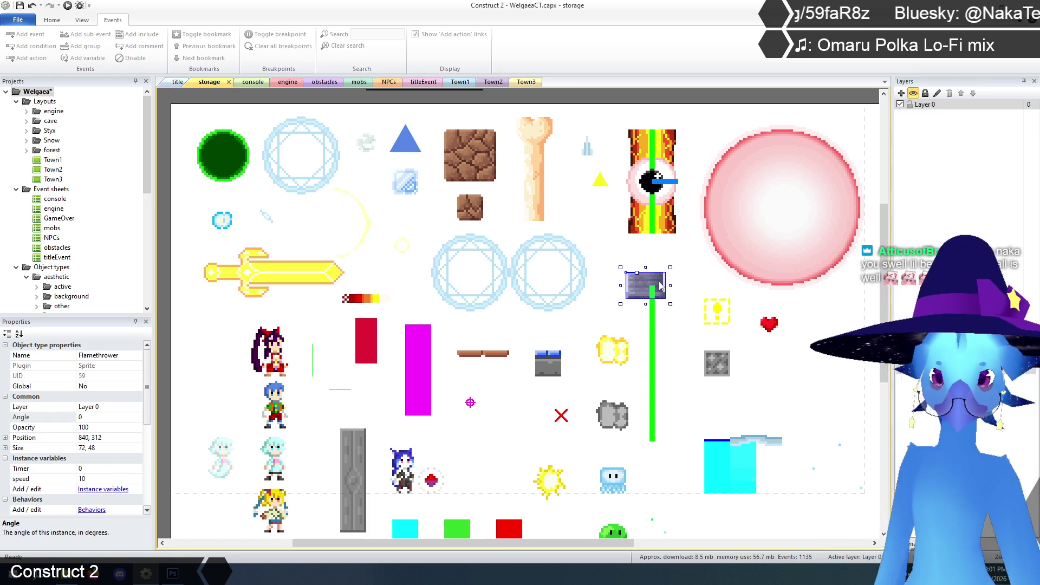
# Check the conveyor sprite, then bring up the Flamethrower's editing options.
pyautogui.click(553, 376)
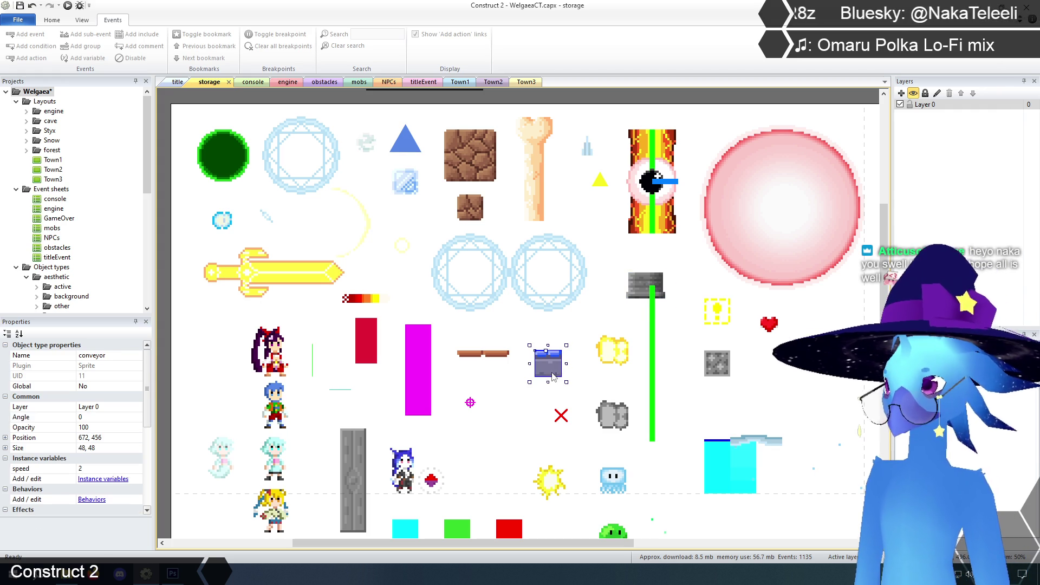
pyautogui.moveTo(148, 391); pyautogui.dragTo(148, 419)
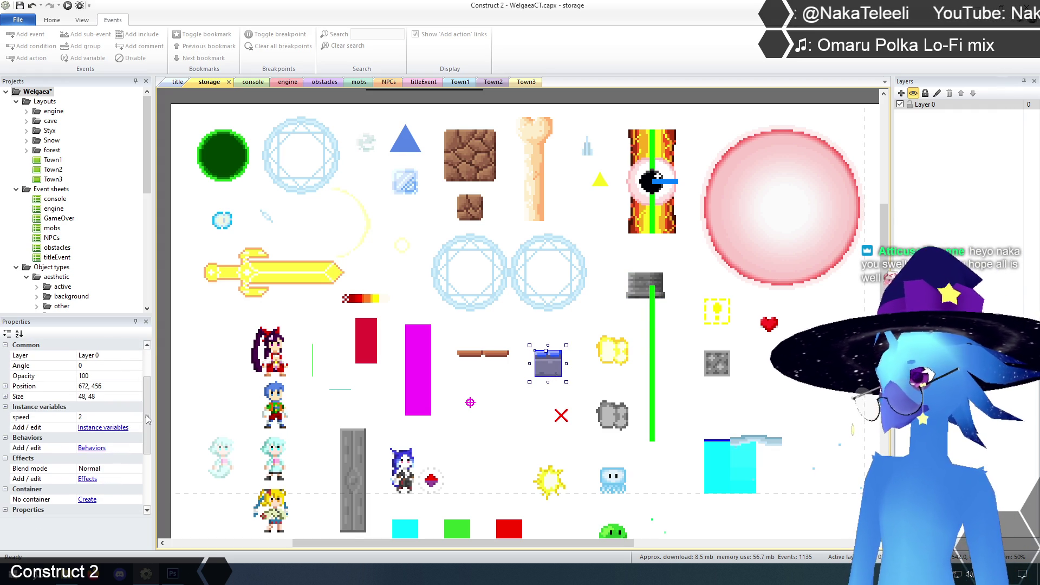
pyautogui.click(638, 280)
pyautogui.rightClick(637, 279)
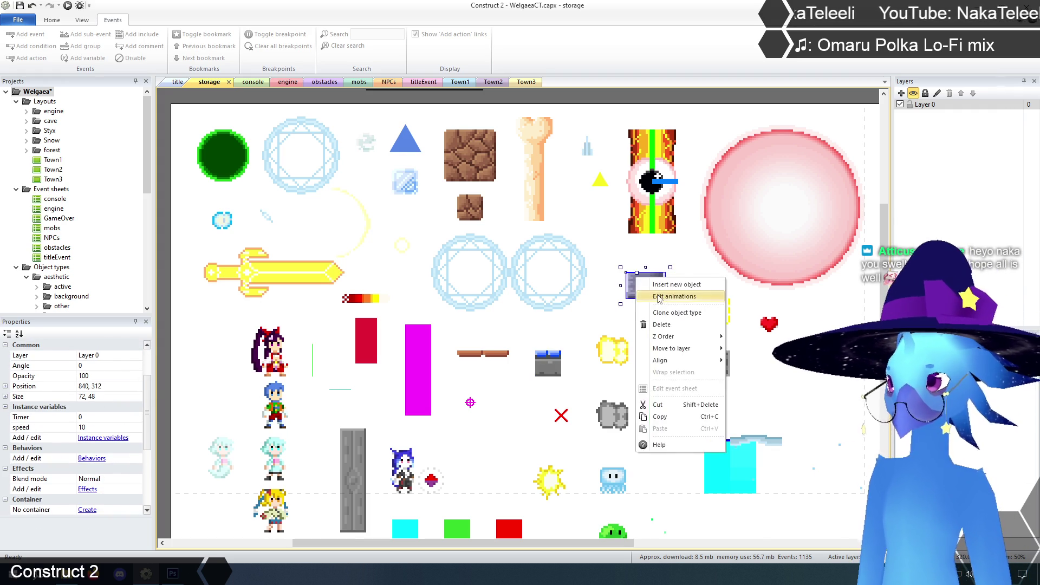
# Resize the Flamethrower's canvas to 96 x 48, anchored top-left.
pyautogui.click(657, 296)
pyautogui.click(399, 81)
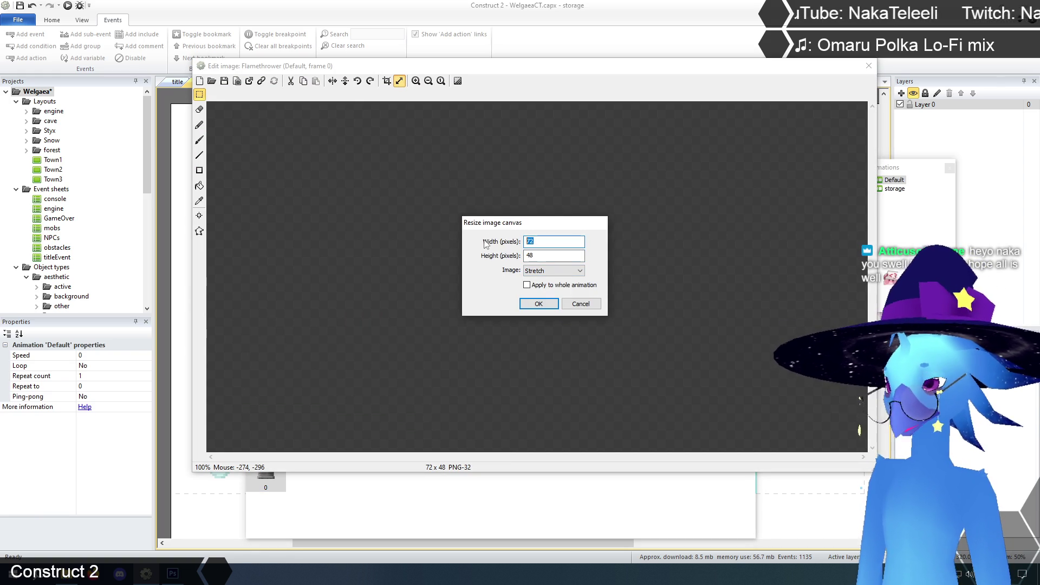
pyautogui.click(554, 270)
pyautogui.click(547, 285)
pyautogui.click(538, 304)
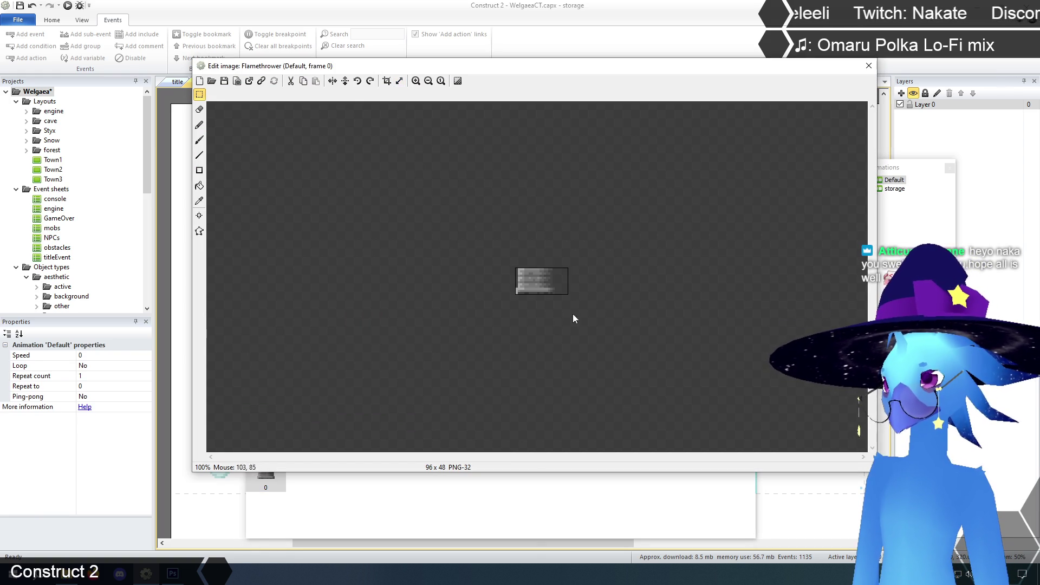
# Move the Flamethrower instance left to 816, 312, then select the Door pillar.
pyautogui.click(868, 69)
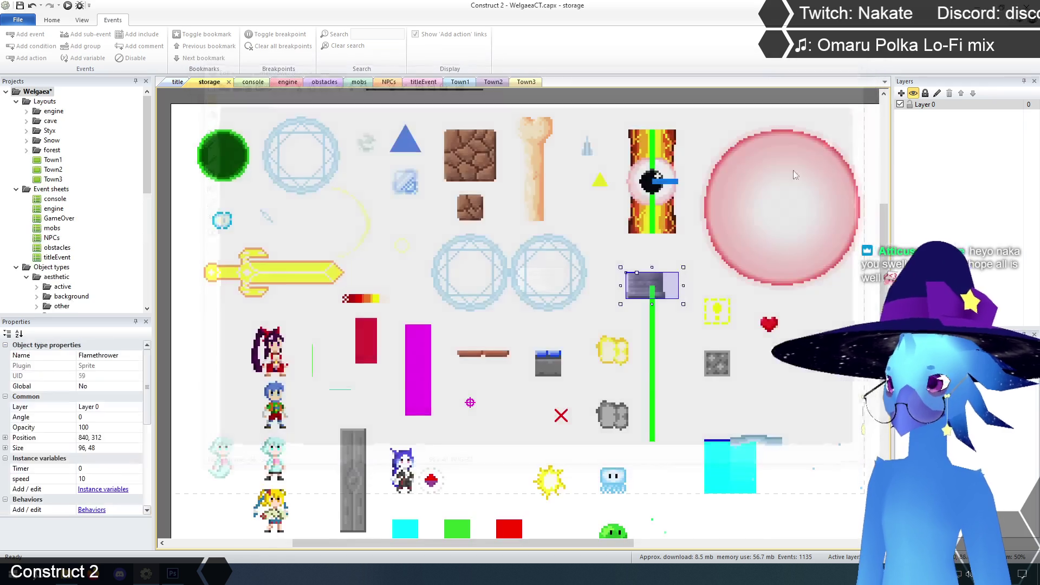
pyautogui.click(624, 260)
pyautogui.click(634, 282)
pyautogui.moveTo(634, 282); pyautogui.dragTo(622, 283)
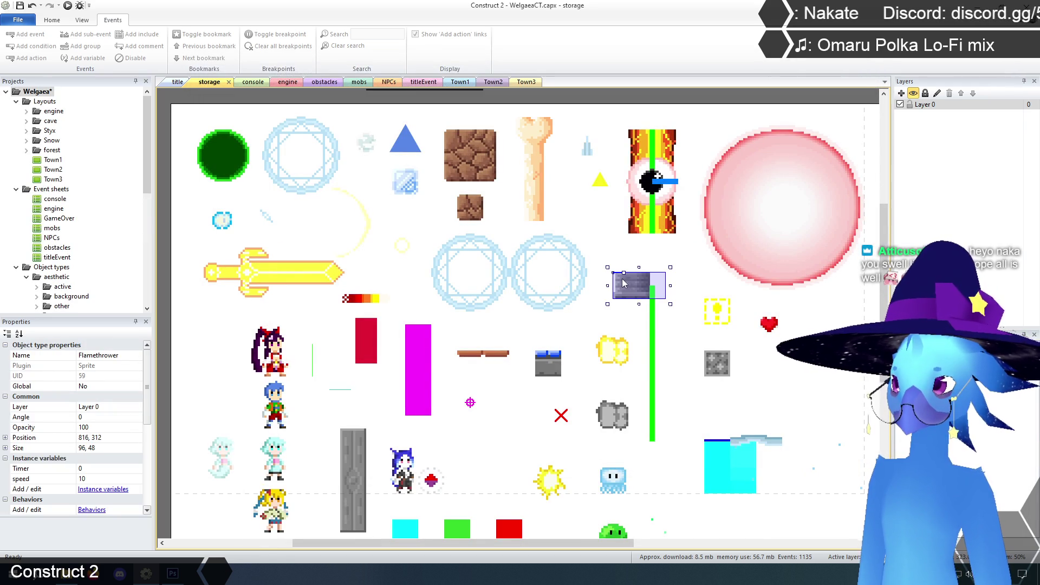
pyautogui.click(657, 255)
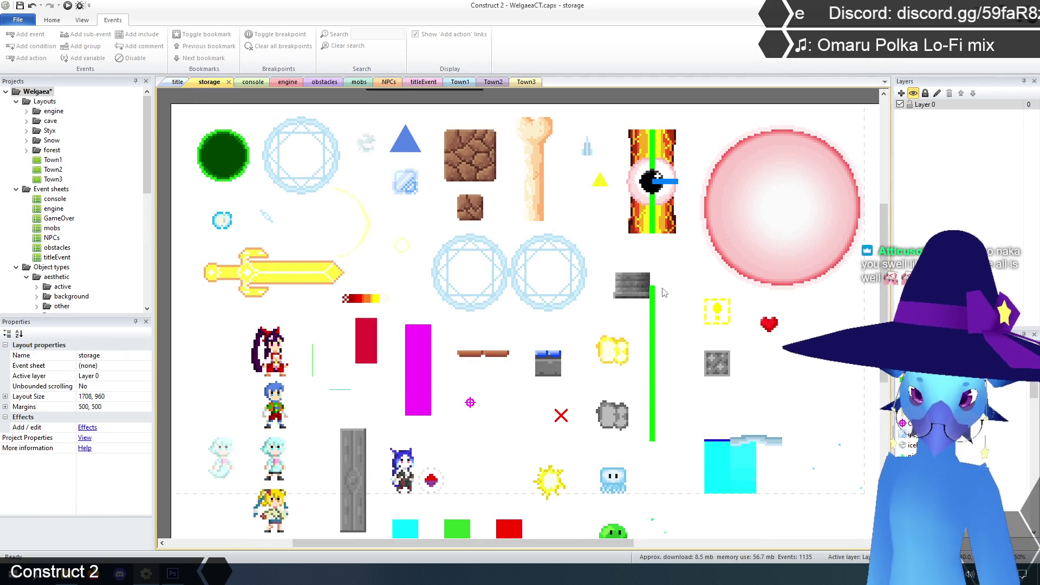
pyautogui.scroll(-3, 594, 325)
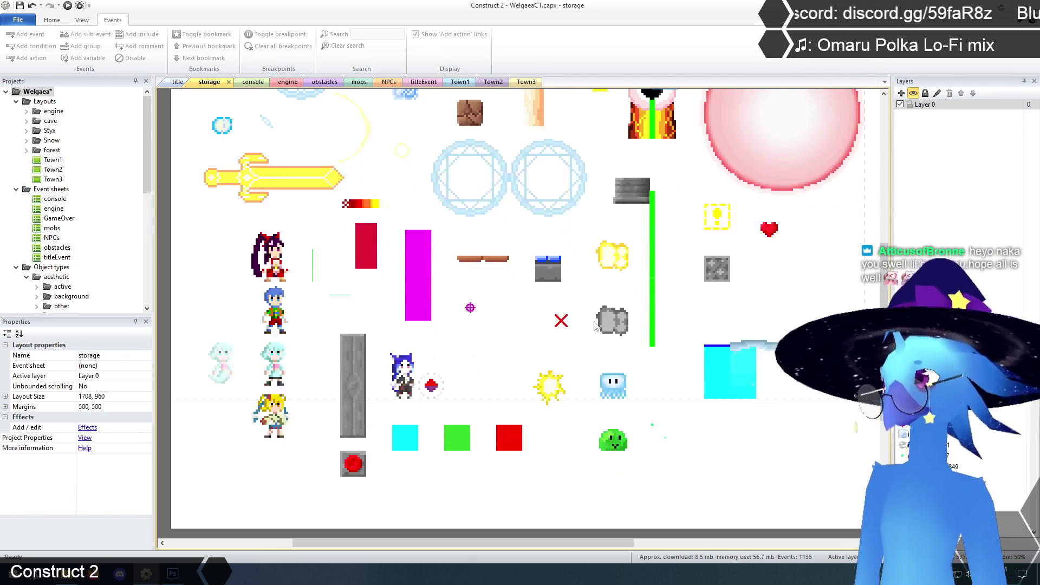
pyautogui.click(353, 355)
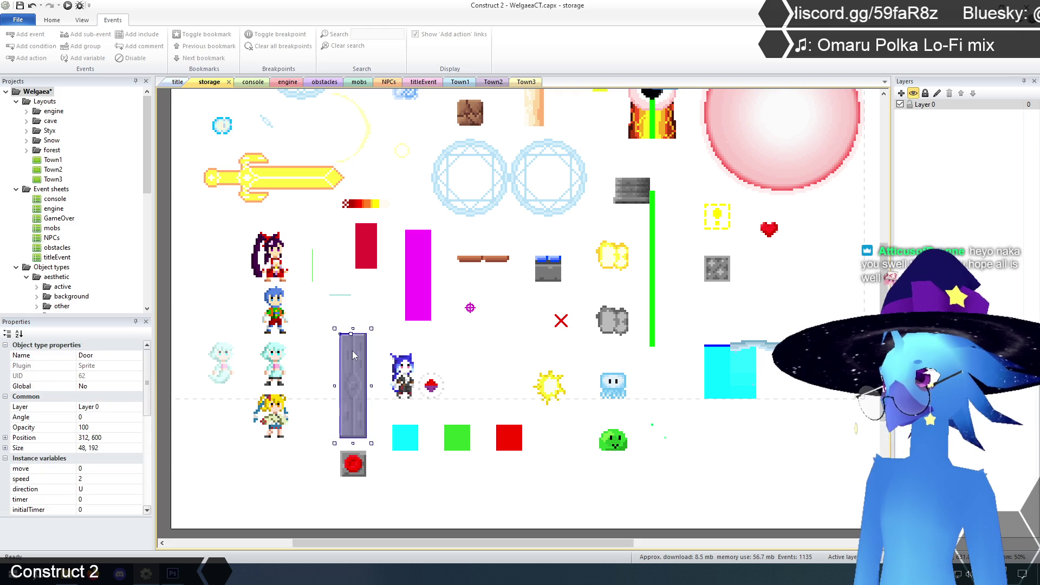
pyautogui.scroll(2, 353, 354)
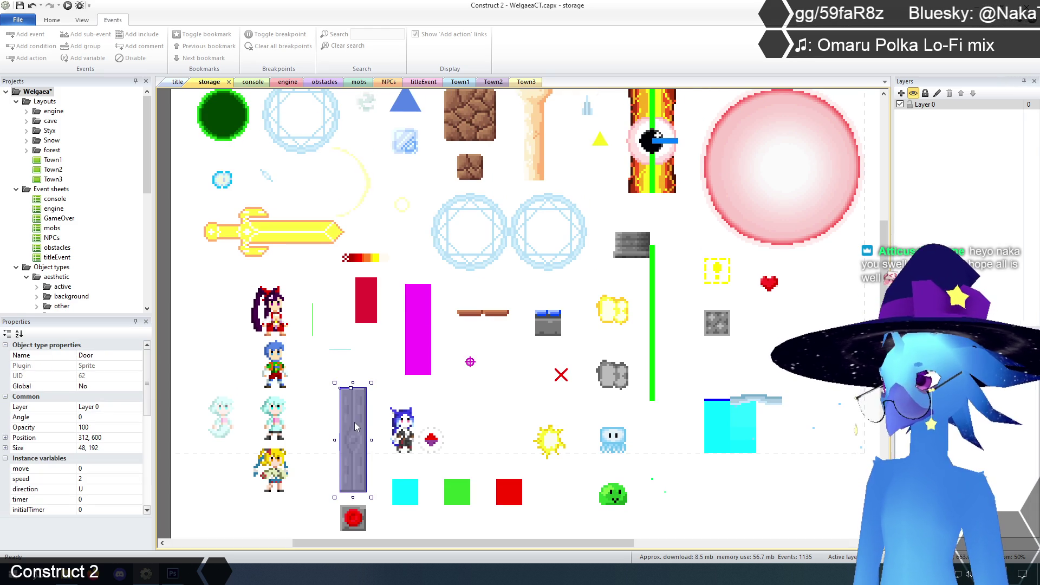
pyautogui.scroll(-1, 349, 422)
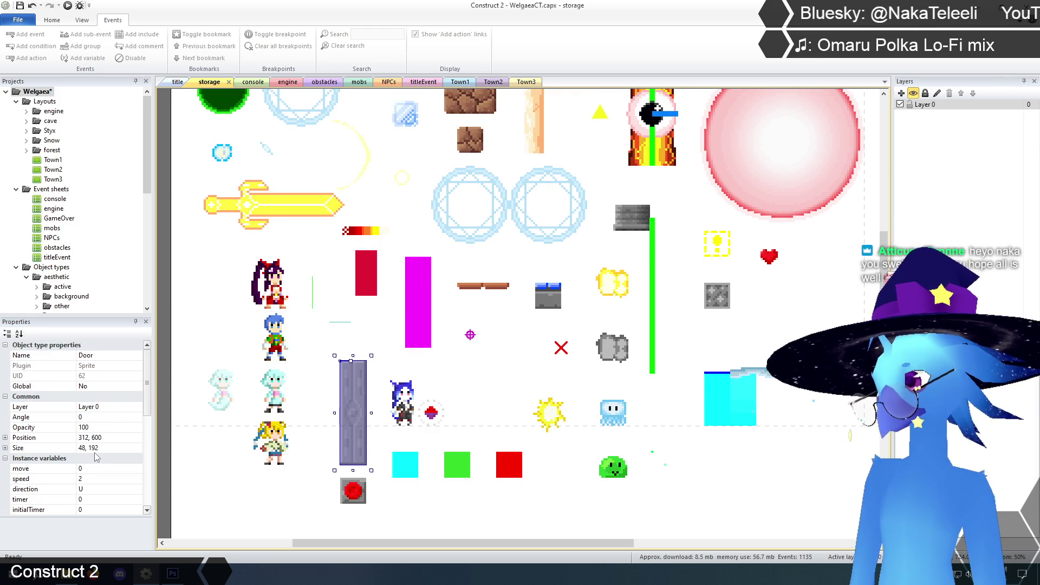
pyautogui.scroll(-3, 148, 381)
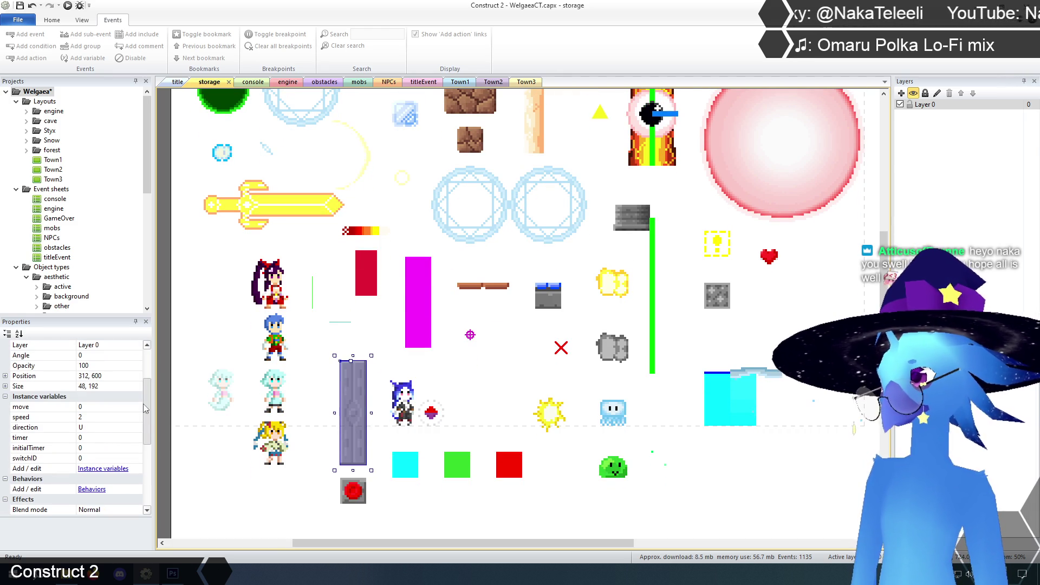
pyautogui.scroll(3, 145, 365)
pyautogui.scroll(2, 519, 314)
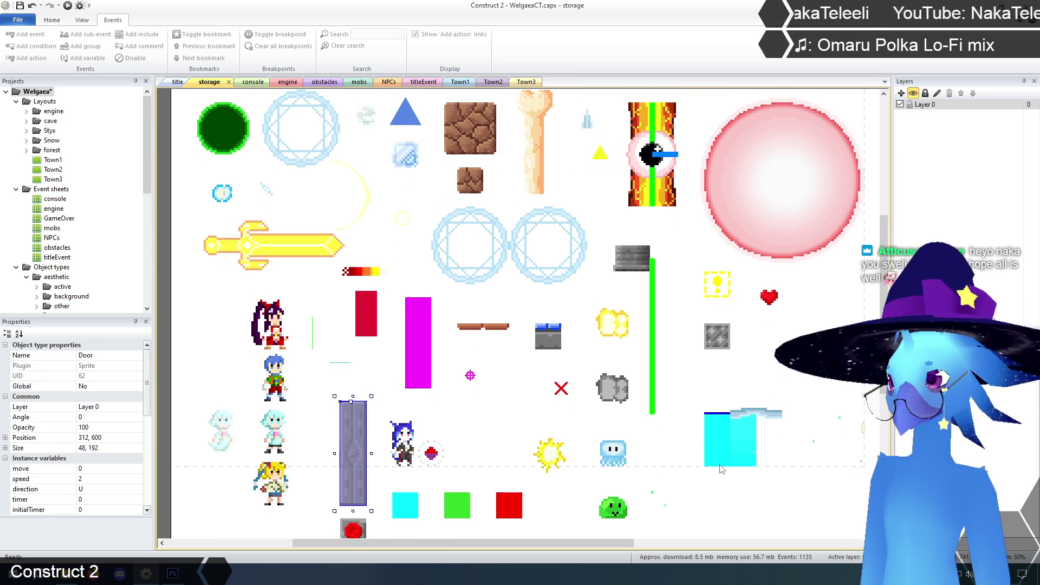
pyautogui.rightClick(676, 288)
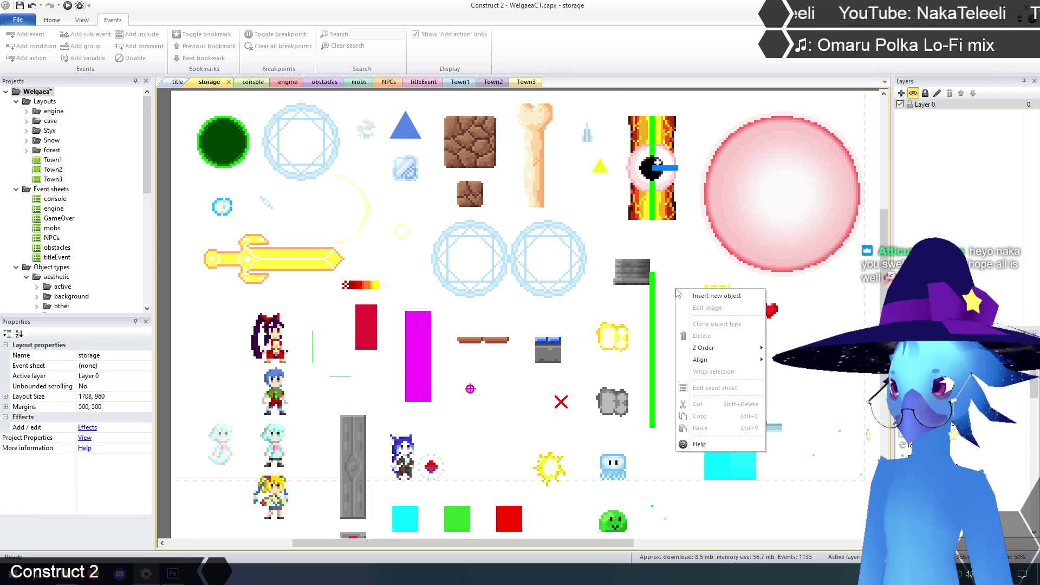
# Insert a new Sprite object into the layout and fill it dark red.
pyautogui.click(698, 296)
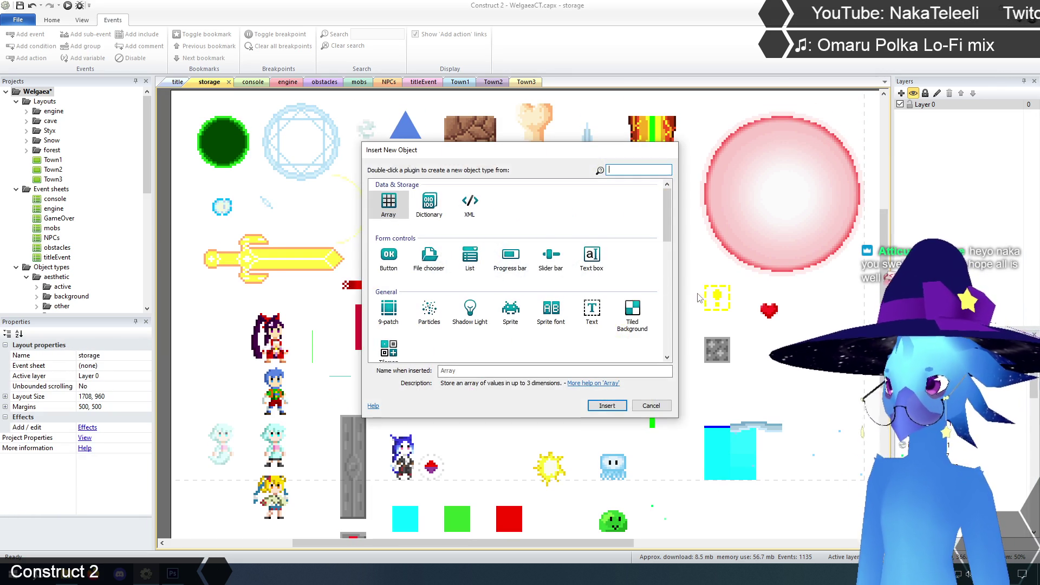
pyautogui.click(510, 310)
pyautogui.click(607, 405)
pyautogui.click(673, 308)
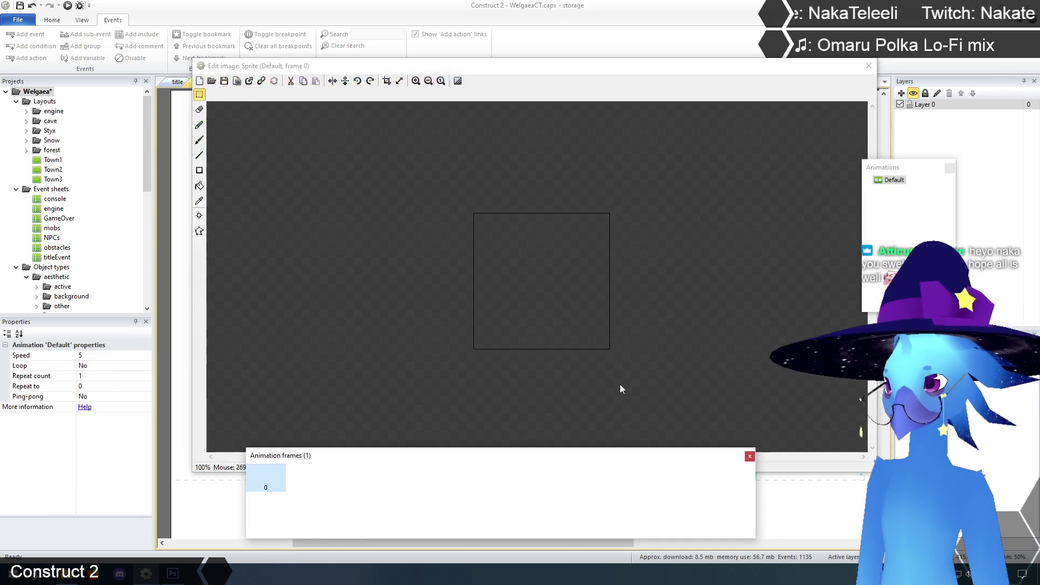
pyautogui.click(199, 185)
pyautogui.click(516, 257)
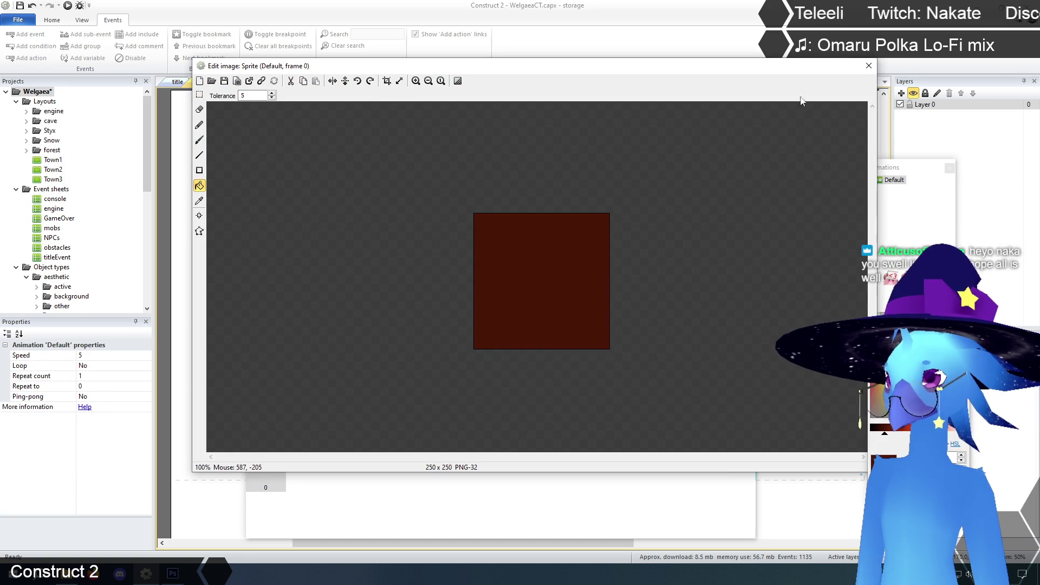
pyautogui.click(869, 65)
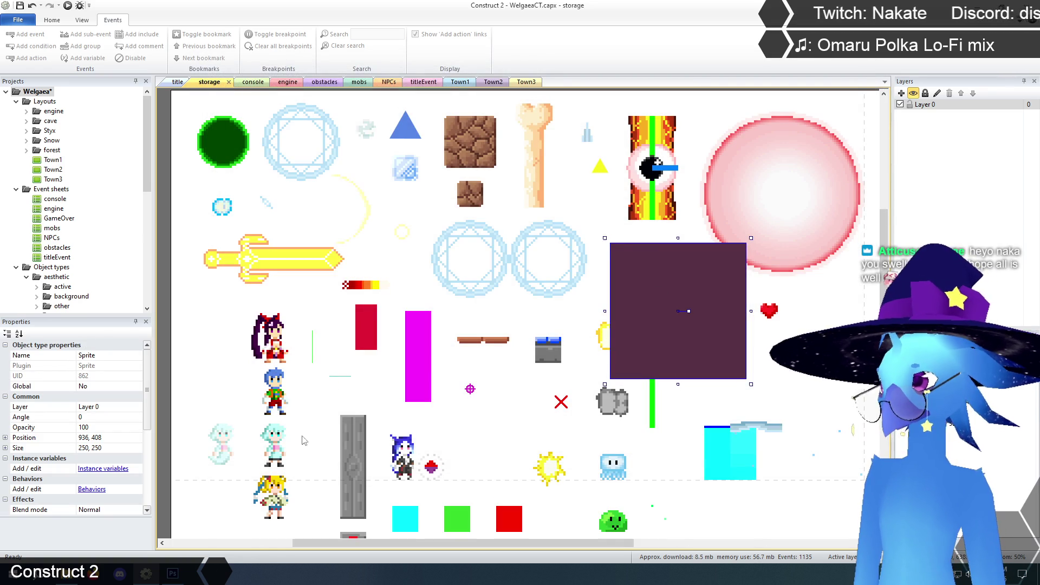
# Compare with the Door pillar's size, then resize the new sprite's canvas to 48 x 192.
pyautogui.click(353, 467)
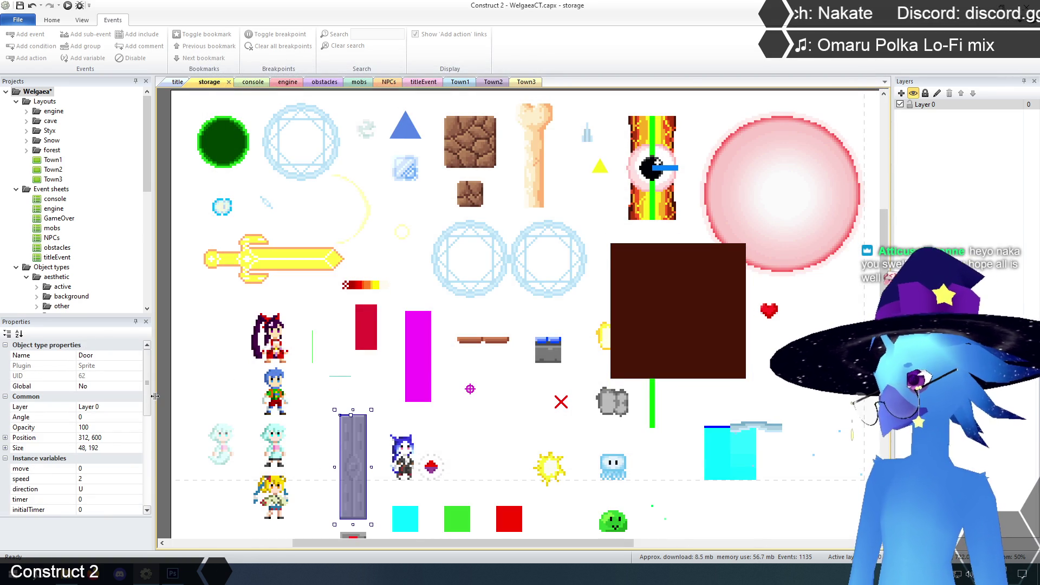
pyautogui.click(634, 276)
pyautogui.rightClick(635, 274)
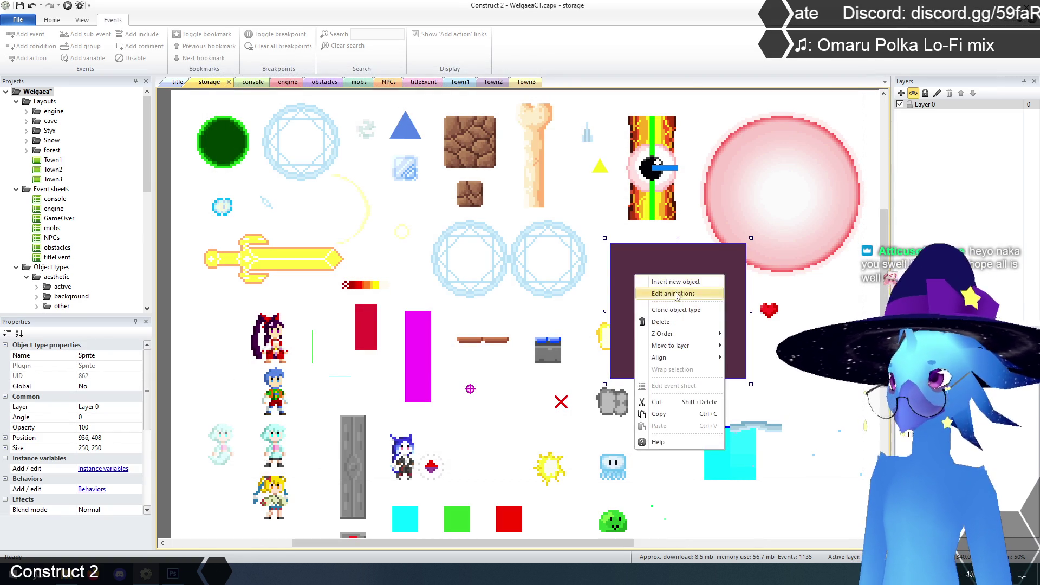
pyautogui.click(672, 292)
pyautogui.click(401, 83)
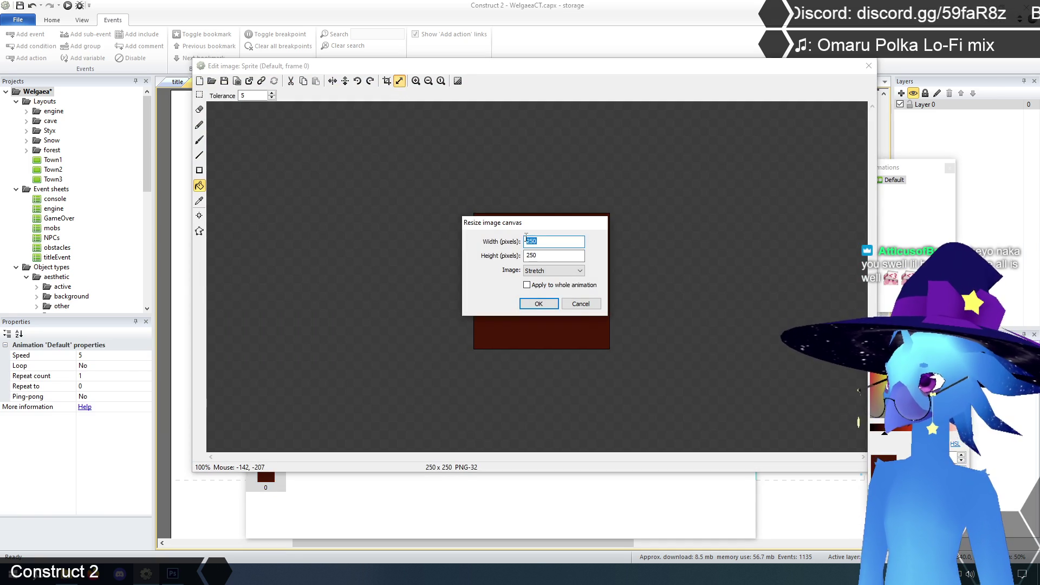
pyautogui.write('48')
pyautogui.press('Tab')
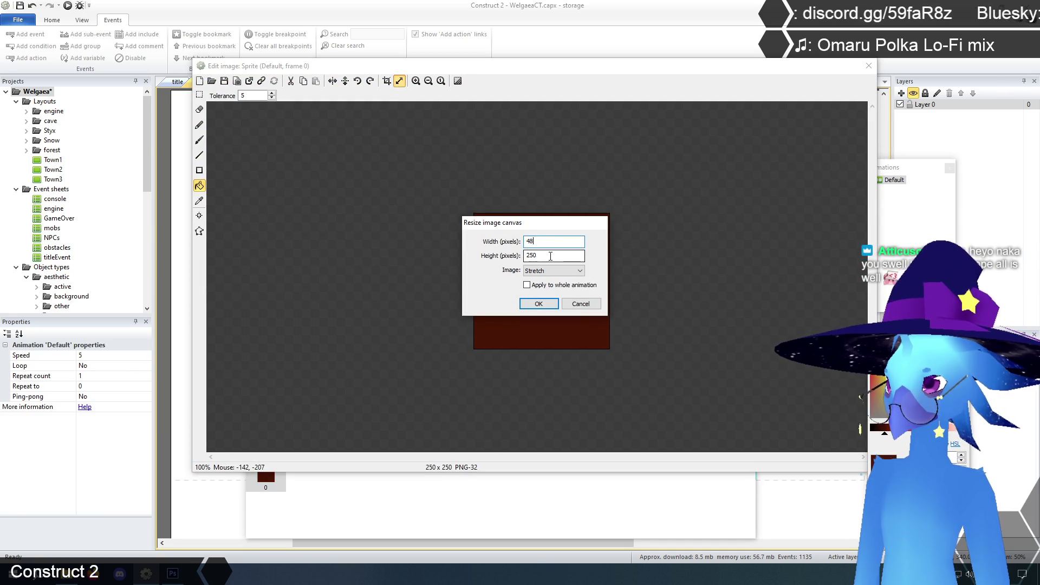
pyautogui.write('192')
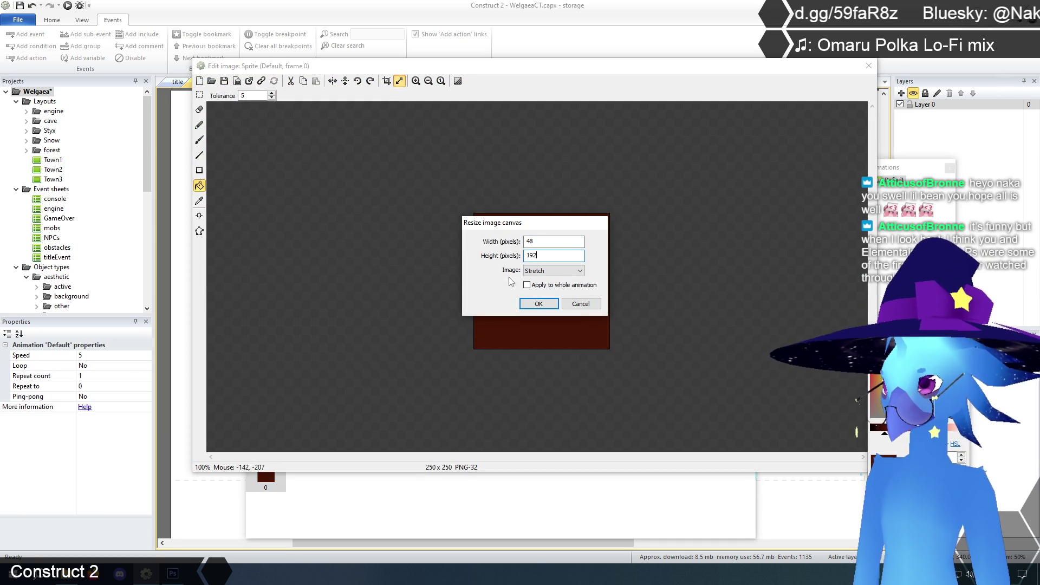
pyautogui.click(553, 270)
pyautogui.click(546, 280)
pyautogui.click(538, 304)
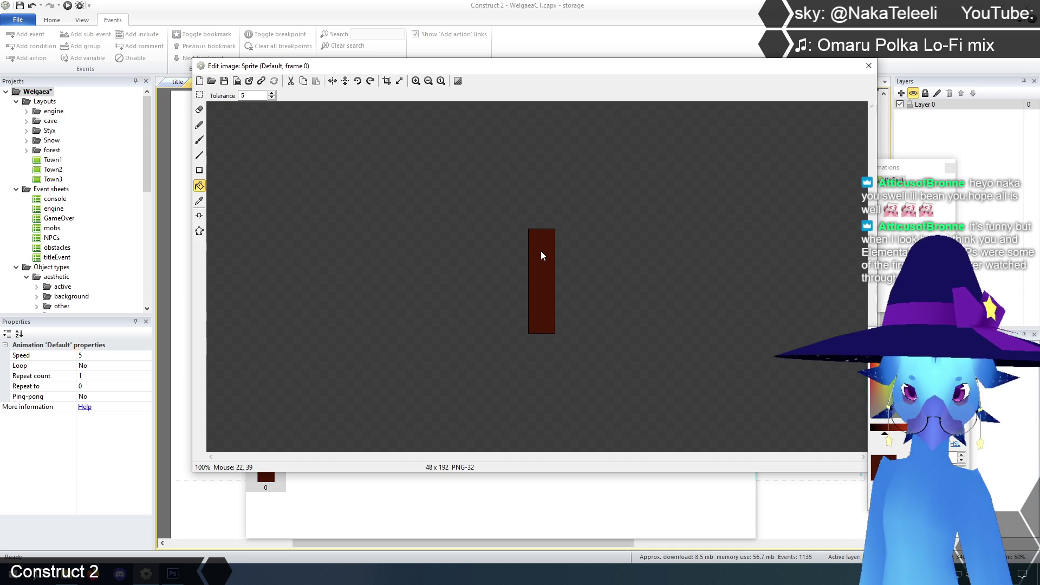
# Set the new sprite's origin to top-left and move it beside the red heart.
pyautogui.click(200, 215)
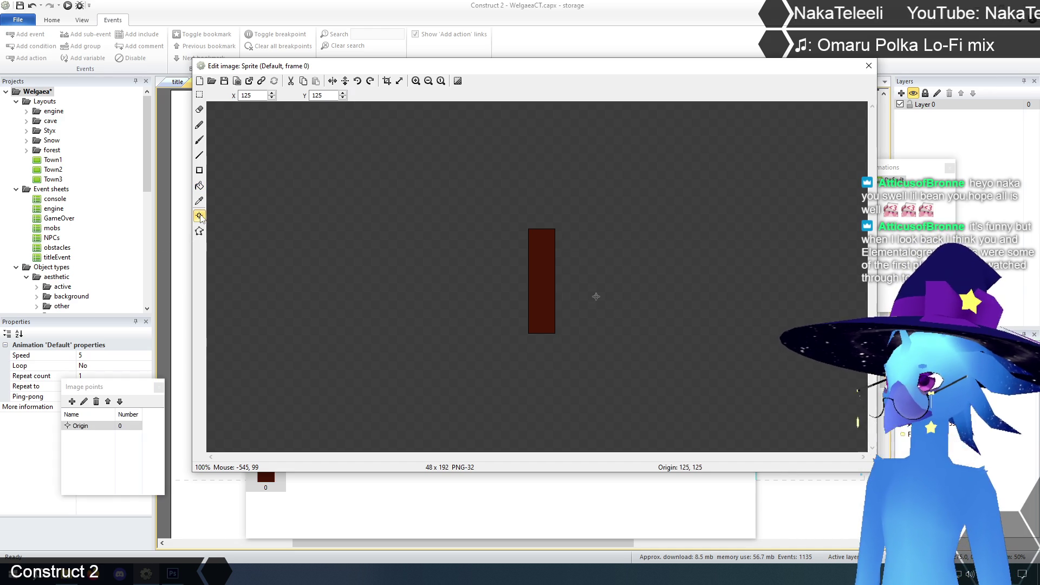
pyautogui.rightClick(81, 427)
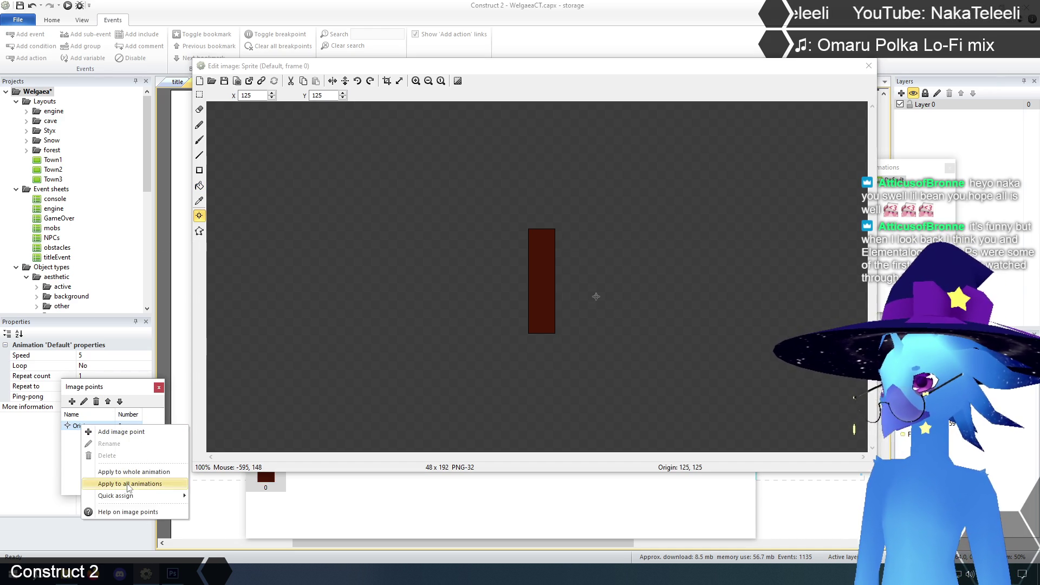
pyautogui.moveTo(162, 495)
pyautogui.click(228, 391)
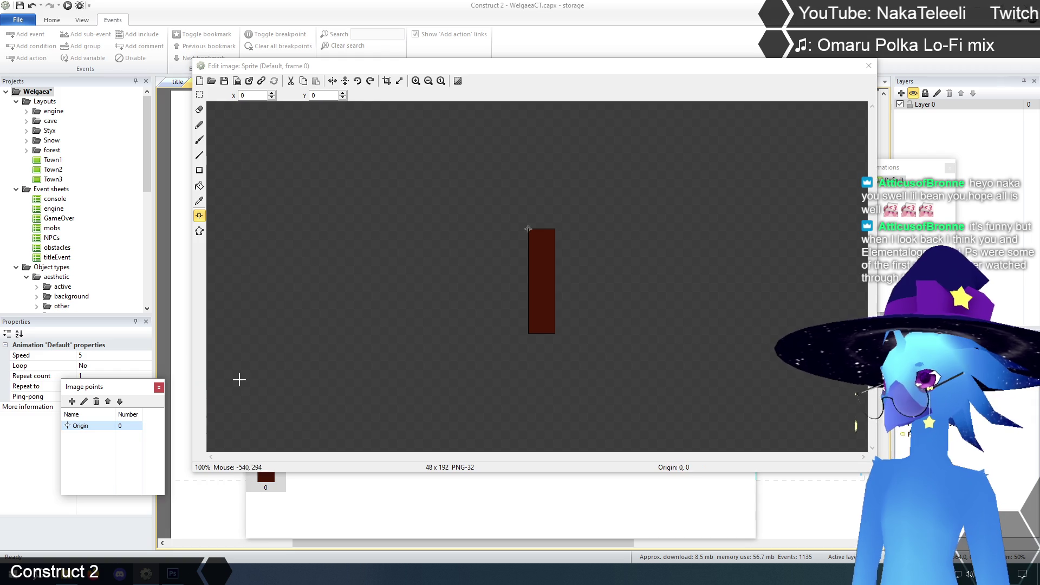
pyautogui.click(868, 65)
pyautogui.moveTo(682, 347)
pyautogui.mouseDown()
pyautogui.moveTo(810, 330)
pyautogui.moveTo(625, 320)
pyautogui.moveTo(794, 332)
pyautogui.mouseUp()
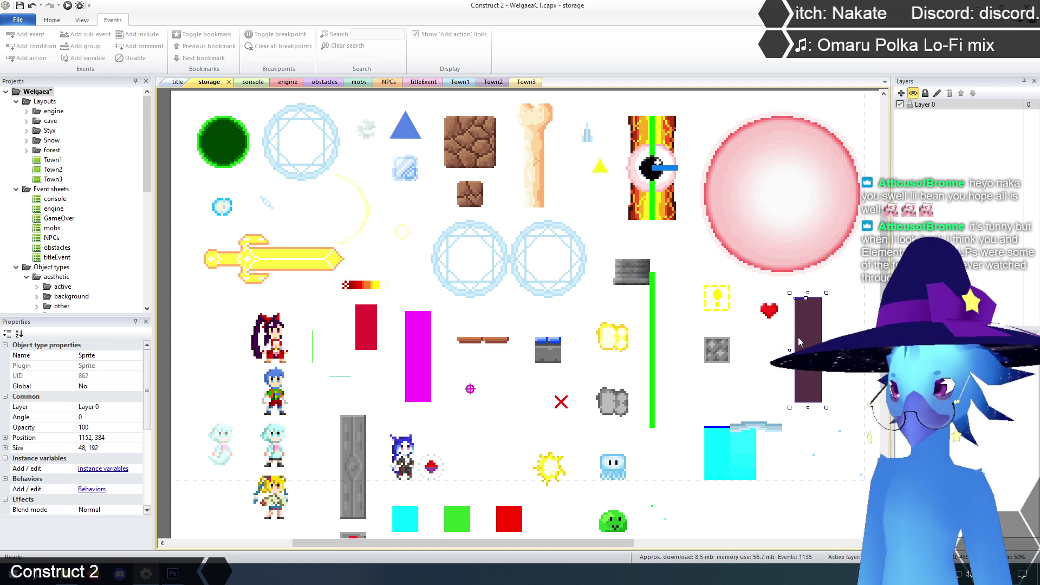
pyautogui.moveTo(147, 147); pyautogui.dragTo(149, 235)
# Delete the purple placeholder Sprite object type and insert a new Tiled Background on the layout.
pyautogui.press('Delete')
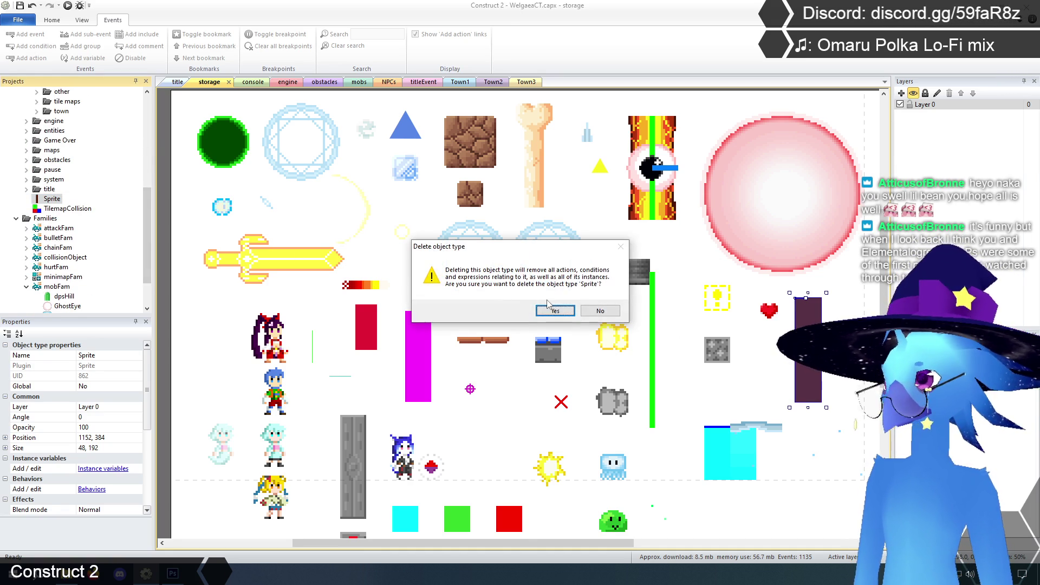
pyautogui.click(556, 312)
pyautogui.rightClick(780, 345)
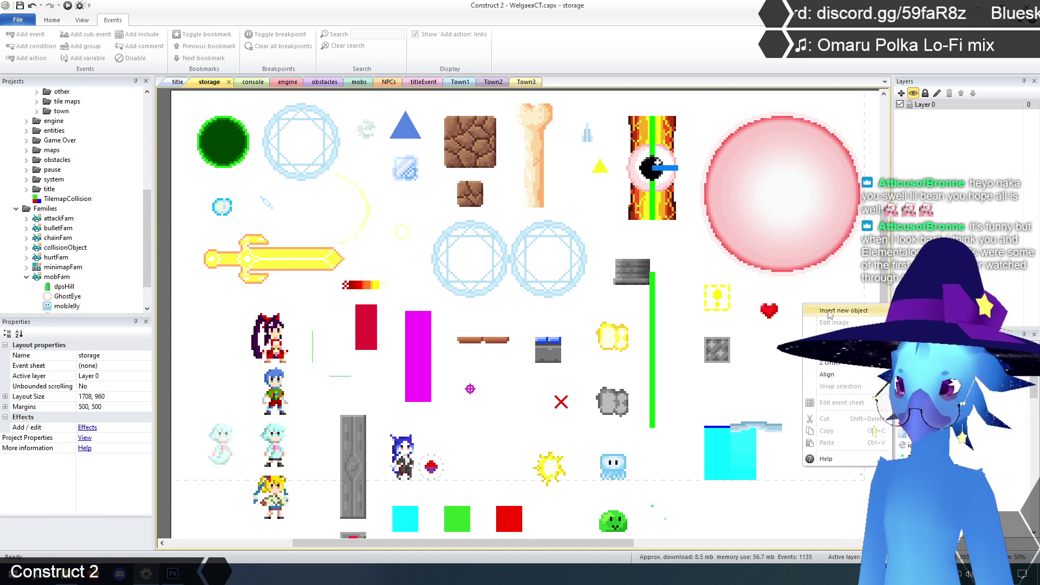
pyautogui.click(804, 352)
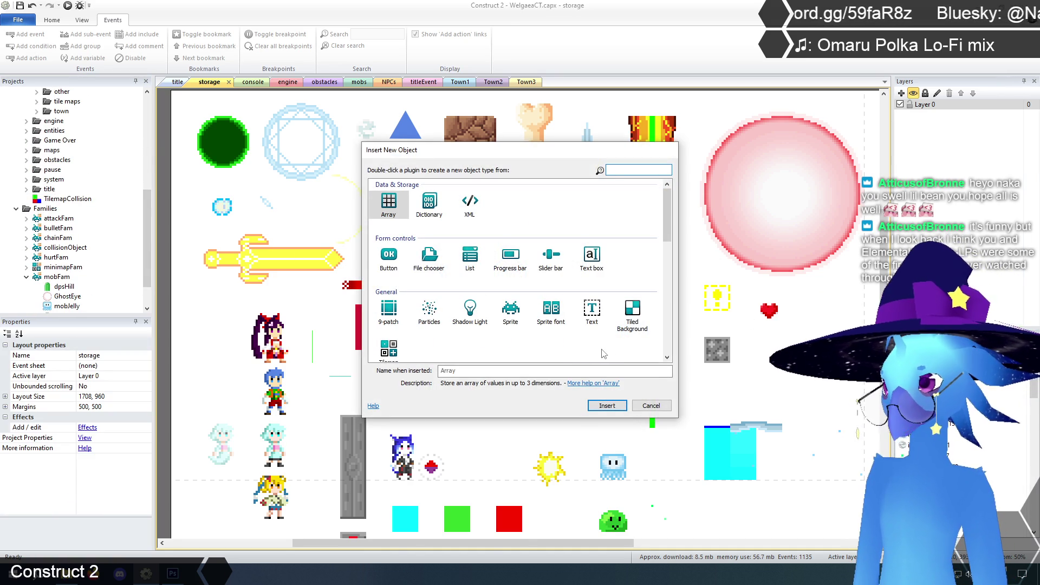
pyautogui.click(632, 315)
pyautogui.click(607, 405)
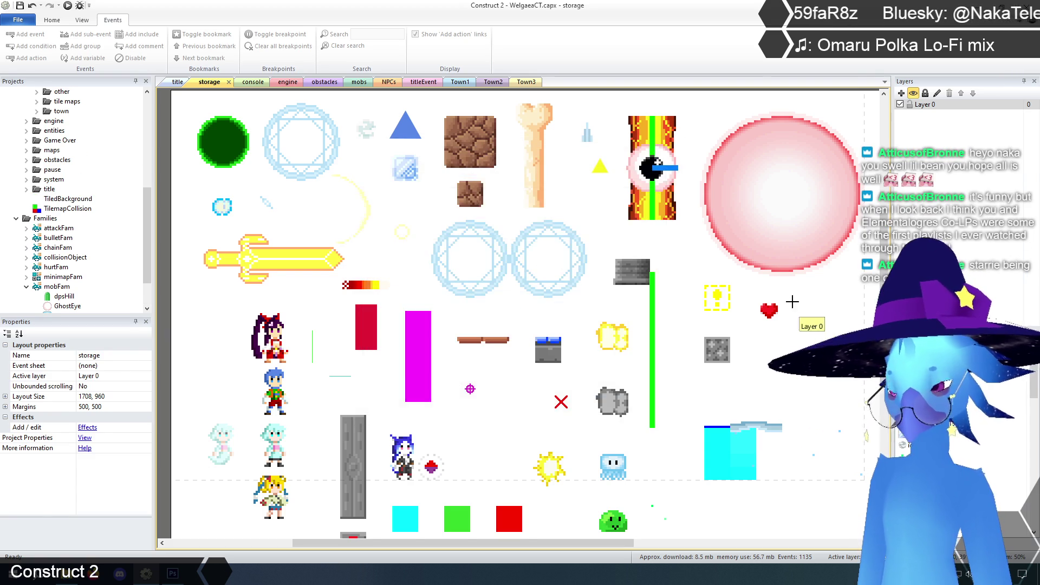
pyautogui.click(790, 339)
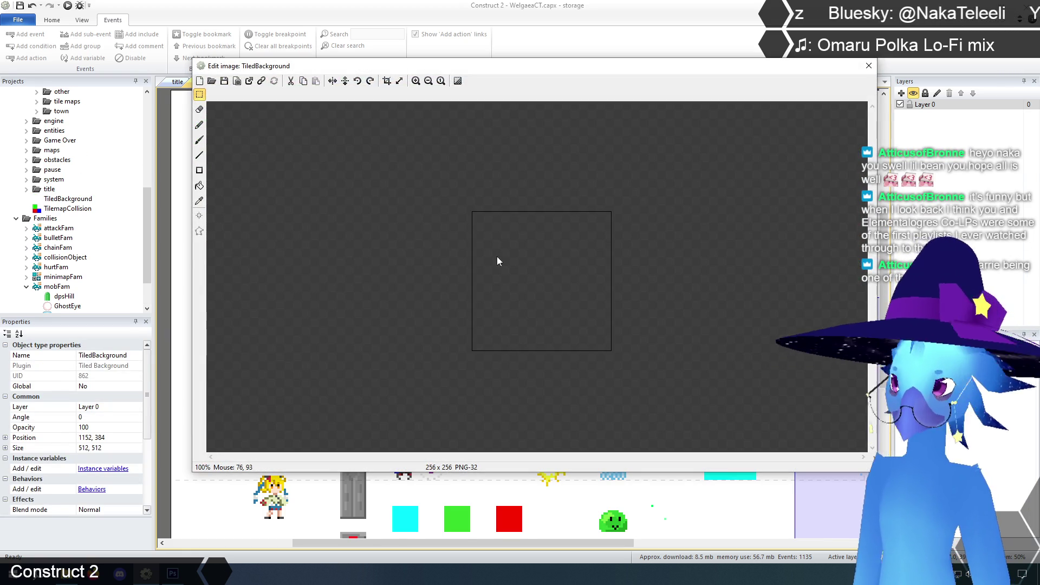
# Fill the Tiled Background's image dark red and move it toward the layout centre.
pyautogui.click(199, 186)
pyautogui.click(607, 293)
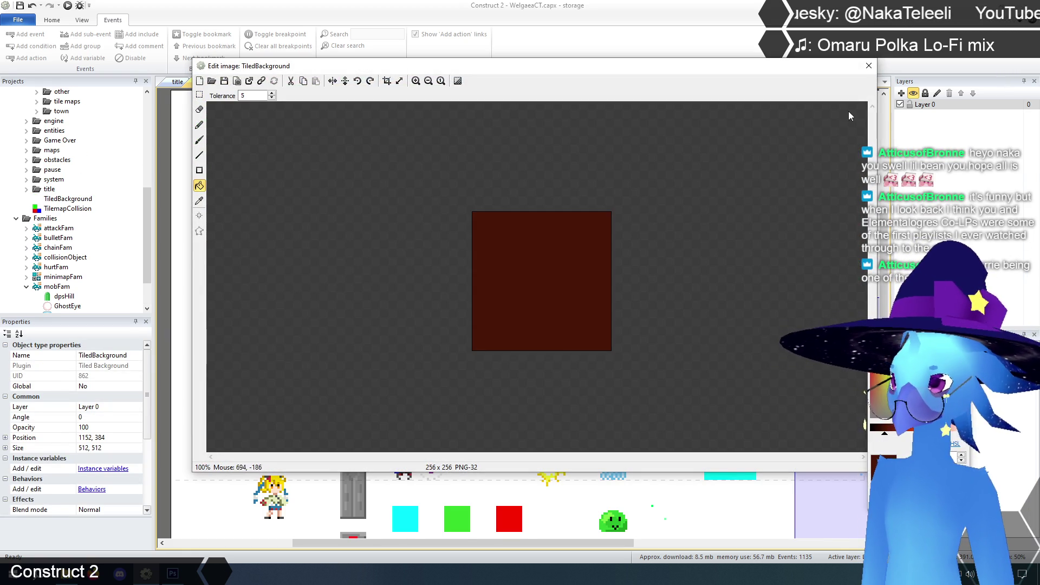
pyautogui.click(868, 65)
pyautogui.moveTo(832, 350)
pyautogui.mouseDown()
pyautogui.moveTo(710, 302)
pyautogui.moveTo(412, 245)
pyautogui.moveTo(548, 257)
pyautogui.moveTo(585, 273)
pyautogui.moveTo(889, 287)
pyautogui.moveTo(781, 294)
pyautogui.mouseUp()
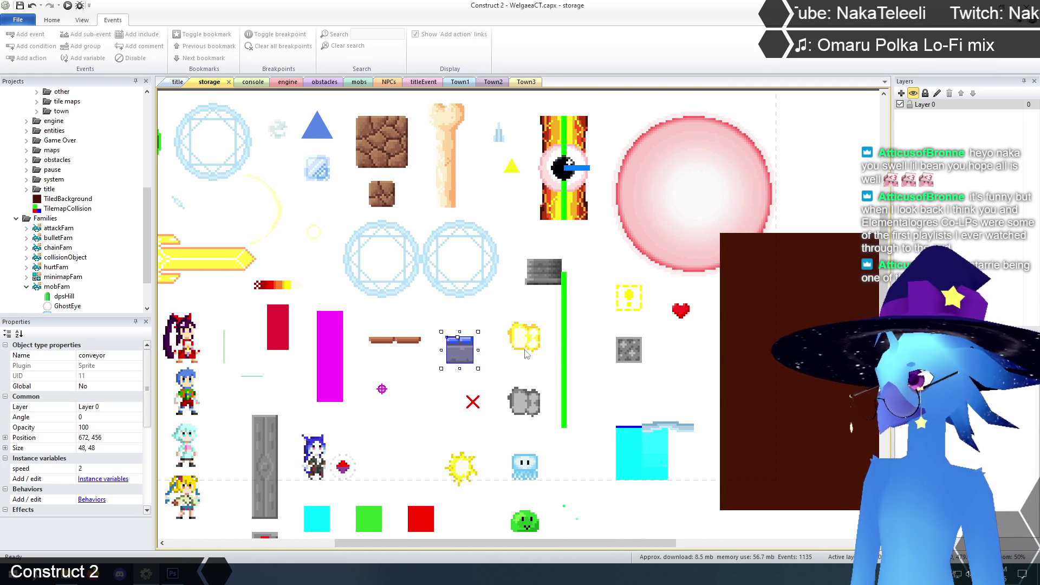
# Resize the TiledBackground image canvas to 48 × 96, anchored top-left.
pyautogui.rightClick(771, 246)
pyautogui.click(791, 265)
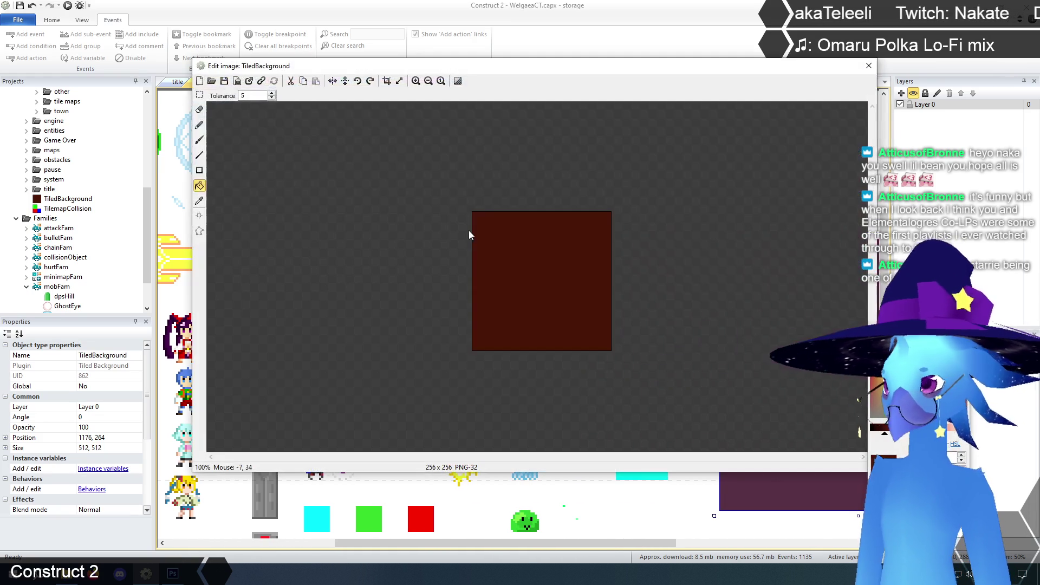
pyautogui.click(399, 81)
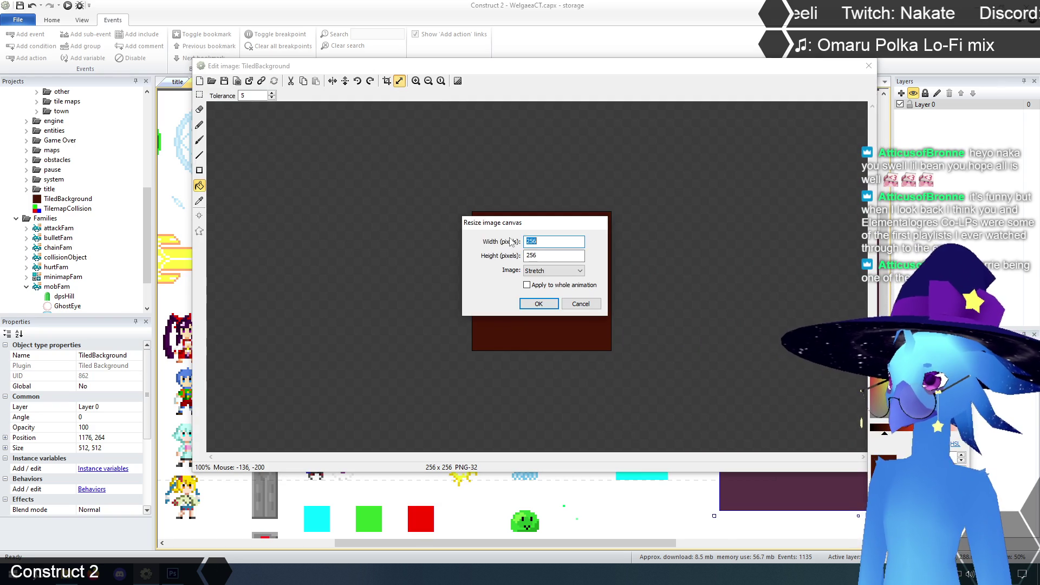
pyautogui.write('48')
pyautogui.press('Tab')
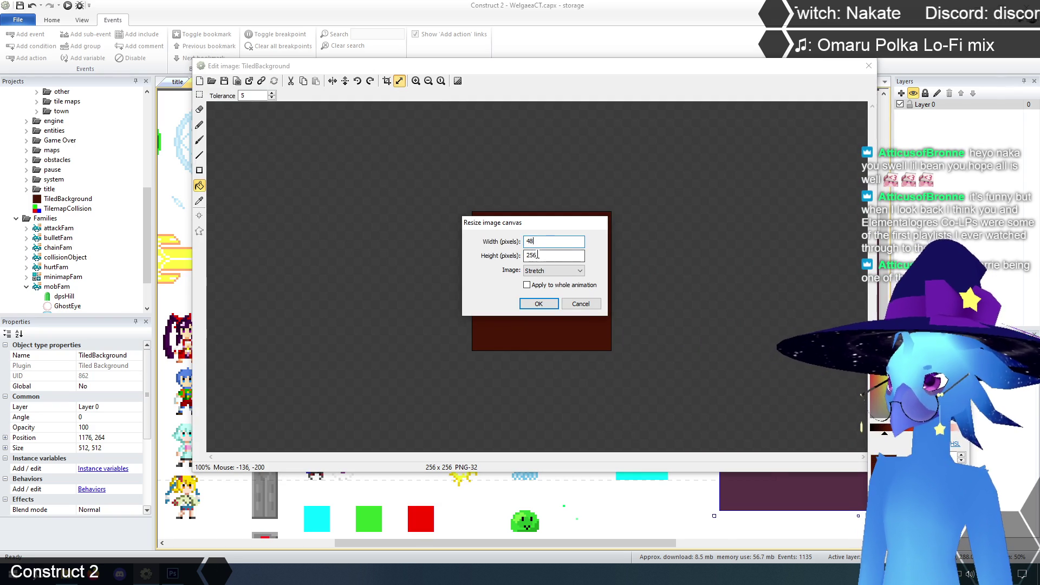
pyautogui.write('96')
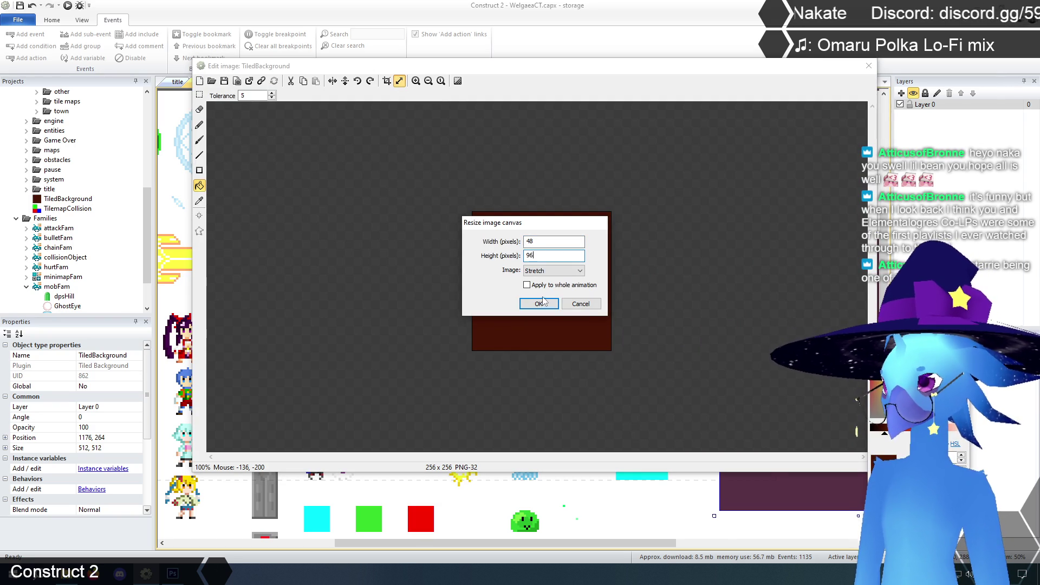
pyautogui.click(553, 270)
pyautogui.click(551, 281)
pyautogui.click(538, 304)
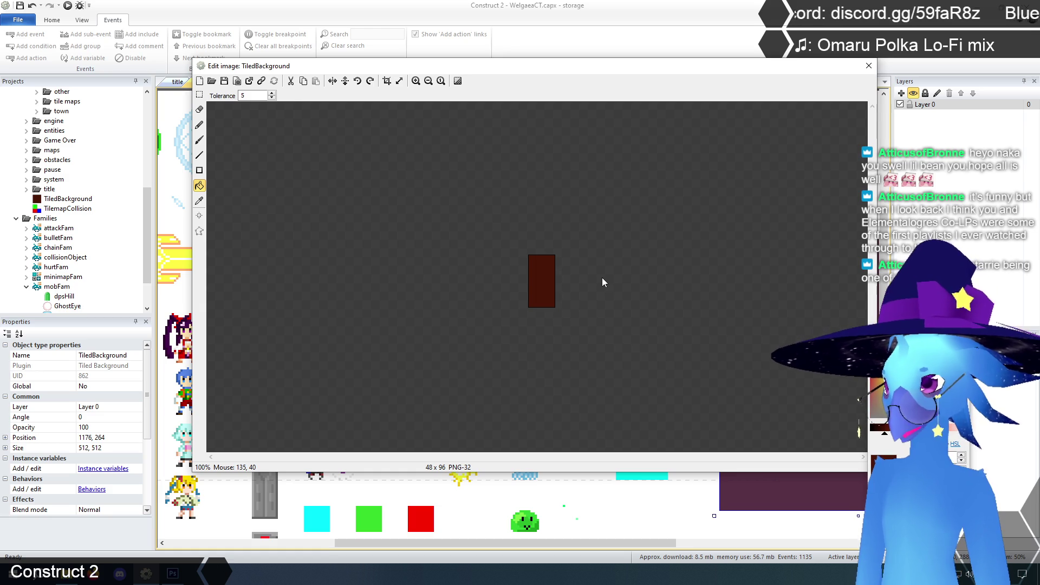
# Close the image editor, move the TiledBackground up and left, and select the Door sprite.
pyautogui.click(869, 72)
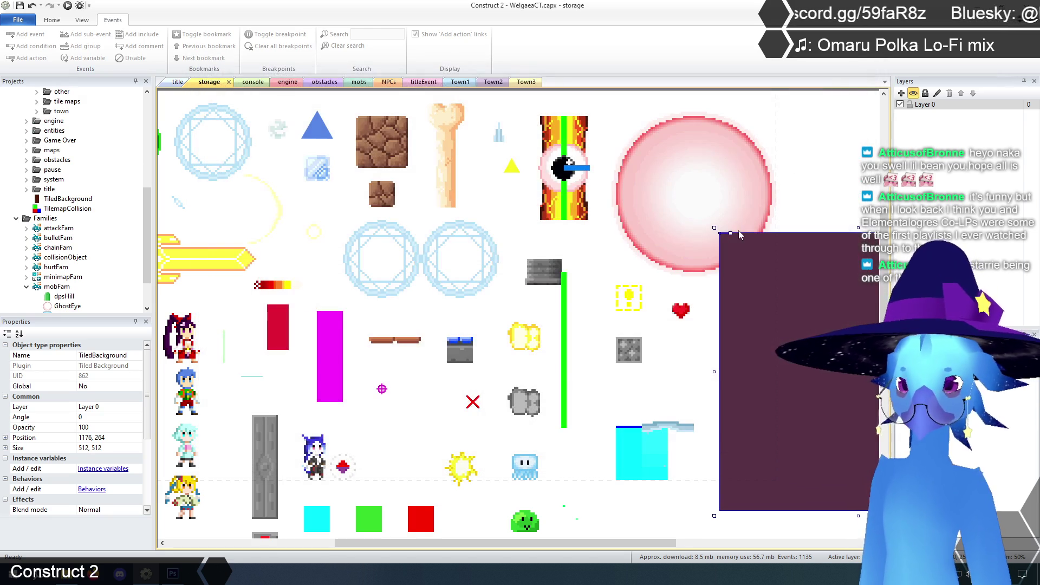
pyautogui.moveTo(765, 277)
pyautogui.mouseDown()
pyautogui.moveTo(579, 239)
pyautogui.moveTo(609, 252)
pyautogui.moveTo(635, 295)
pyautogui.mouseUp()
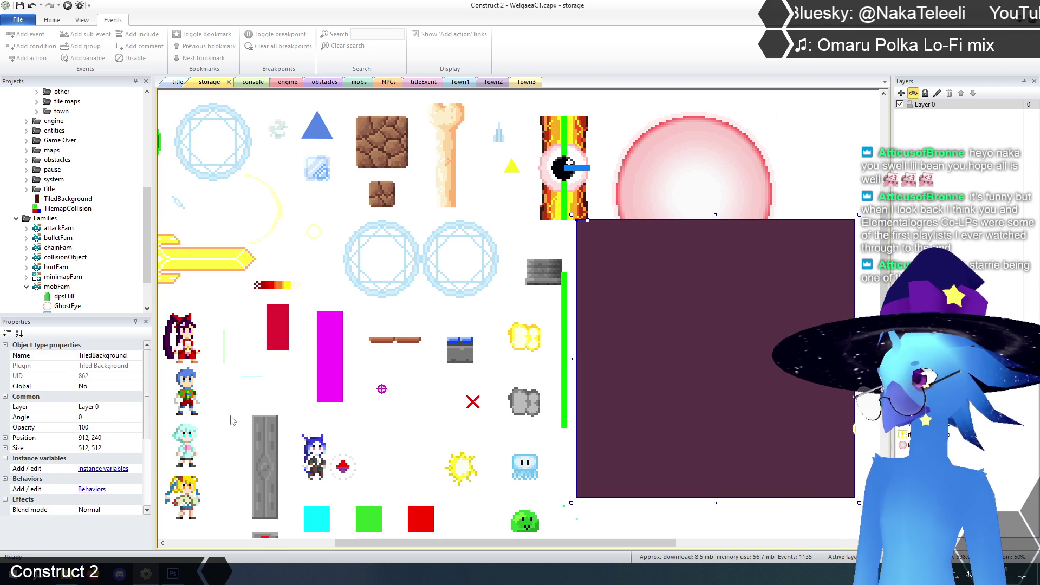
pyautogui.click(264, 466)
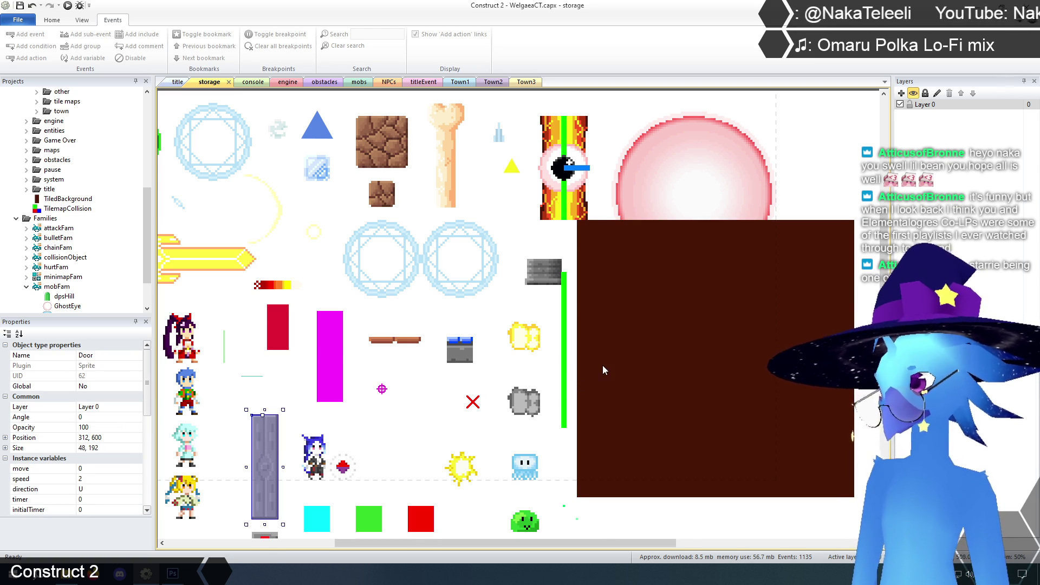
# Enlarge the TiledBackground canvas to 48 × 192 top-left and fill the new lower half dark red.
pyautogui.rightClick(602, 365)
pyautogui.click(617, 369)
pyautogui.click(399, 81)
pyautogui.doubleClick(542, 253)
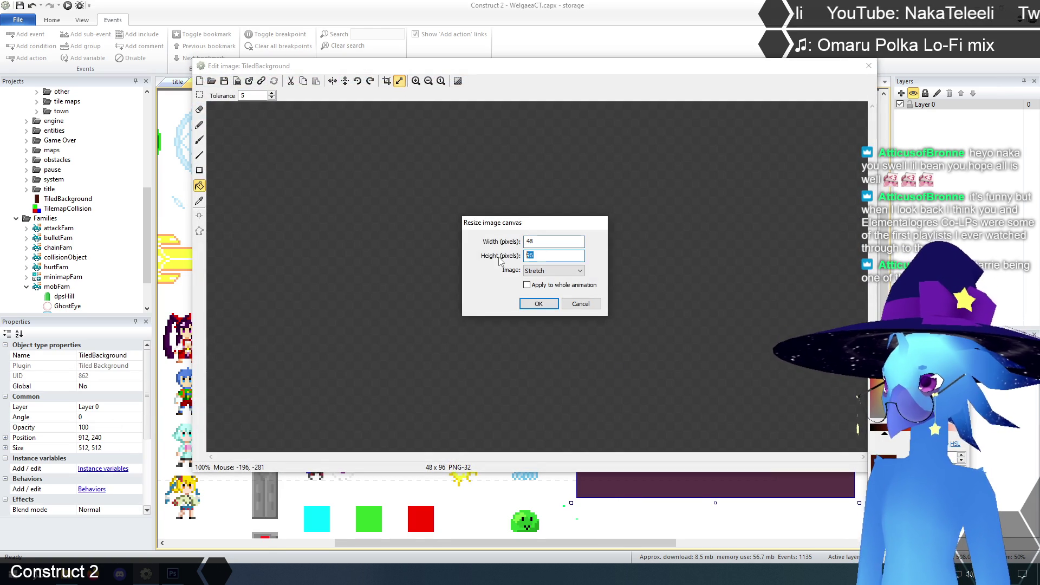
pyautogui.write('192')
pyautogui.click(552, 270)
pyautogui.click(547, 285)
pyautogui.click(538, 303)
pyautogui.click(540, 315)
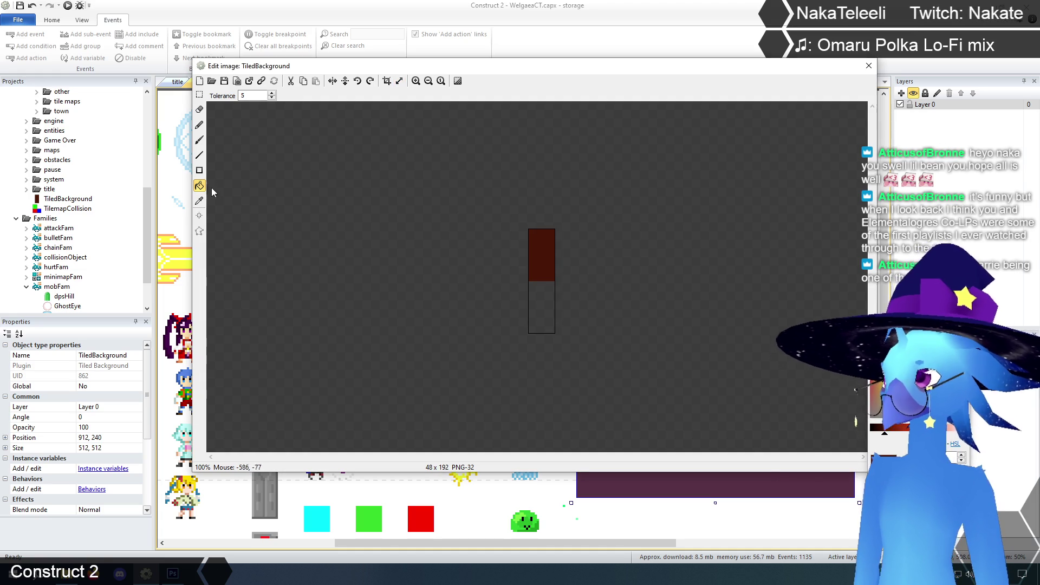
pyautogui.click(868, 66)
# Resize the bar instance to 48 × 192 and place it beside the heart at 1152, 384.
pyautogui.click(727, 319)
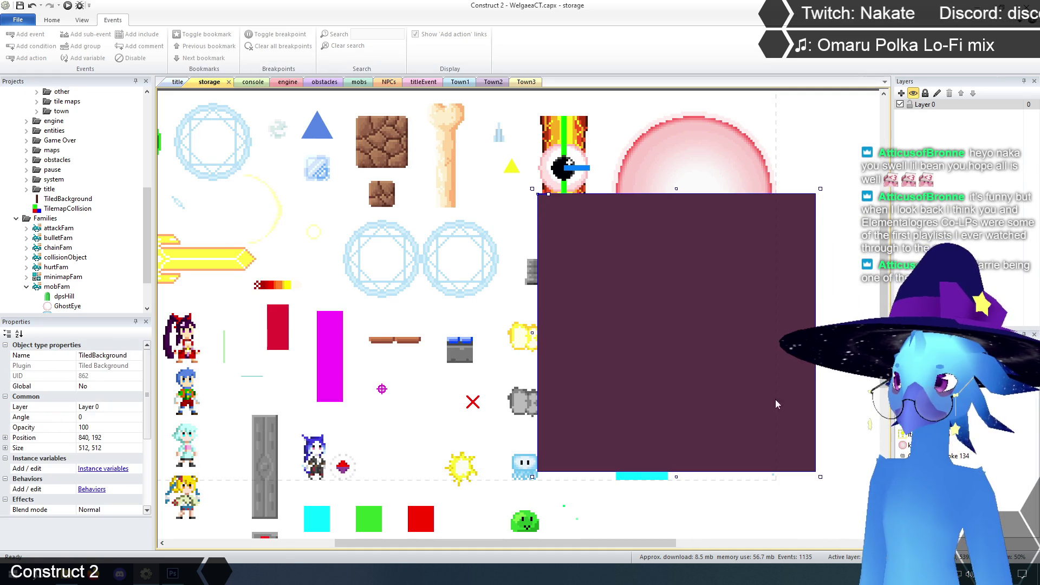
pyautogui.moveTo(815, 479); pyautogui.dragTo(588, 328)
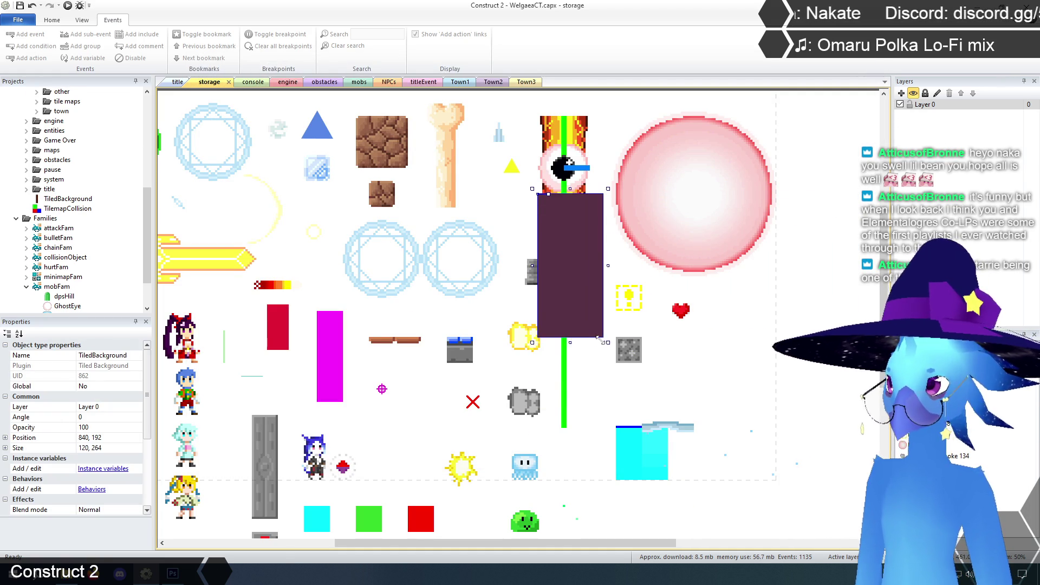
pyautogui.moveTo(570, 268)
pyautogui.mouseDown()
pyautogui.moveTo(729, 358)
pyautogui.moveTo(763, 339)
pyautogui.moveTo(772, 346)
pyautogui.moveTo(761, 353)
pyautogui.mouseUp()
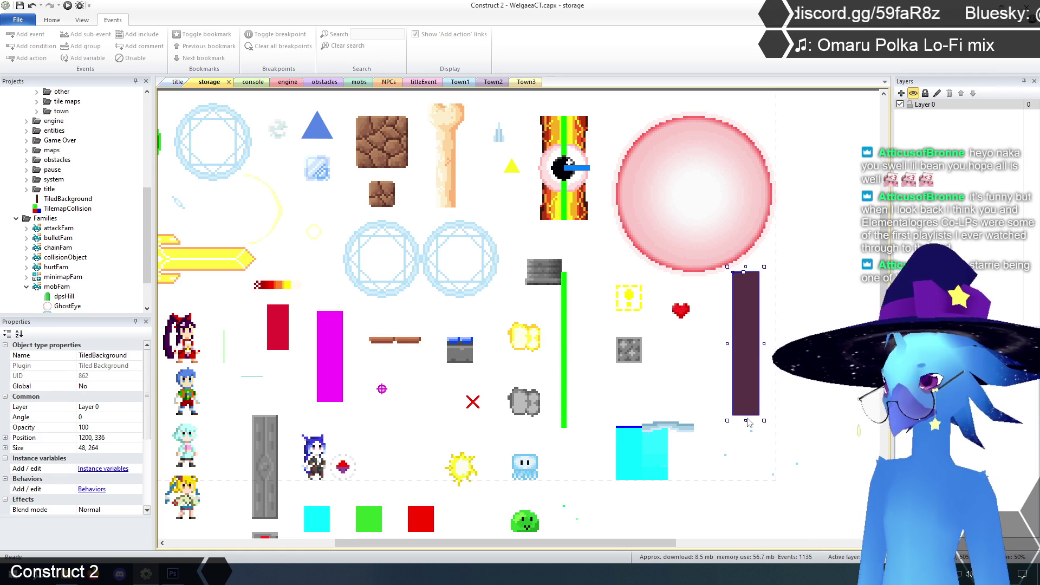
pyautogui.moveTo(746, 420); pyautogui.dragTo(753, 377)
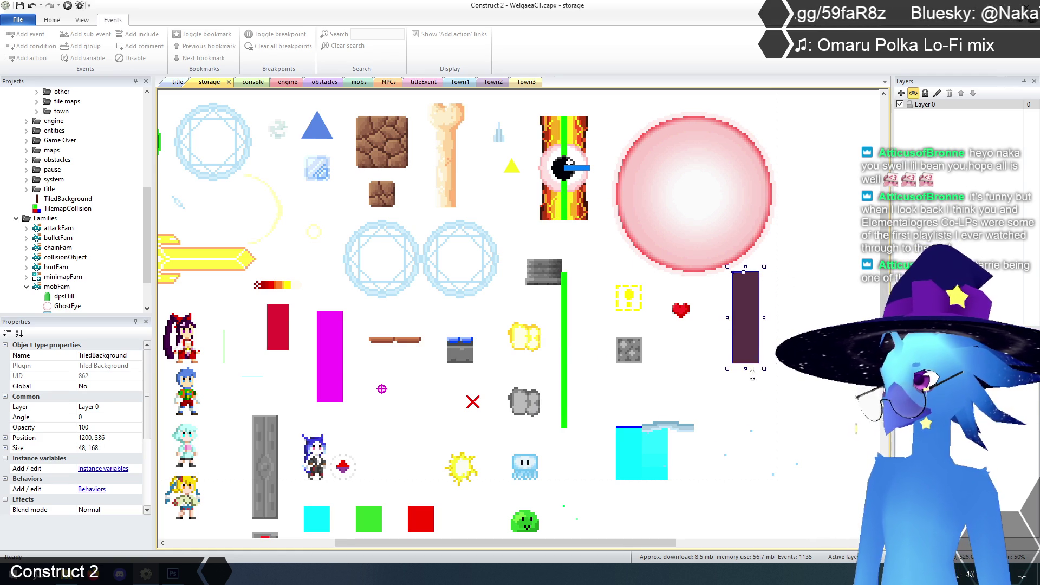
pyautogui.moveTo(748, 320)
pyautogui.mouseDown()
pyautogui.moveTo(691, 351)
pyautogui.moveTo(719, 350)
pyautogui.mouseUp()
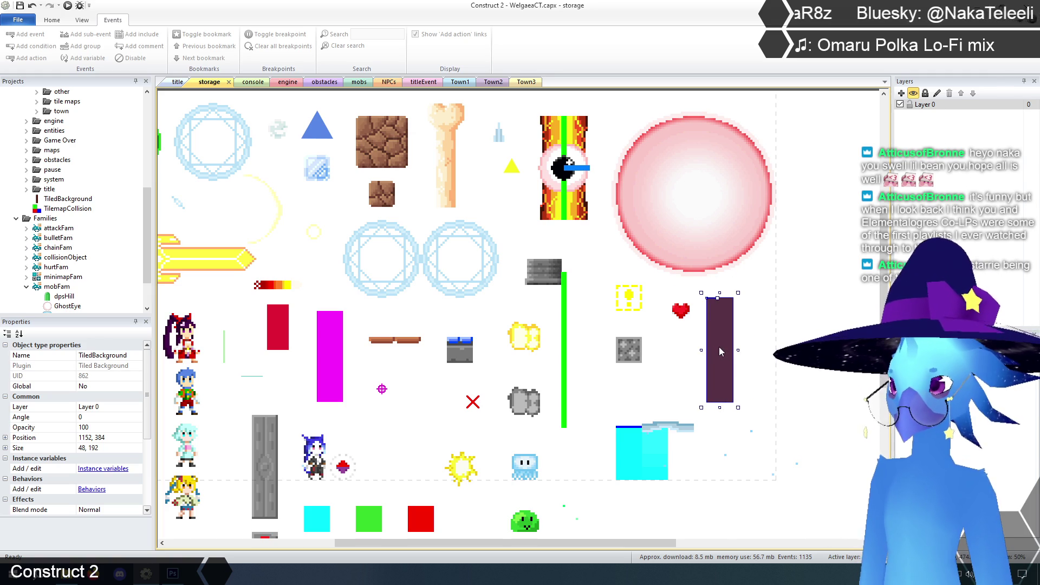
pyautogui.click(754, 329)
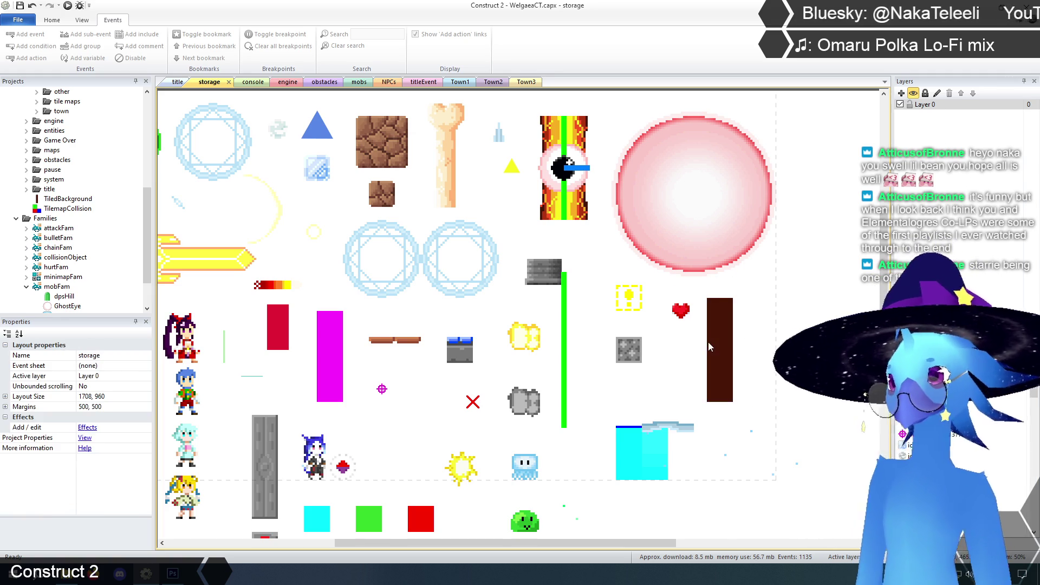
# Select the green Firewall sprite and open its Default frame in the image editor.
pyautogui.click(715, 337)
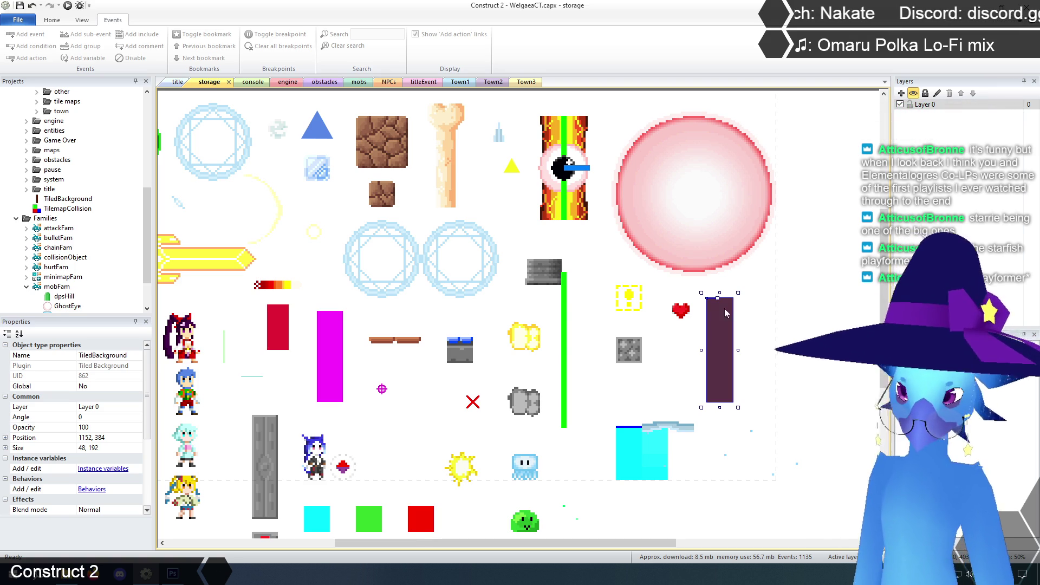
pyautogui.click(647, 284)
pyautogui.scroll(-1, 645, 283)
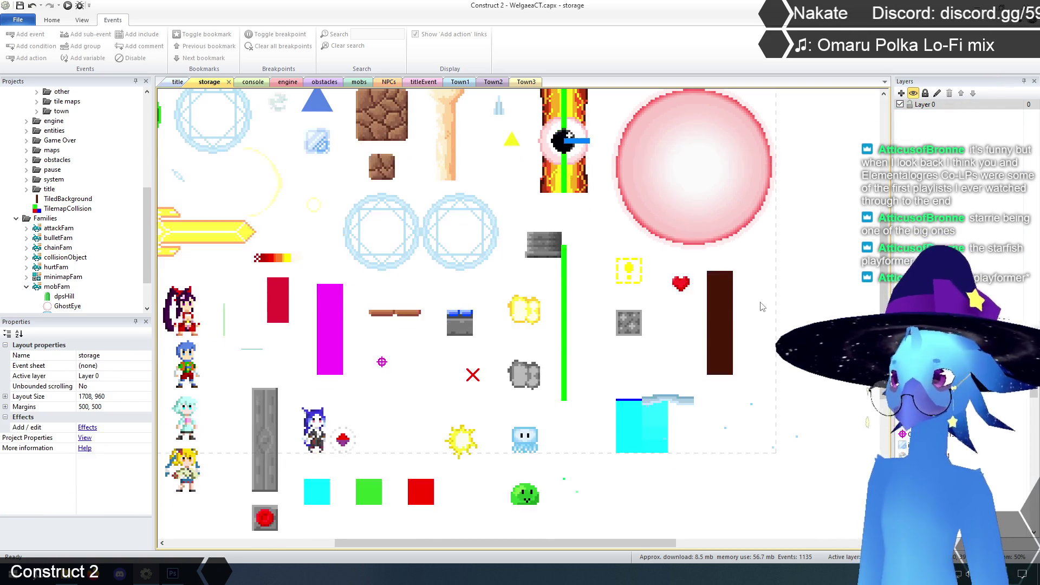
pyautogui.click(563, 292)
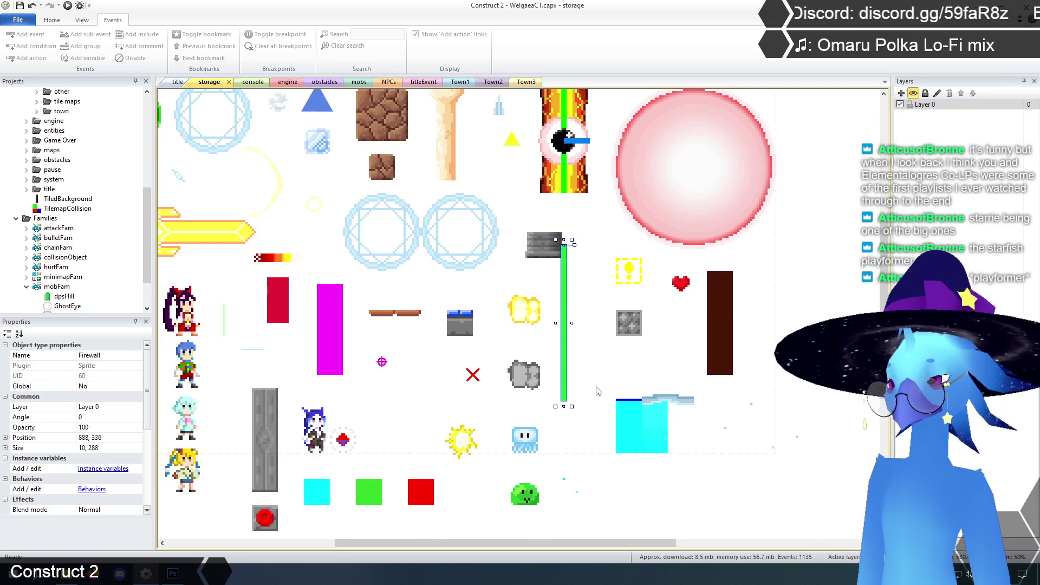
pyautogui.moveTo(147, 419); pyautogui.dragTo(152, 495)
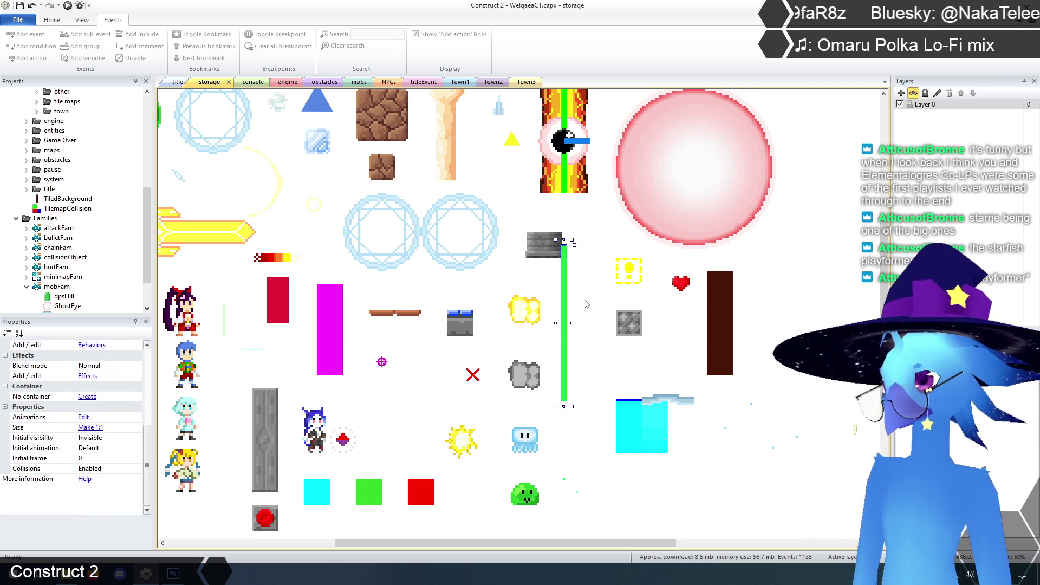
pyautogui.rightClick(563, 299)
pyautogui.click(593, 317)
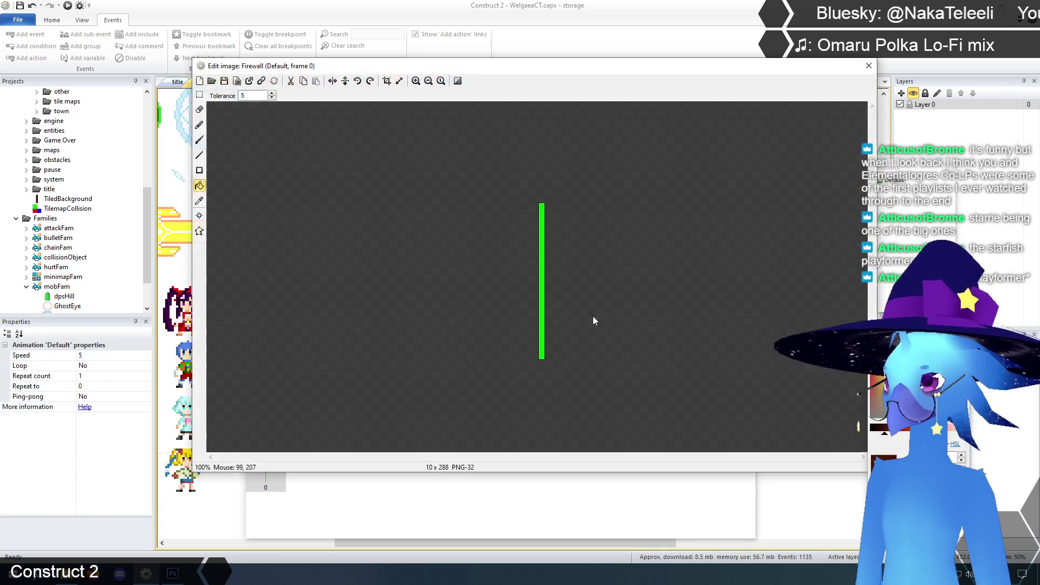
# Resize the Firewall canvas to 48 × 192 top-left and fill the empty part green.
pyautogui.click(398, 81)
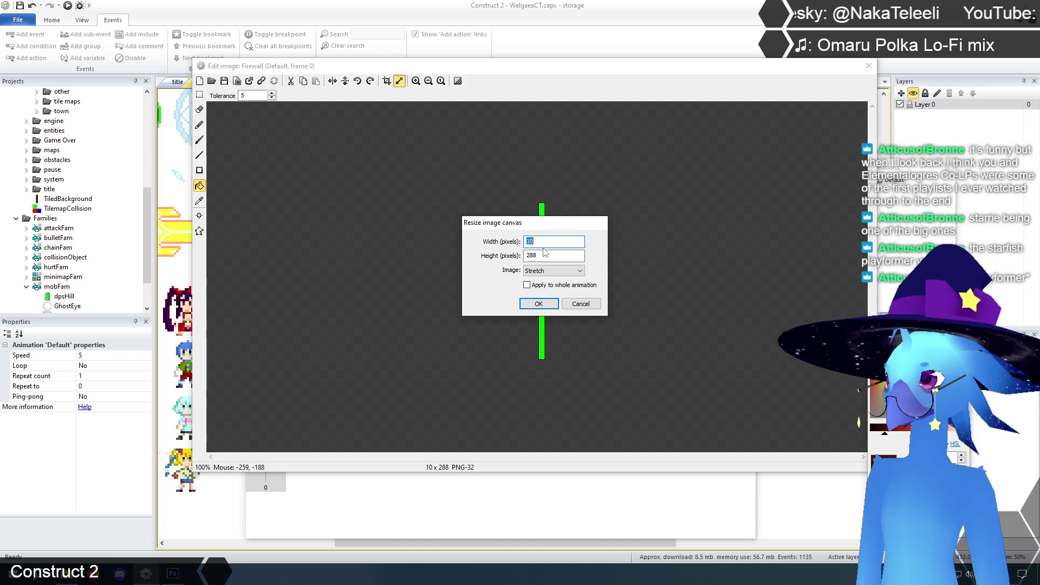
pyautogui.write('48')
pyautogui.press('Tab')
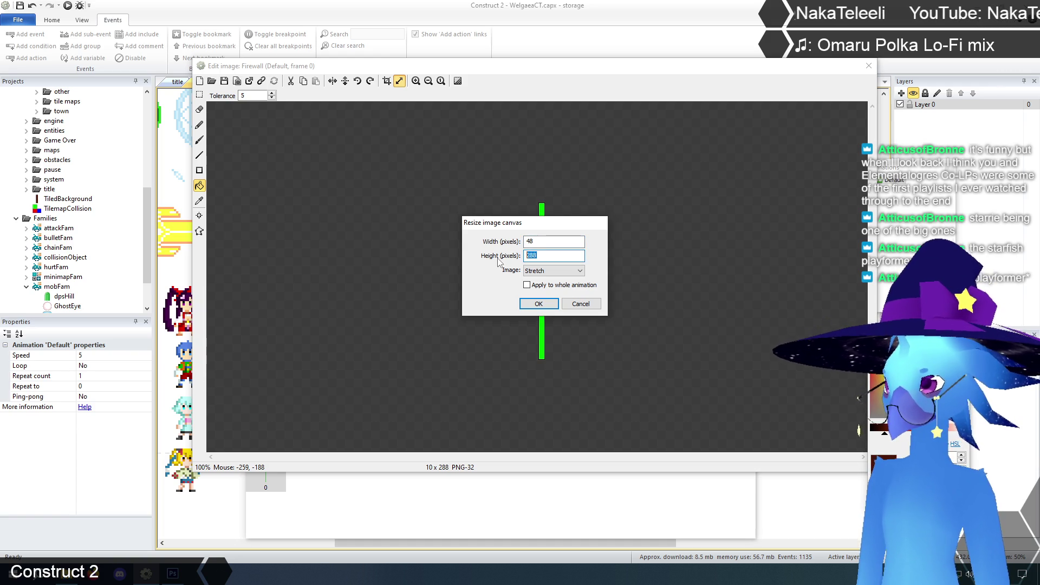
pyautogui.write('192')
pyautogui.click(552, 270)
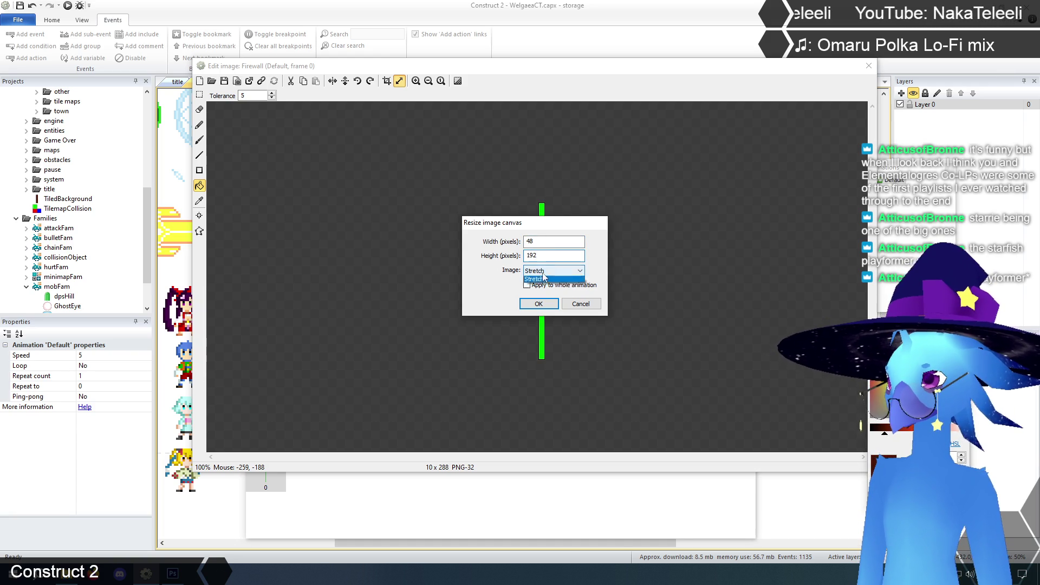
pyautogui.click(541, 286)
pyautogui.click(538, 304)
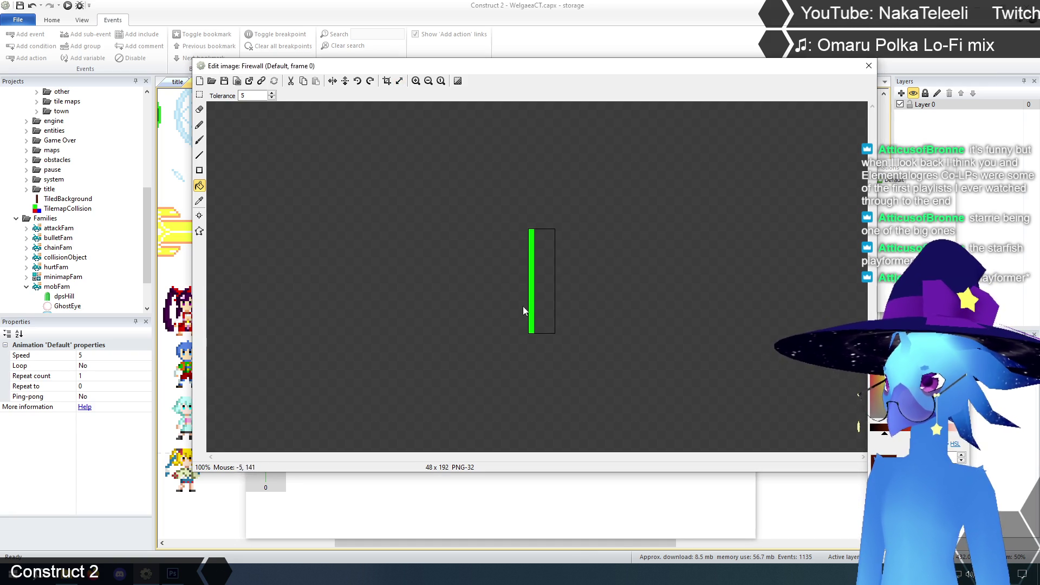
pyautogui.click(200, 201)
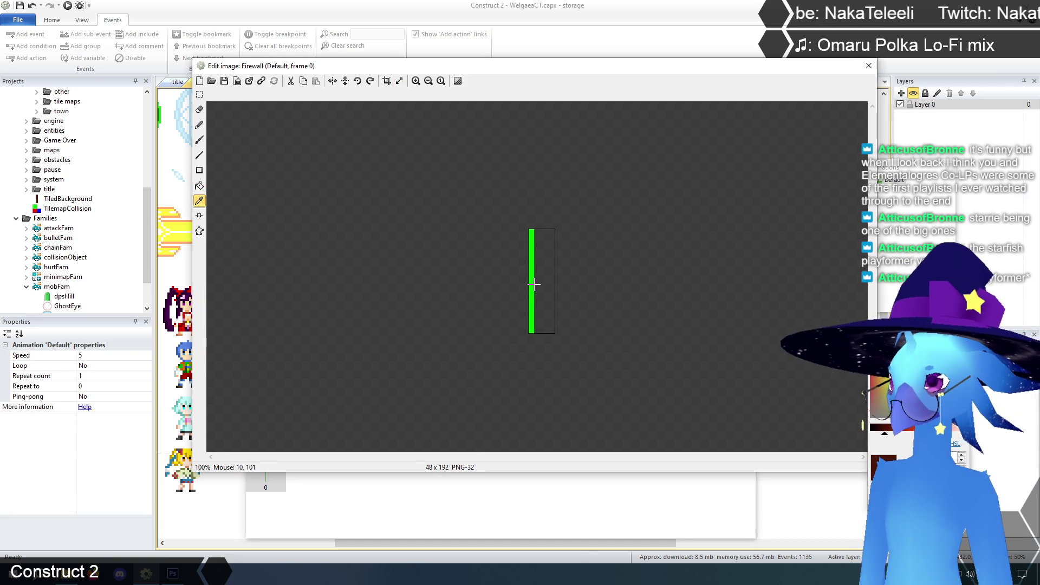
pyautogui.click(200, 186)
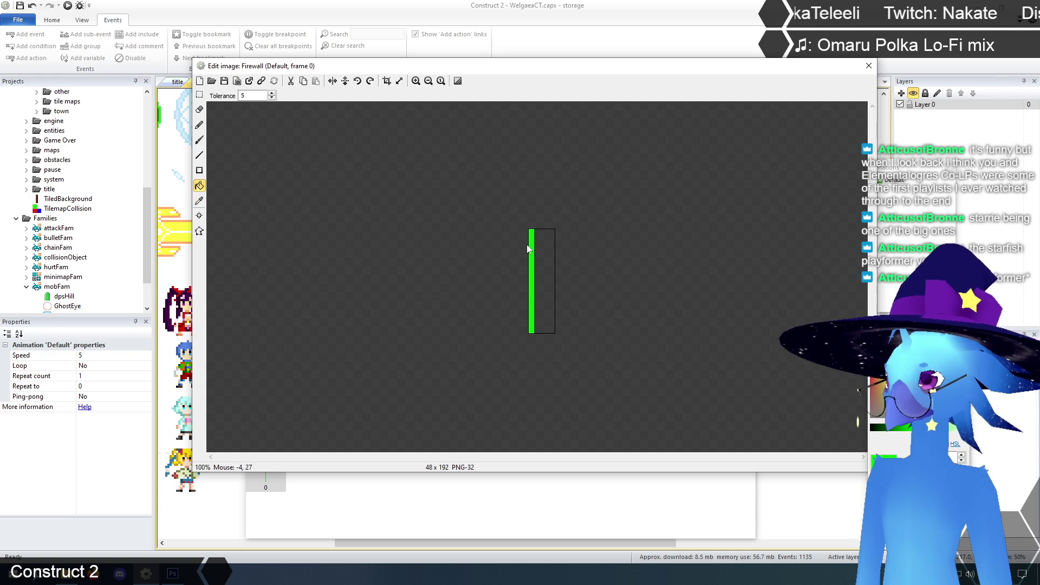
pyautogui.click(543, 250)
# Set the Firewall origin to top-left and move the dark-brown tiled background beside it.
pyautogui.click(201, 216)
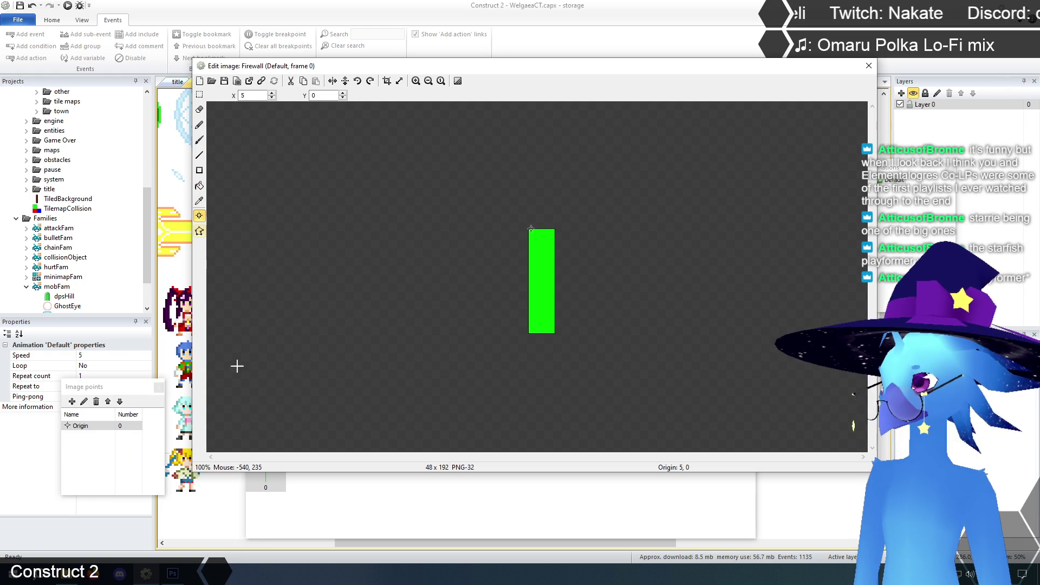
pyautogui.rightClick(90, 430)
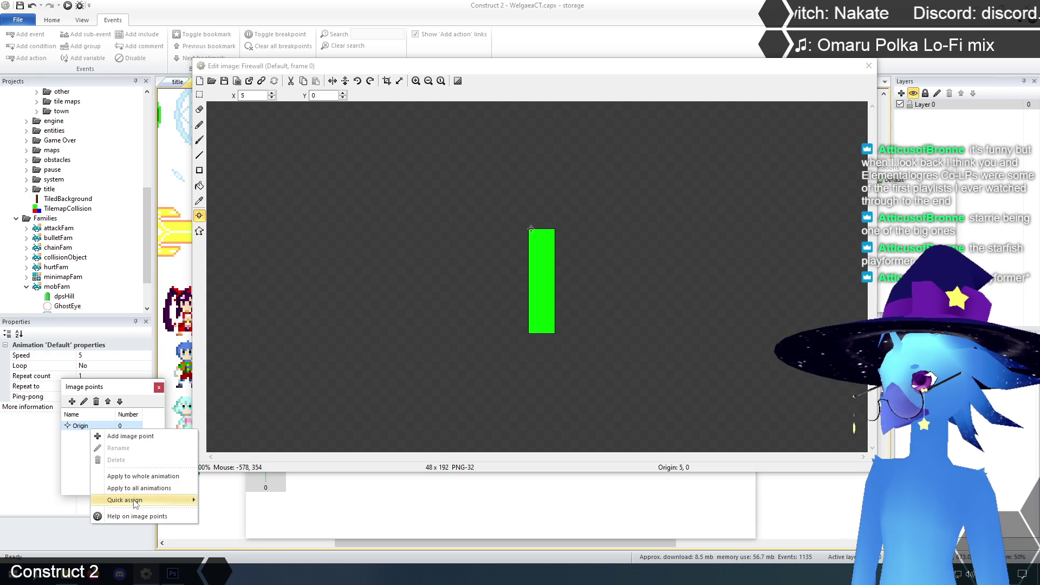
pyautogui.moveTo(179, 499)
pyautogui.click(226, 396)
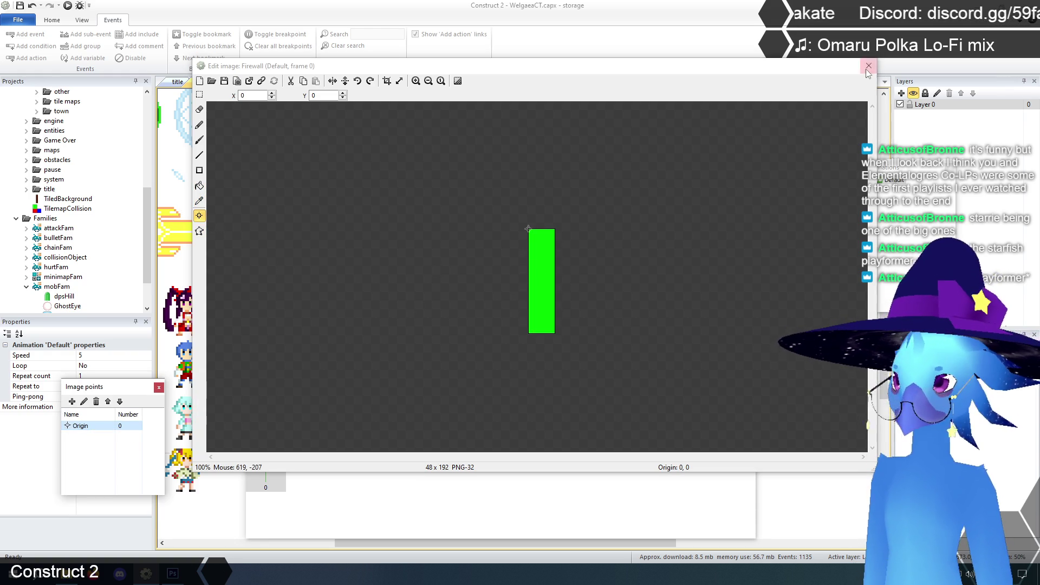
pyautogui.click(867, 70)
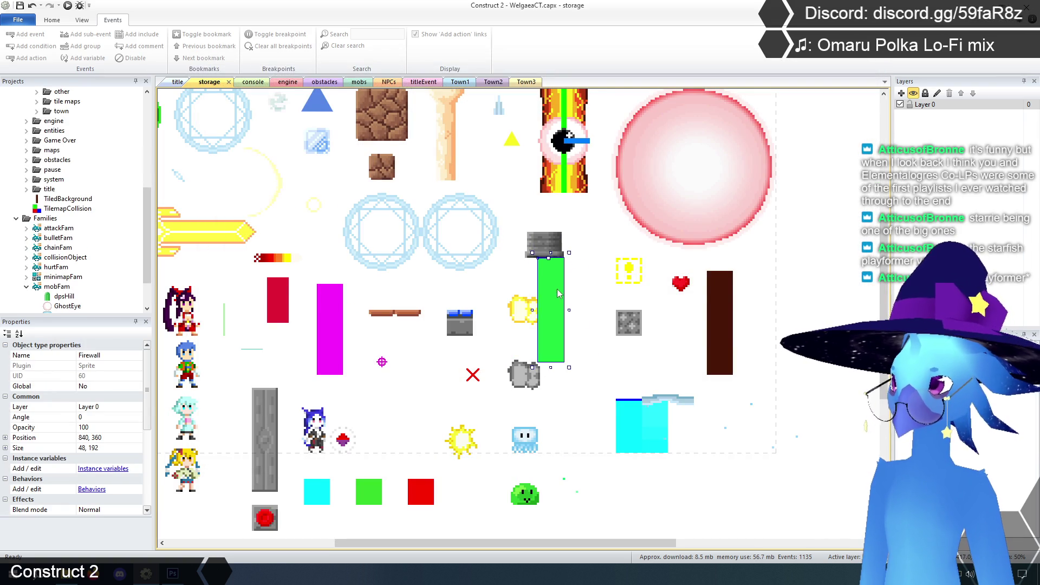
pyautogui.moveTo(724, 305)
pyautogui.mouseDown()
pyautogui.moveTo(547, 291)
pyautogui.moveTo(584, 294)
pyautogui.mouseUp()
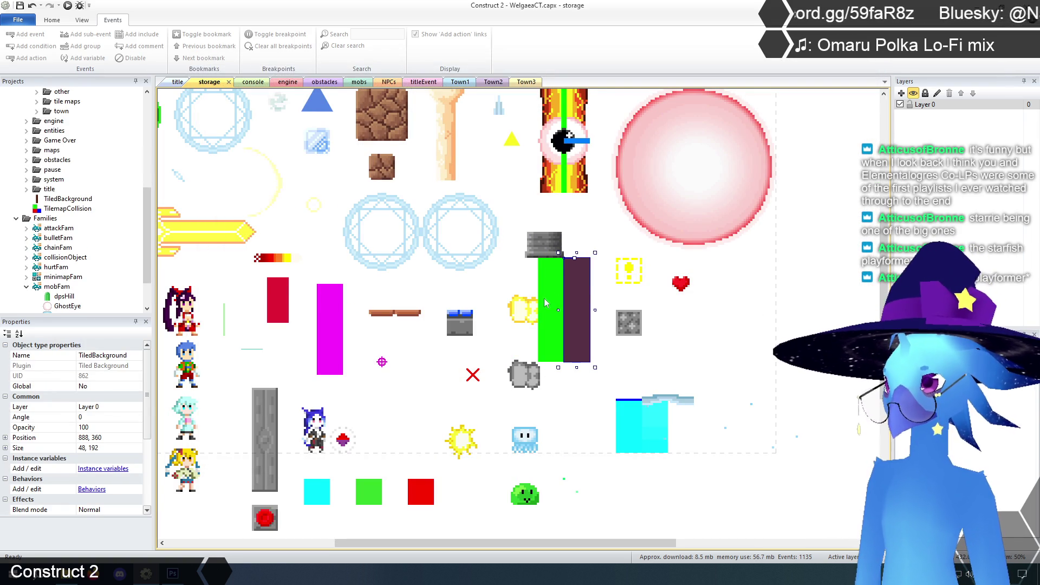
pyautogui.click(519, 313)
# Open FlameTrap's image and duplicate its Default animation as a new animation named storage.
pyautogui.rightClick(519, 313)
pyautogui.click(544, 328)
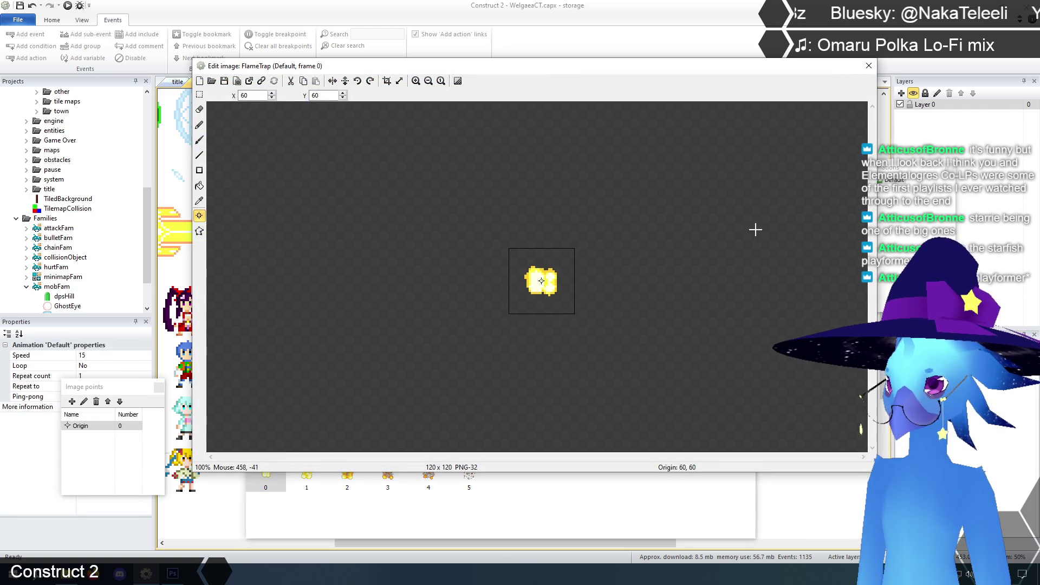
pyautogui.moveTo(592, 71); pyautogui.dragTo(556, 38)
pyautogui.moveTo(719, 41); pyautogui.dragTo(731, 38)
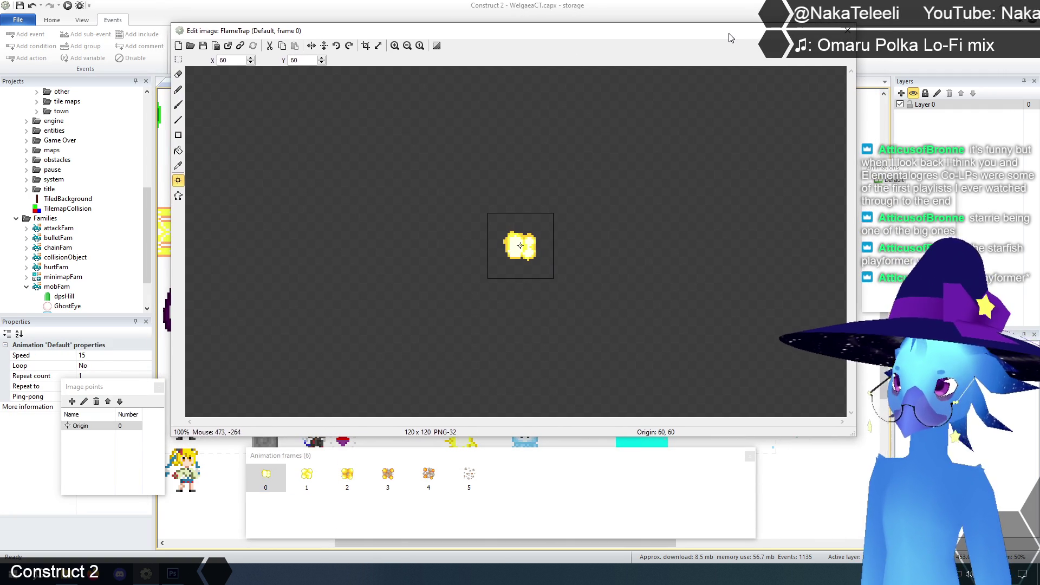
pyautogui.click(899, 210)
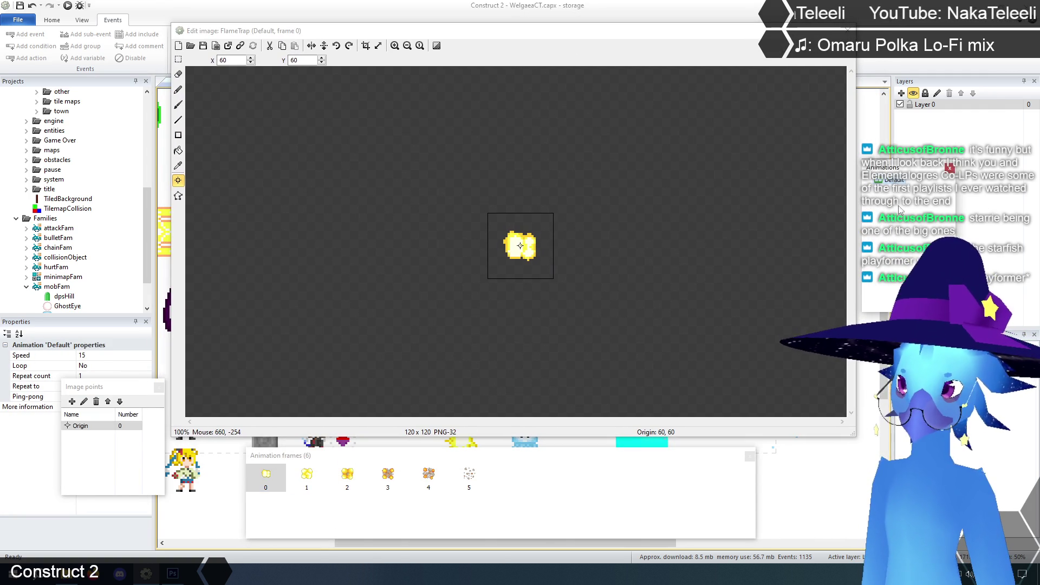
pyautogui.rightClick(893, 181)
pyautogui.click(920, 211)
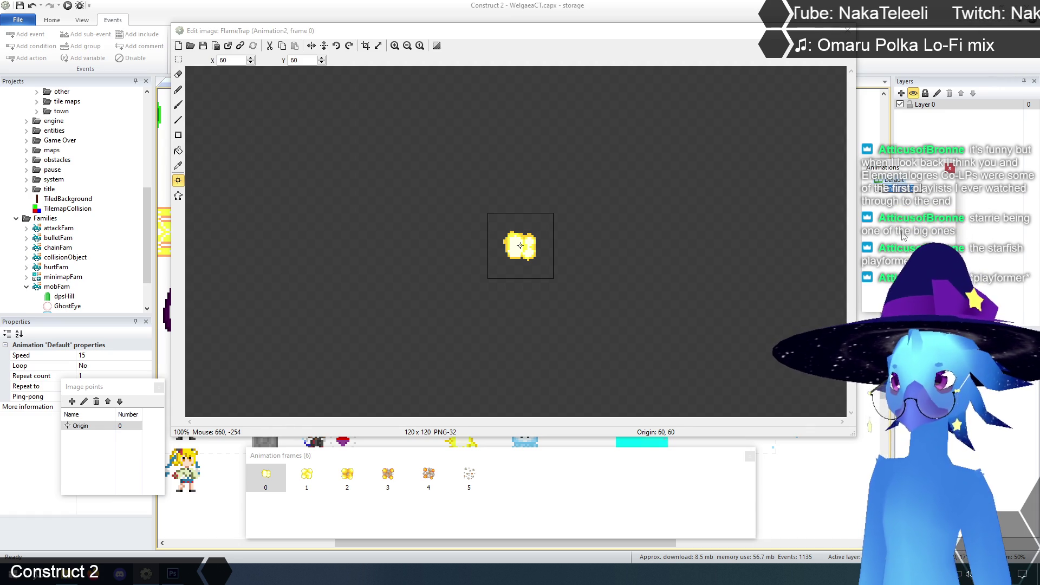
pyautogui.press('Return')
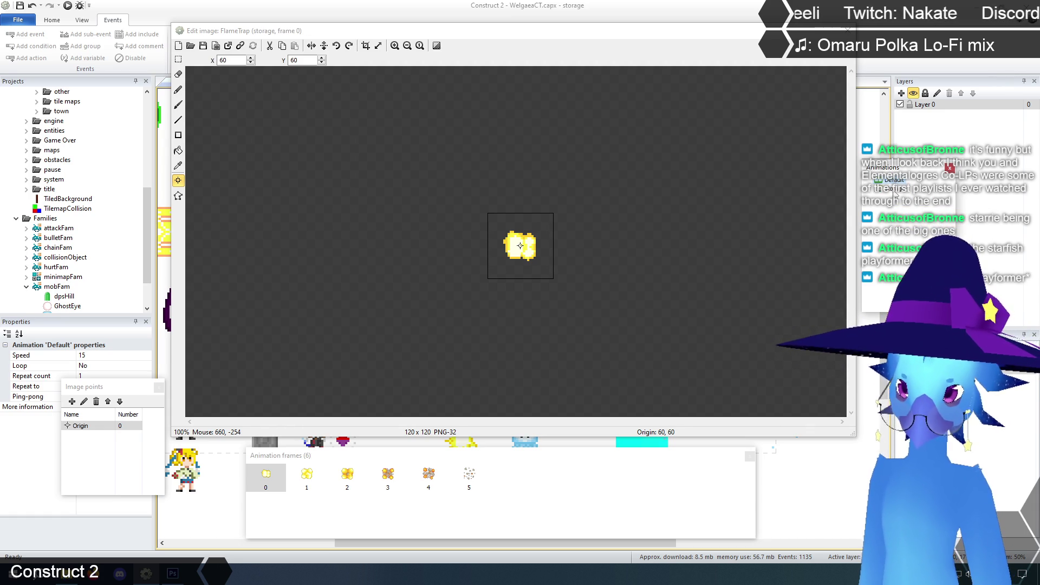
# Delete the extra frame so Default keeps a single frame.
pyautogui.click(890, 180)
pyautogui.click(307, 475)
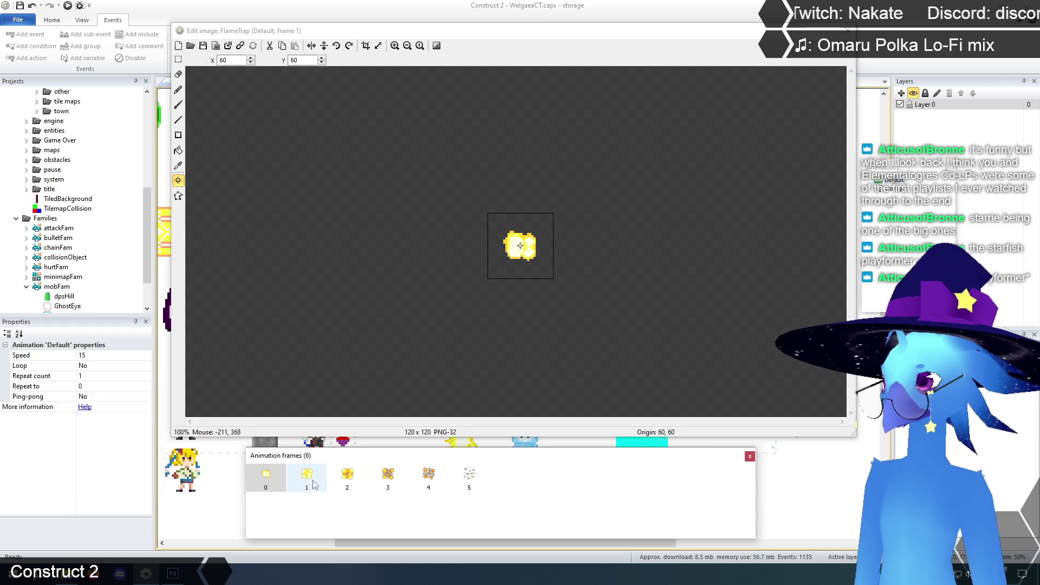
pyautogui.press('Delete')
pyautogui.press('Delete')
pyautogui.press('Delete')
pyautogui.press('Delete')
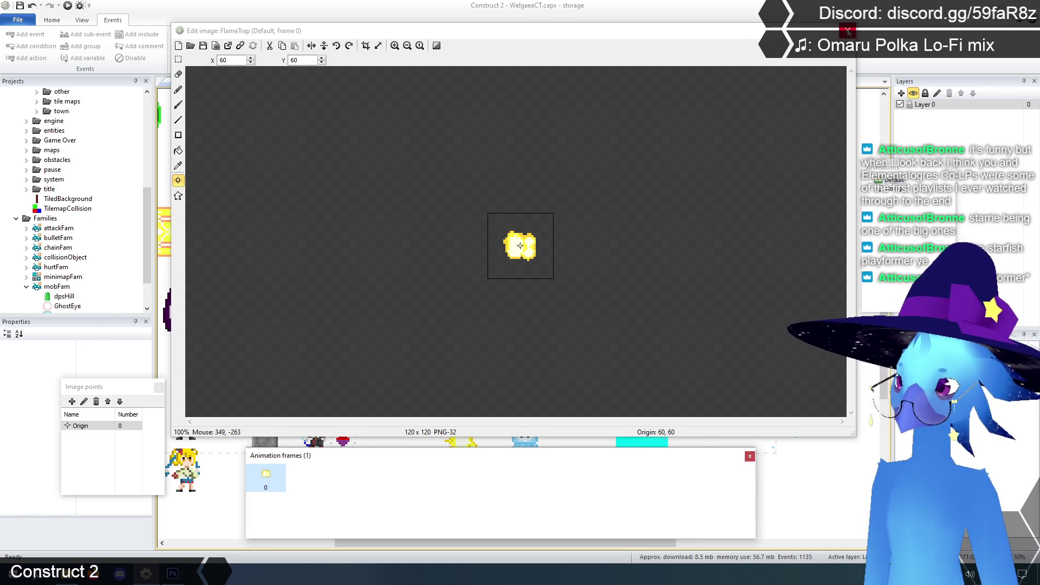
pyautogui.moveTo(398, 30); pyautogui.dragTo(405, 26)
# Resize FlameTrap's Default canvas to 192 × 192 and erase the flame drawing.
pyautogui.click(387, 42)
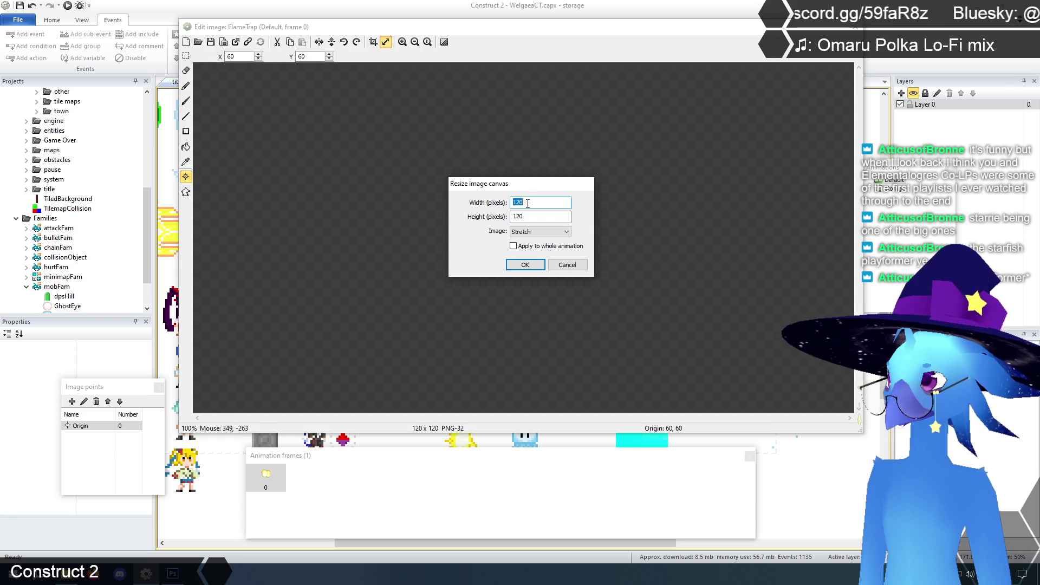
pyautogui.press('Tab')
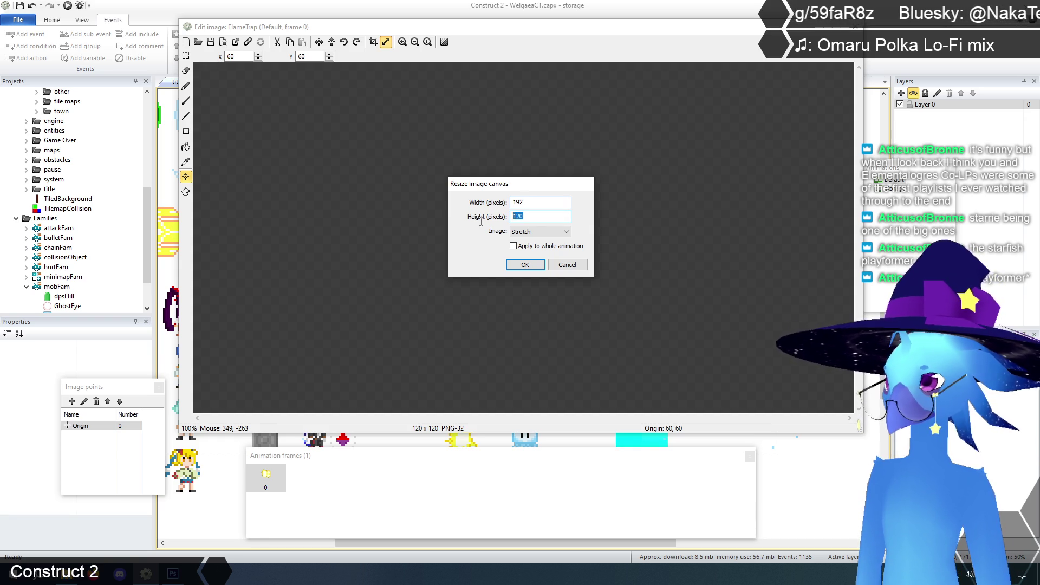
pyautogui.write('192')
pyautogui.click(533, 237)
pyautogui.click(533, 253)
pyautogui.click(524, 264)
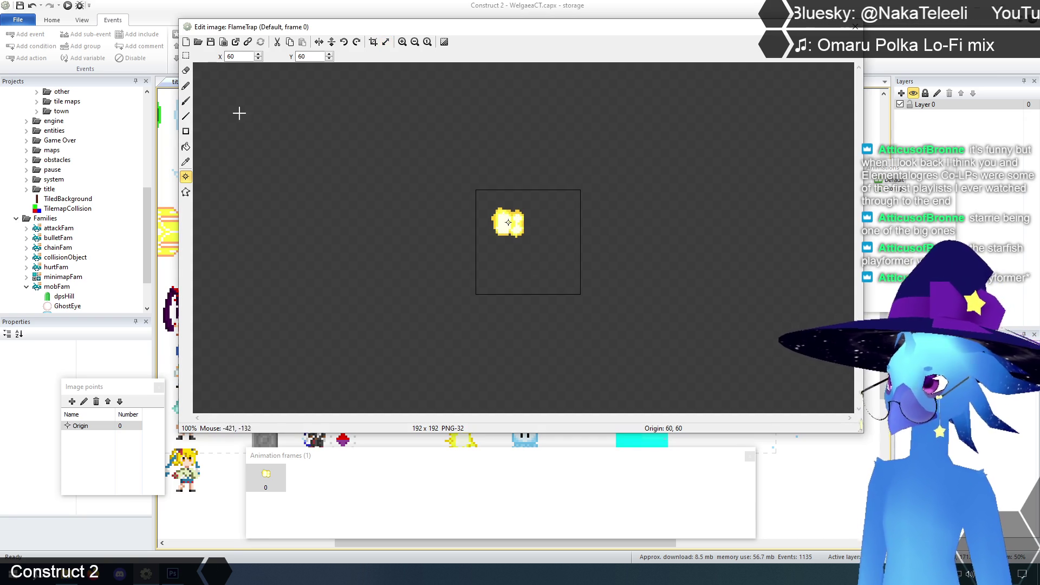
pyautogui.click(185, 55)
pyautogui.moveTo(420, 160); pyautogui.dragTo(660, 334)
pyautogui.press('Delete')
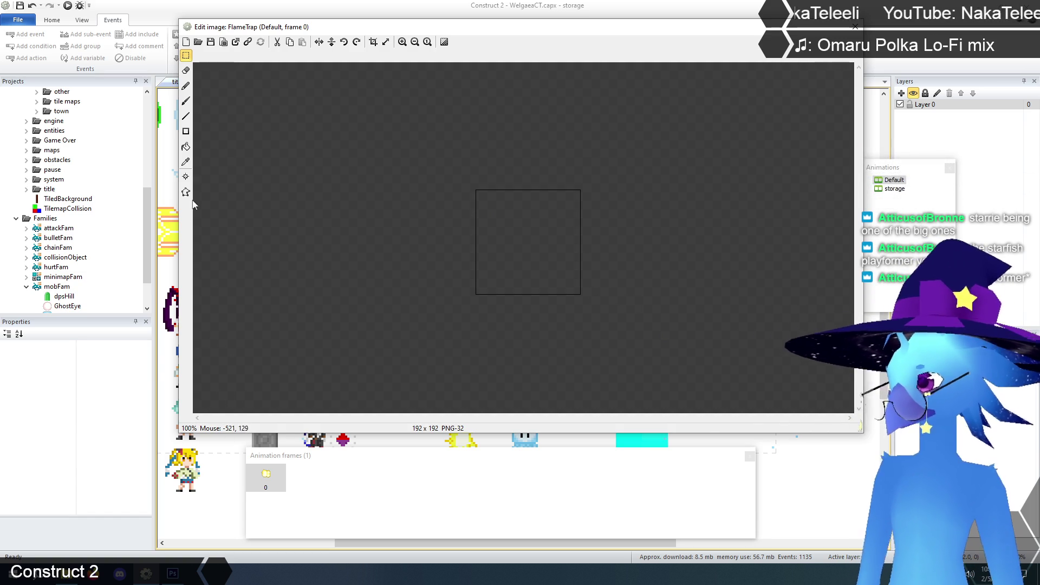
# Set the origin to top-right, fill the square yellow, and place it beside the green bar.
pyautogui.click(186, 177)
pyautogui.rightClick(95, 427)
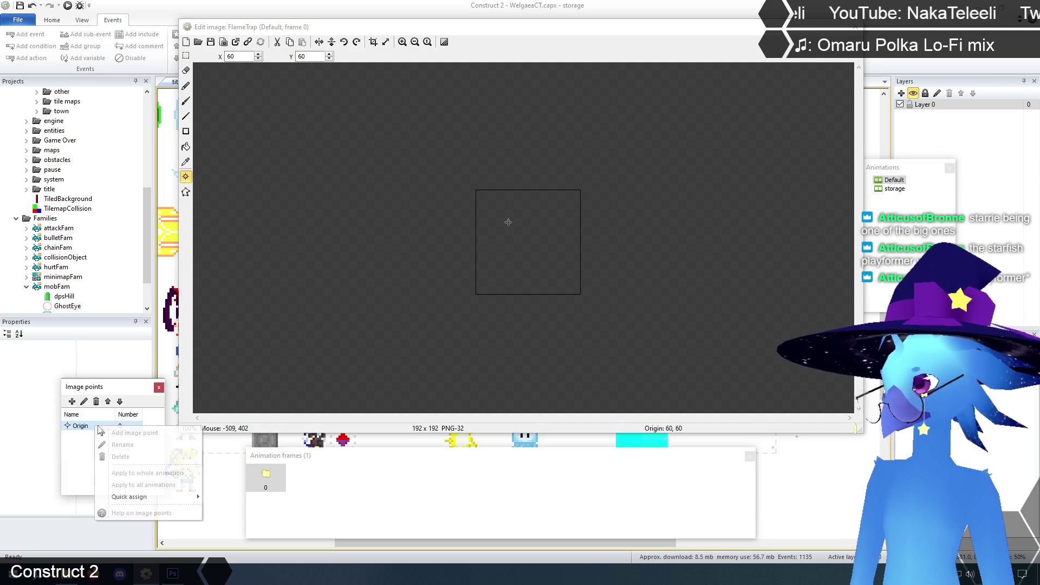
pyautogui.moveTo(130, 497)
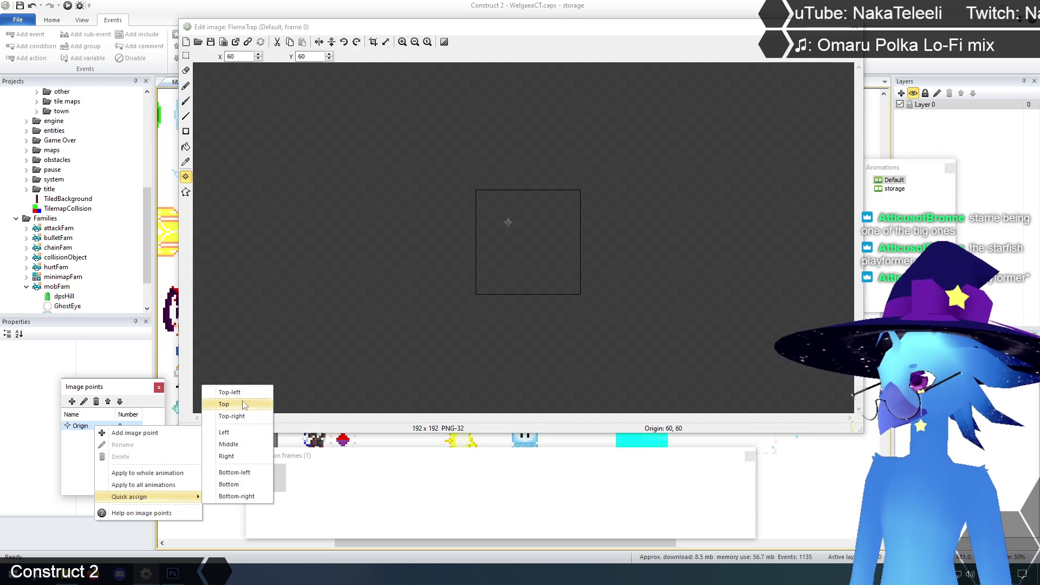
pyautogui.click(242, 416)
pyautogui.click(187, 56)
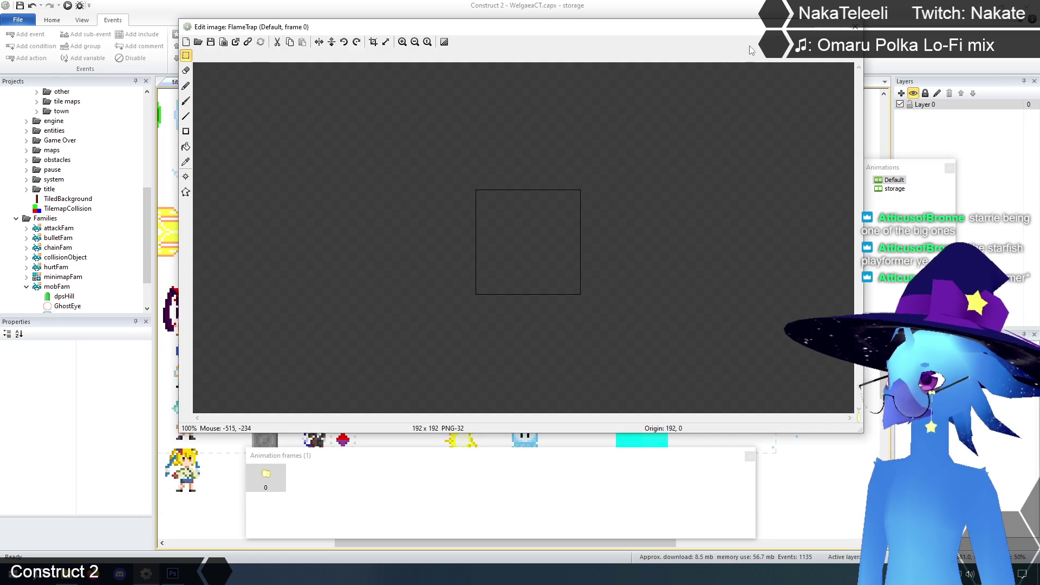
pyautogui.click(186, 148)
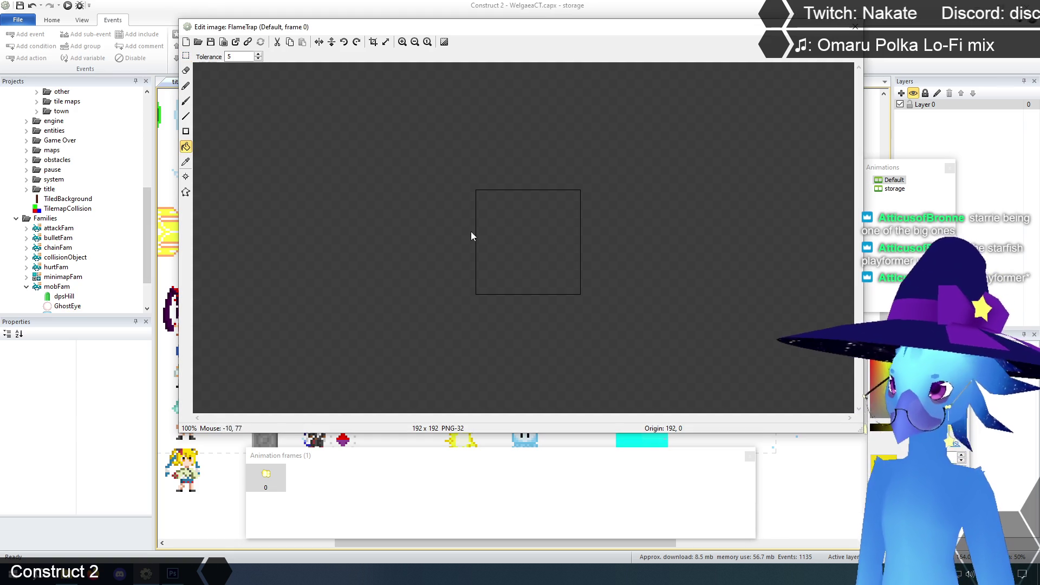
pyautogui.click(505, 236)
pyautogui.click(854, 26)
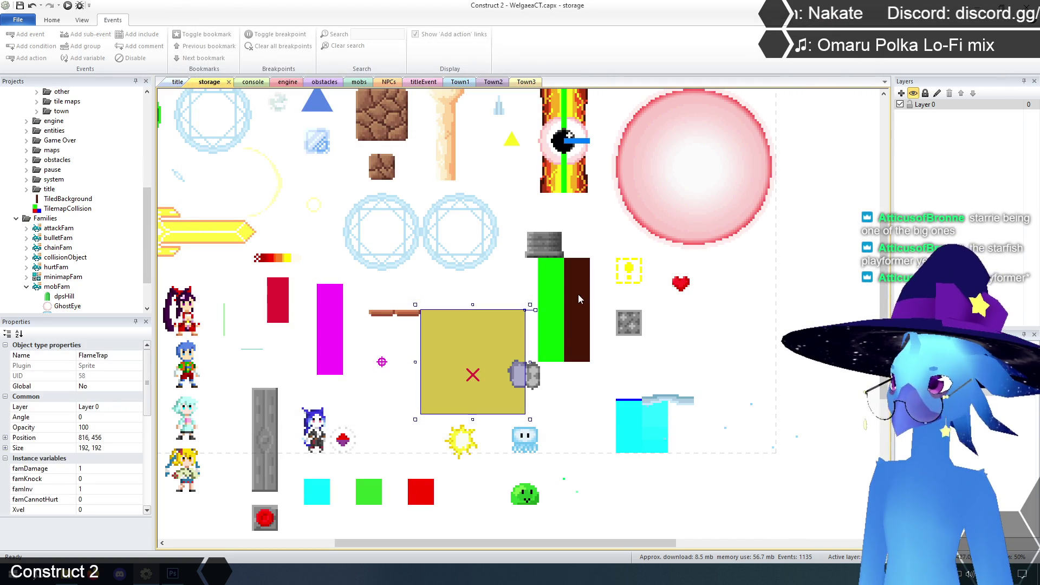
pyautogui.moveTo(496, 323); pyautogui.dragTo(509, 271)
# Fill the Flamethrower Default frame's empty 96 × 48 area bright green.
pyautogui.click(551, 239)
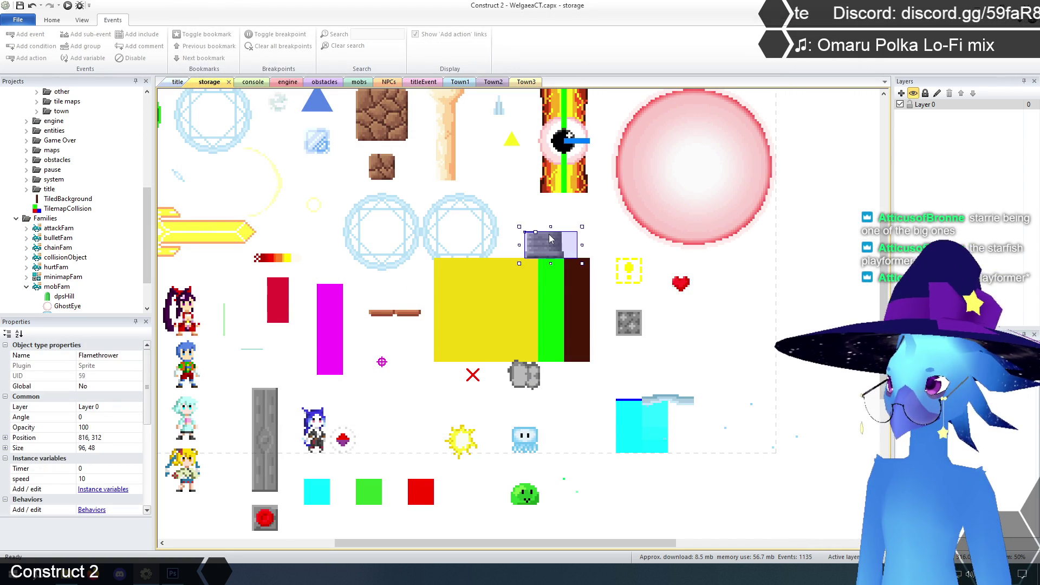
pyautogui.rightClick(550, 239)
pyautogui.click(585, 255)
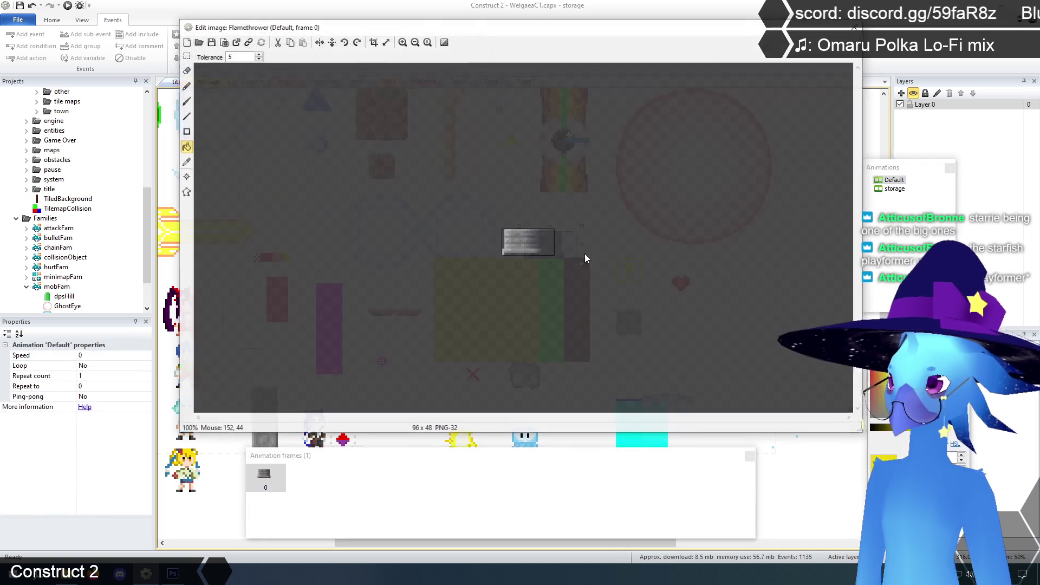
pyautogui.click(402, 41)
pyautogui.click(402, 42)
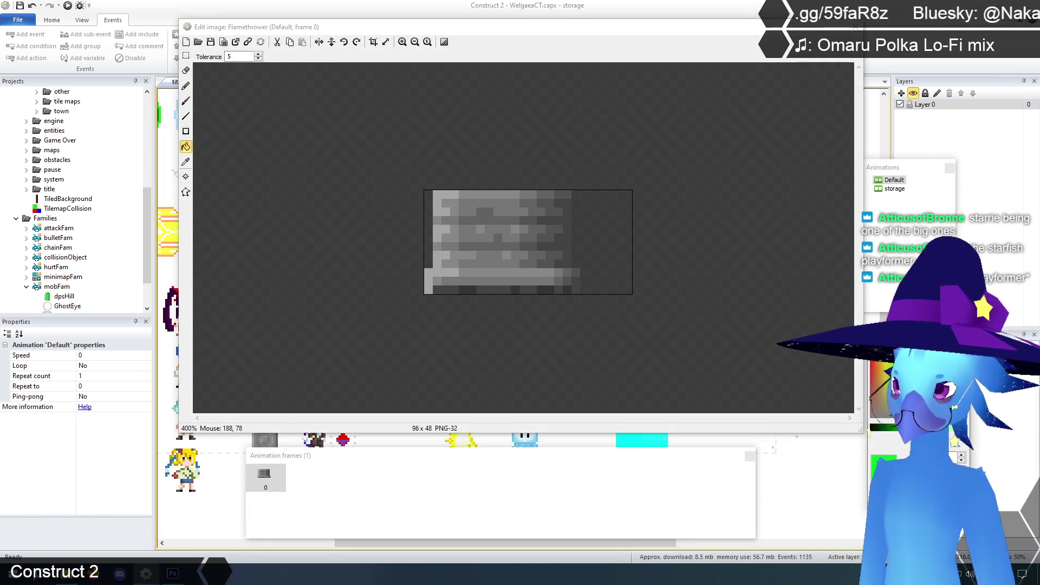
pyautogui.click(612, 245)
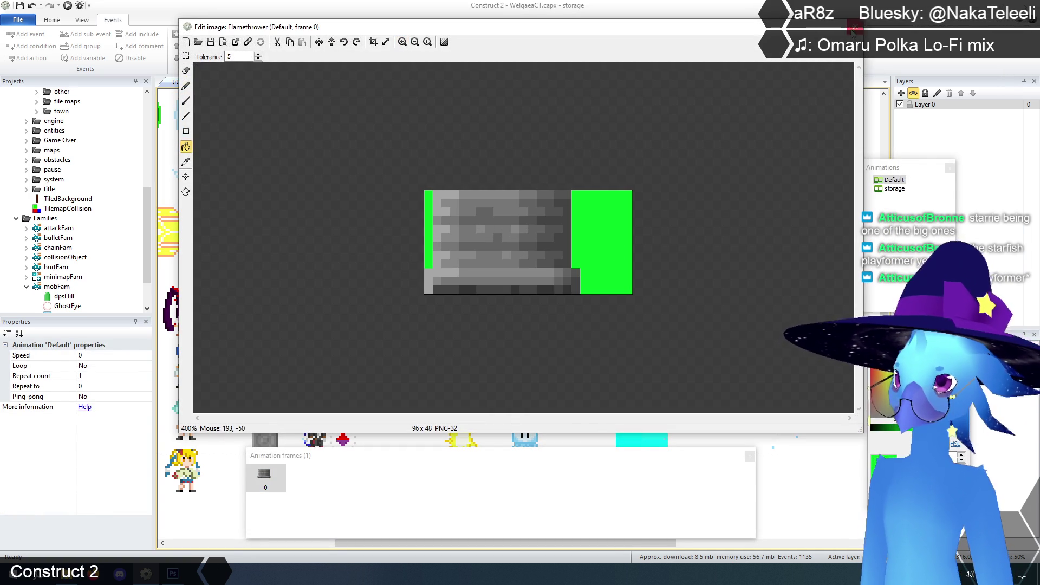
pyautogui.click(854, 27)
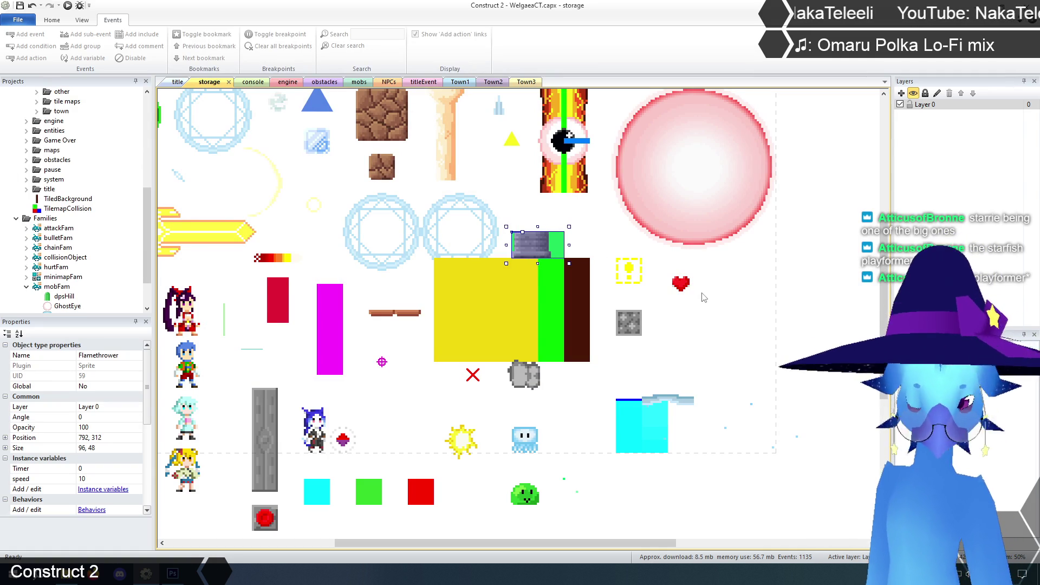
pyautogui.click(786, 292)
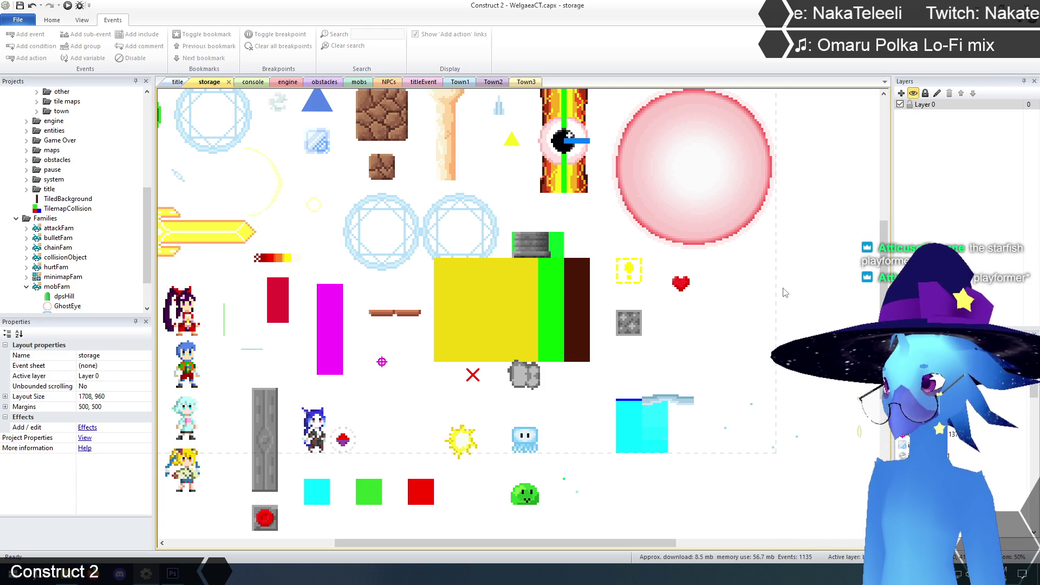
# Drag the yellow FlameTrap sprite's edge and corner handles to enlarge it toward 240 × 240.
pyautogui.click(474, 281)
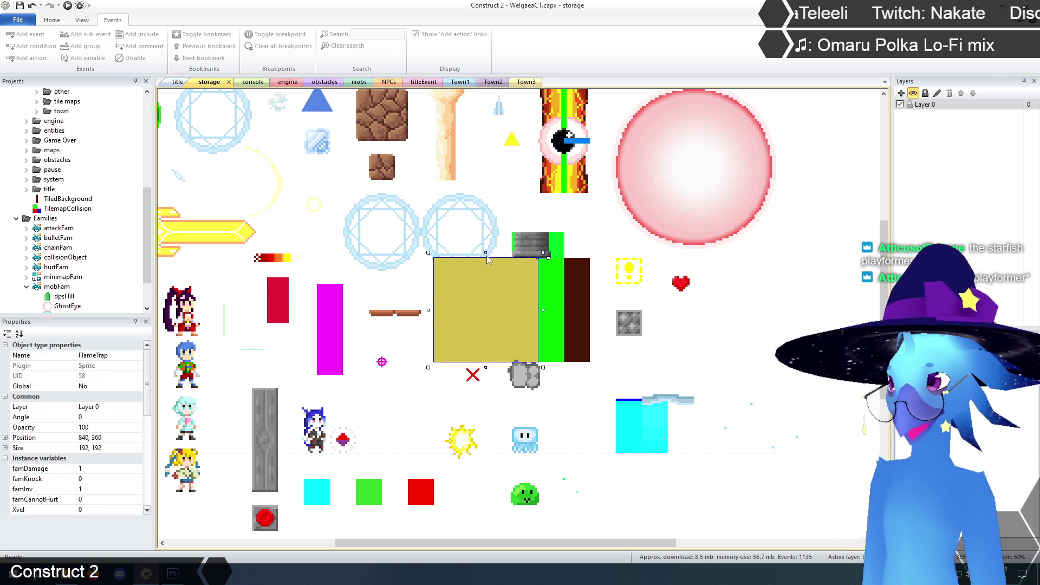
pyautogui.moveTo(485, 253); pyautogui.dragTo(489, 240)
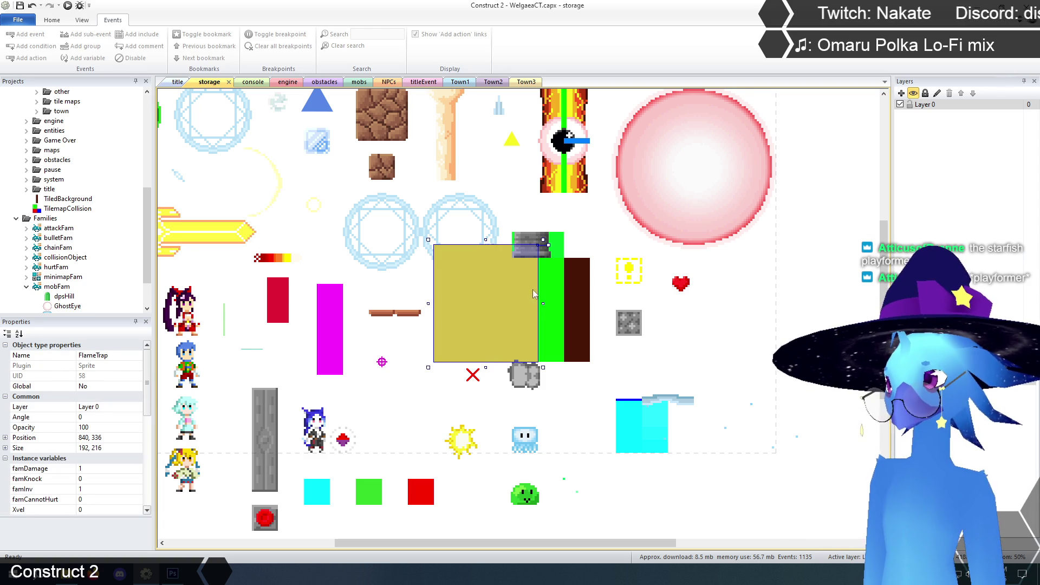
pyautogui.moveTo(543, 303); pyautogui.dragTo(534, 304)
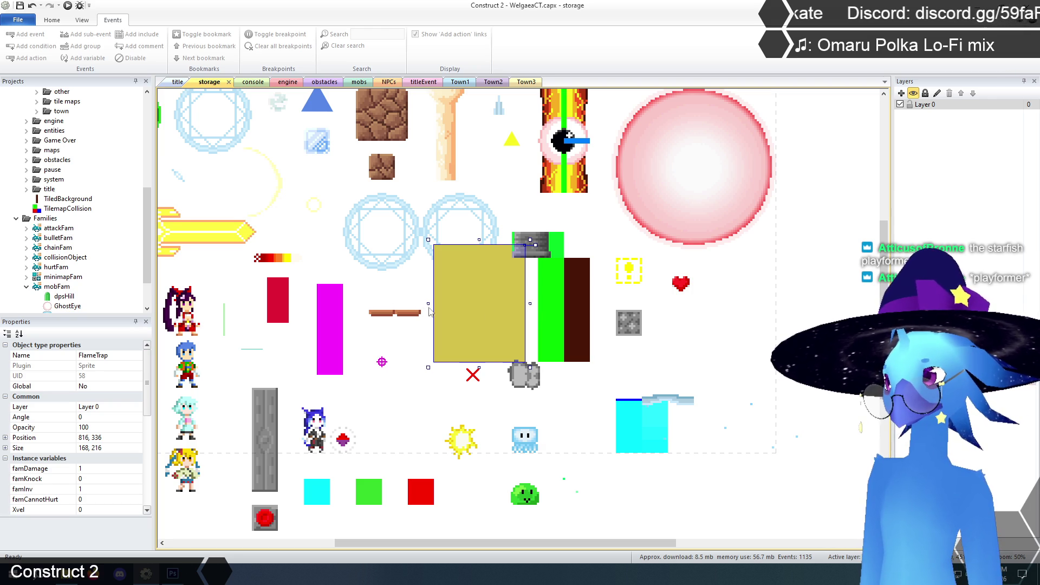
pyautogui.moveTo(428, 303); pyautogui.dragTo(405, 305)
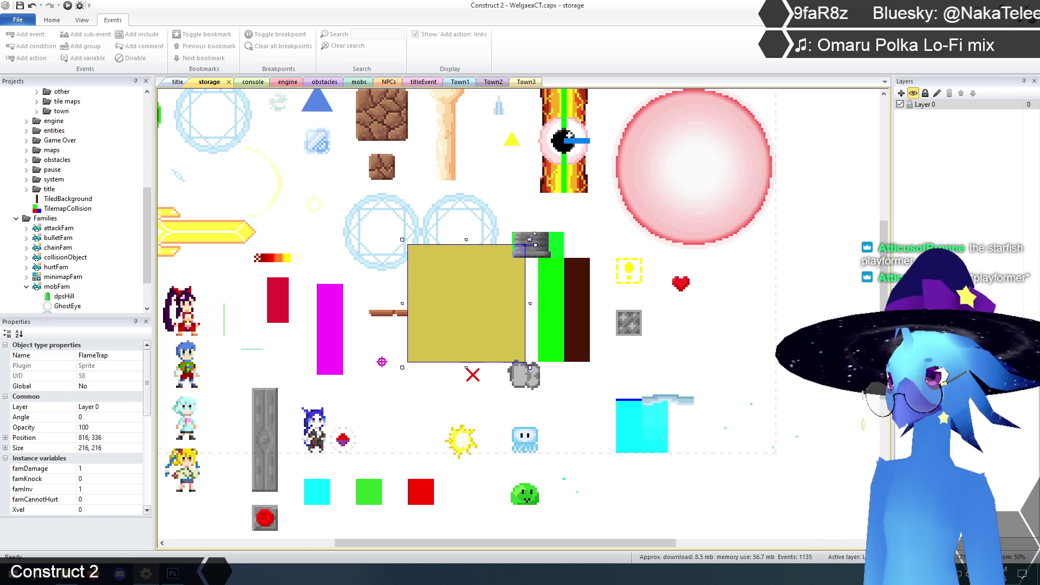
pyautogui.moveTo(531, 237); pyautogui.dragTo(542, 227)
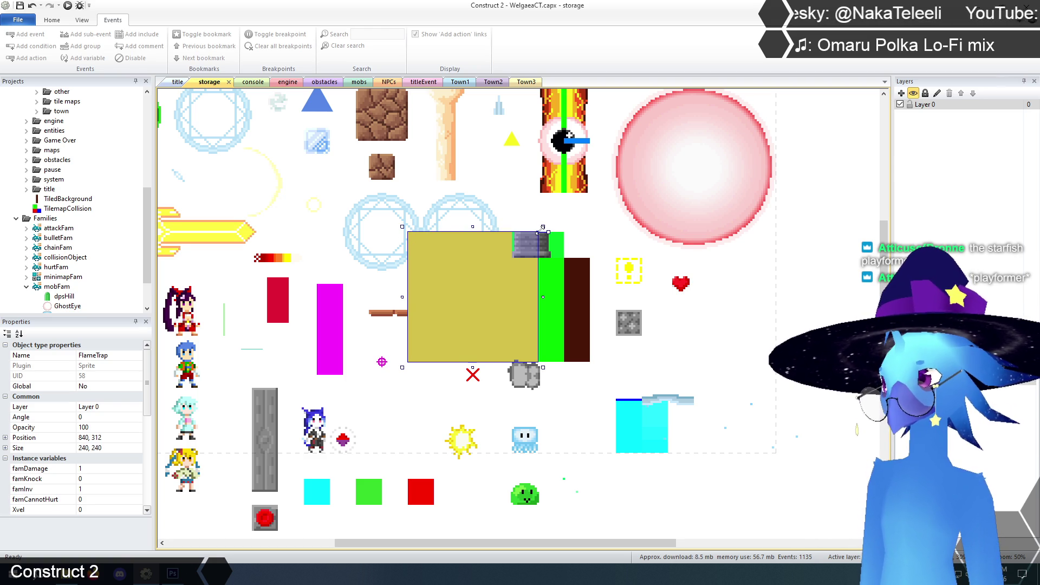
# Resize FlameTrap's image canvas to 240 × 240, aligned top-left.
pyautogui.rightClick(495, 279)
pyautogui.click(514, 293)
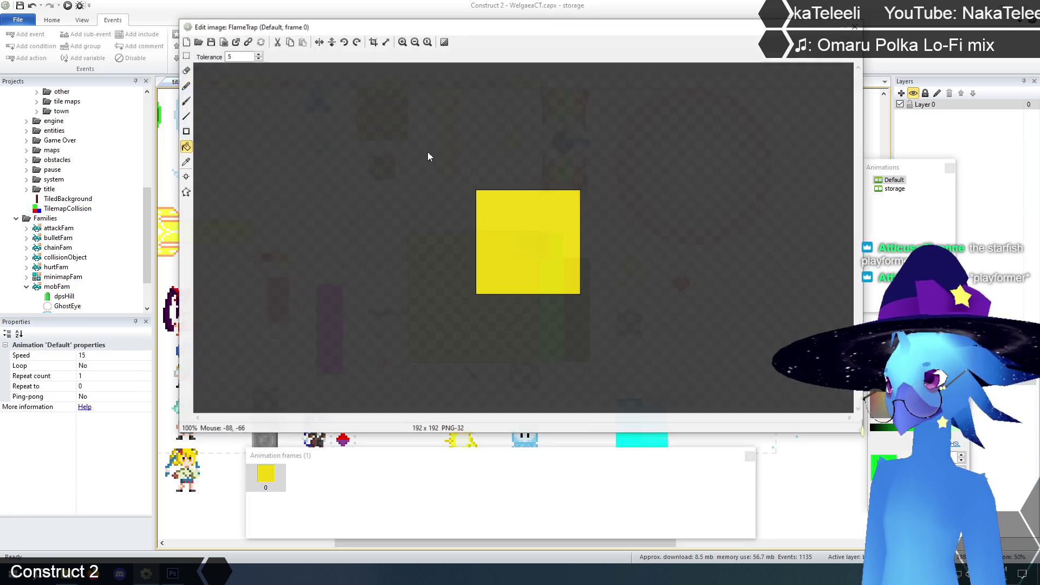
pyautogui.click(385, 42)
pyautogui.write('240')
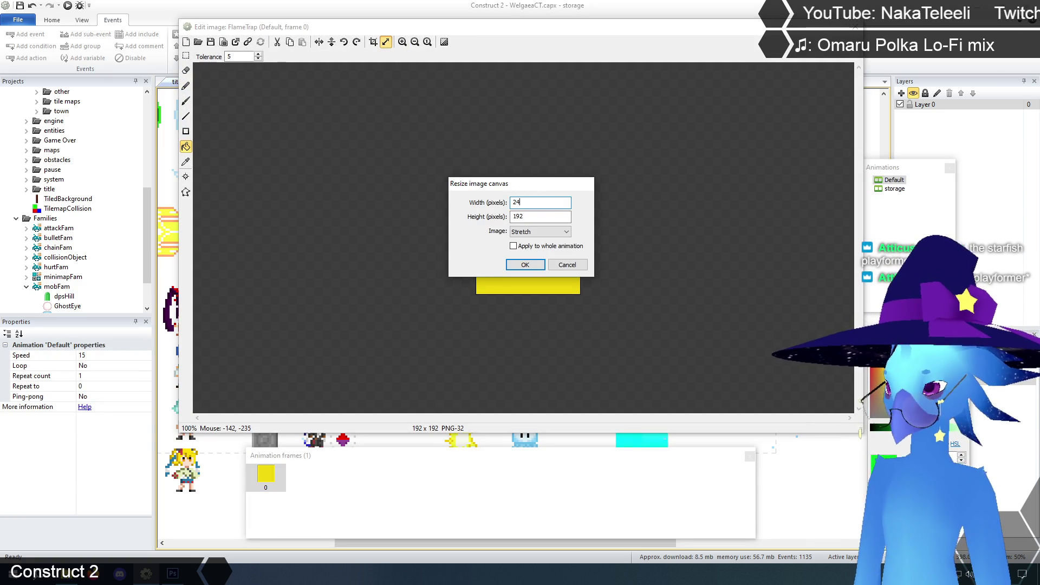
pyautogui.doubleClick(530, 217)
pyautogui.write('240')
pyautogui.press('Tab')
pyautogui.hotkey('alt', 'Down')
pyautogui.press('Down')
pyautogui.press('Return')
pyautogui.click(528, 266)
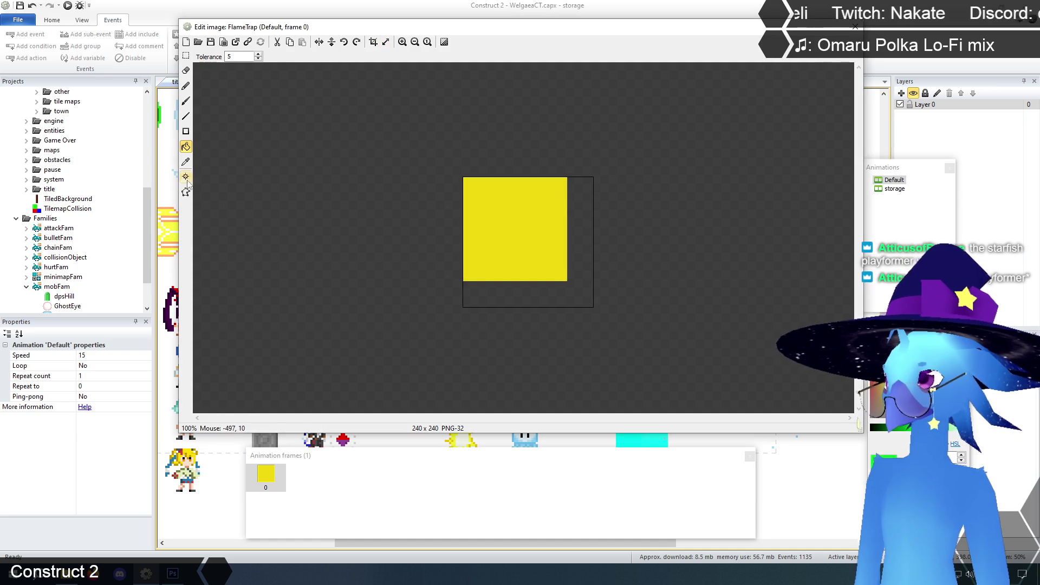
# Fill the new right and bottom strips green and make the sprite 1:1 with its image.
pyautogui.click(576, 258)
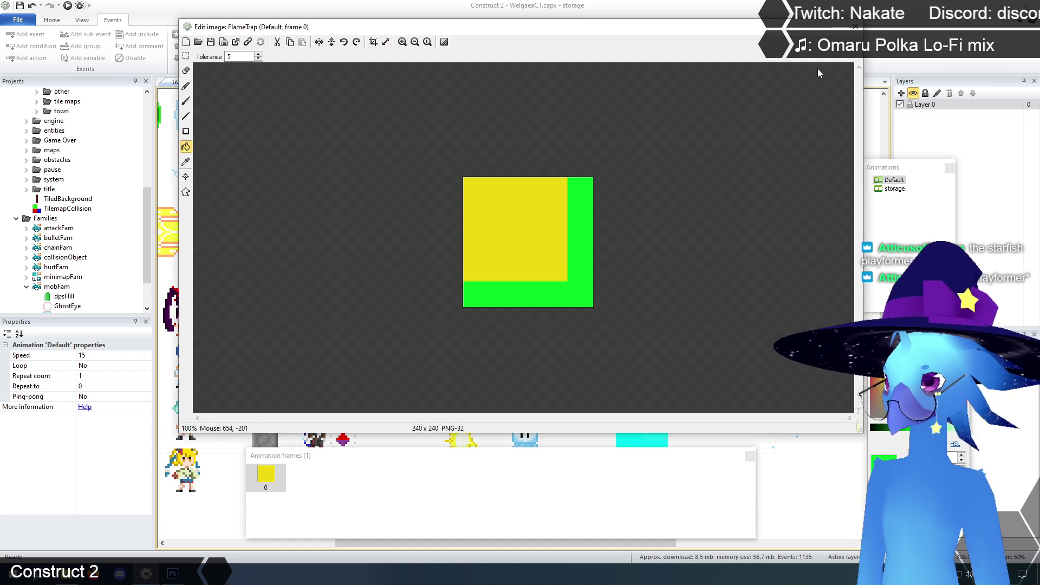
pyautogui.click(857, 27)
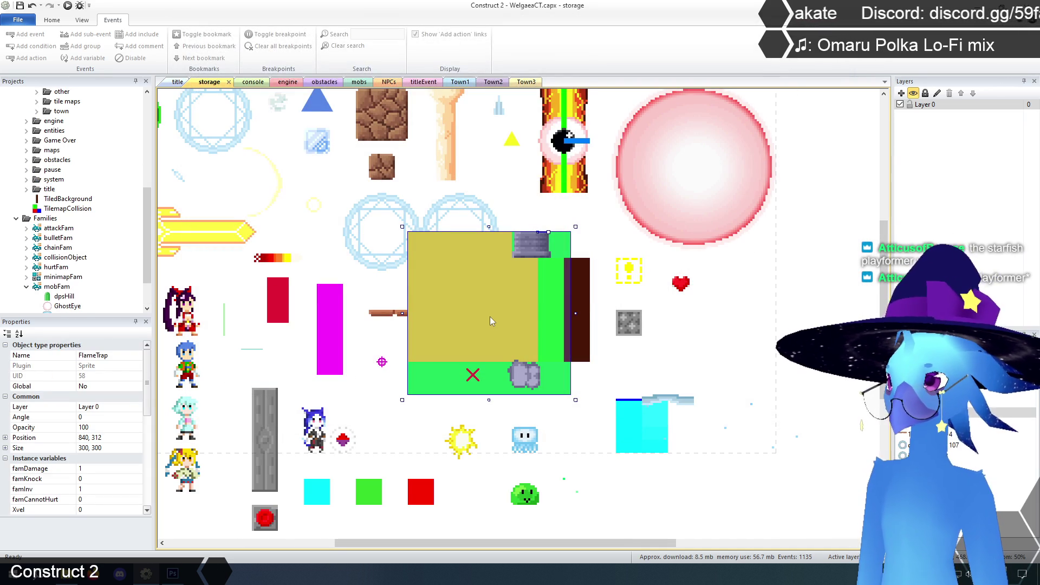
pyautogui.scroll(-5, 140, 397)
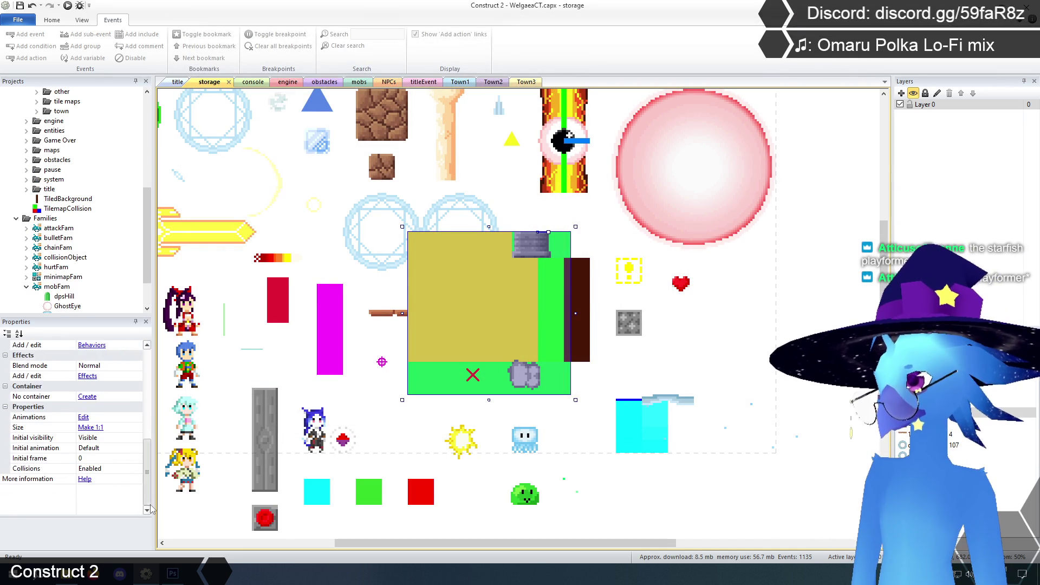
pyautogui.click(86, 428)
# Nudge FlameTrap left and mirror its image so the green border runs left and bottom.
pyautogui.moveTo(515, 288)
pyautogui.mouseDown()
pyautogui.moveTo(414, 332)
pyautogui.moveTo(485, 290)
pyautogui.mouseUp()
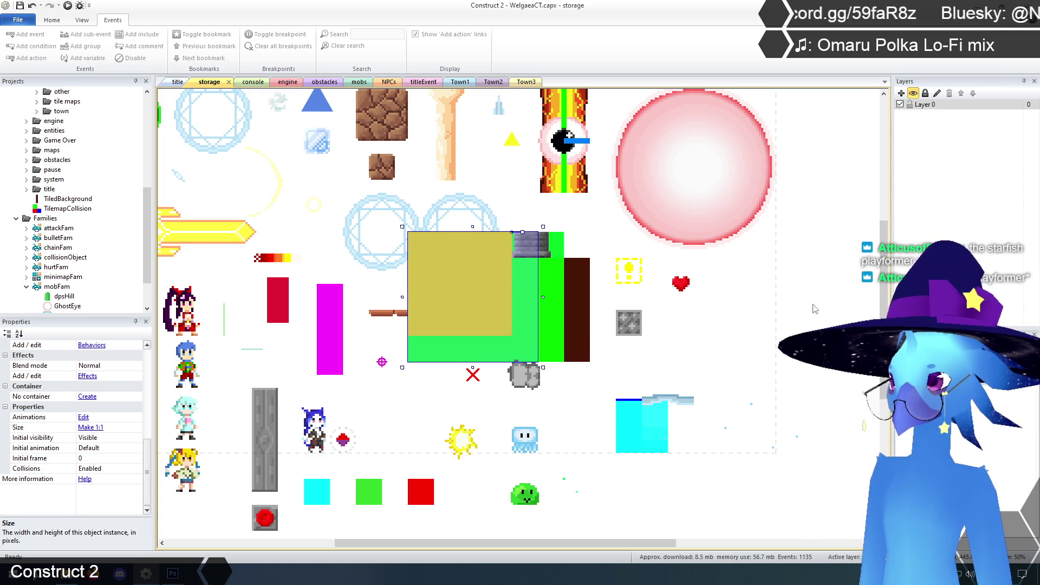
pyautogui.click(785, 281)
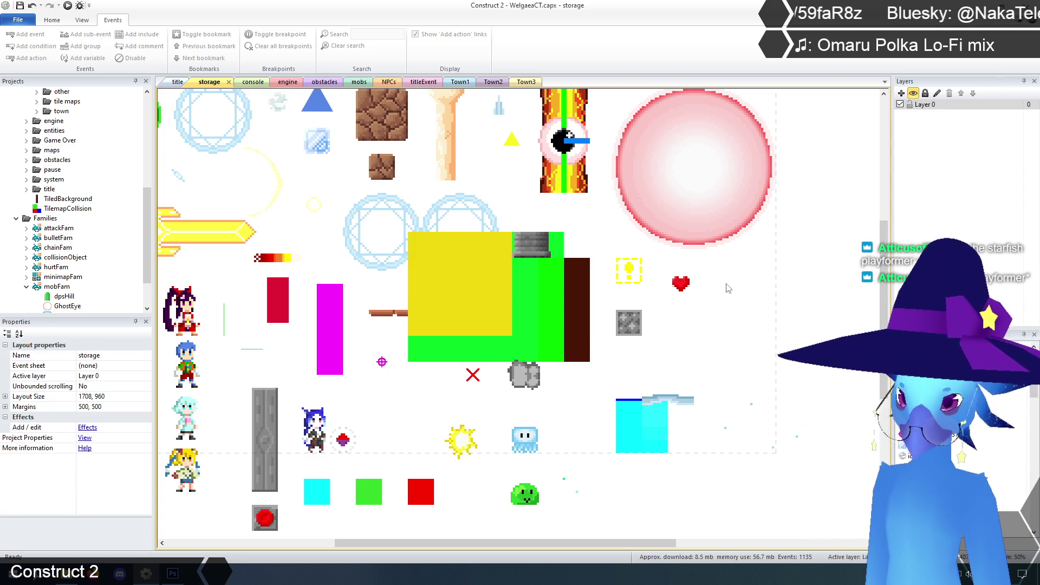
pyautogui.rightClick(500, 303)
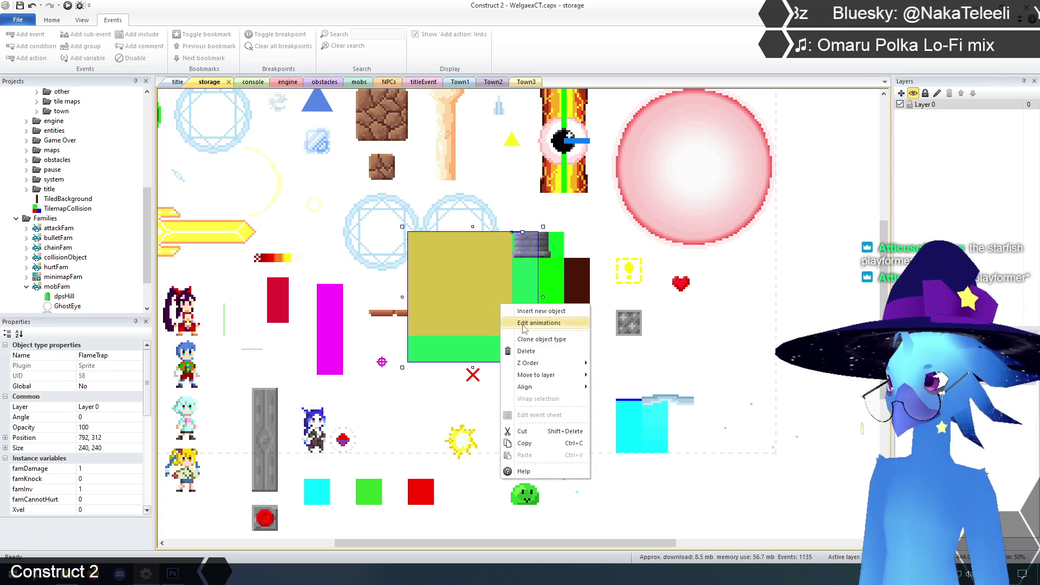
pyautogui.click(524, 324)
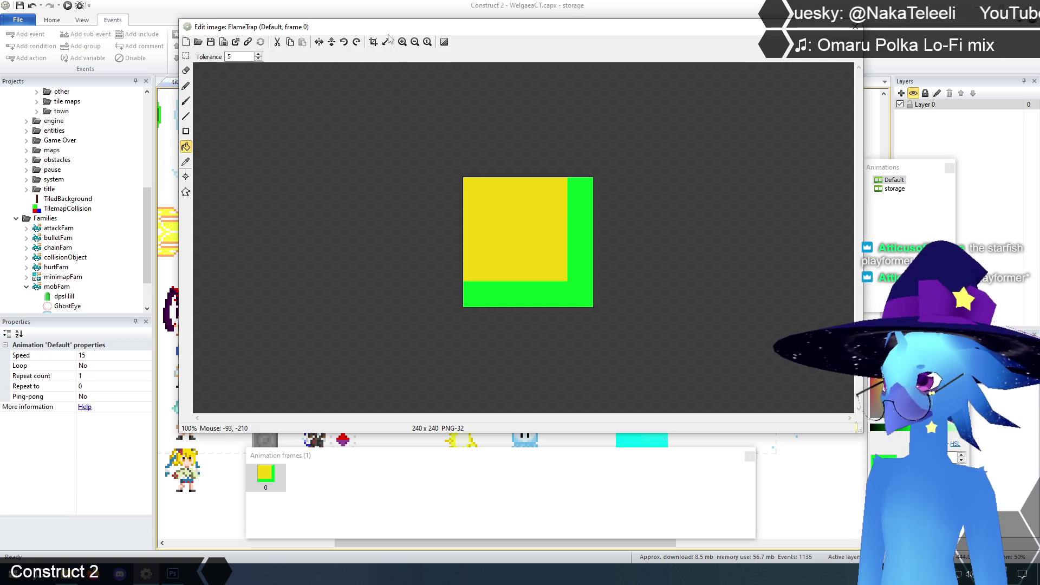
pyautogui.click(319, 44)
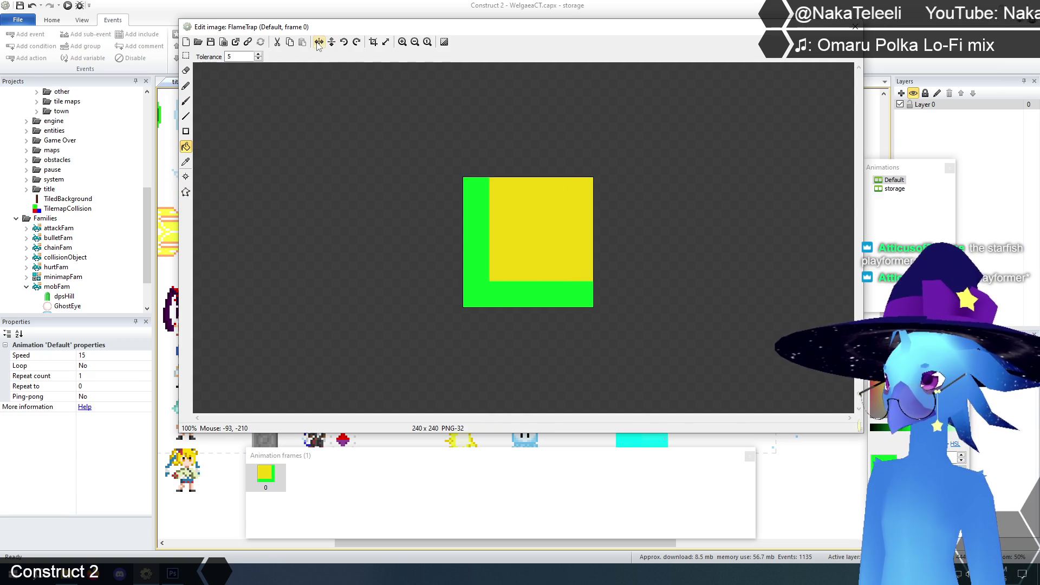
# Set FlameTrap's origin to the top-right corner (240, 0) and move the instance to 840, 312.
pyautogui.click(186, 176)
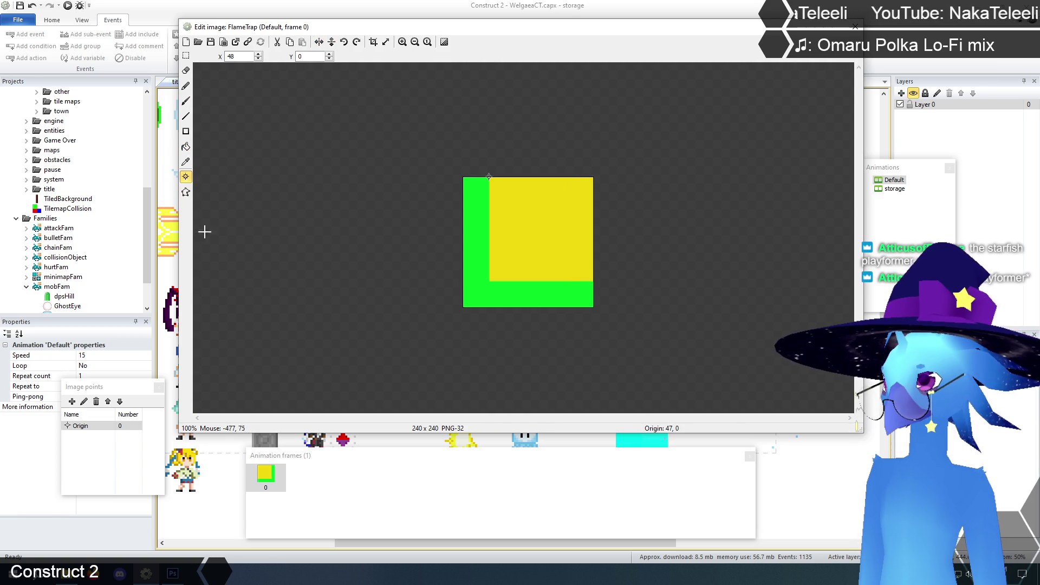
pyautogui.rightClick(91, 428)
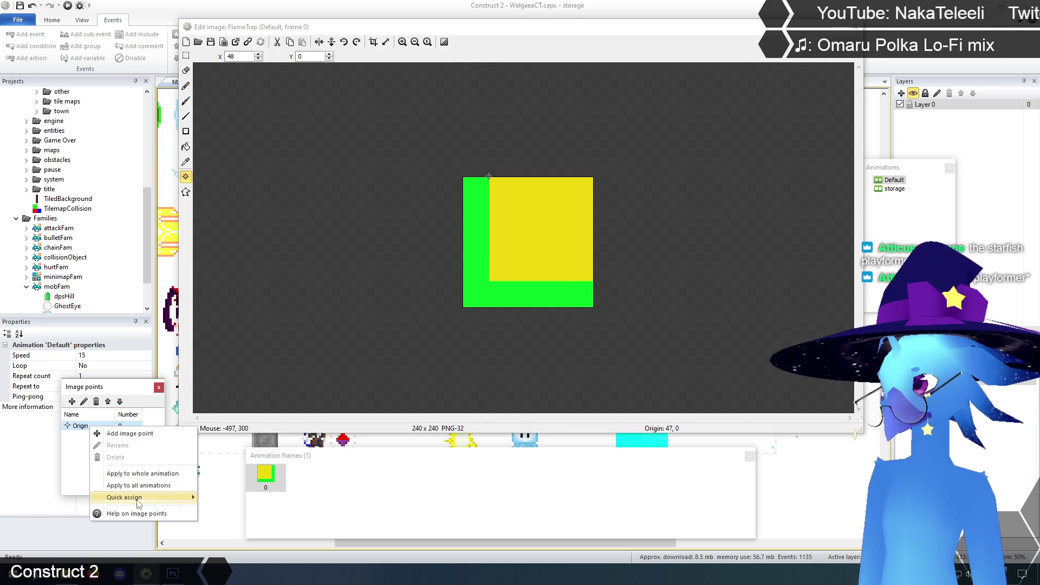
pyautogui.moveTo(138, 497)
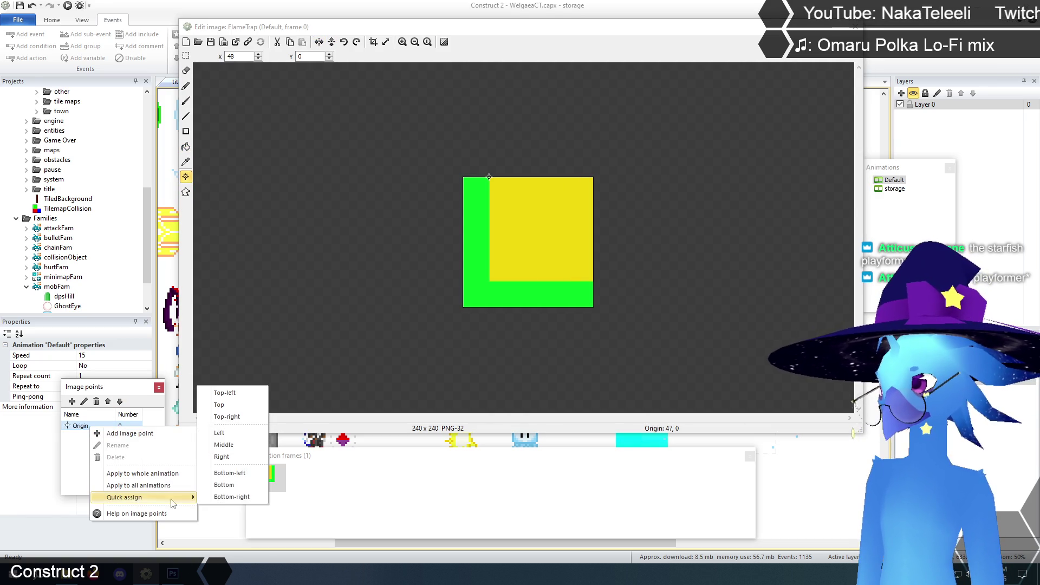
pyautogui.click(236, 417)
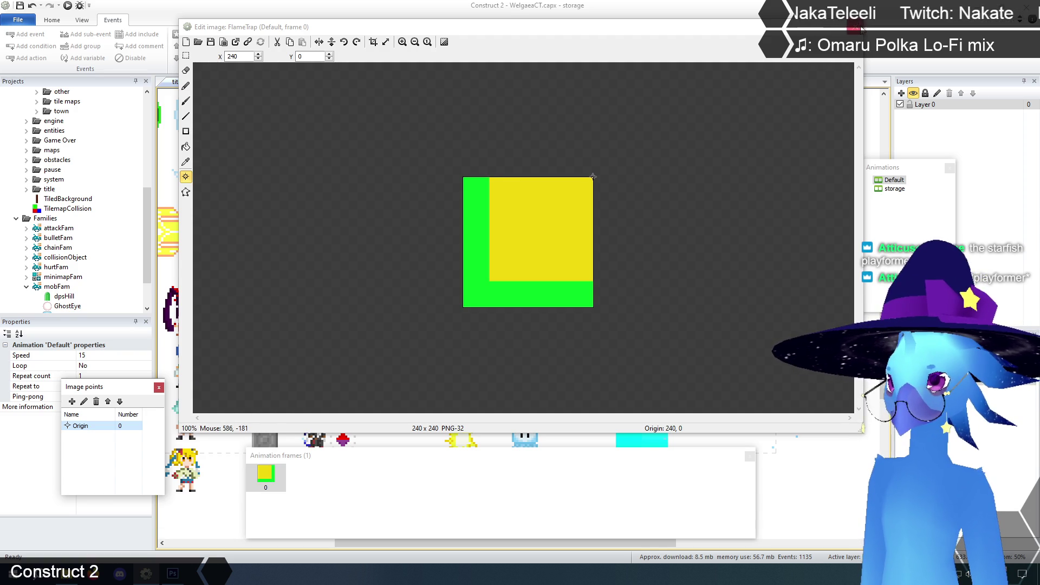
pyautogui.press('Escape')
pyautogui.moveTo(452, 291); pyautogui.dragTo(479, 291)
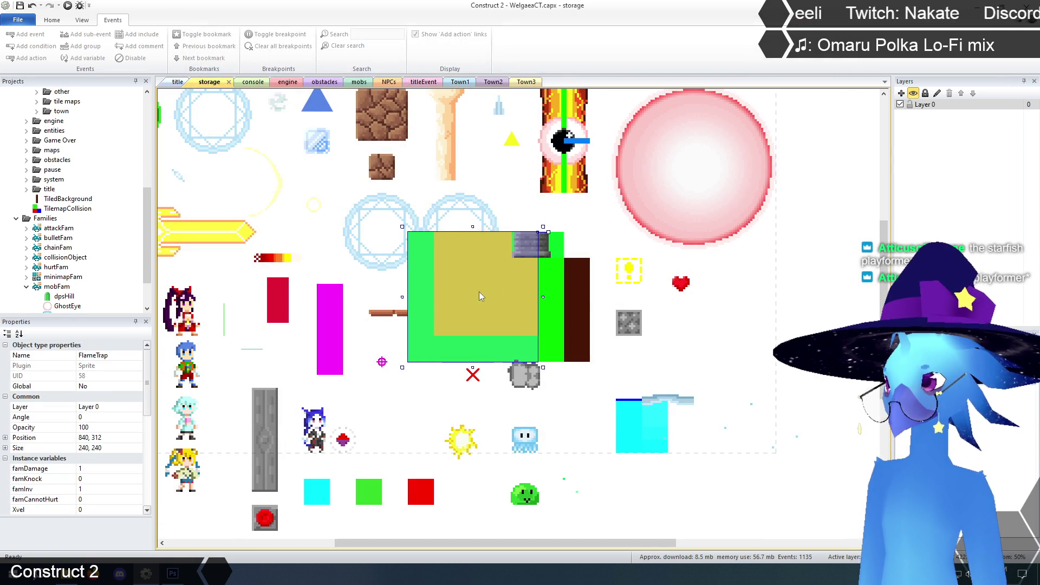
pyautogui.click(720, 352)
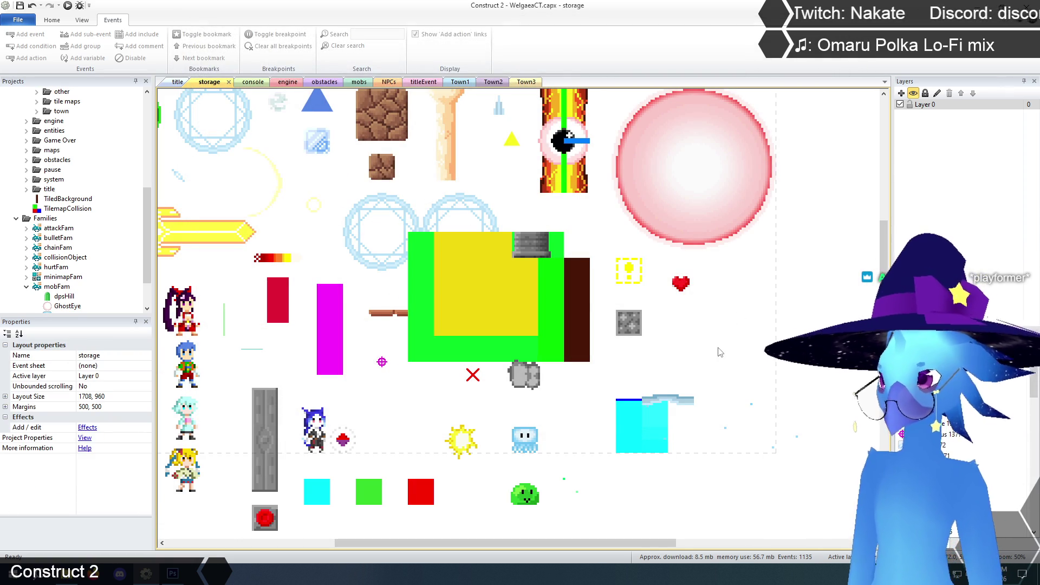
# Fill both green strips of the Flamethrower image with blue.
pyautogui.click(559, 297)
pyautogui.click(557, 243)
pyautogui.rightClick(558, 244)
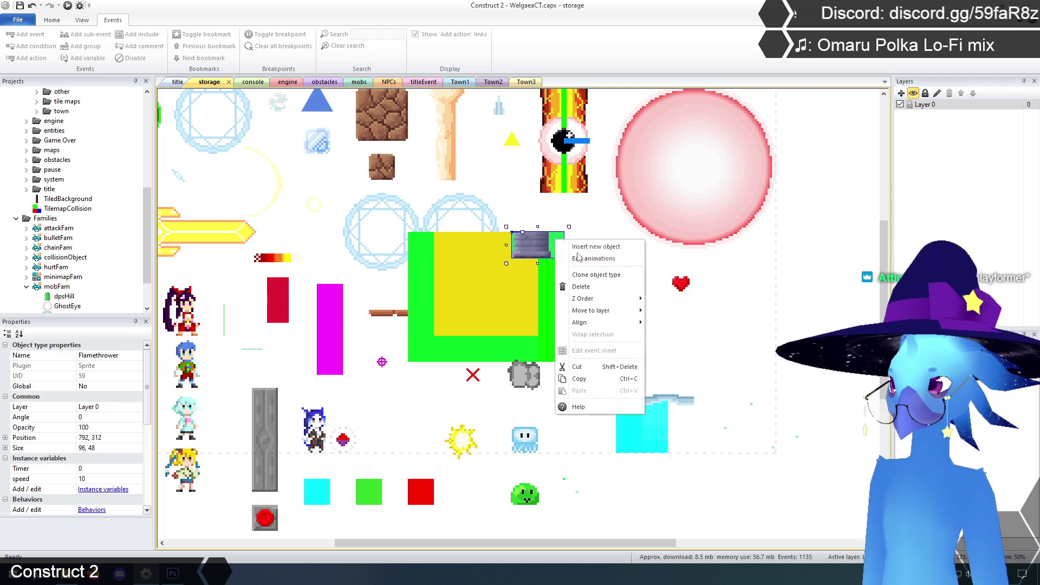
pyautogui.click(573, 258)
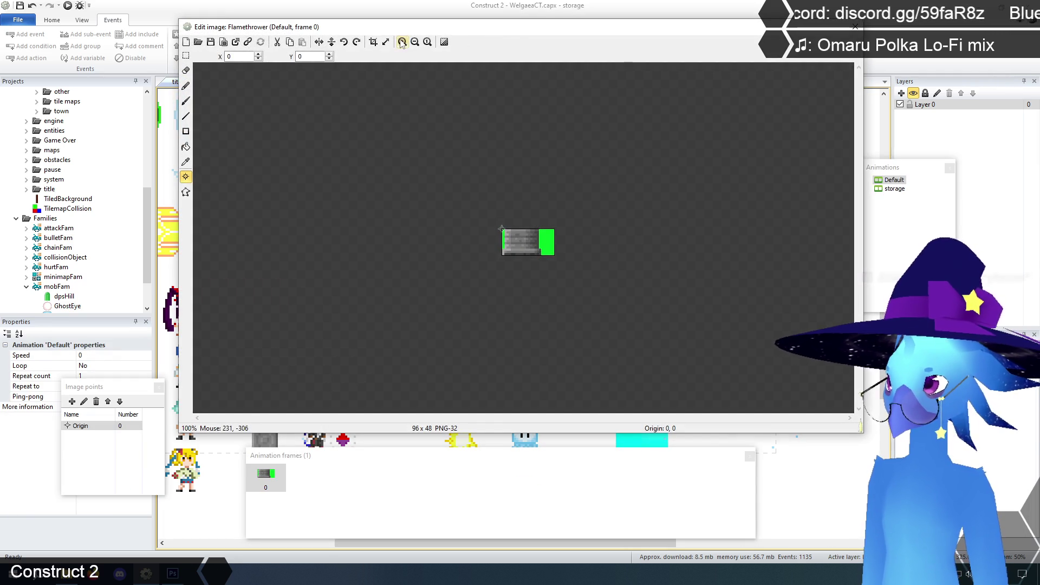
pyautogui.click(402, 41)
pyautogui.click(402, 41)
pyautogui.click(402, 42)
pyautogui.click(185, 147)
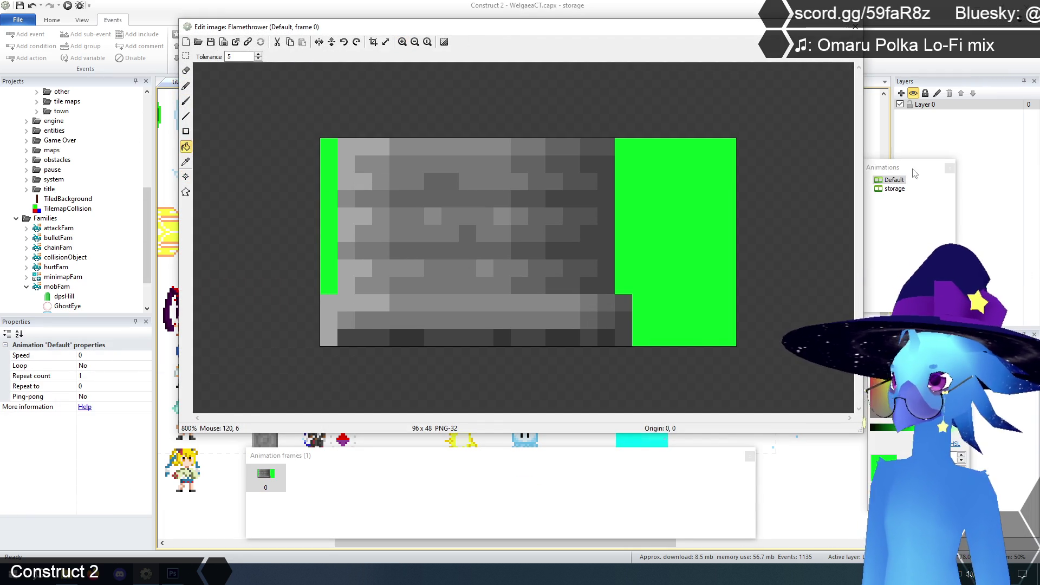
pyautogui.click(677, 217)
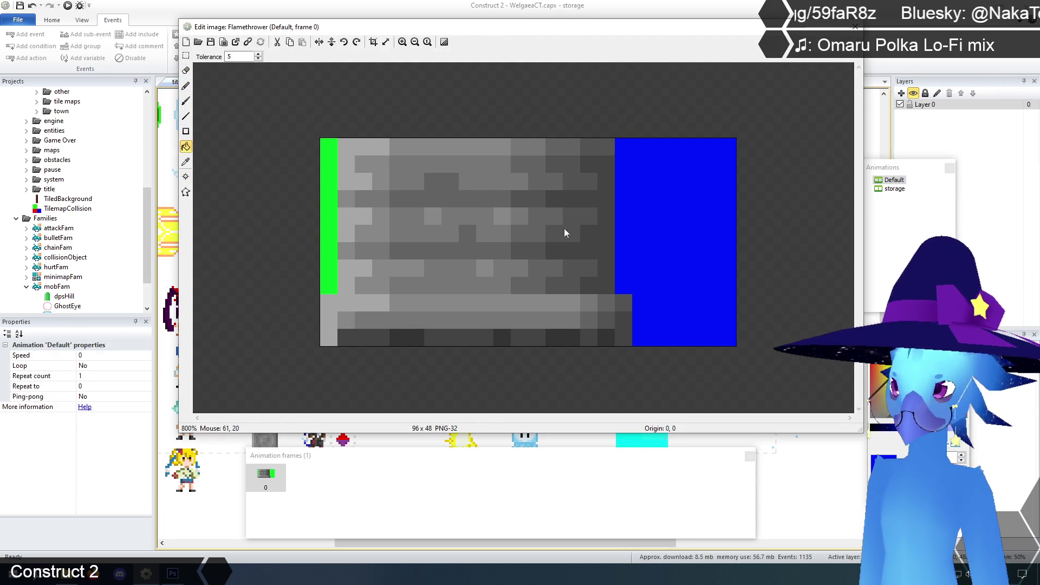
pyautogui.click(328, 222)
pyautogui.click(855, 26)
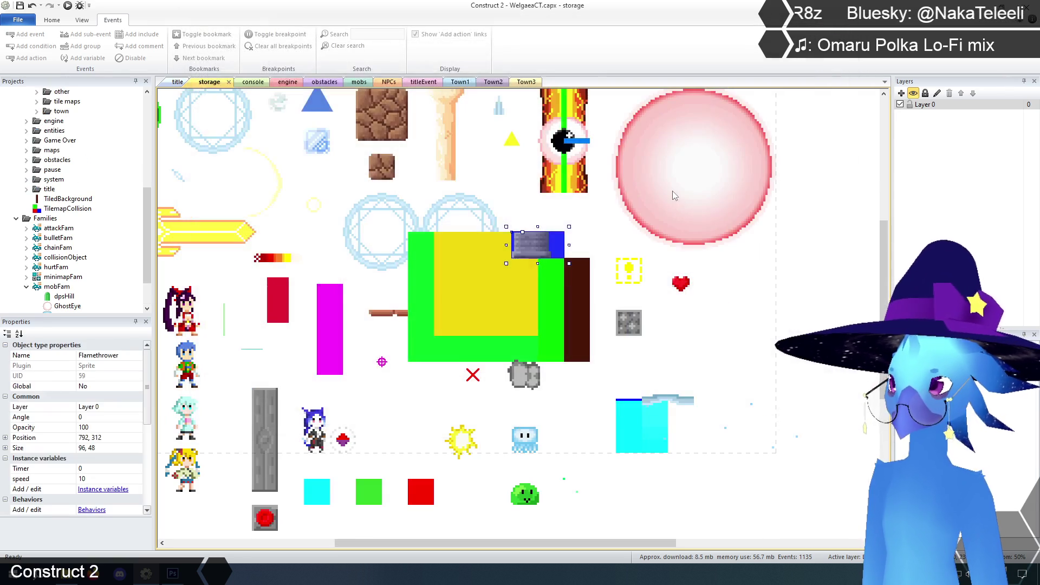
# Make FlameTrap solid yellow and fill the dark red TiledBackground light grey.
pyautogui.click(601, 287)
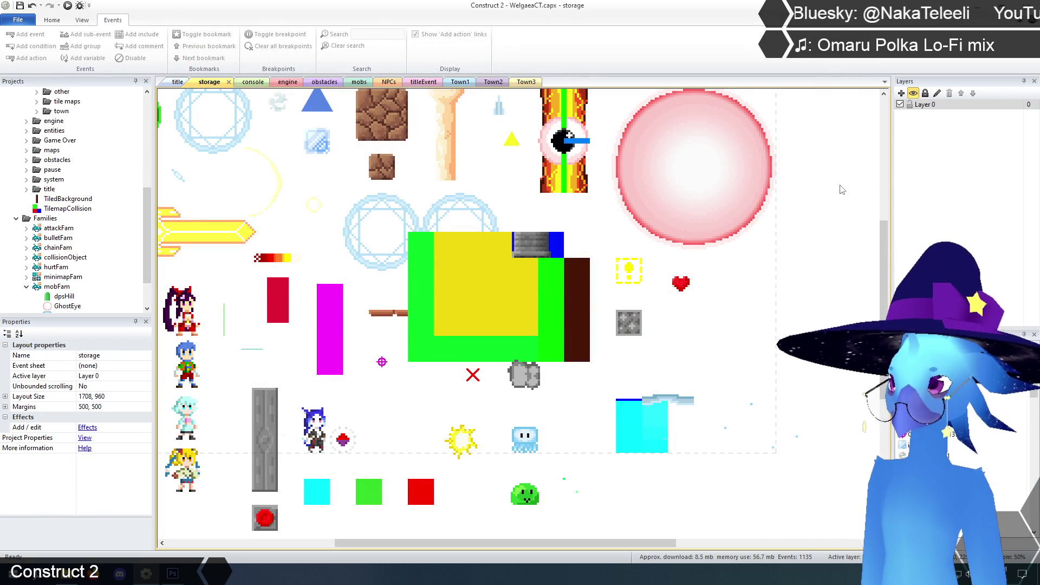
pyautogui.rightClick(480, 301)
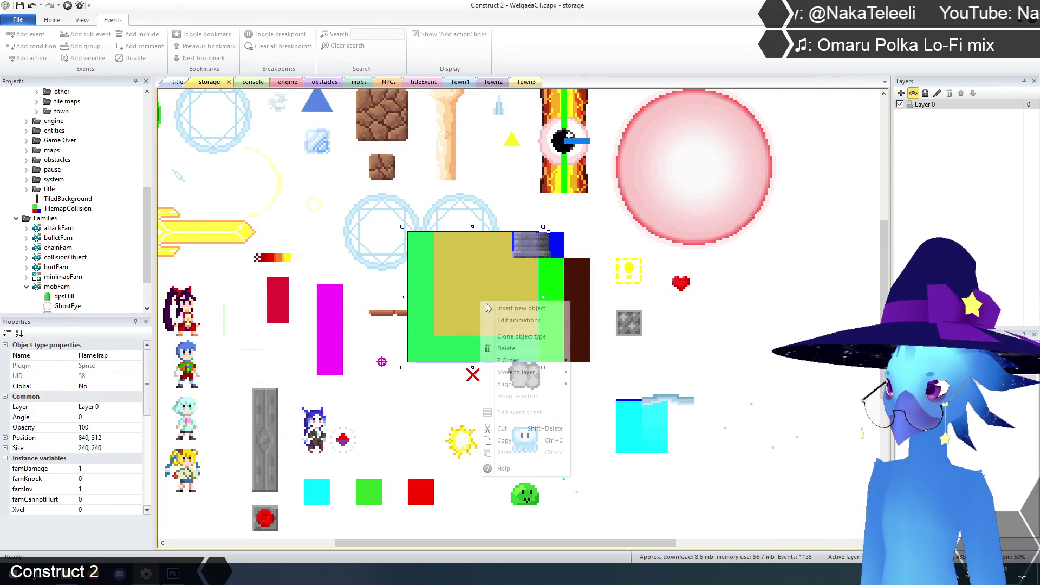
pyautogui.click(498, 320)
pyautogui.click(186, 161)
pyautogui.click(568, 253)
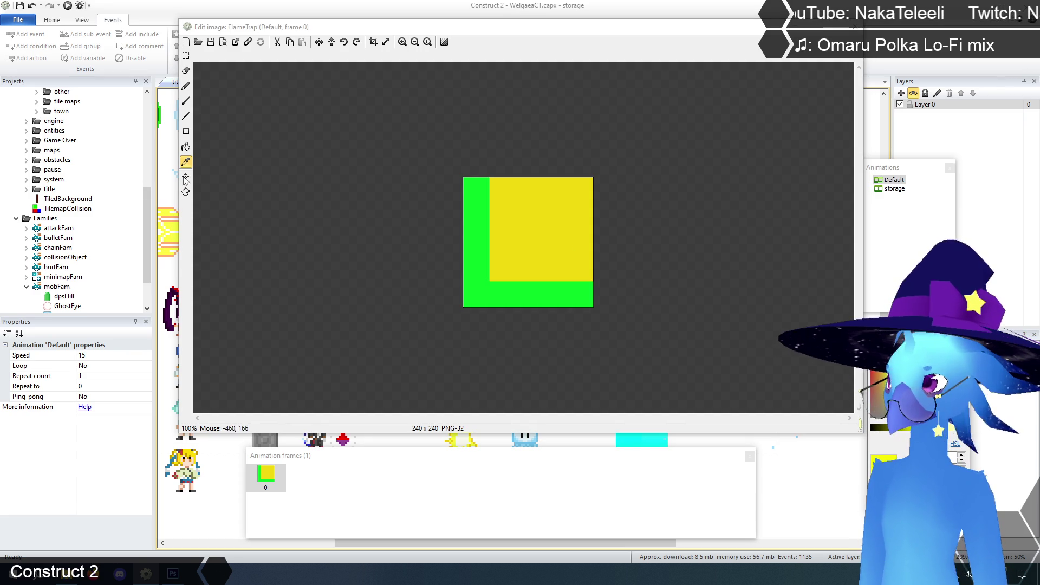
pyautogui.click(186, 146)
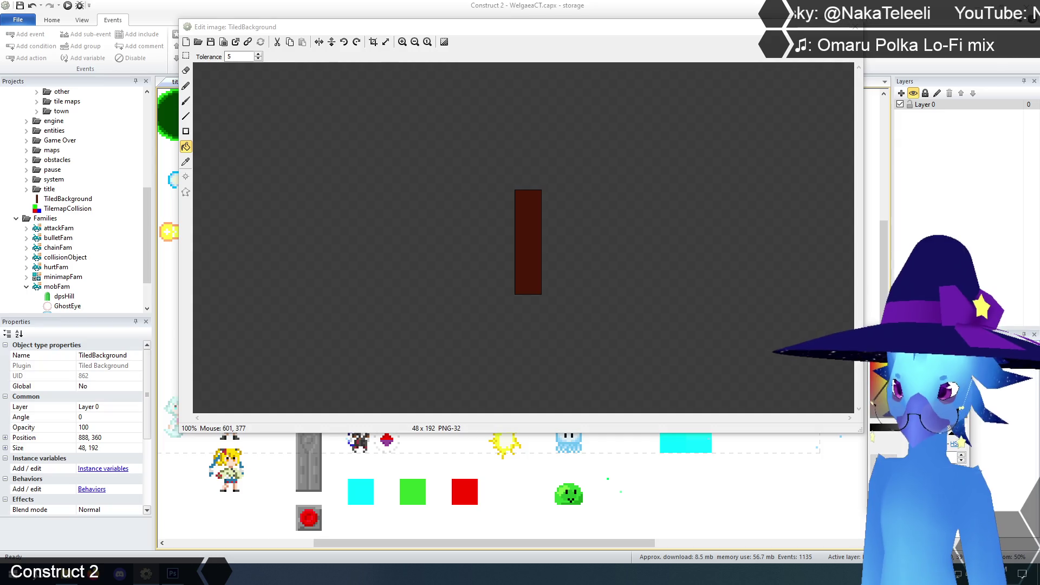
pyautogui.click(531, 262)
pyautogui.click(854, 26)
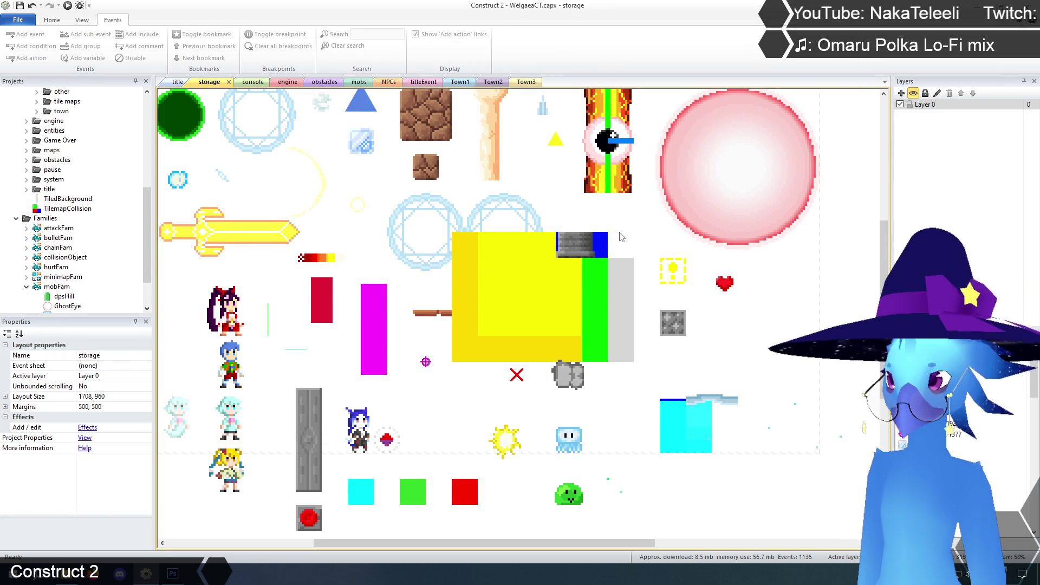
pyautogui.click(583, 240)
# Paint the right half of the Flamethrower image light grey with filled rectangles.
pyautogui.rightClick(583, 239)
pyautogui.click(601, 273)
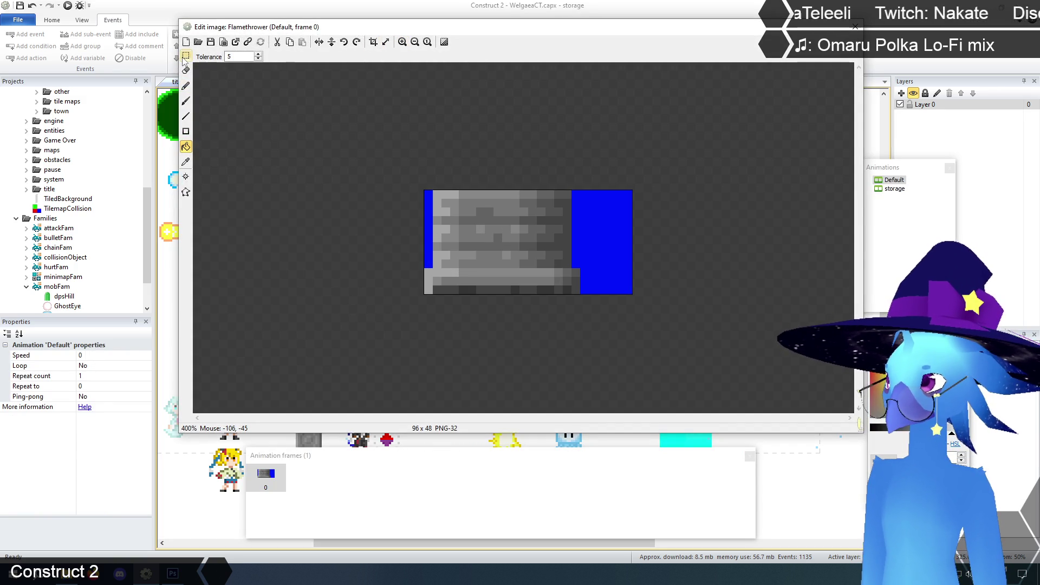
pyautogui.click(186, 133)
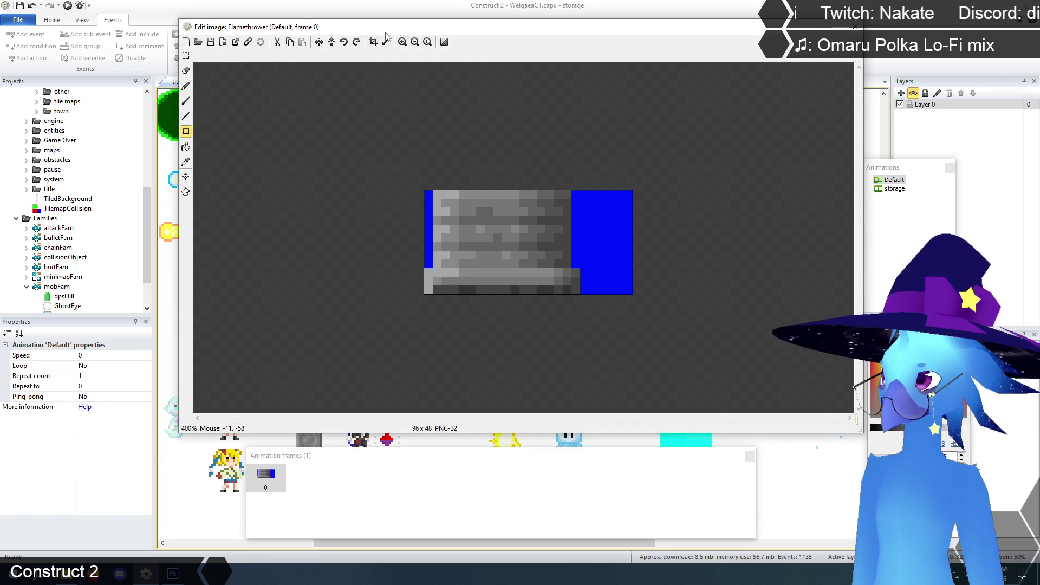
pyautogui.click(403, 41)
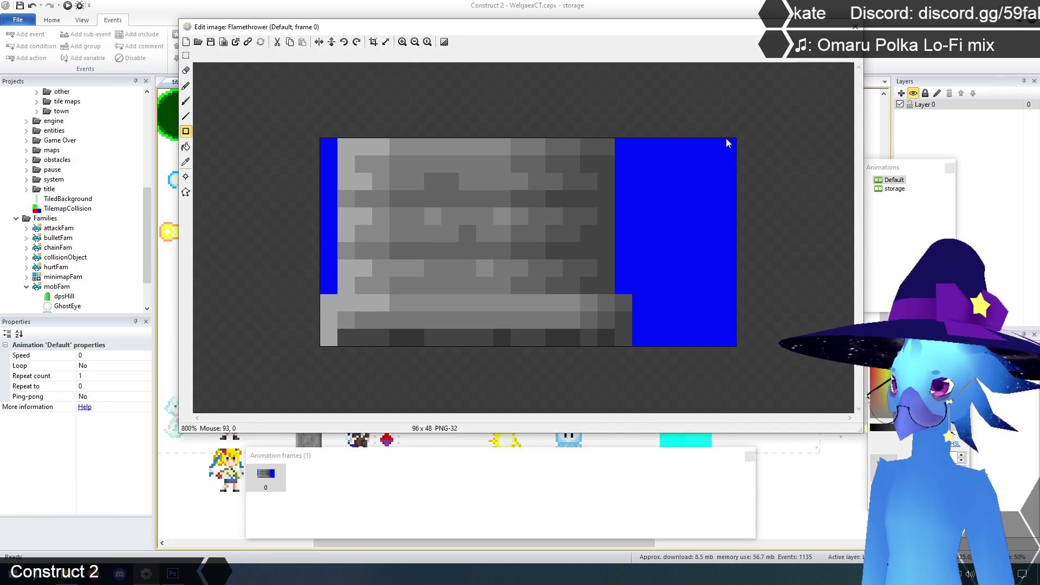
pyautogui.moveTo(735, 143)
pyautogui.mouseDown()
pyautogui.moveTo(659, 231)
pyautogui.moveTo(529, 323)
pyautogui.moveTo(546, 343)
pyautogui.moveTo(520, 351)
pyautogui.moveTo(531, 348)
pyautogui.mouseUp()
pyautogui.moveTo(690, 144); pyautogui.dragTo(751, 412)
# Paint the left half of the Flamethrower image solid blue, using the sampled blue.
pyautogui.click(186, 161)
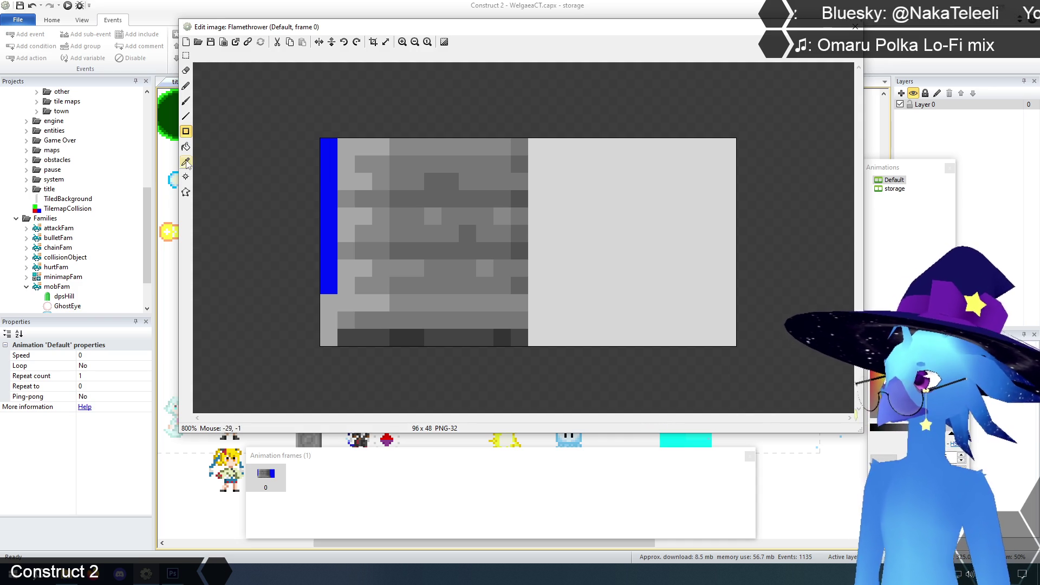
pyautogui.click(327, 189)
pyautogui.click(185, 131)
pyautogui.moveTo(302, 132)
pyautogui.mouseDown()
pyautogui.moveTo(506, 353)
pyautogui.moveTo(527, 360)
pyautogui.mouseUp()
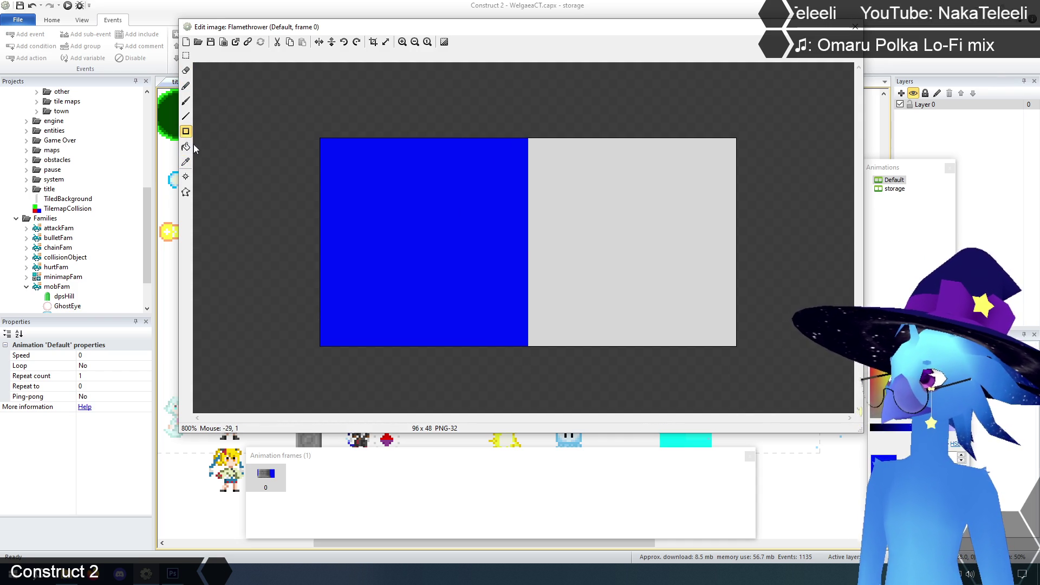
# Stamp a size-48 grey brush circle on the blue half and close the editor.
pyautogui.click(186, 85)
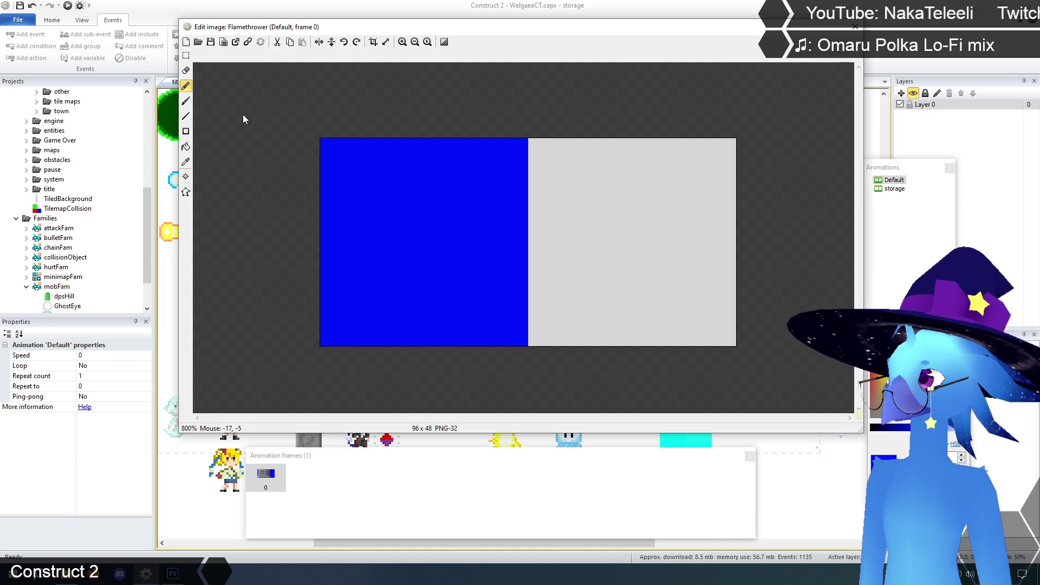
pyautogui.click(186, 101)
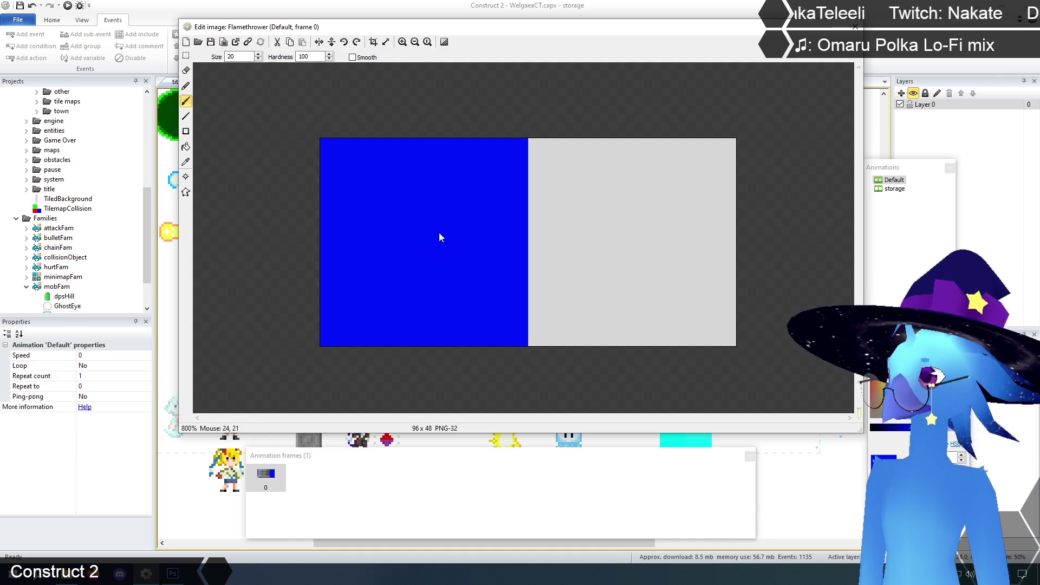
pyautogui.click(186, 161)
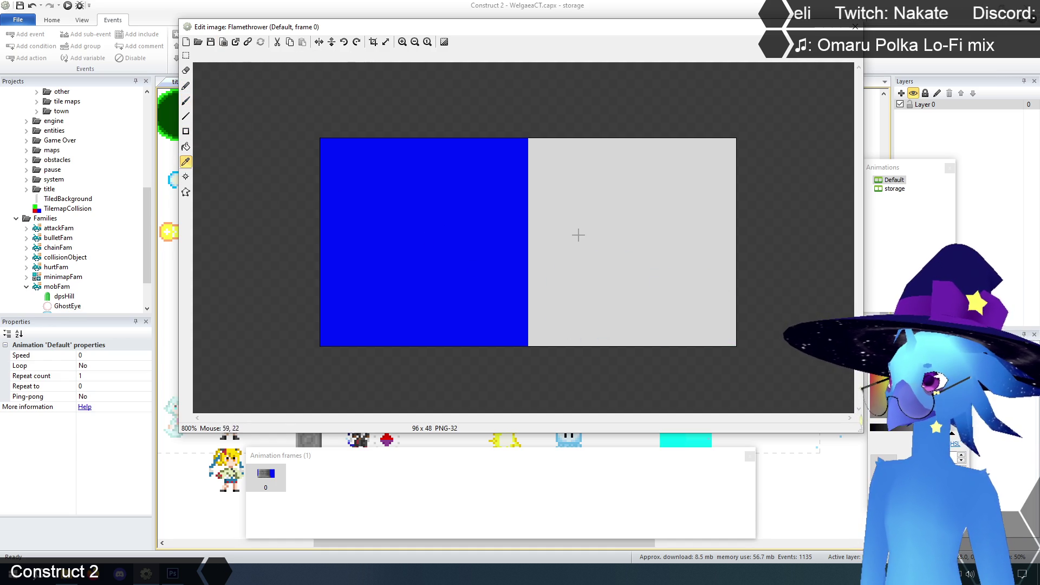
pyautogui.click(186, 102)
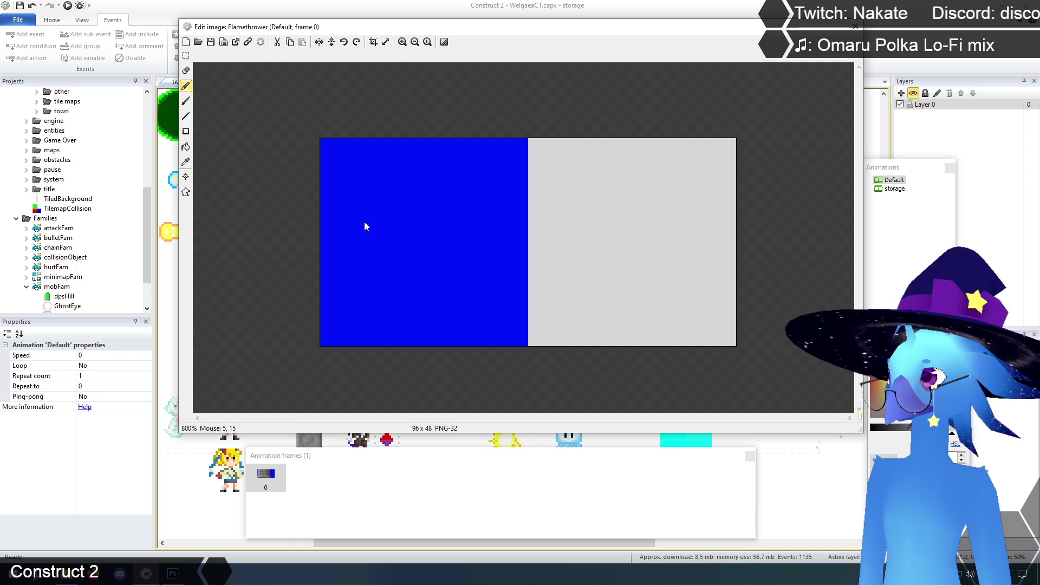
pyautogui.click(428, 225)
pyautogui.hotkey('ctrl', 'z')
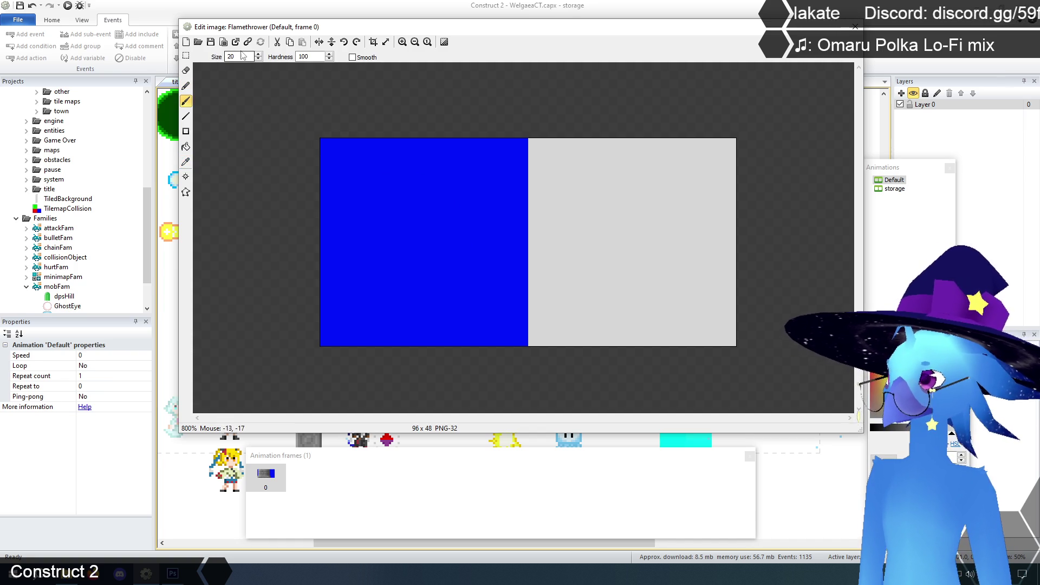
pyautogui.write('48')
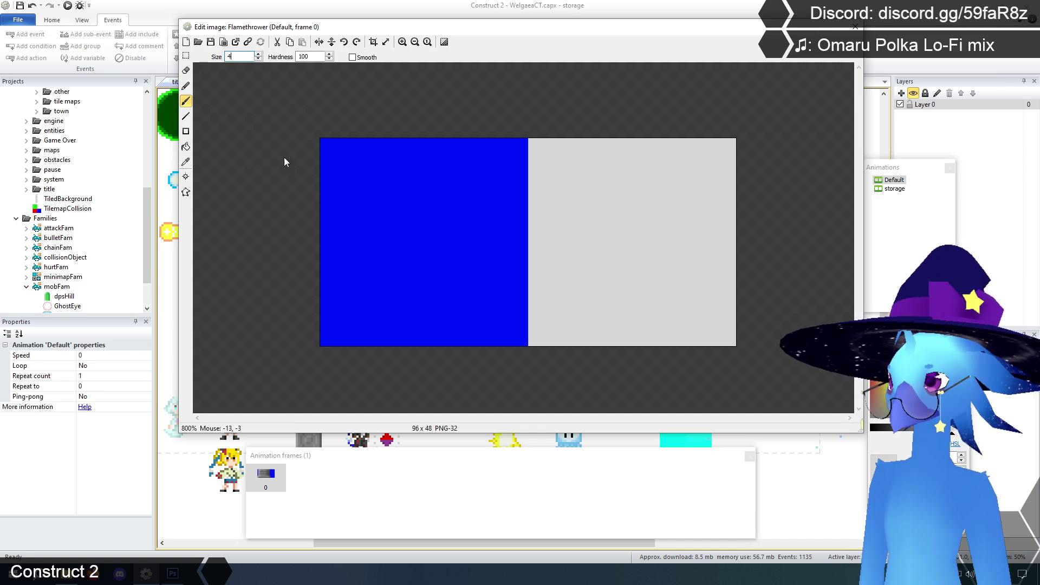
pyautogui.click(427, 249)
pyautogui.click(185, 56)
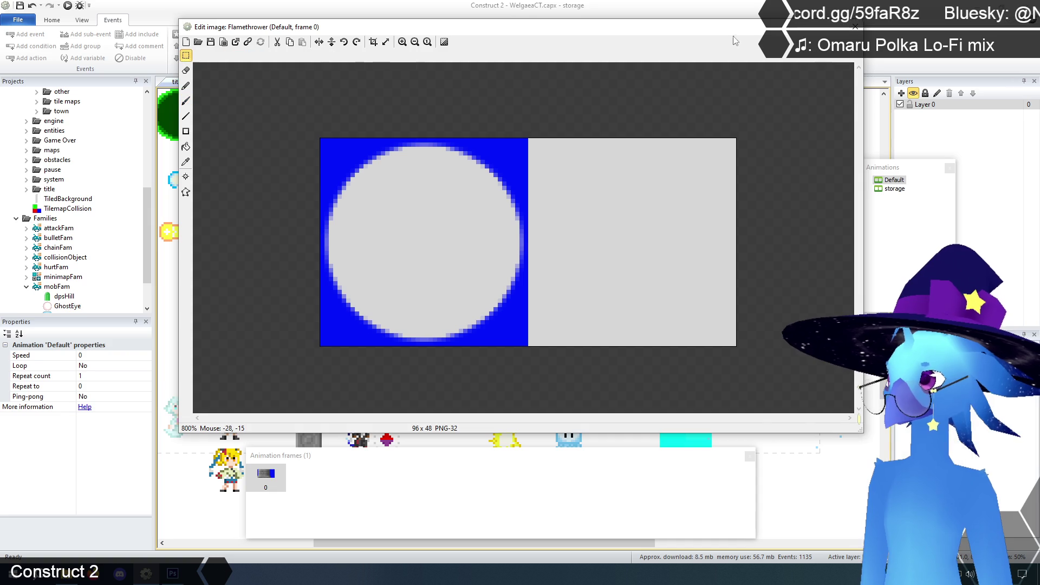
pyautogui.click(854, 27)
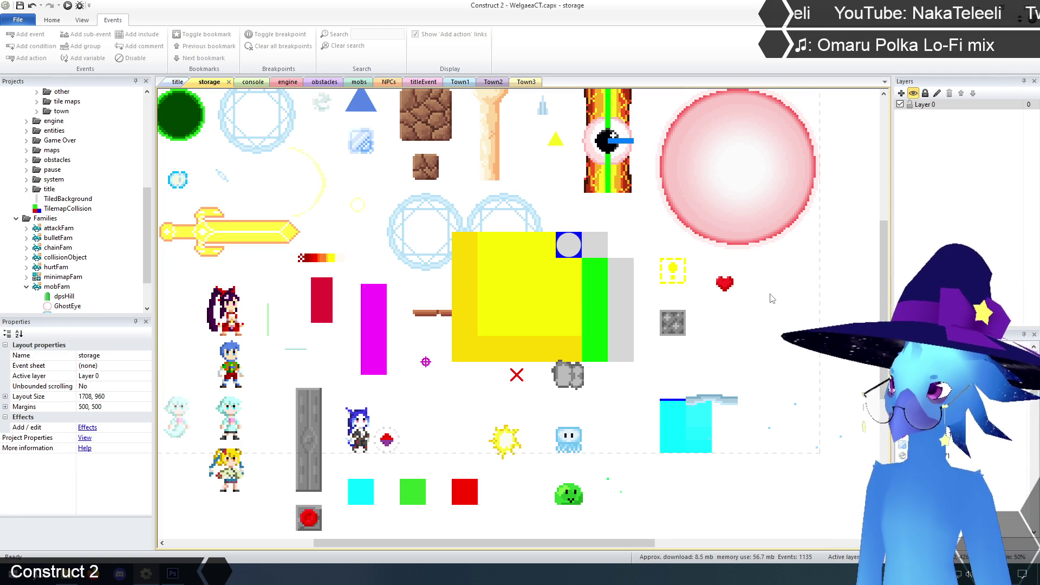
# Scroll around the storage layout to view the redrawn Flamethrower over the yellow FlameTrap.
pyautogui.scroll(4, 775, 331)
pyautogui.scroll(-3, 774, 330)
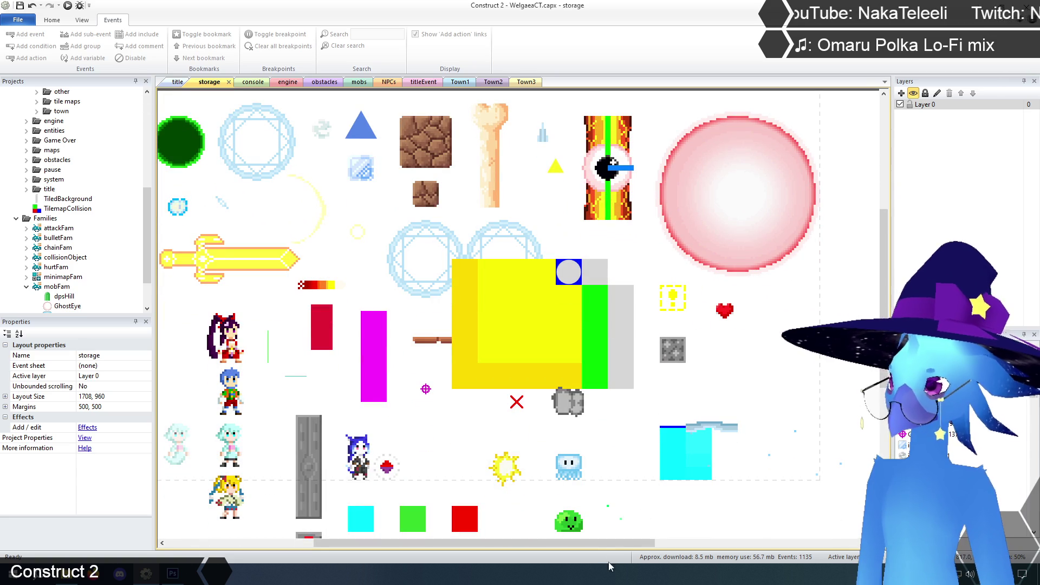
pyautogui.moveTo(599, 545)
pyautogui.mouseDown()
pyautogui.moveTo(540, 545)
pyautogui.moveTo(591, 543)
pyautogui.mouseUp()
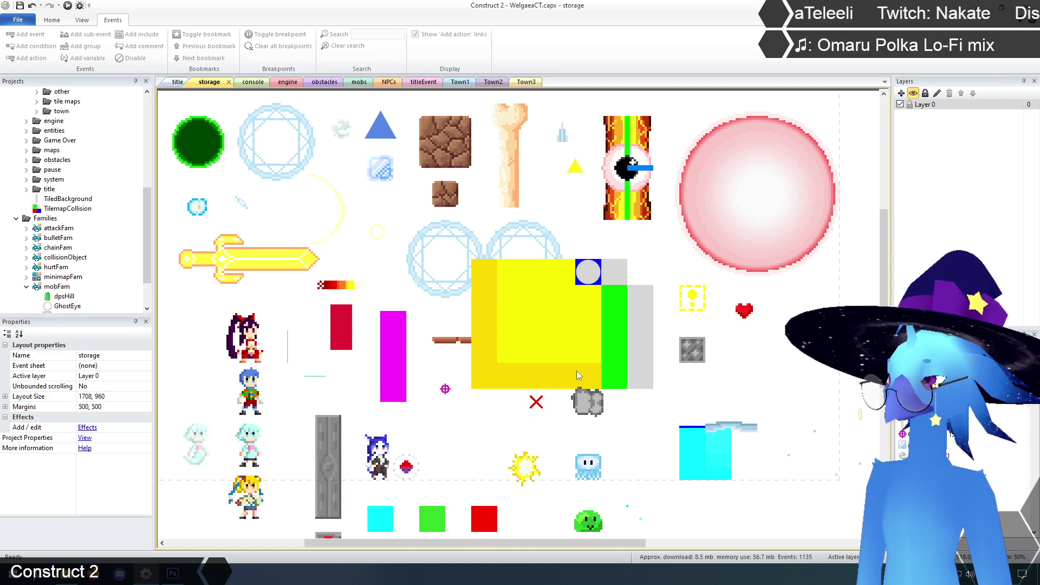
# Reset FlameTrap's collision polygon to cover the whole image.
pyautogui.click(554, 329)
pyautogui.rightClick(555, 329)
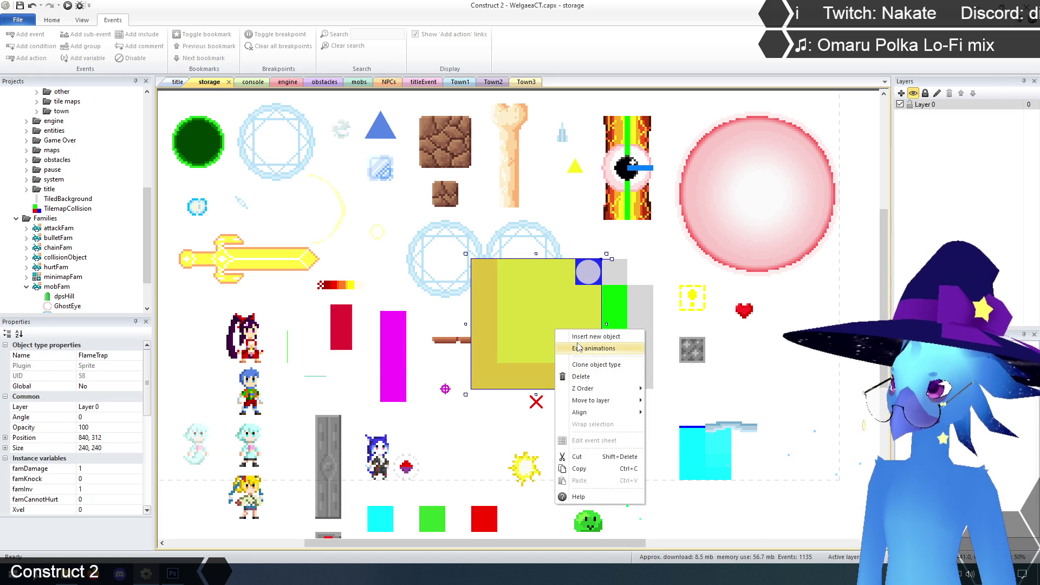
pyautogui.click(576, 343)
pyautogui.click(186, 192)
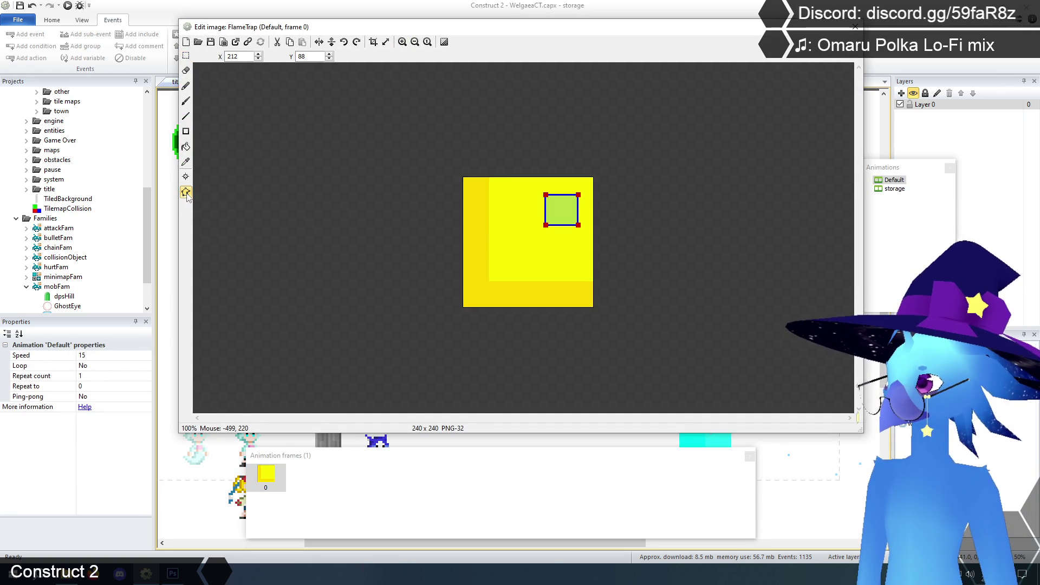
pyautogui.rightClick(578, 214)
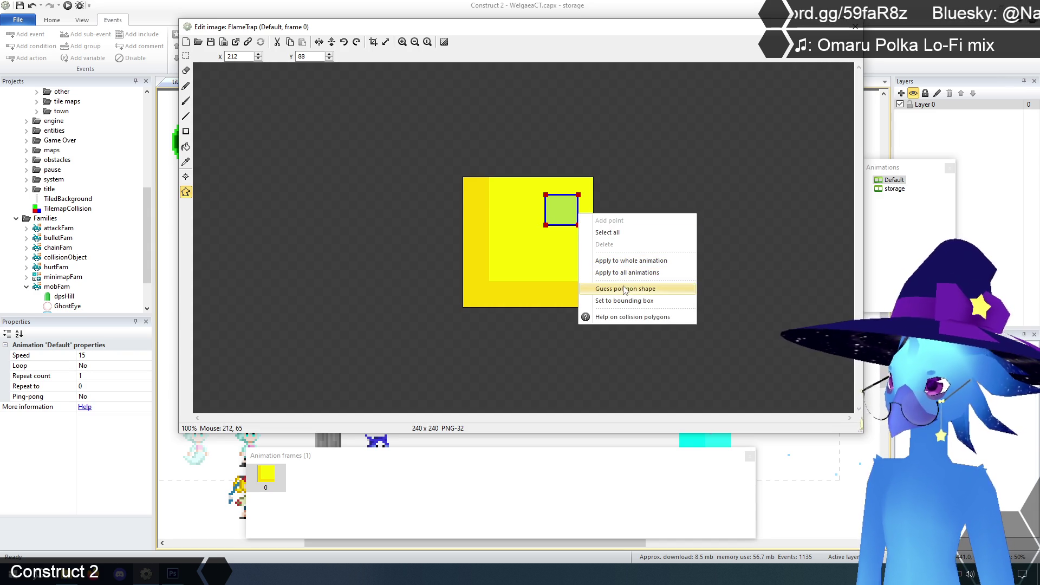
pyautogui.click(623, 301)
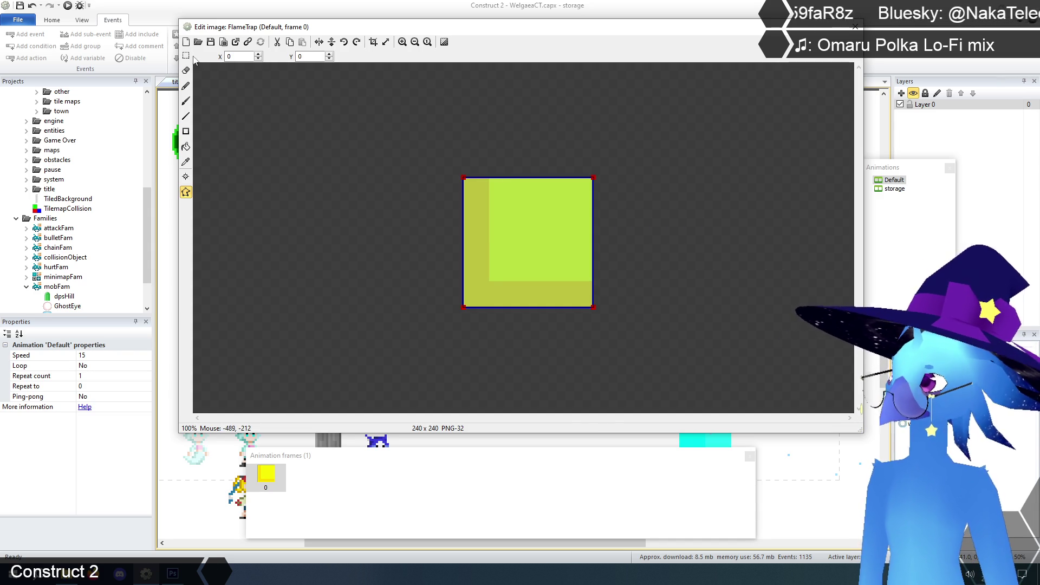
pyautogui.click(854, 27)
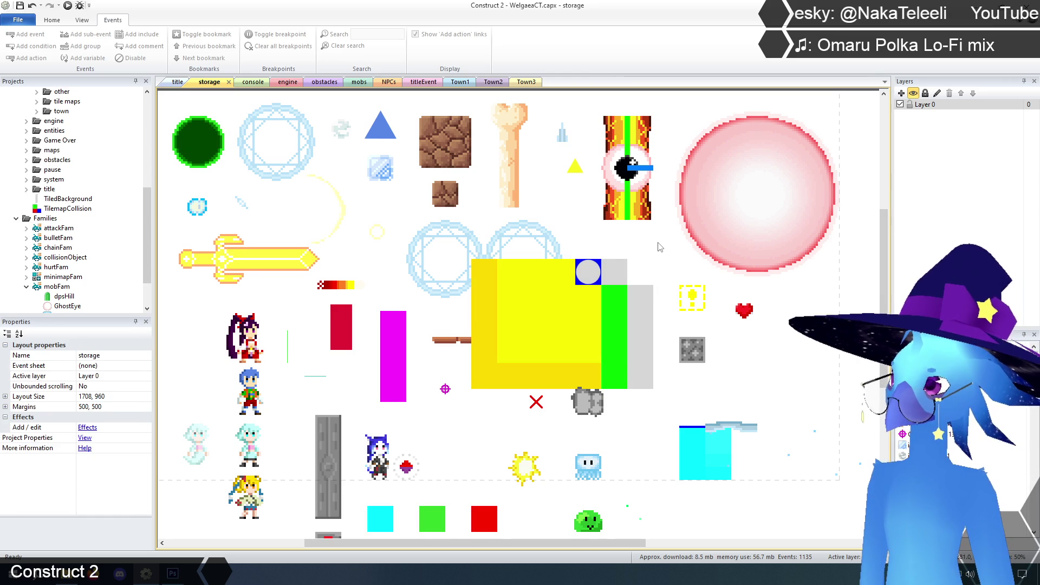
# Drag FlameTrap's top-left collision point rightward along the top edge.
pyautogui.rightClick(541, 327)
pyautogui.click(569, 344)
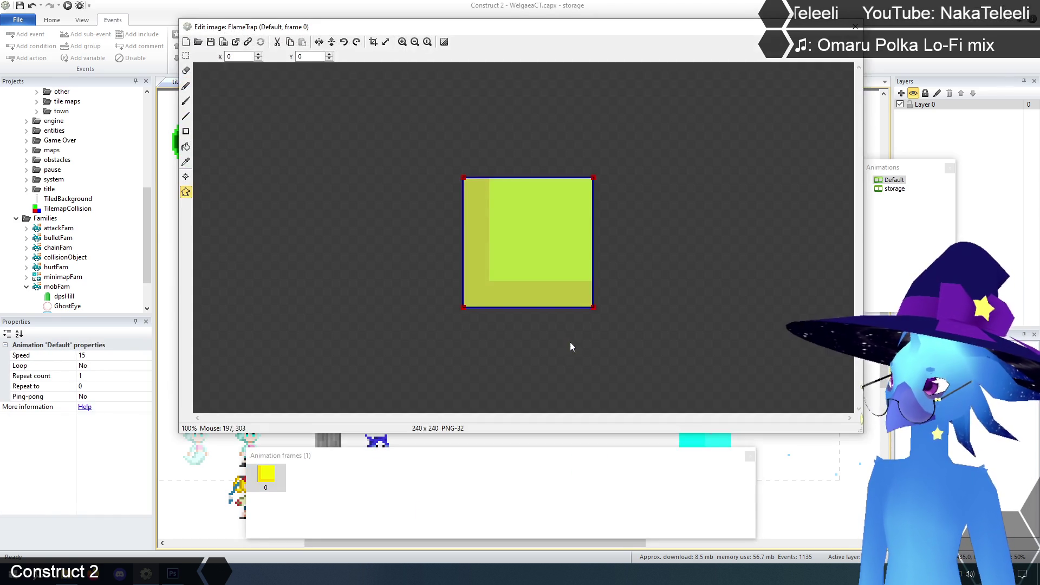
pyautogui.click(402, 42)
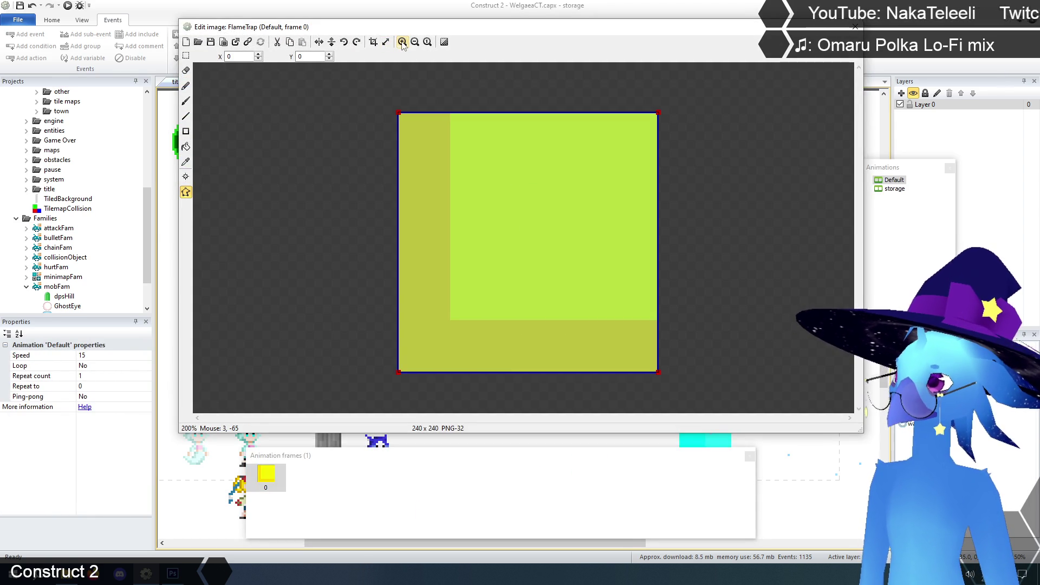
pyautogui.click(399, 113)
pyautogui.moveTo(400, 112); pyautogui.dragTo(603, 112)
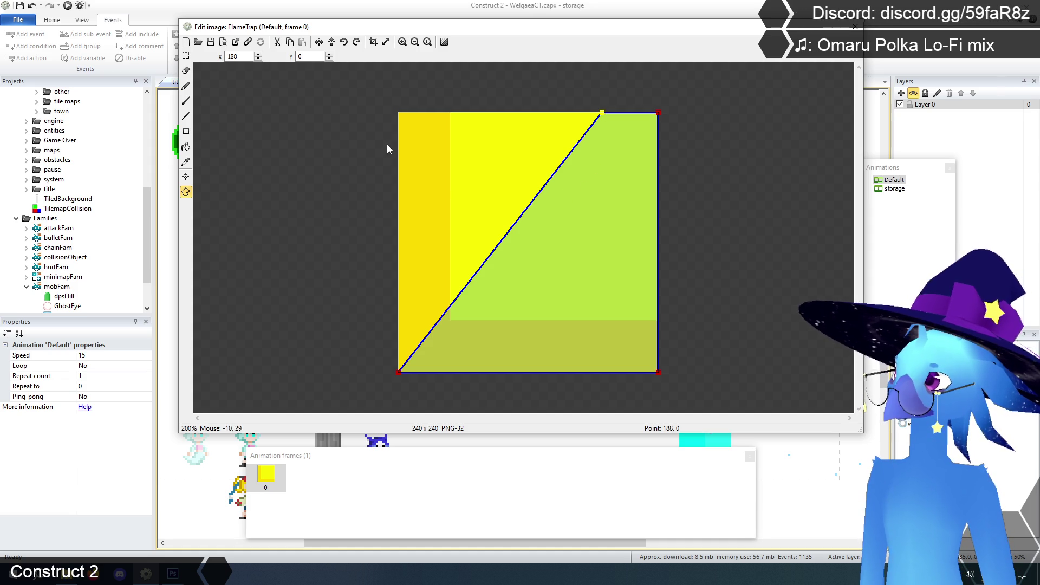
pyautogui.click(658, 112)
pyautogui.click(603, 113)
# Set that collision point's X to 192, giving a diagonal left edge, and close the editor.
pyautogui.press('super')
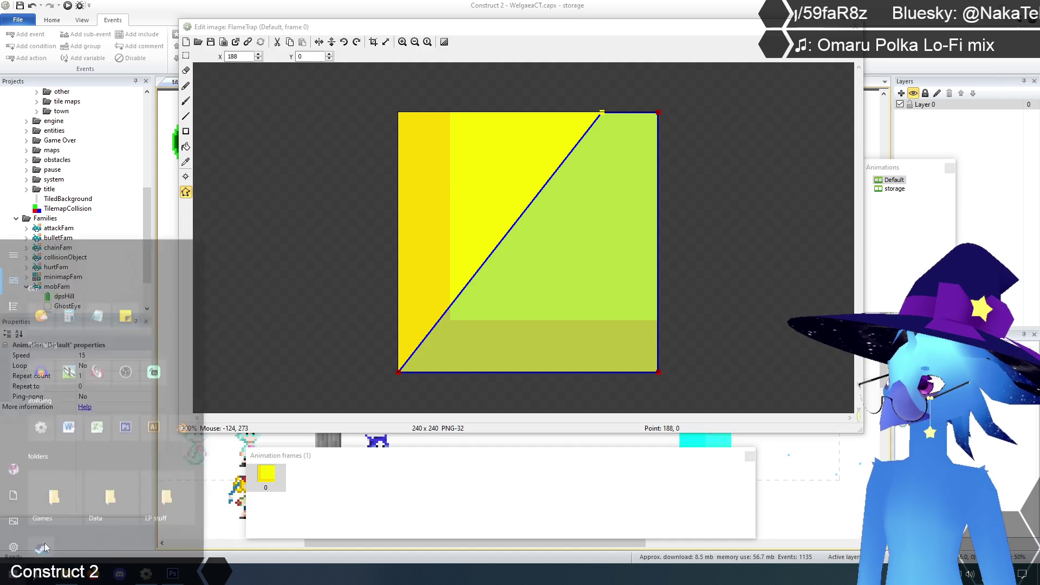
pyautogui.press('super')
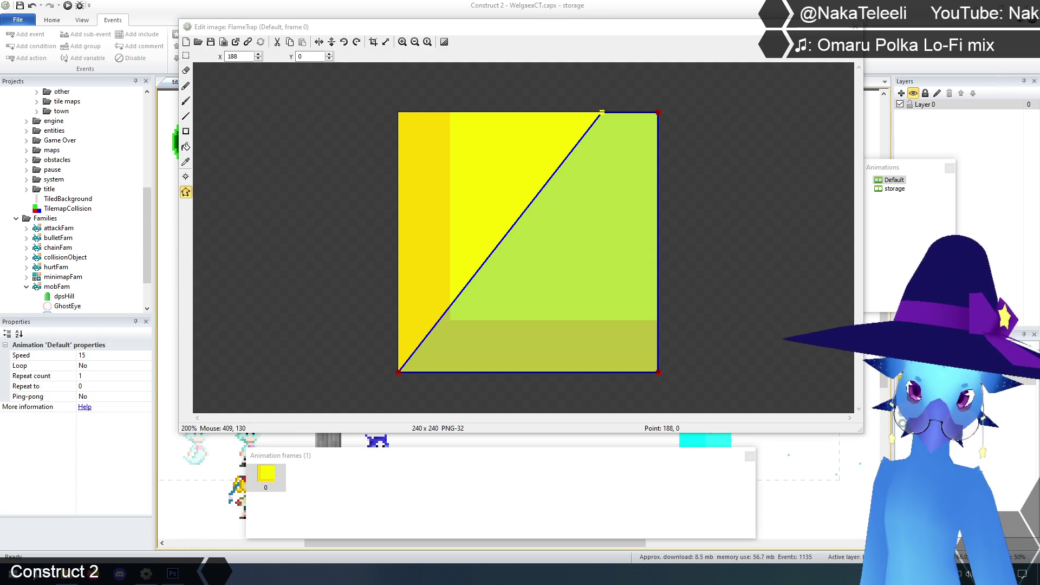
pyautogui.click(232, 57)
pyautogui.doubleClick(240, 56)
pyautogui.write('192')
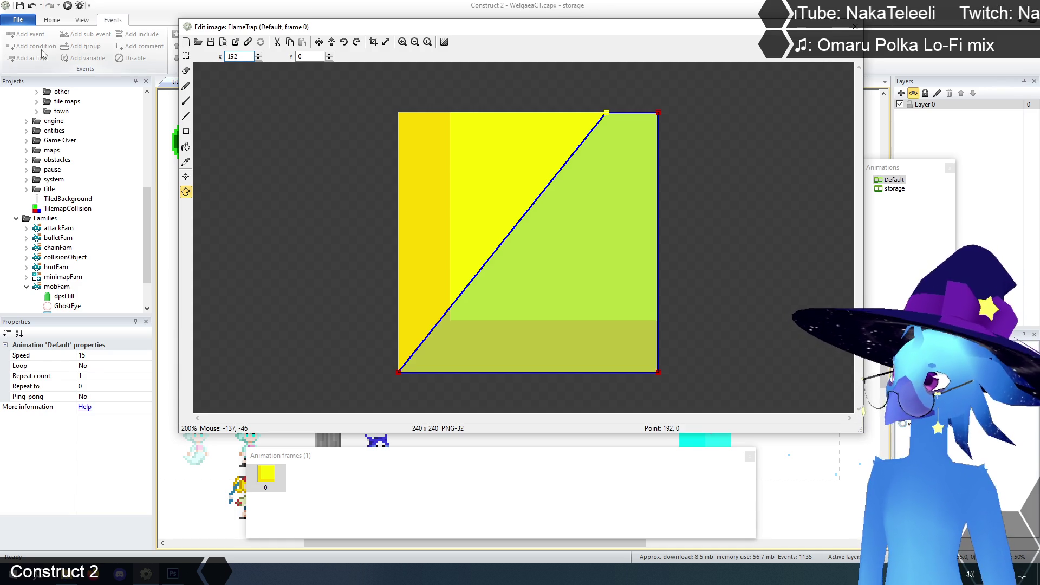
pyautogui.click(186, 55)
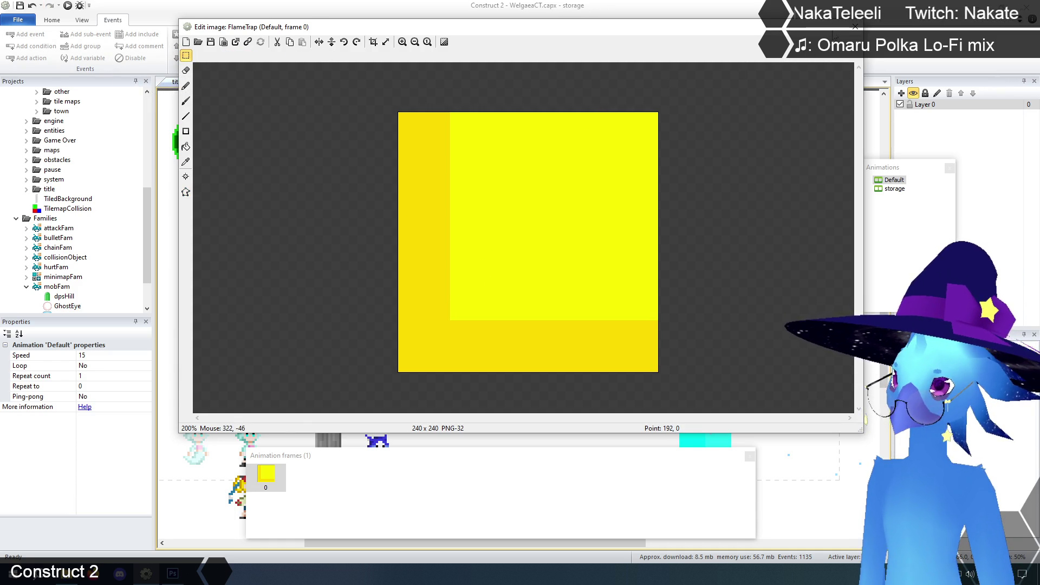
pyautogui.click(855, 27)
pyautogui.click(662, 245)
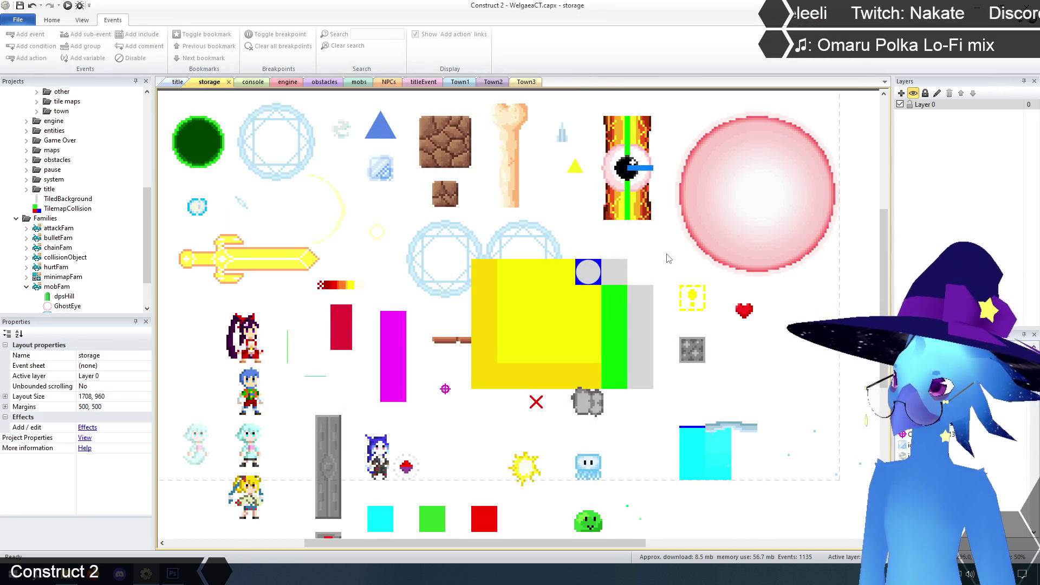
# Open the green Firewall's 48 × 192 Default frame for editing.
pyautogui.scroll(-2, 667, 260)
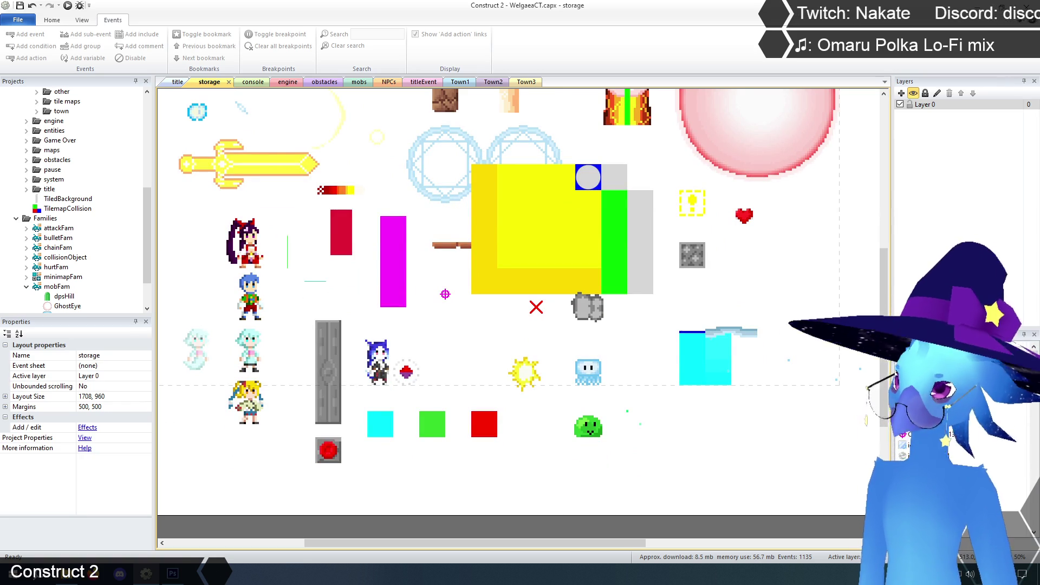
pyautogui.scroll(3, 663, 172)
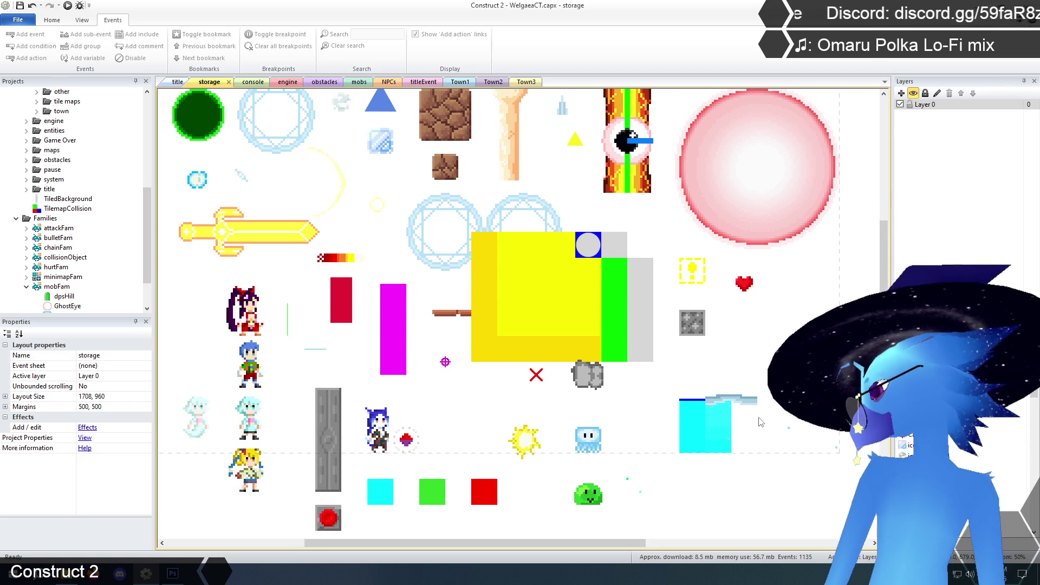
pyautogui.click(623, 310)
pyautogui.moveTo(148, 379)
pyautogui.mouseDown()
pyautogui.moveTo(153, 479)
pyautogui.moveTo(153, 387)
pyautogui.mouseUp()
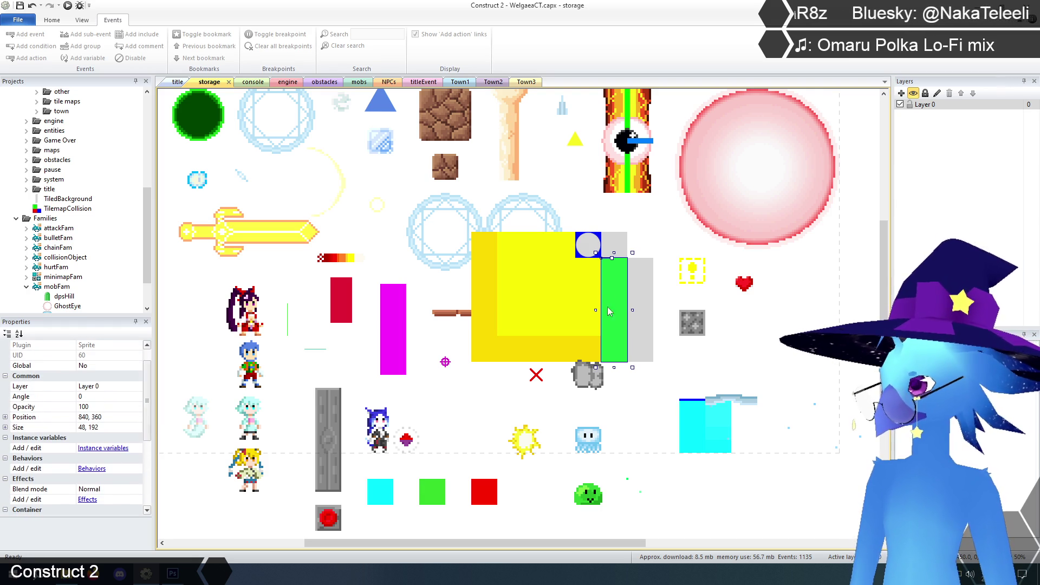
pyautogui.rightClick(617, 293)
pyautogui.click(645, 305)
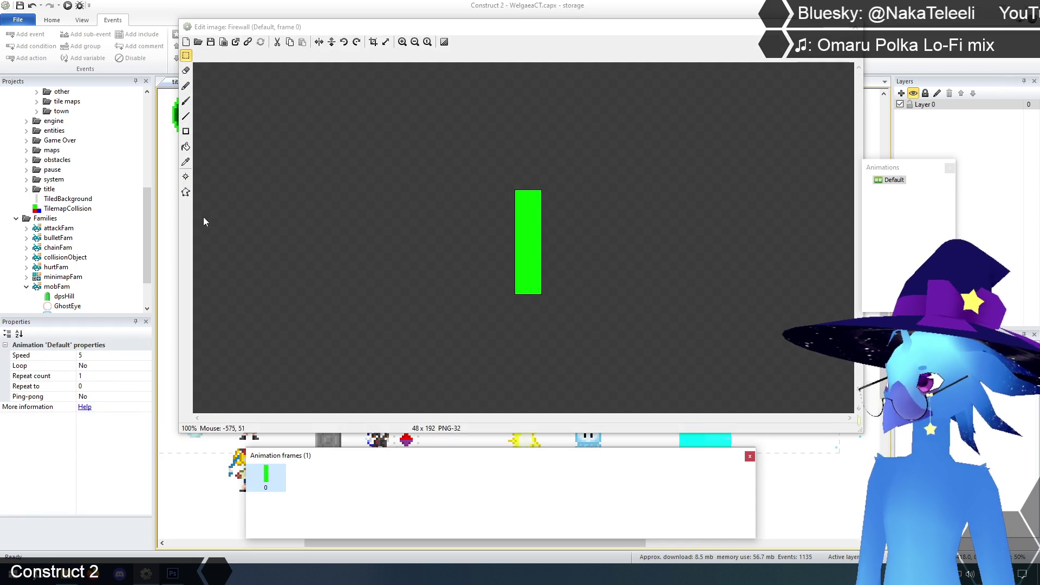
# Set the Firewall's collision polygon to its 48 × 192 bounding box and close the editor.
pyautogui.click(186, 192)
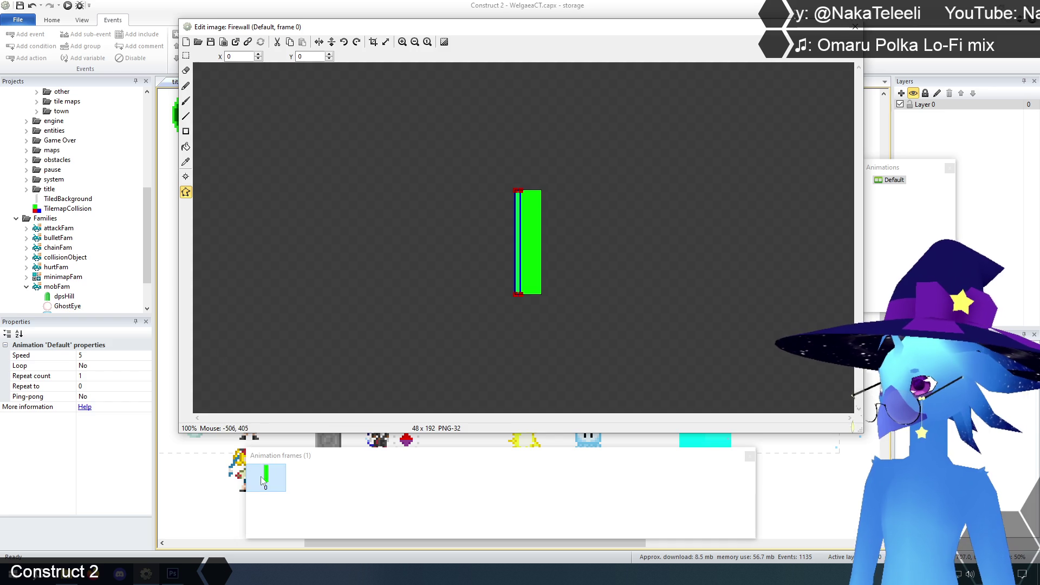
pyautogui.rightClick(524, 255)
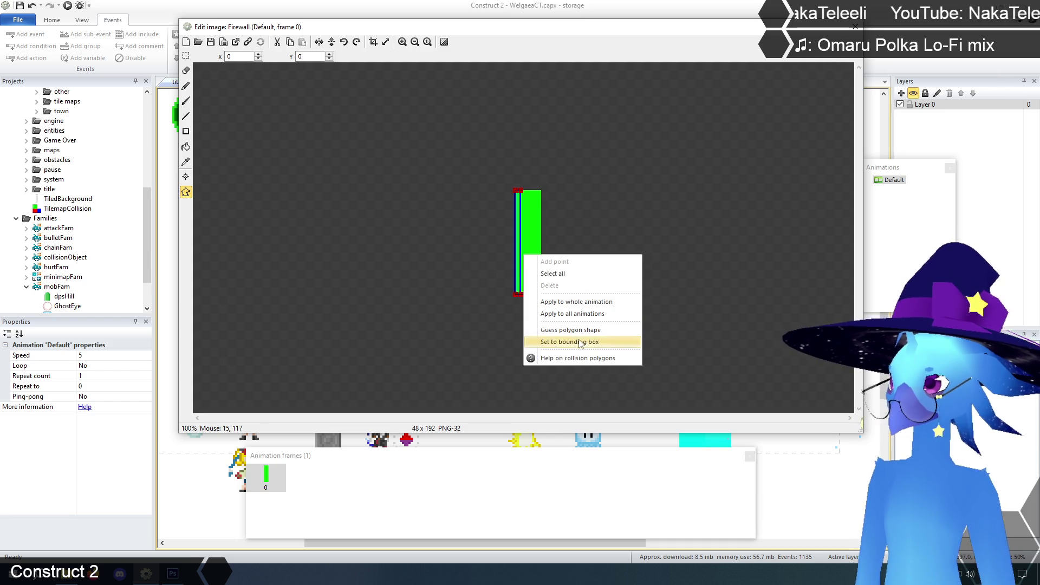
pyautogui.click(579, 342)
pyautogui.click(855, 26)
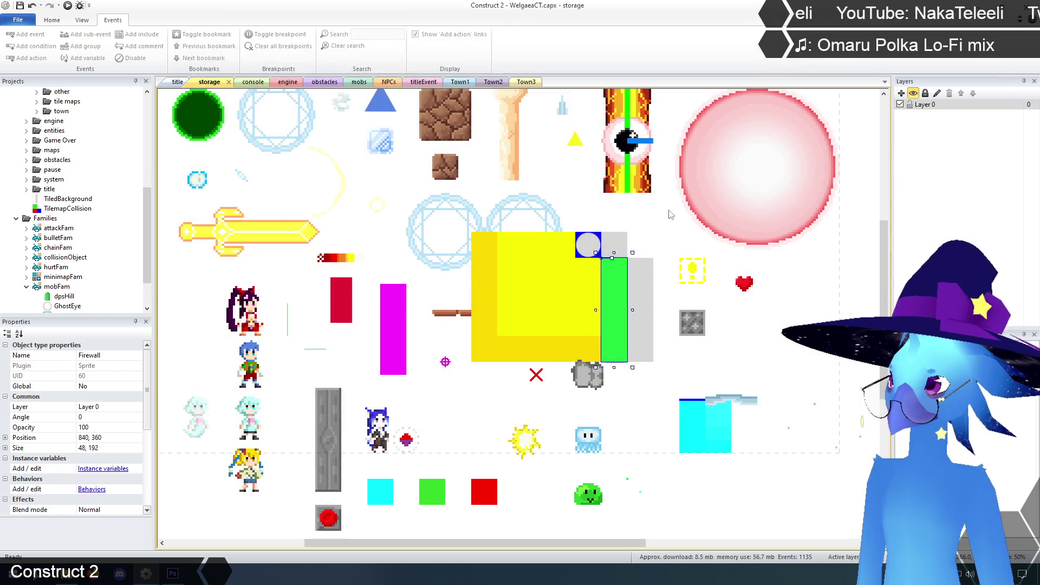
pyautogui.click(616, 215)
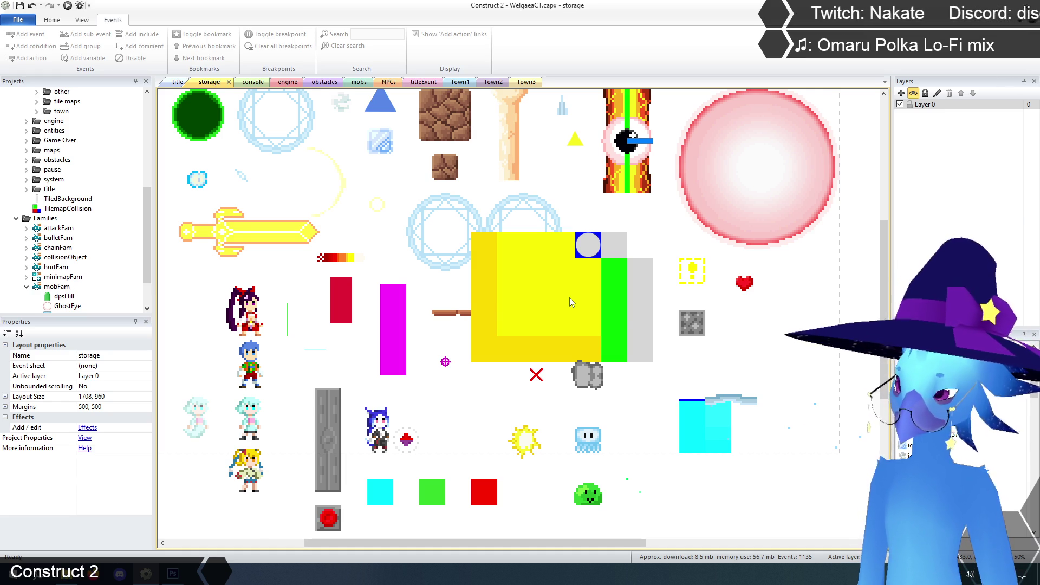
pyautogui.click(589, 255)
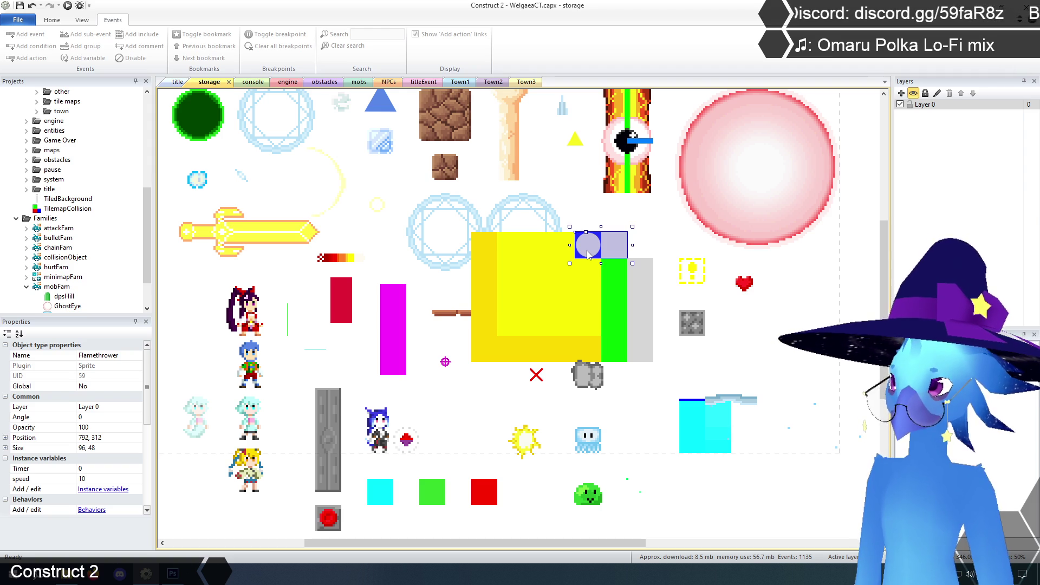
pyautogui.rightClick(589, 255)
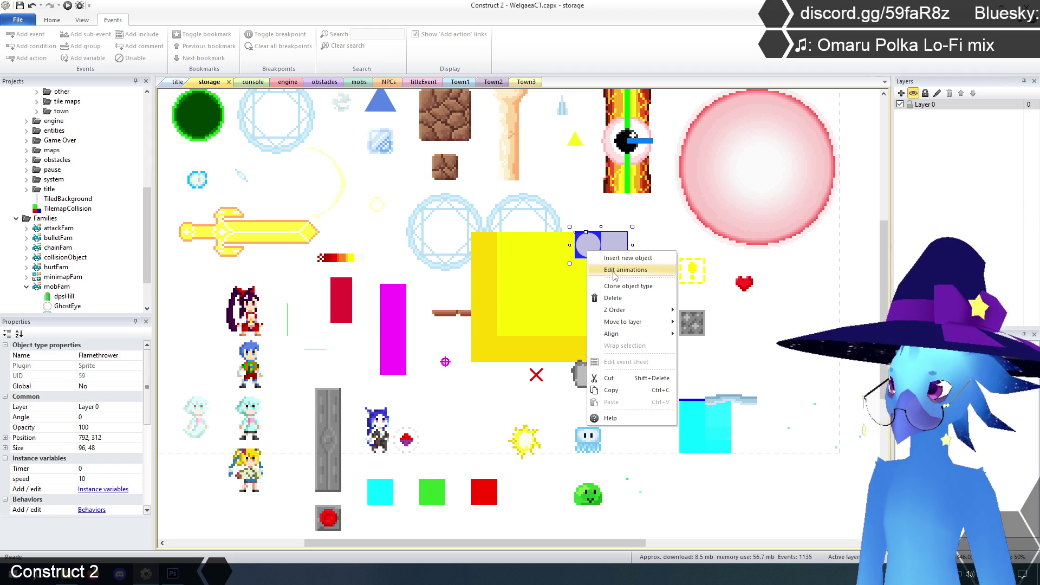
# Reset the Flamethrower's collision polygon to the bounding box and set the top-left point's X to 48.
pyautogui.click(612, 274)
pyautogui.click(401, 42)
pyautogui.click(401, 42)
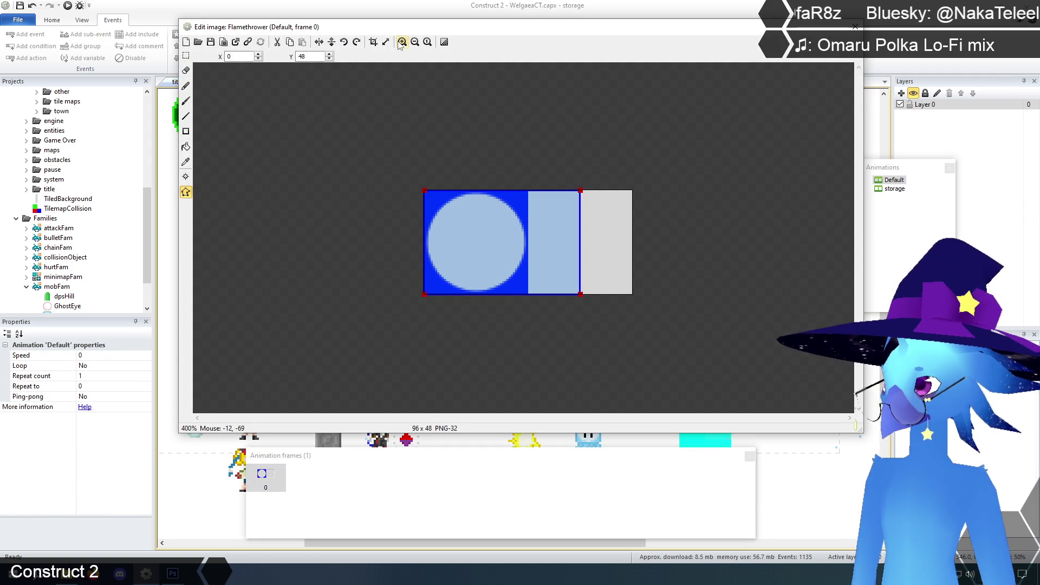
pyautogui.rightClick(549, 254)
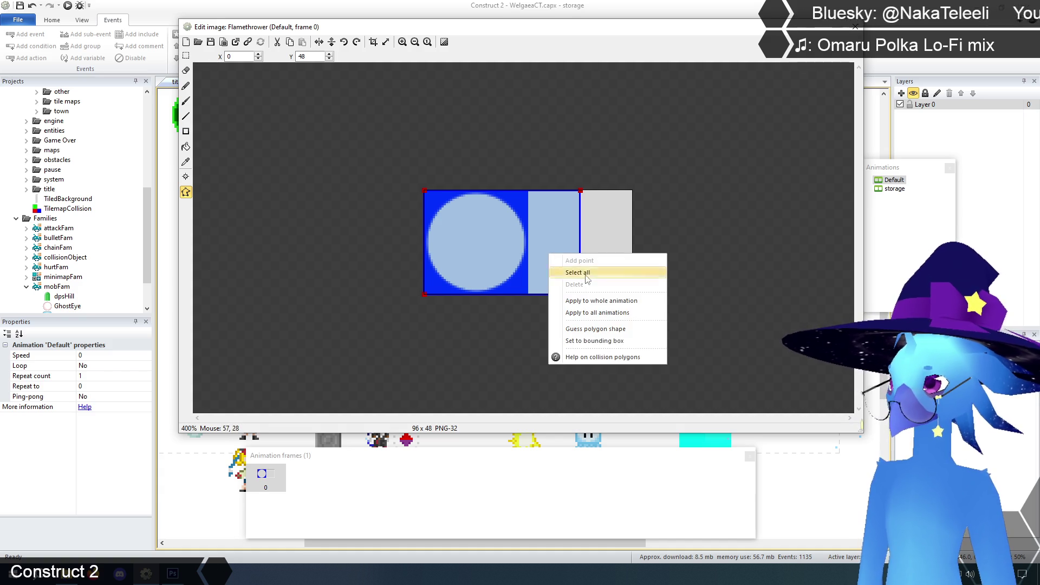
pyautogui.click(605, 341)
pyautogui.click(426, 193)
pyautogui.doubleClick(248, 57)
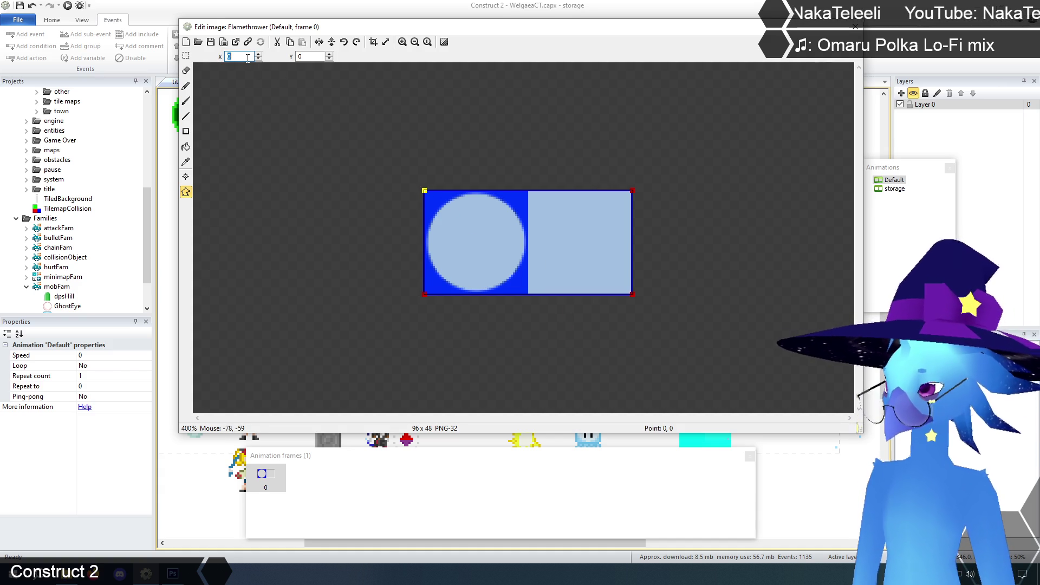
pyautogui.write('48')
pyautogui.press('Return')
# Set the bottom-left collision point's X to 48 and close the editor.
pyautogui.click(425, 295)
pyautogui.doubleClick(247, 57)
pyautogui.write('48')
pyautogui.press('Return')
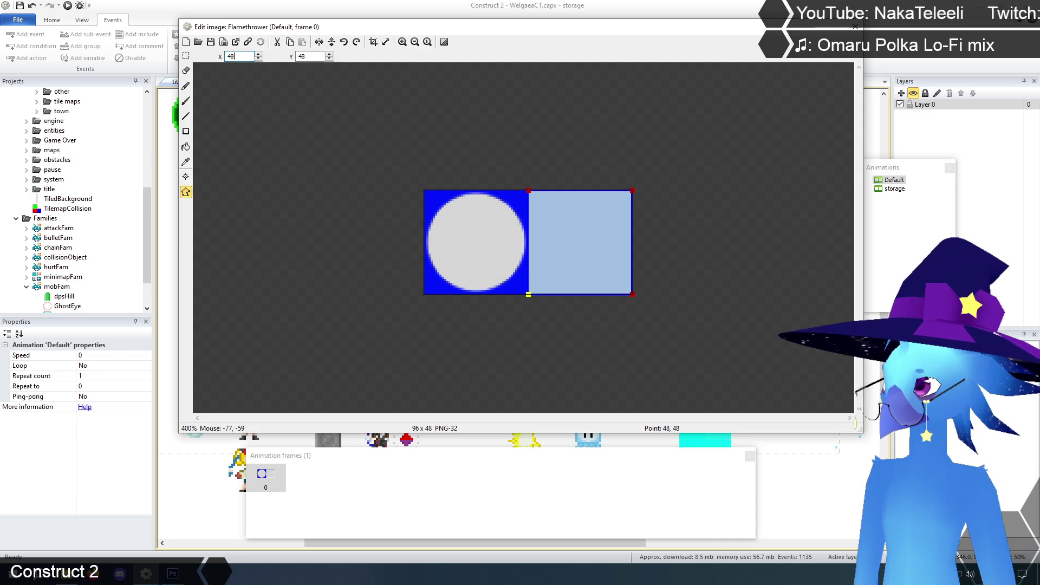
pyautogui.click(186, 55)
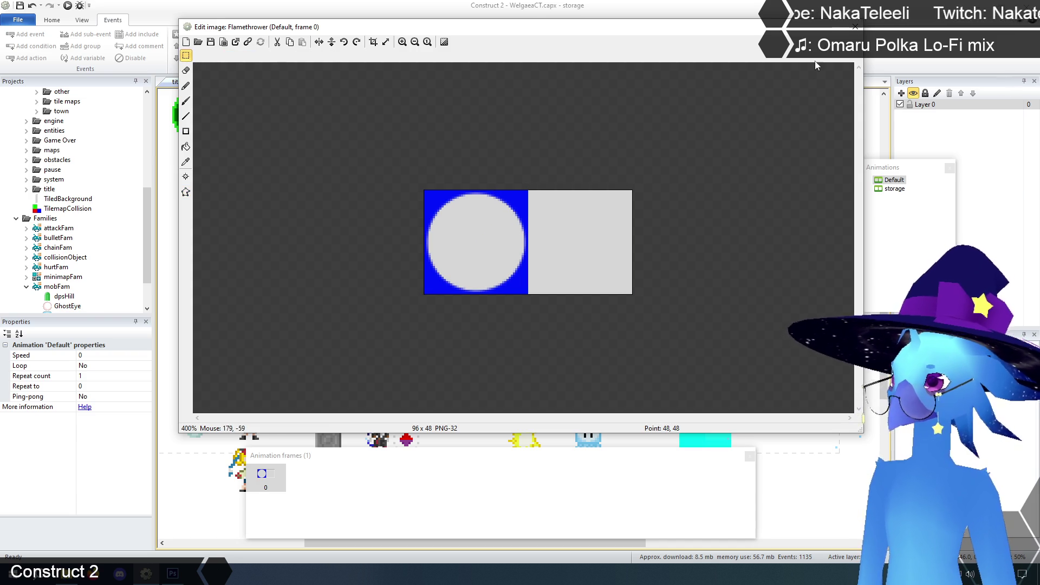
pyautogui.click(856, 26)
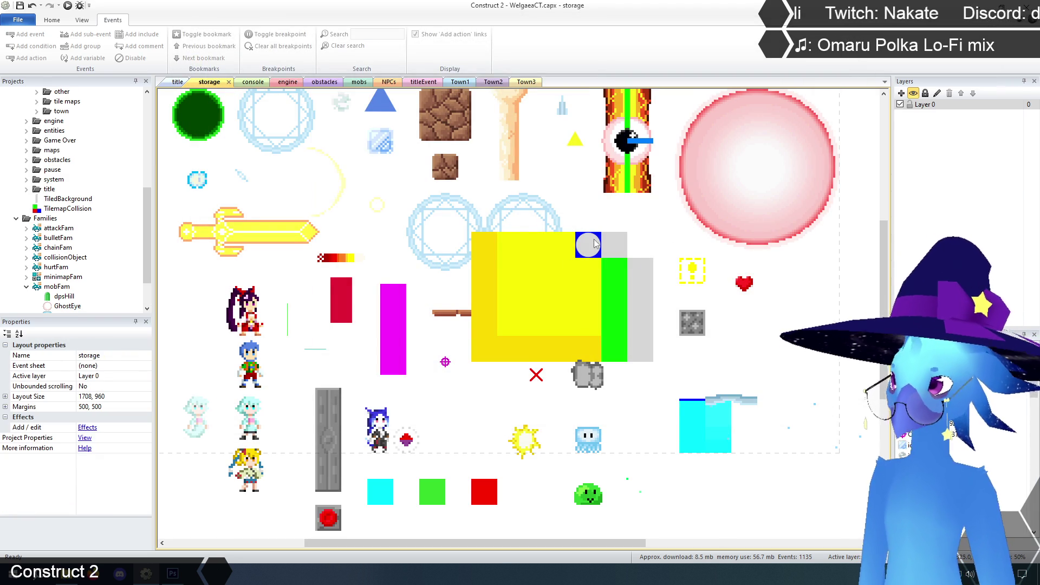
# Select the 48 × 192 light grey TiledBackground at 888, 360 to view its properties.
pyautogui.click(578, 242)
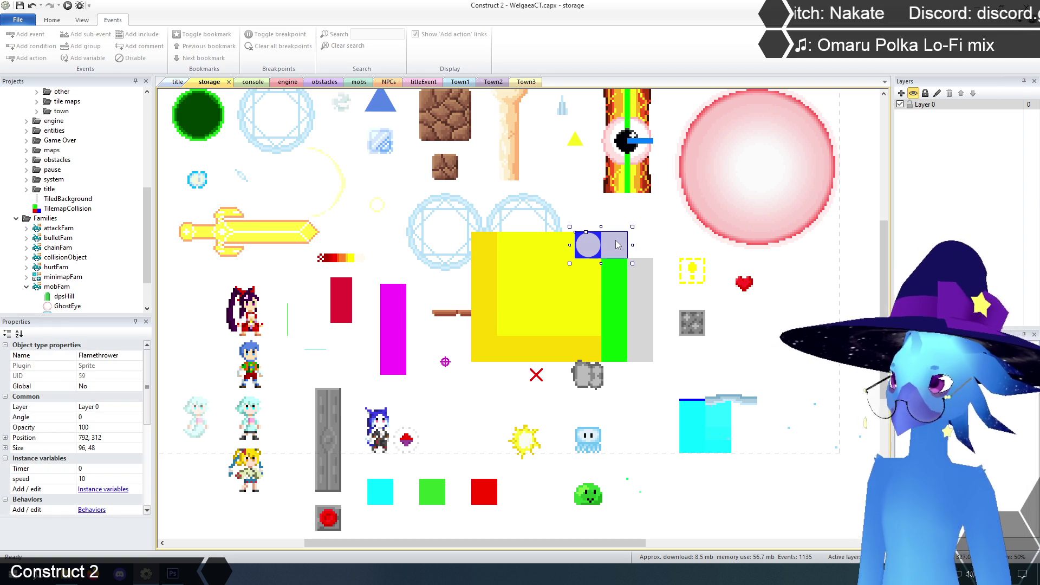
pyautogui.moveTo(144, 235); pyautogui.dragTo(145, 256)
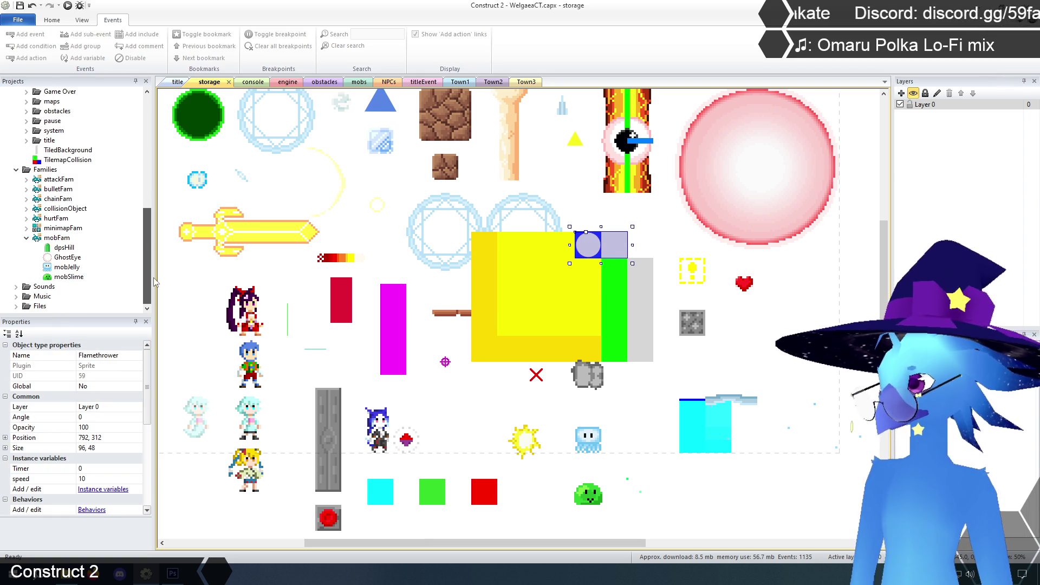
pyautogui.click(26, 238)
pyautogui.doubleClick(65, 208)
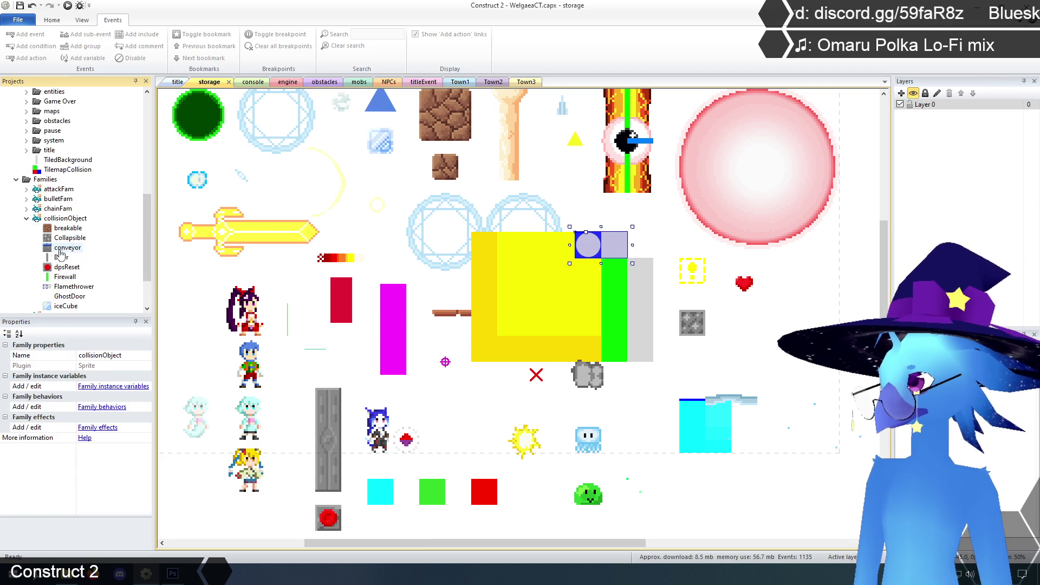
pyautogui.scroll(-2, 62, 257)
pyautogui.scroll(1, 76, 276)
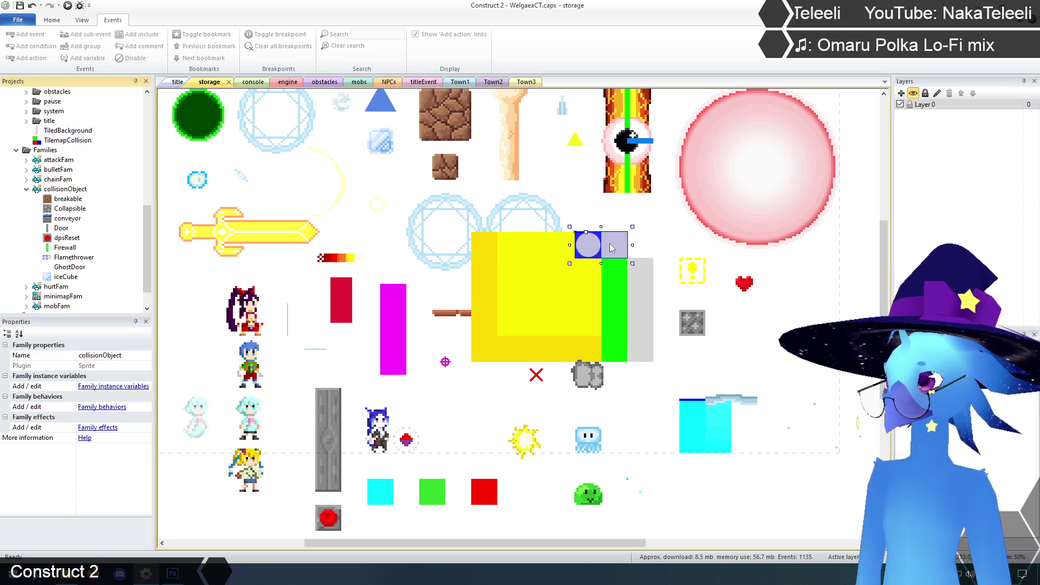
pyautogui.click(640, 280)
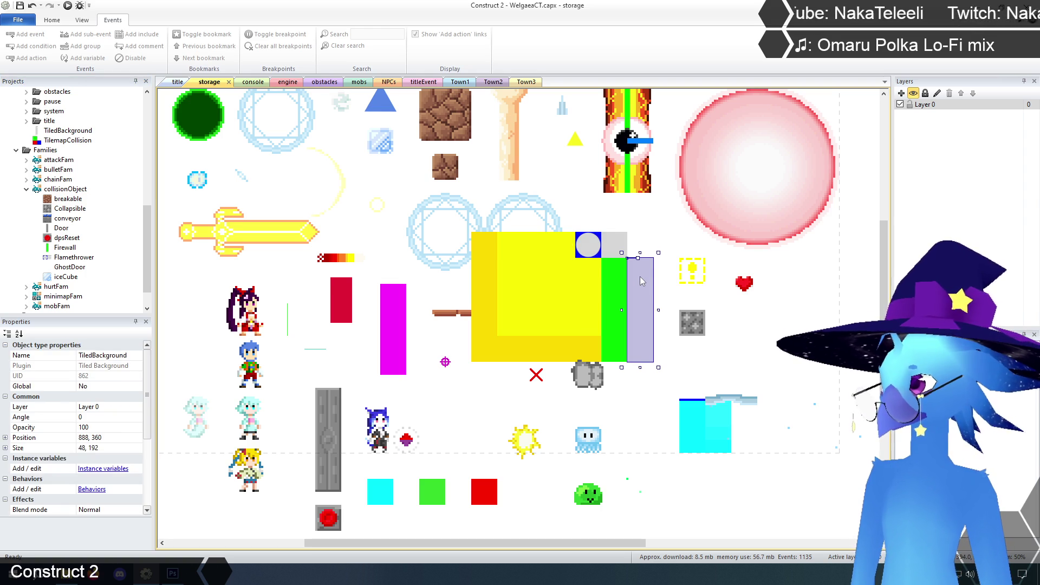
# Rename the TiledBackground object to FirewallGate, then select the yellow FlameTrap square.
pyautogui.click(135, 356)
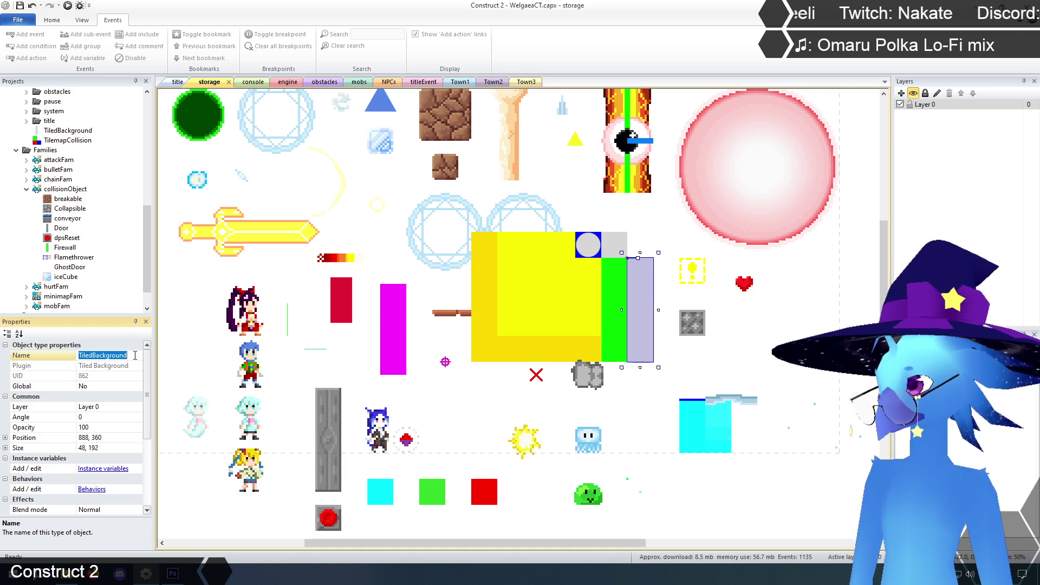
pyautogui.write('FirewallGat')
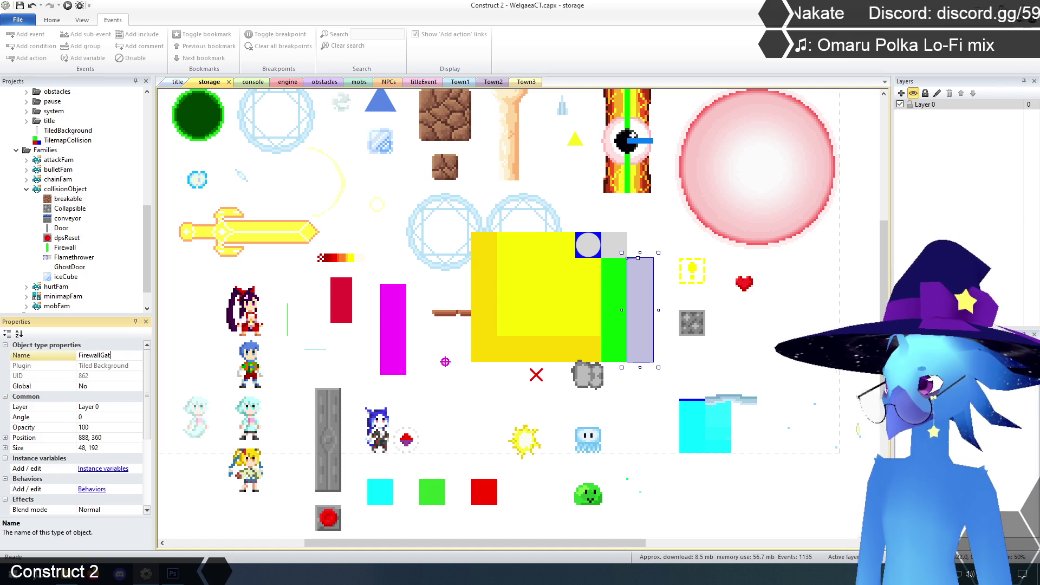
pyautogui.write('e')
pyautogui.press('Return')
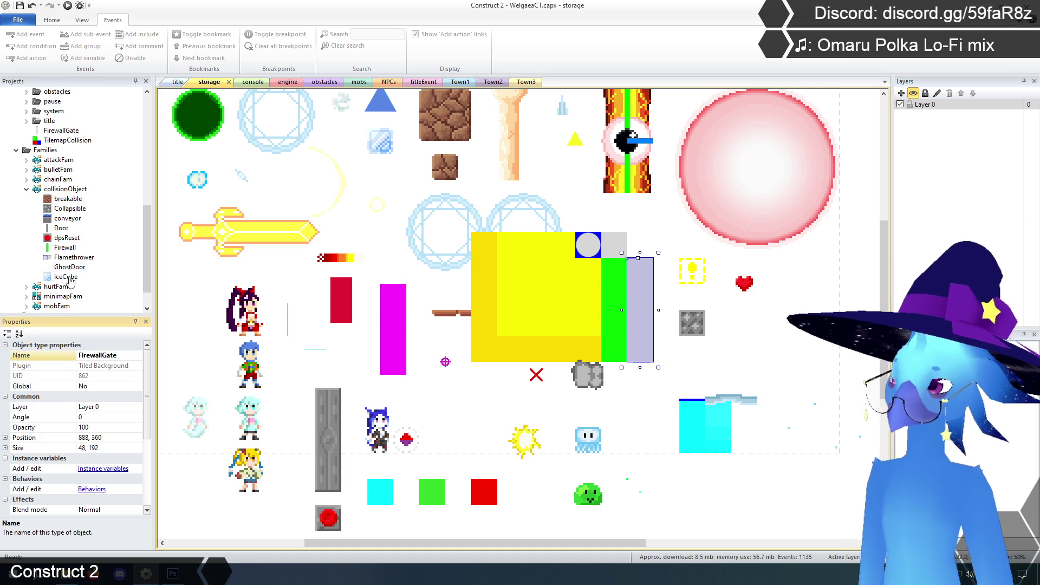
pyautogui.scroll(-1, 151, 306)
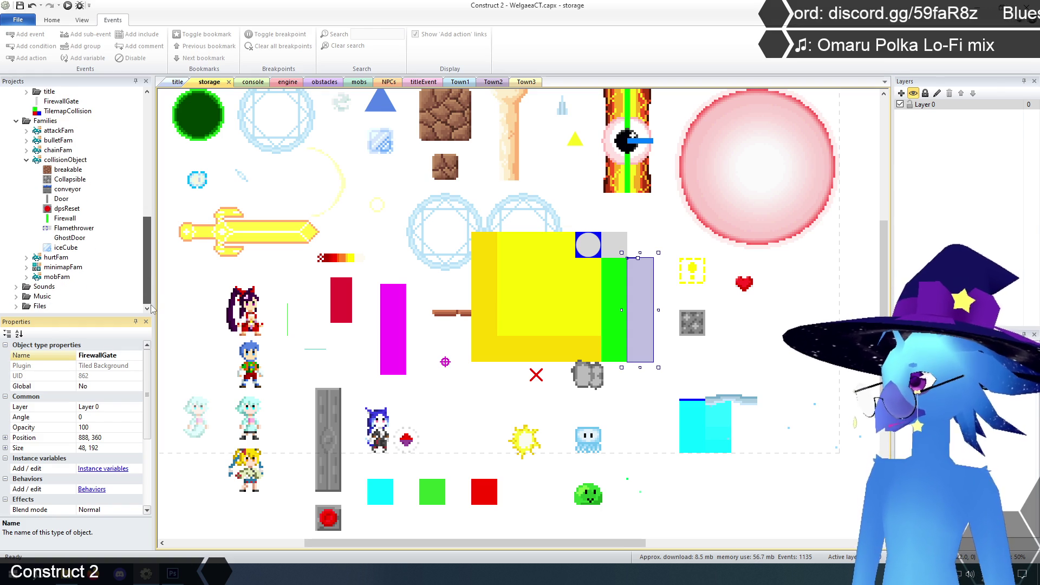
pyautogui.scroll(4, 76, 232)
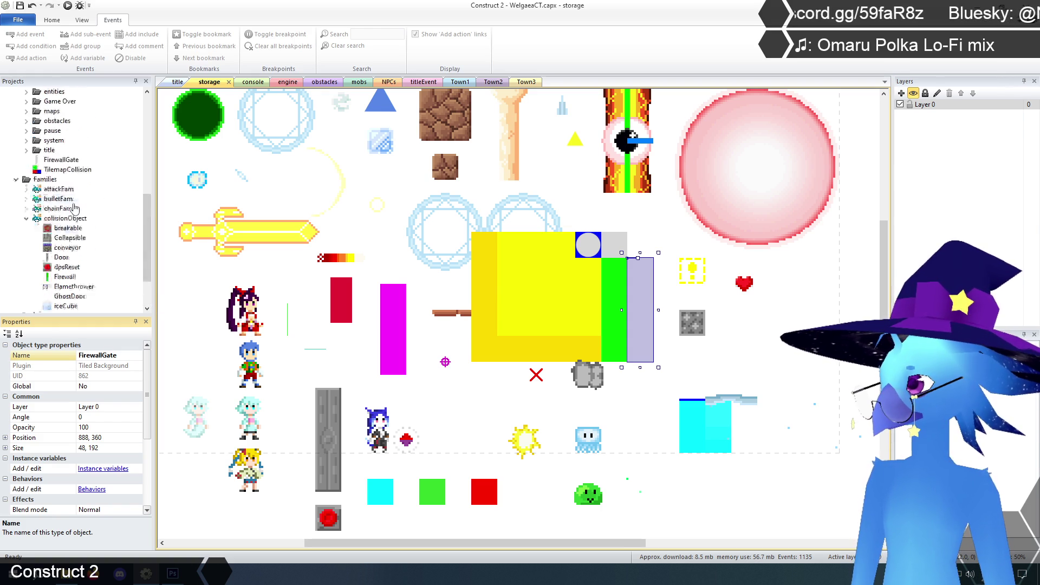
pyautogui.scroll(-4, 76, 232)
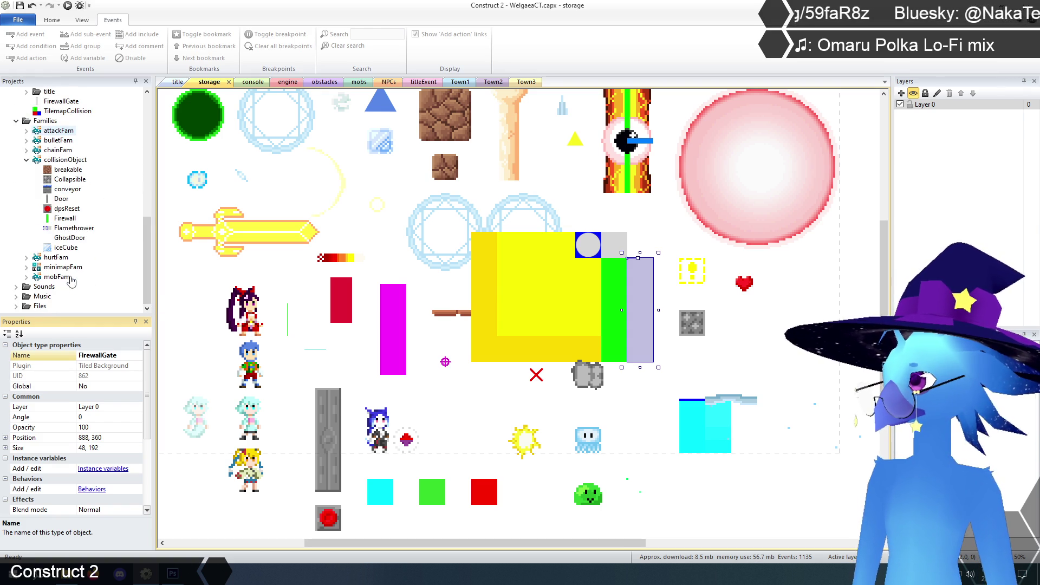
pyautogui.scroll(1, 71, 280)
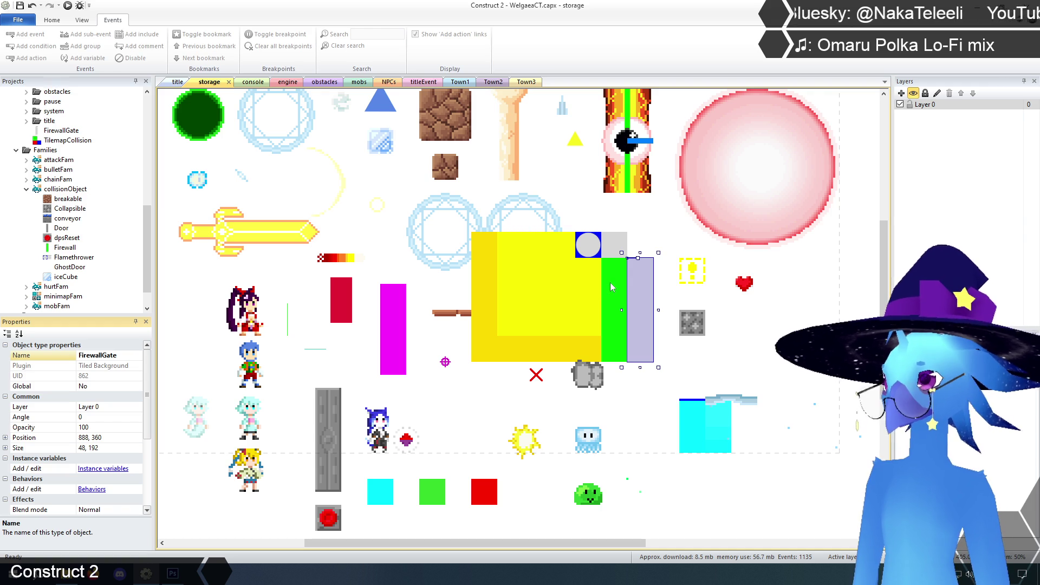
pyautogui.click(522, 291)
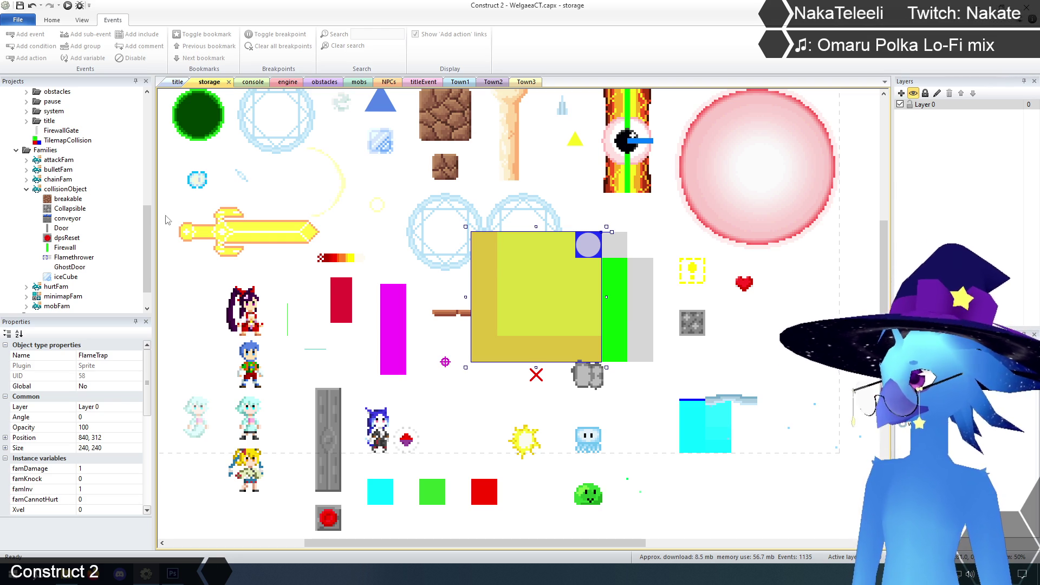
# Move FirewallGate into the obstacles folder and rename the FlameTrap object to FlameVision.
pyautogui.moveTo(145, 239); pyautogui.dragTo(145, 184)
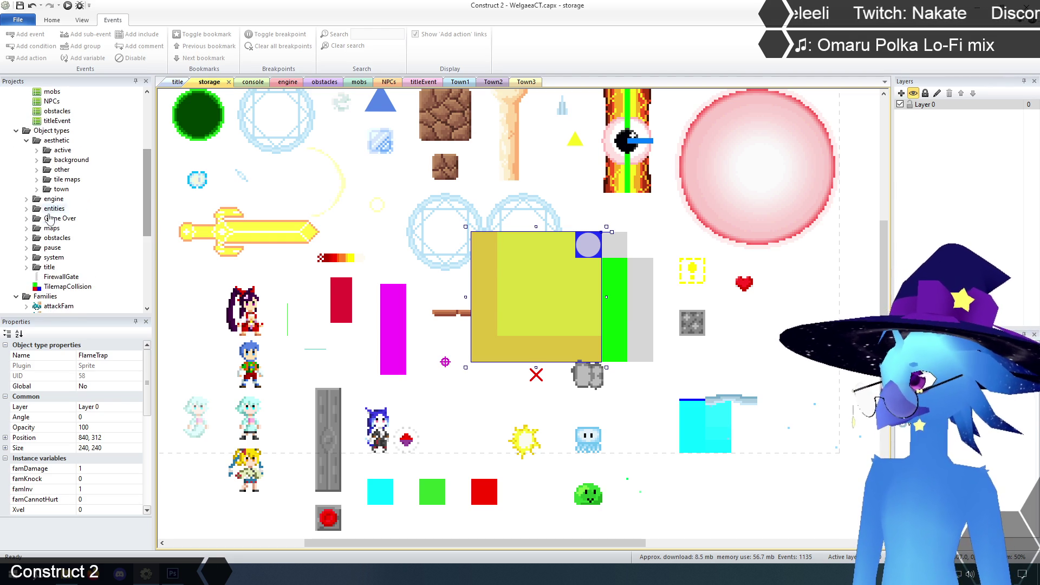
pyautogui.moveTo(61, 278); pyautogui.dragTo(54, 238)
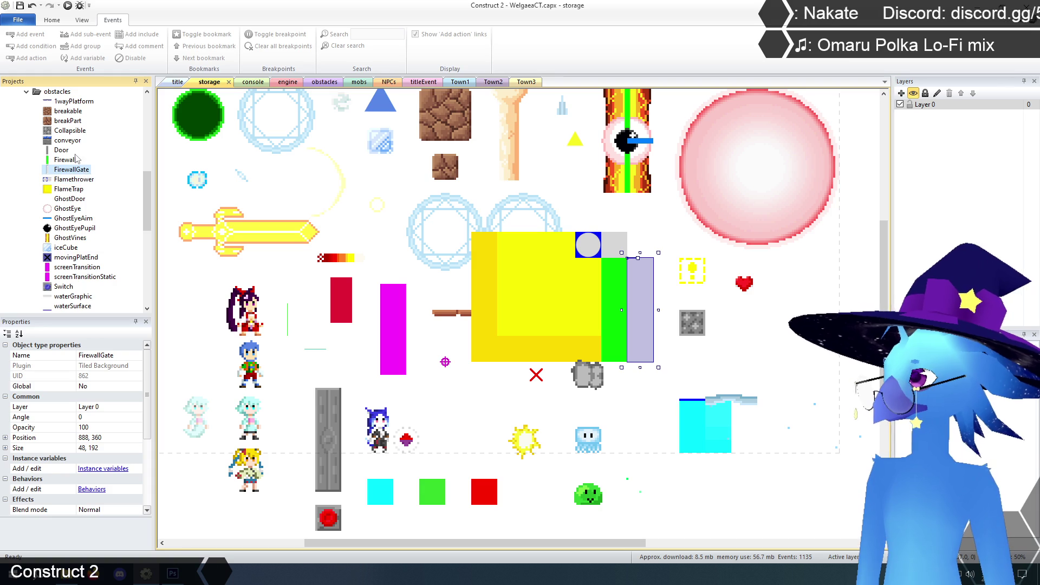
pyautogui.click(72, 189)
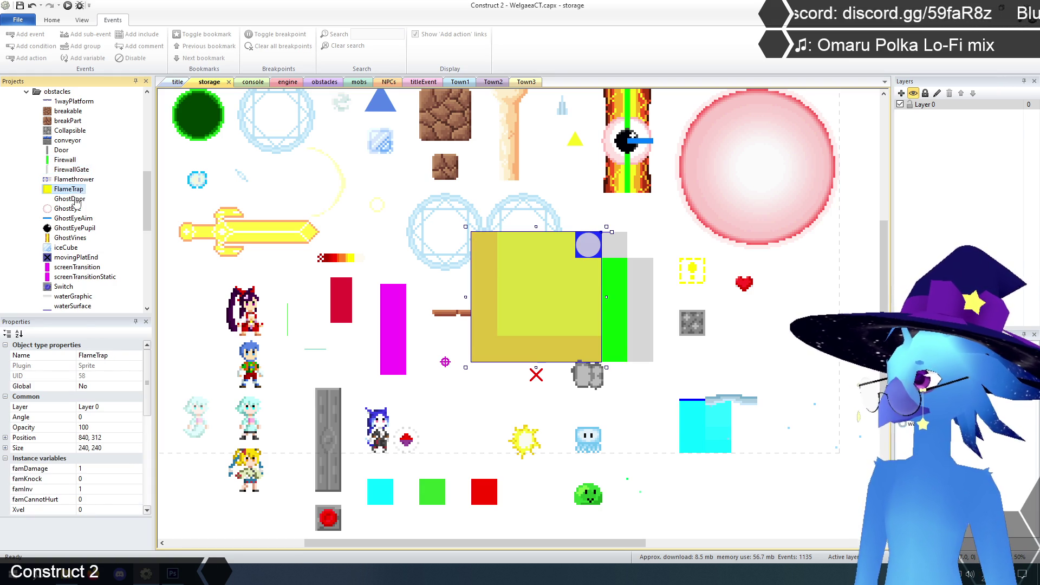
pyautogui.click(115, 355)
pyautogui.click(115, 356)
pyautogui.moveTo(98, 356); pyautogui.dragTo(130, 358)
pyautogui.write('Vision')
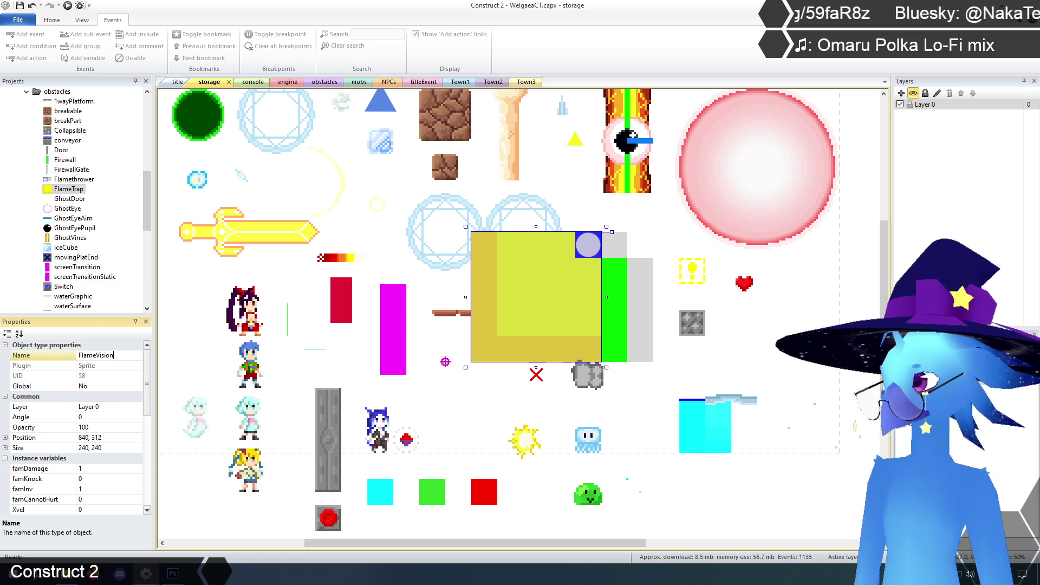
pyautogui.press('Return')
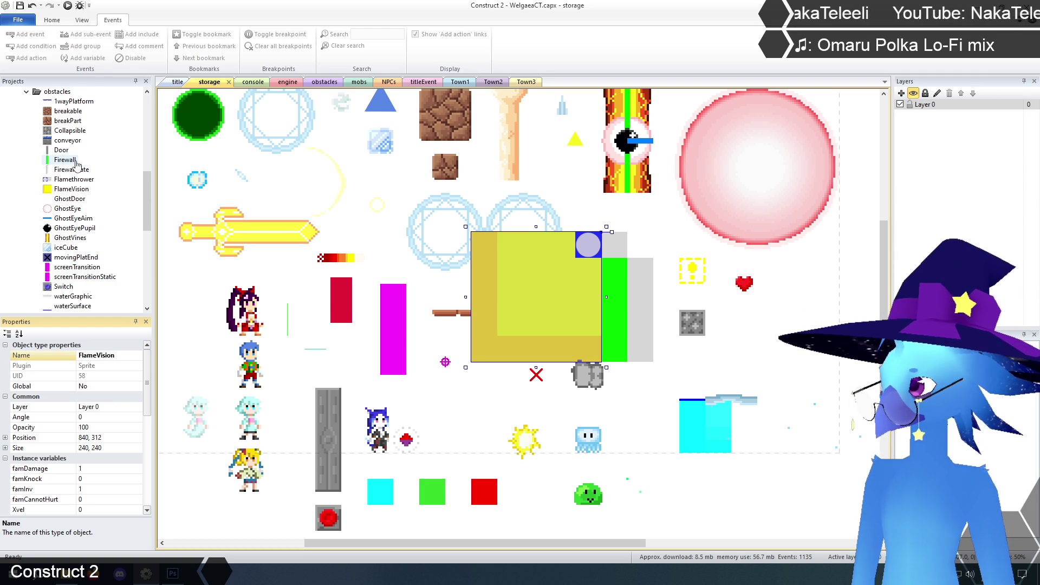
pyautogui.click(171, 185)
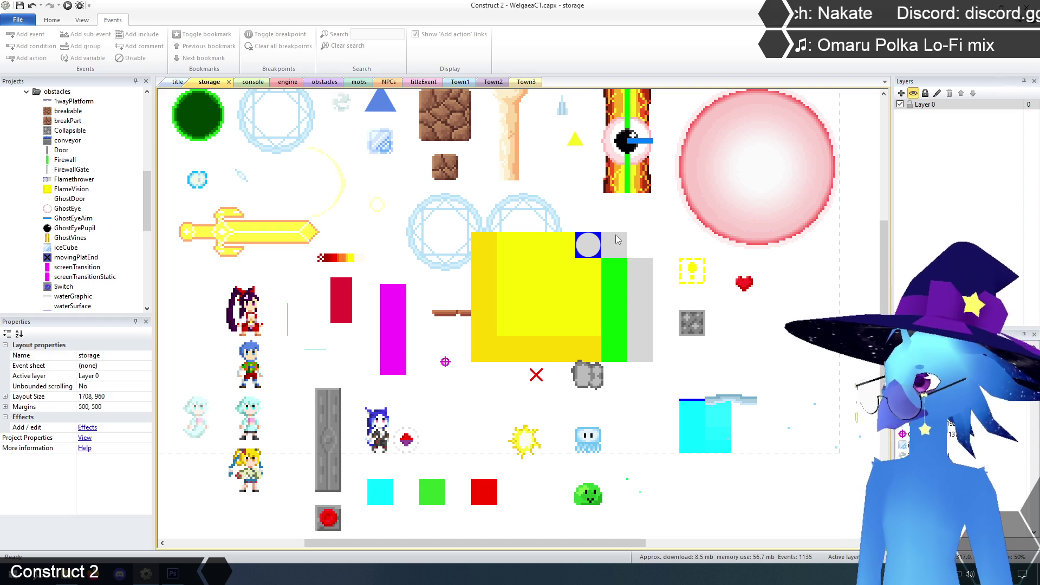
pyautogui.click(321, 83)
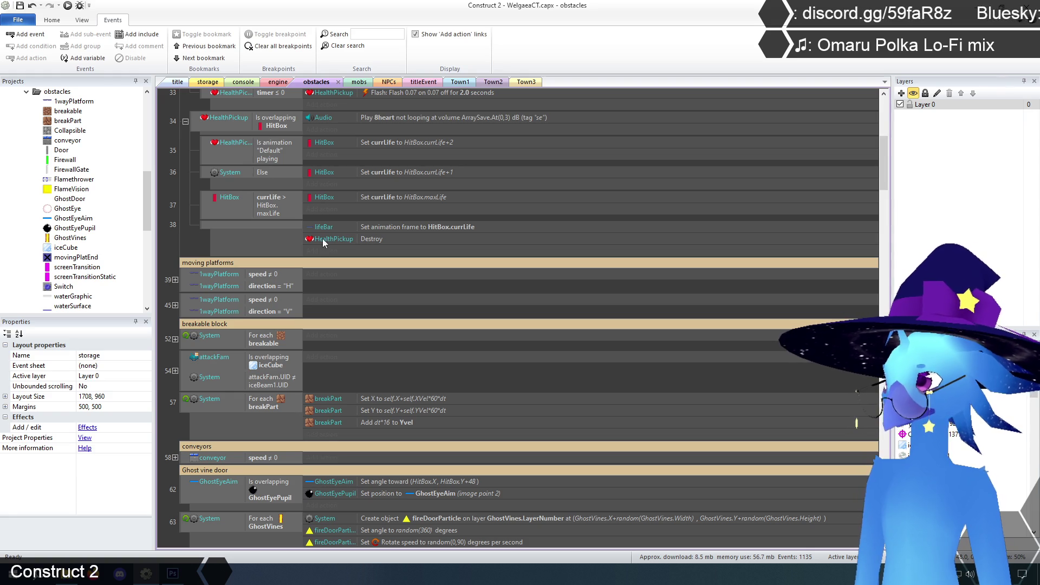
# Select flame thrower events 69 through 78 on the obstacles event sheet.
pyautogui.moveTo(883, 187)
pyautogui.mouseDown()
pyautogui.moveTo(881, 139)
pyautogui.moveTo(877, 222)
pyautogui.mouseUp()
pyautogui.scroll(-3, 196, 216)
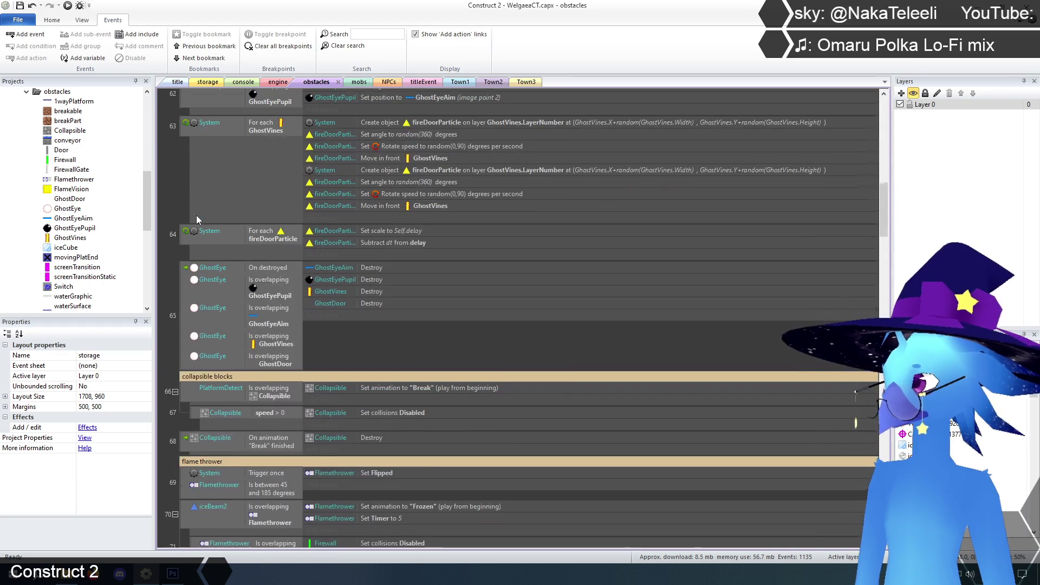
pyautogui.scroll(-5, 198, 220)
pyautogui.scroll(1, 189, 222)
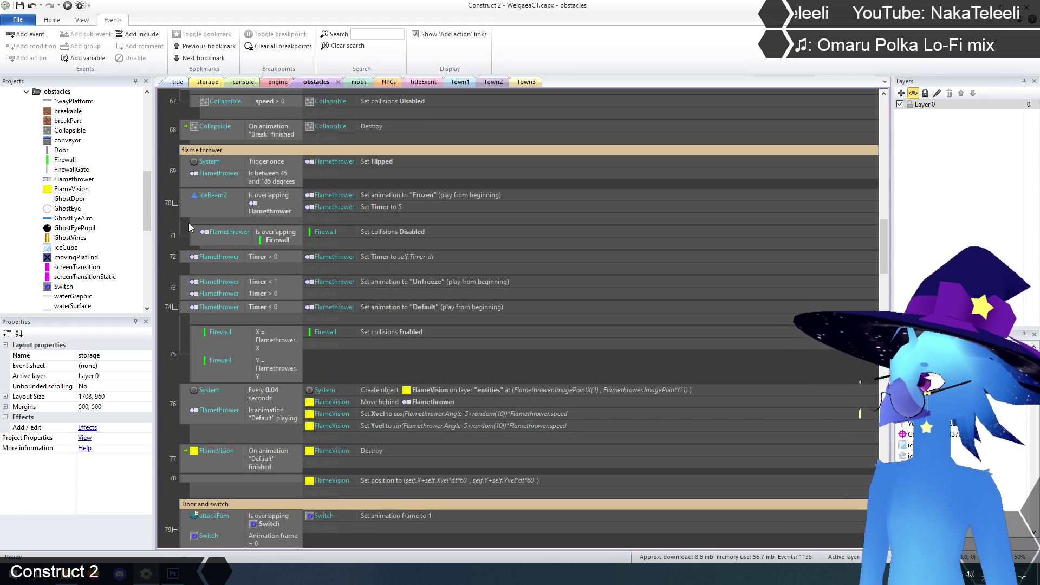
pyautogui.click(185, 176)
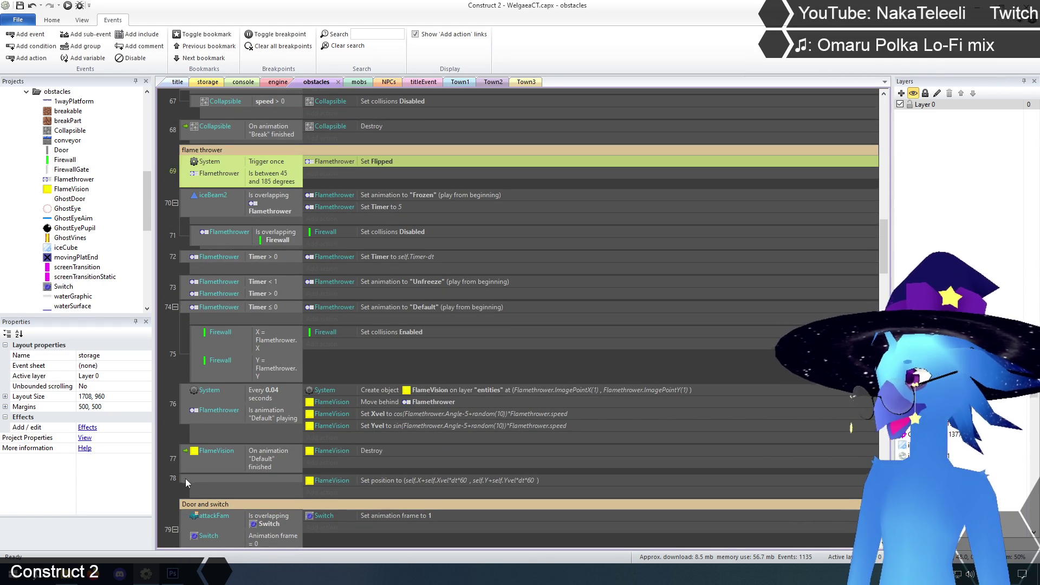
pyautogui.keyDown('shift'); pyautogui.click(185, 479); pyautogui.keyUp('shift')
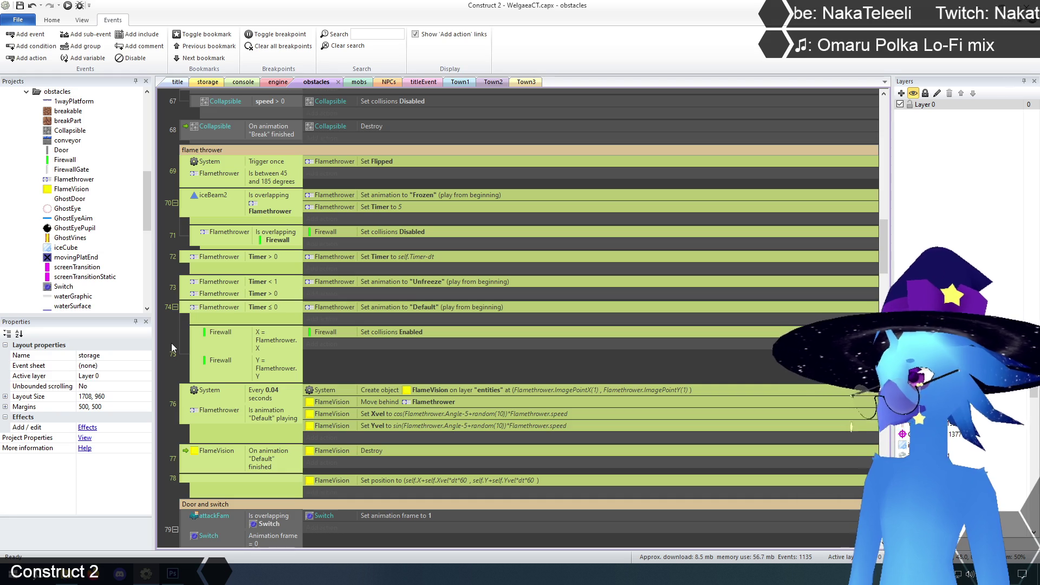
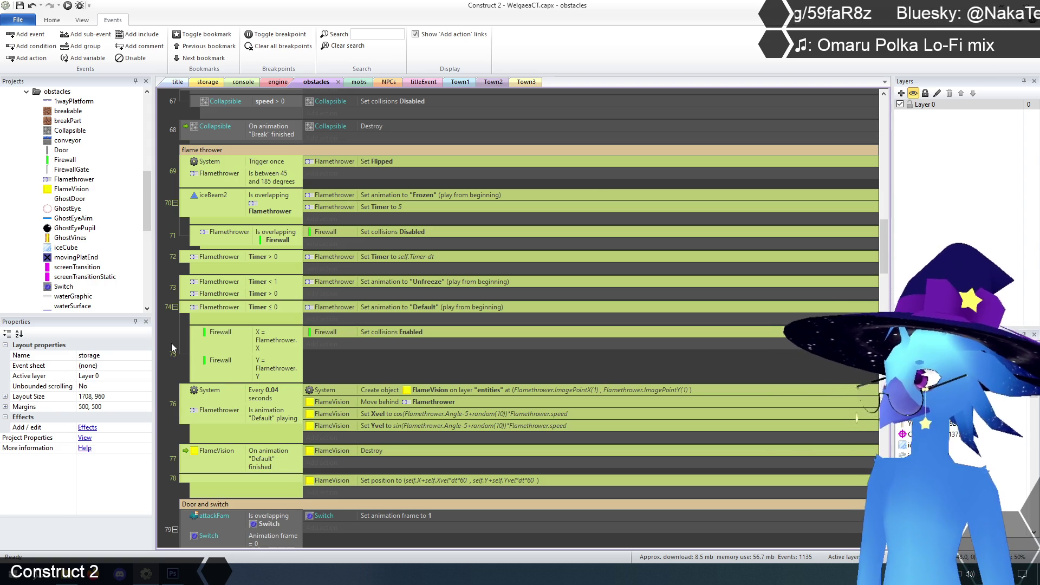
# Delete the old flame thrower events from the event sheet.
pyautogui.press('Delete')
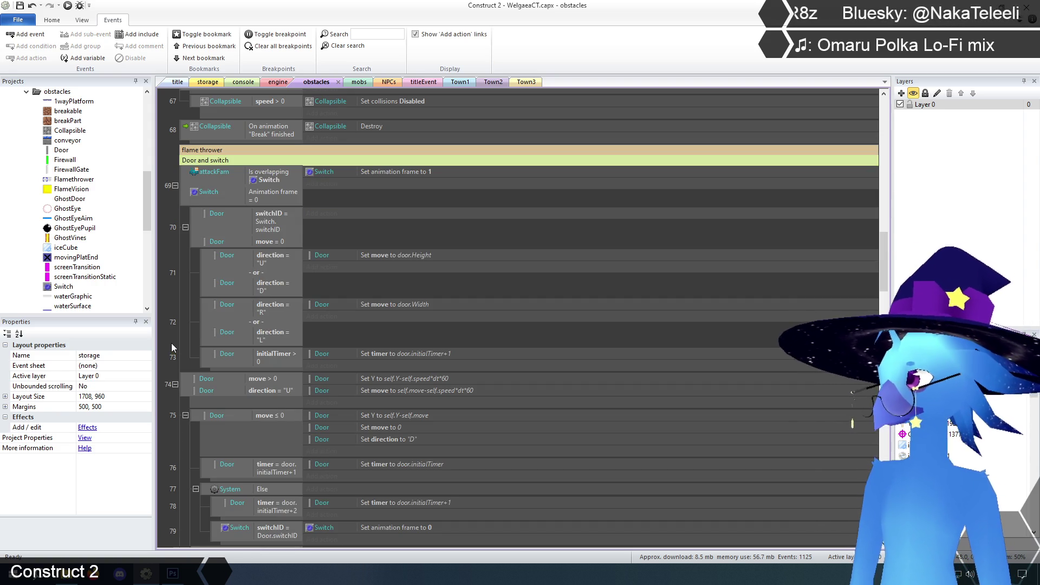
pyautogui.click(183, 335)
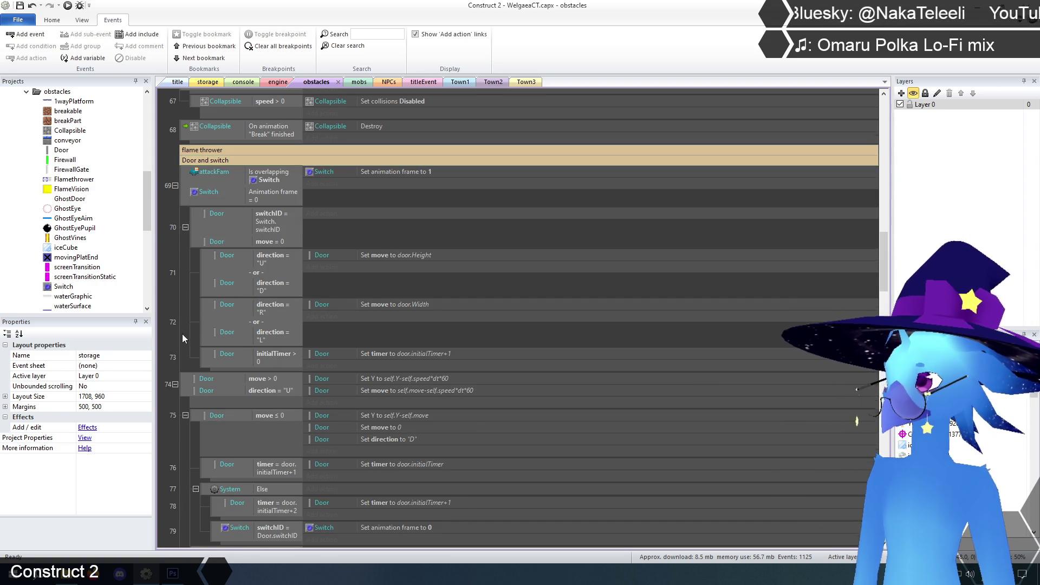
pyautogui.scroll(3, 183, 335)
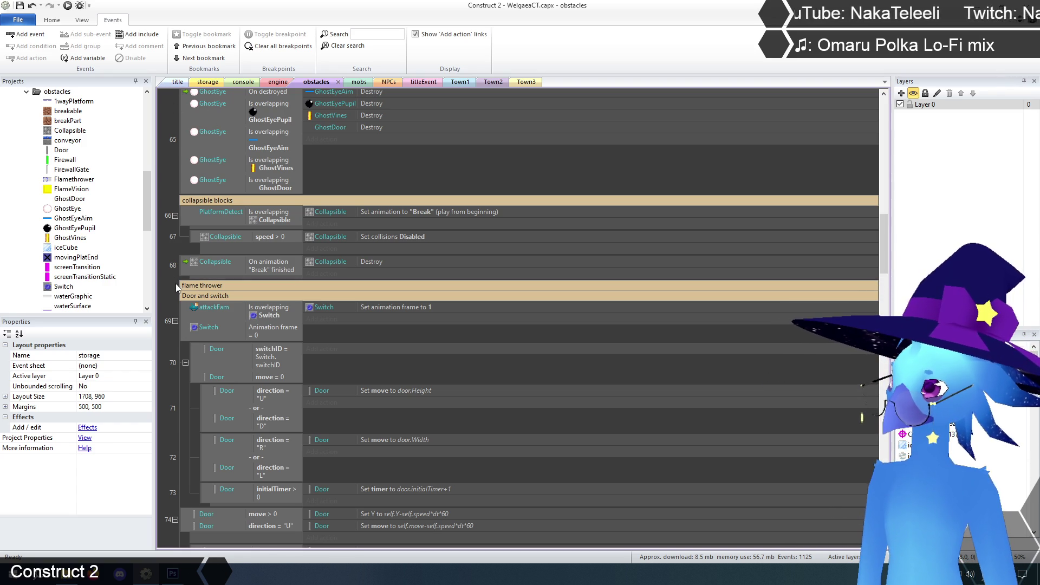
# Insert a TilemapCollision On destroyed event below event 68.
pyautogui.rightClick(209, 285)
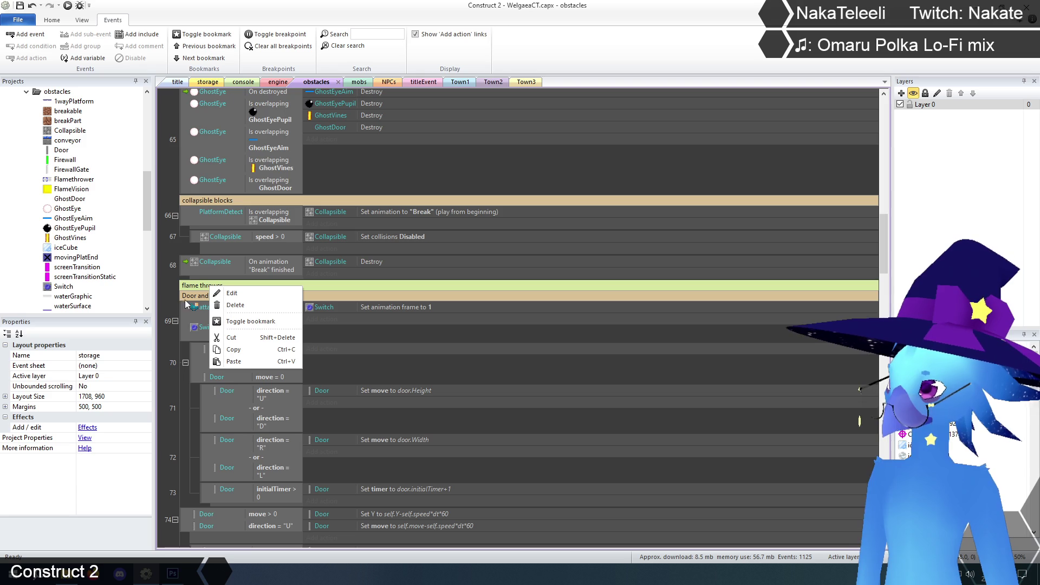
pyautogui.click(187, 267)
pyautogui.rightClick(185, 267)
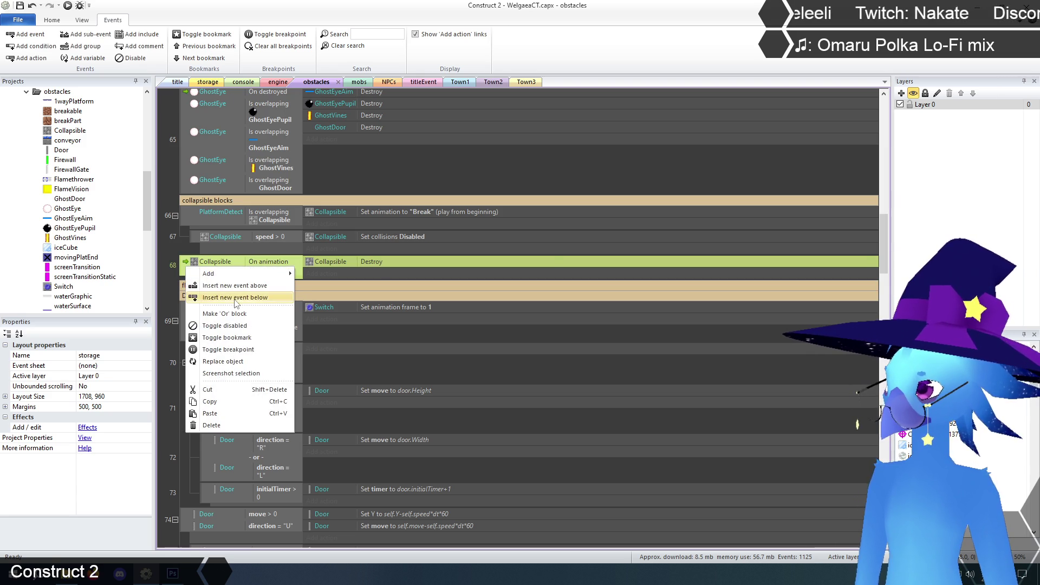
pyautogui.click(235, 298)
pyautogui.doubleClick(713, 214)
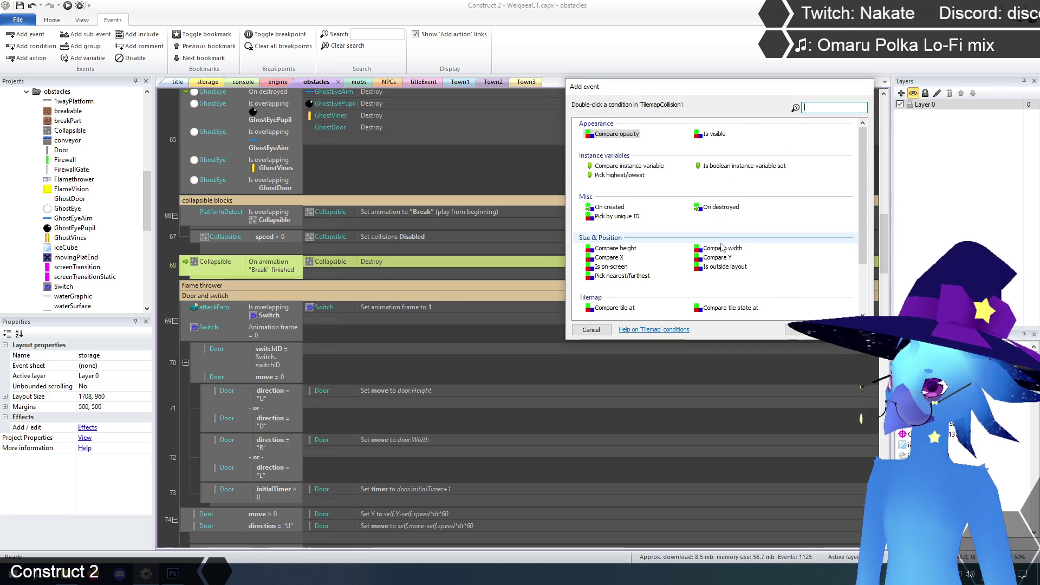
pyautogui.doubleClick(720, 208)
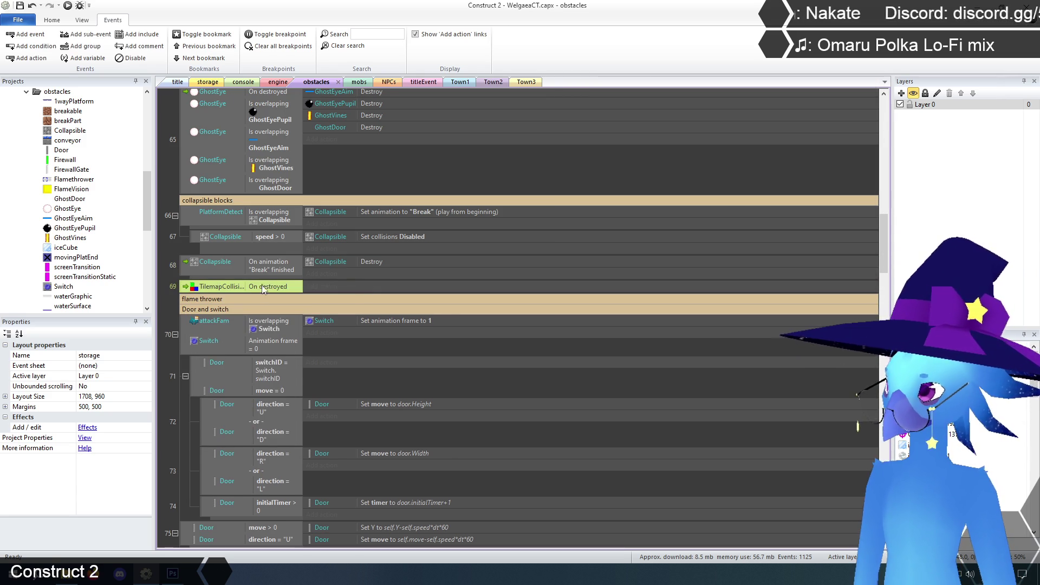
# Move the new TilemapCollision event under the flame thrower group header.
pyautogui.moveTo(247, 288)
pyautogui.mouseDown()
pyautogui.moveTo(243, 307)
pyautogui.moveTo(243, 295)
pyautogui.moveTo(174, 307)
pyautogui.mouseUp()
pyautogui.click(173, 308)
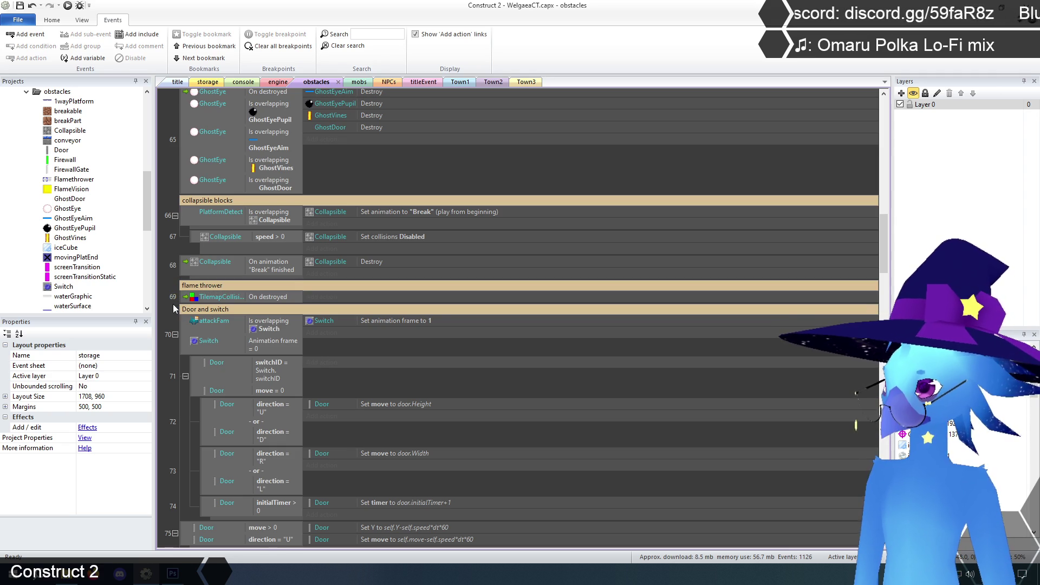
pyautogui.click(269, 298)
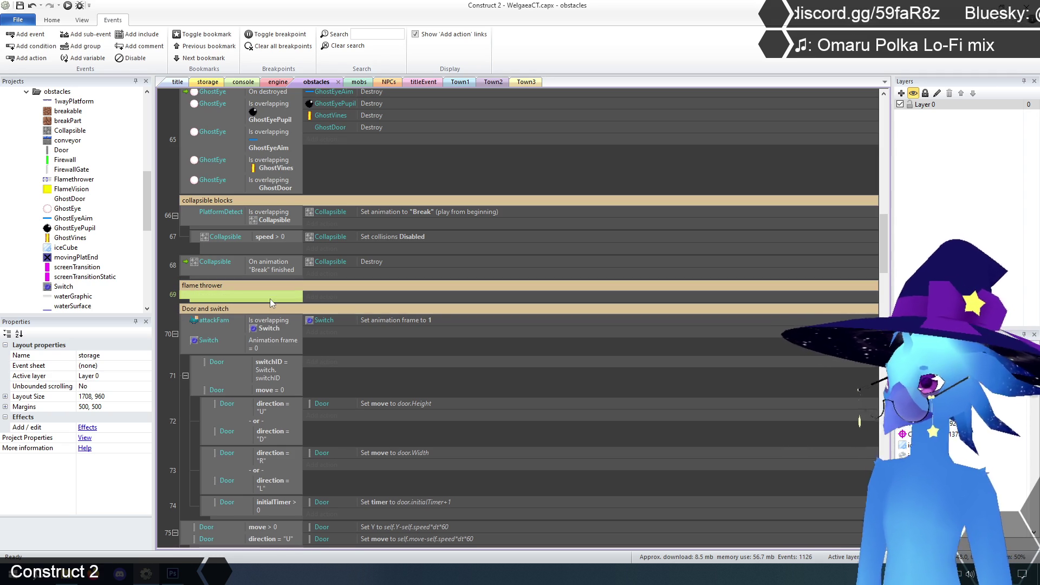
pyautogui.click(165, 388)
pyautogui.scroll(-2, 179, 402)
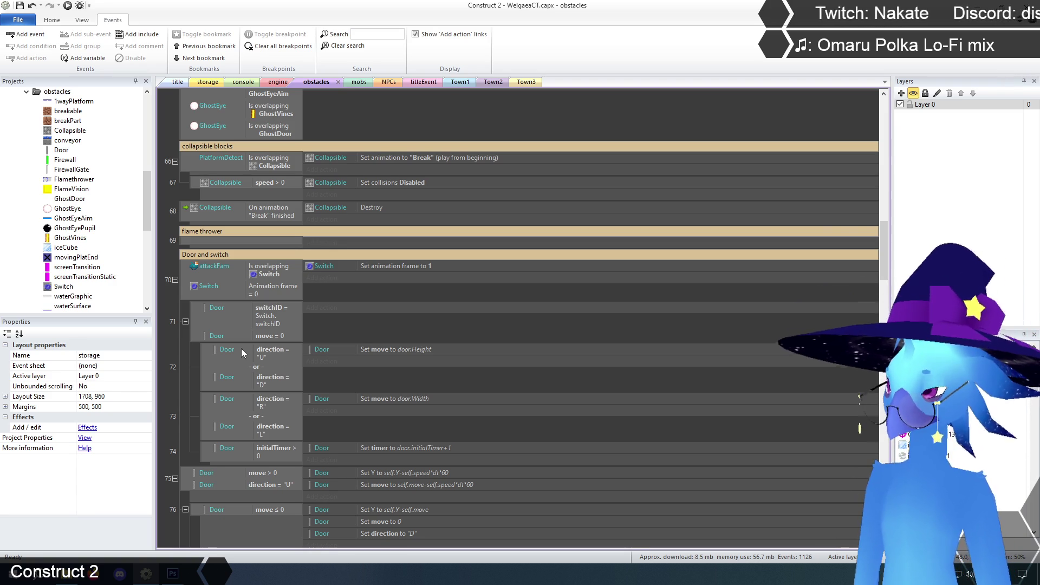
pyautogui.rightClick(241, 242)
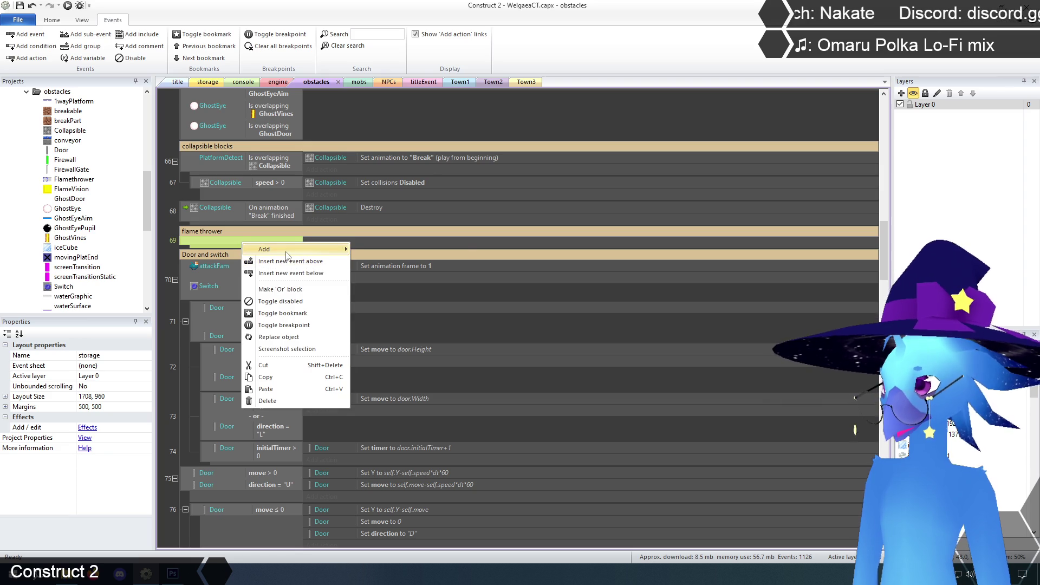
pyautogui.moveTo(287, 254)
pyautogui.click(179, 364)
pyautogui.scroll(10, 176, 362)
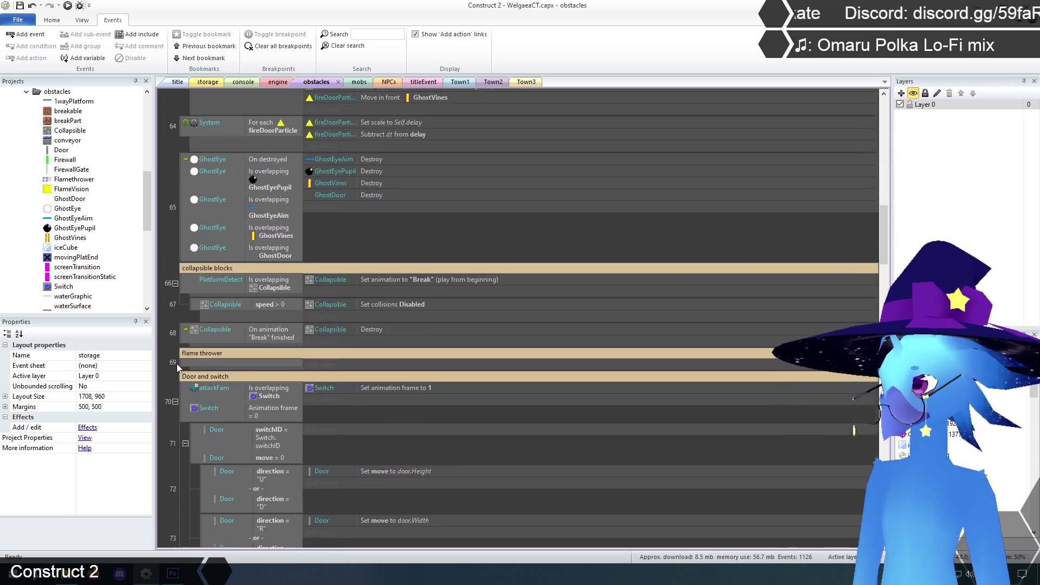
pyautogui.scroll(10, 176, 364)
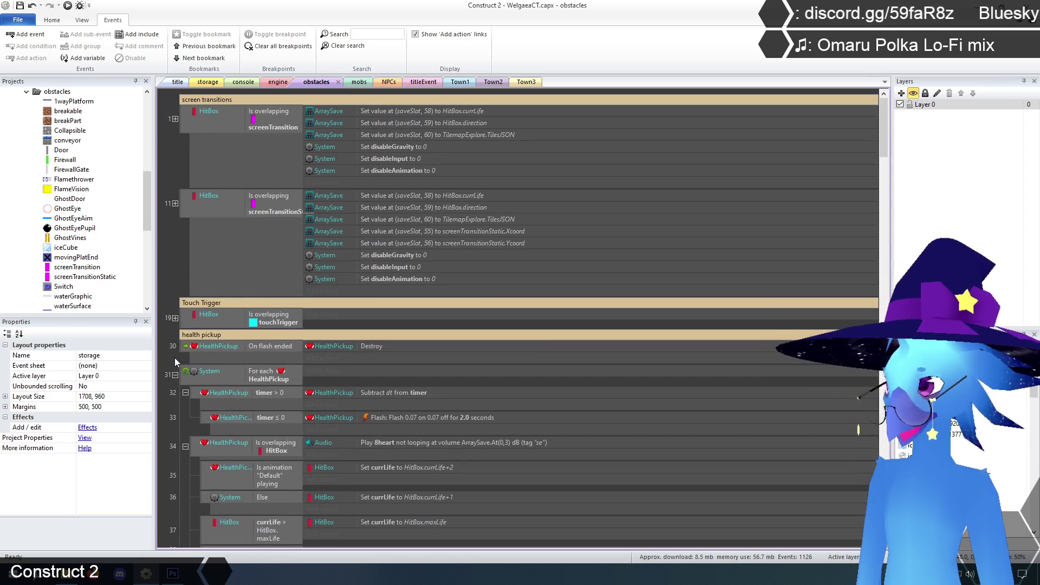
pyautogui.scroll(-6, 175, 357)
pyautogui.scroll(-10, 174, 355)
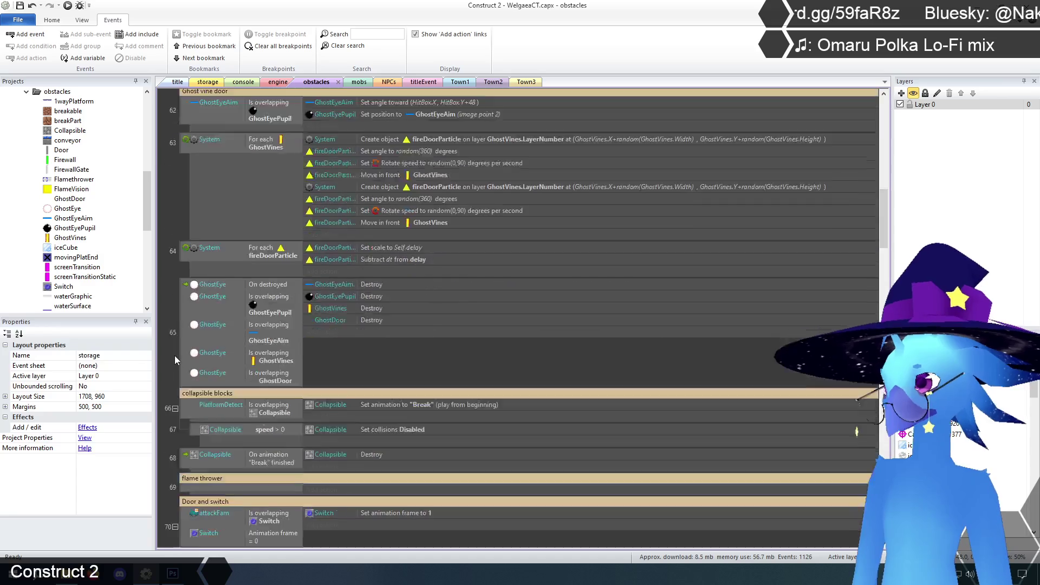
pyautogui.scroll(-10, 174, 355)
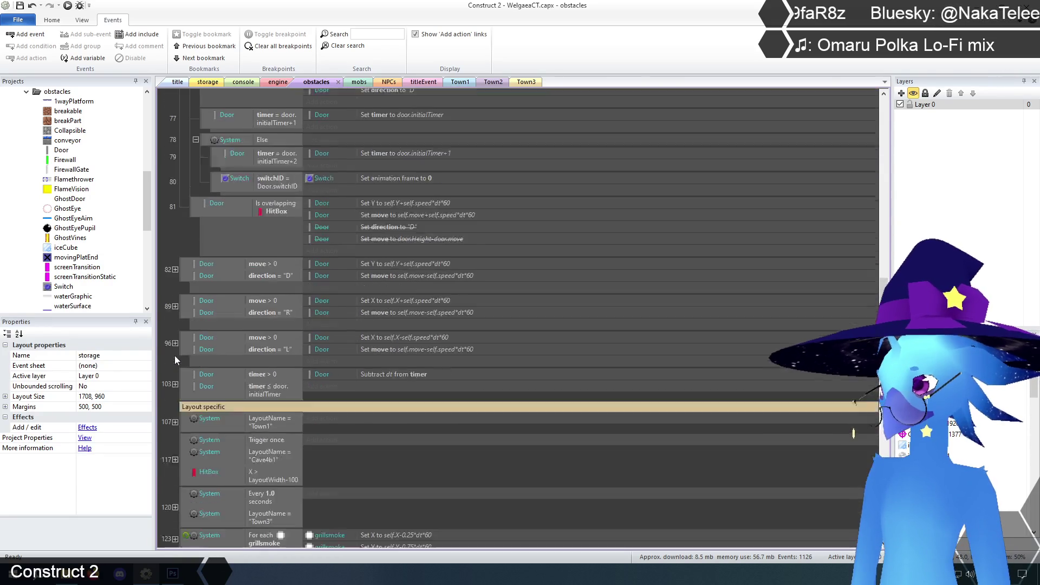
pyautogui.scroll(10, 174, 358)
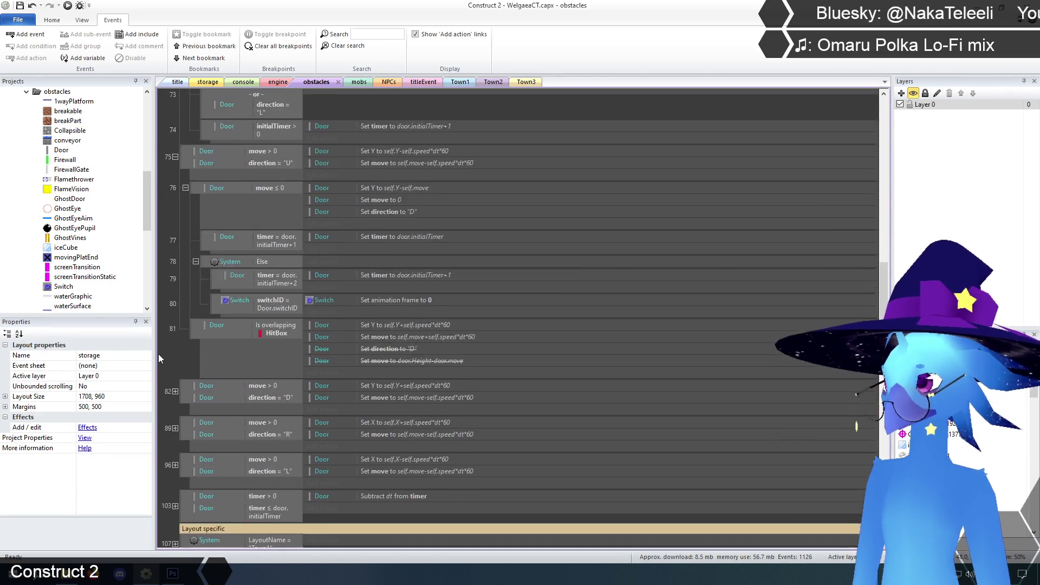
pyautogui.scroll(3, 158, 358)
pyautogui.scroll(-2, 158, 358)
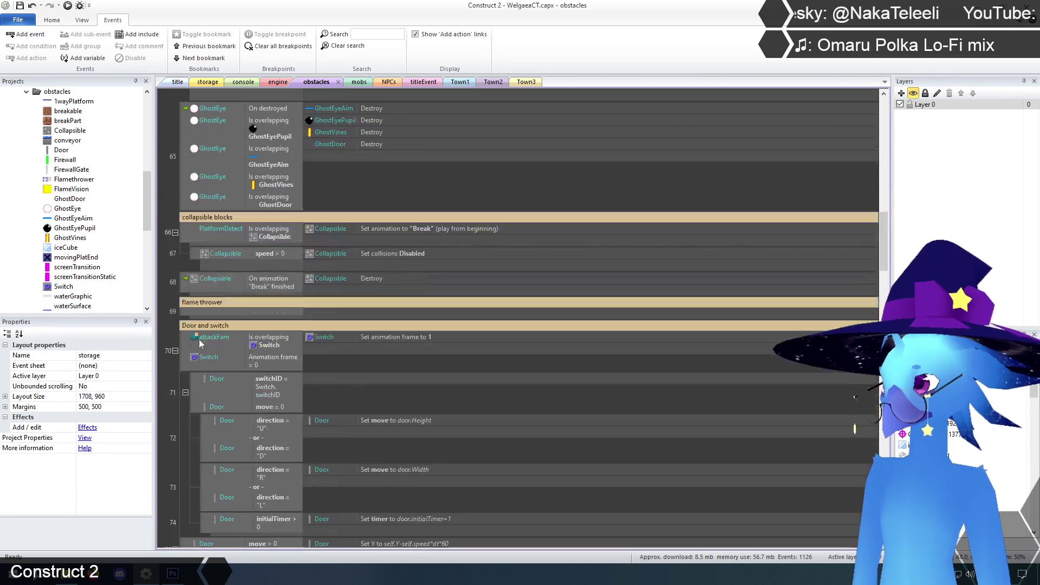
pyautogui.rightClick(236, 311)
# Add a GhostSprite Is visible condition to flame thrower event 69.
pyautogui.moveTo(263, 321)
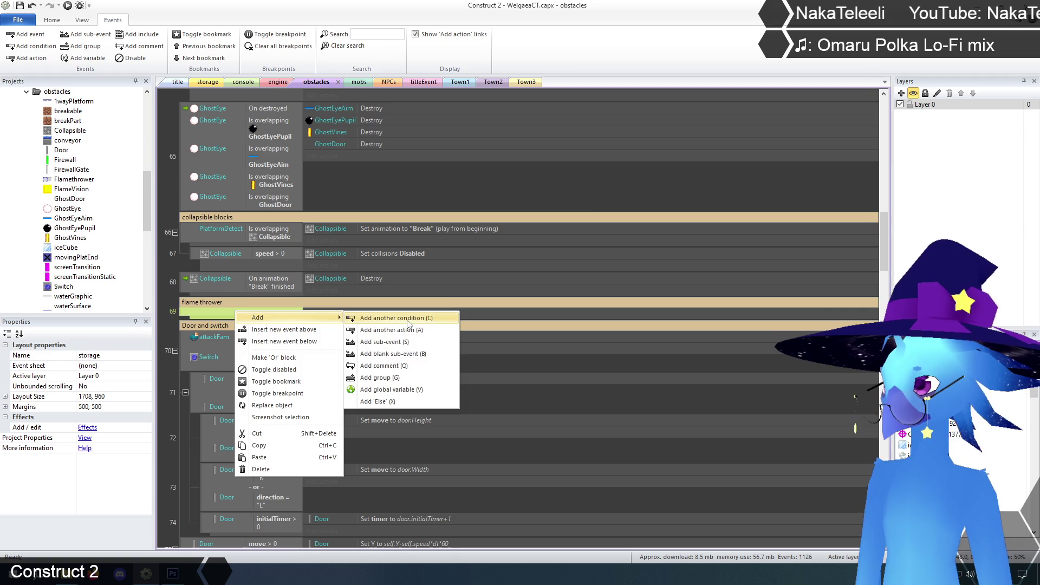
pyautogui.click(406, 320)
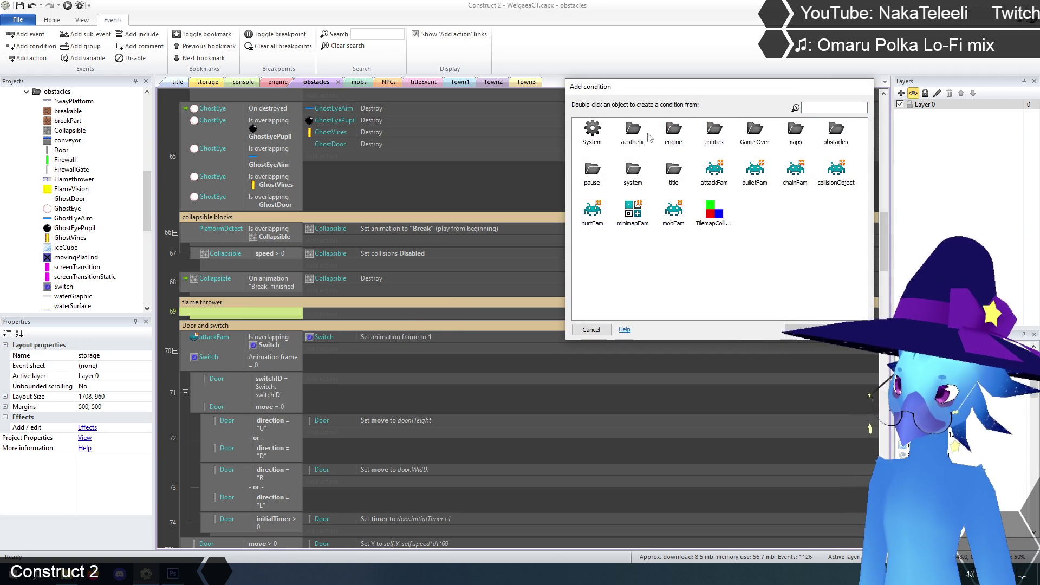
pyautogui.doubleClick(673, 135)
pyautogui.doubleClick(674, 171)
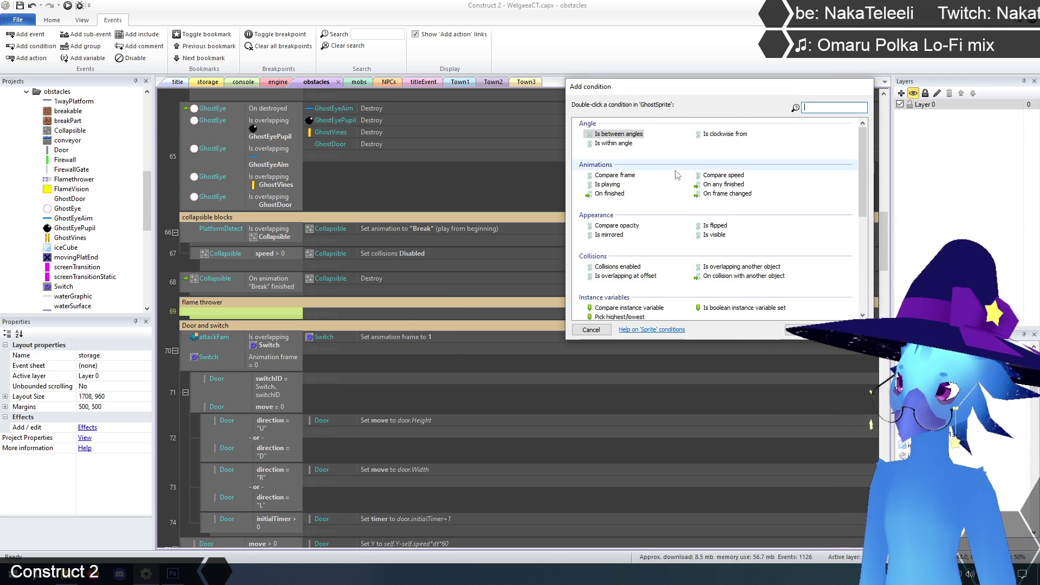
pyautogui.doubleClick(697, 236)
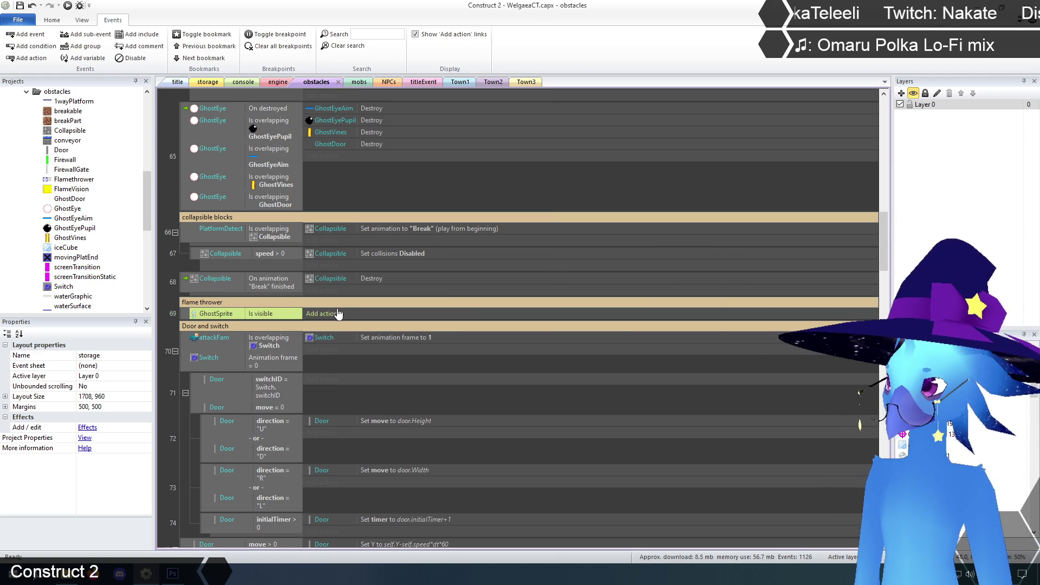
# Add an action to event 69 setting Firewall collisions to Disabled.
pyautogui.click(322, 314)
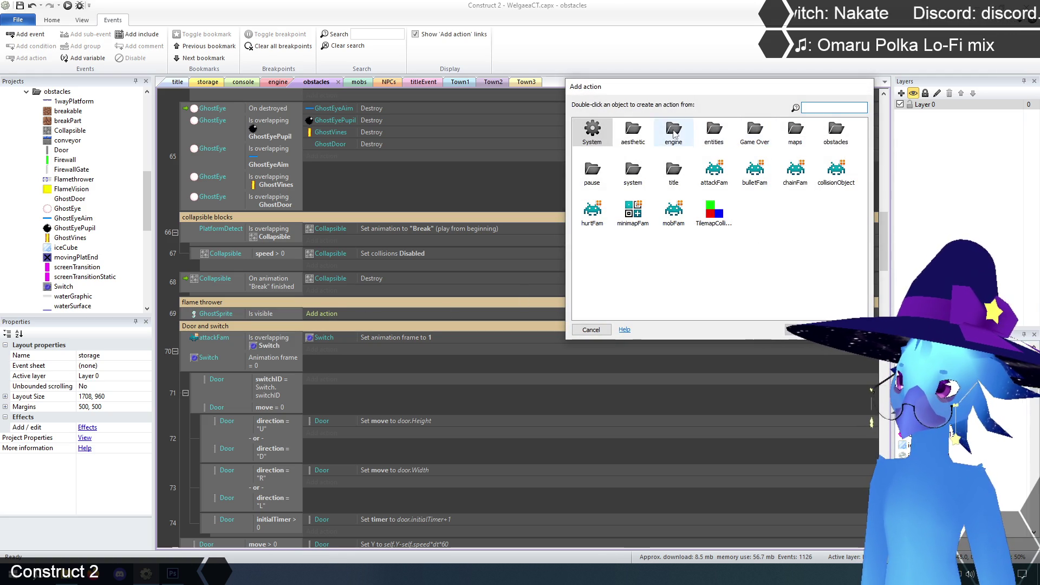
pyautogui.doubleClick(835, 132)
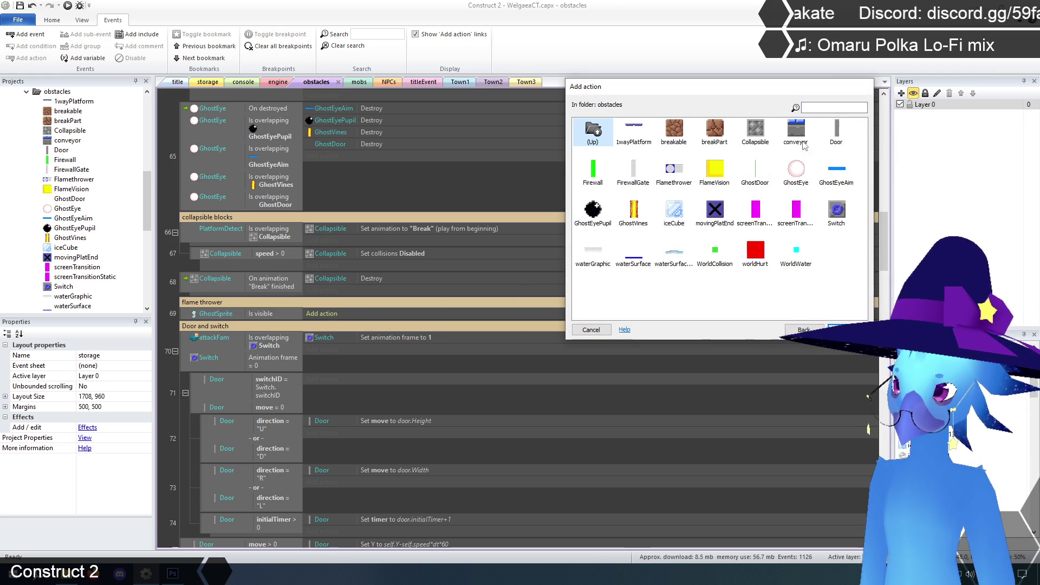
pyautogui.doubleClick(593, 172)
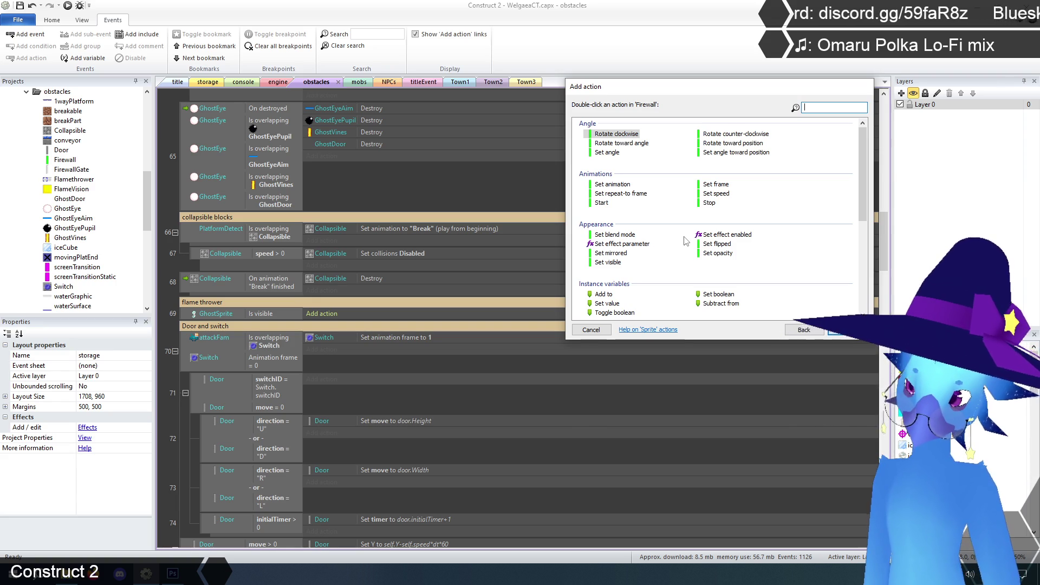
pyautogui.scroll(-3, 685, 240)
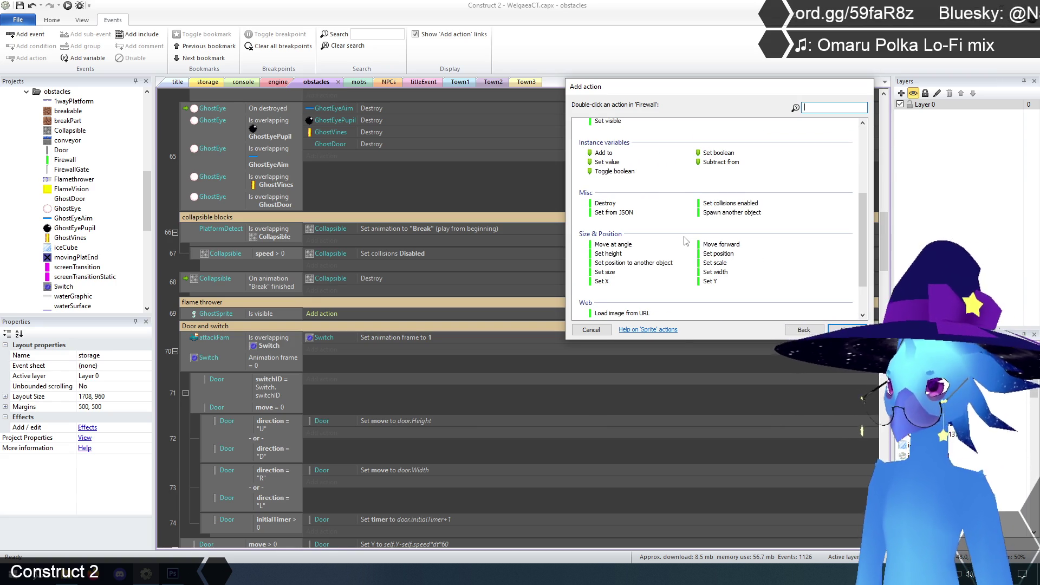
pyautogui.doubleClick(723, 206)
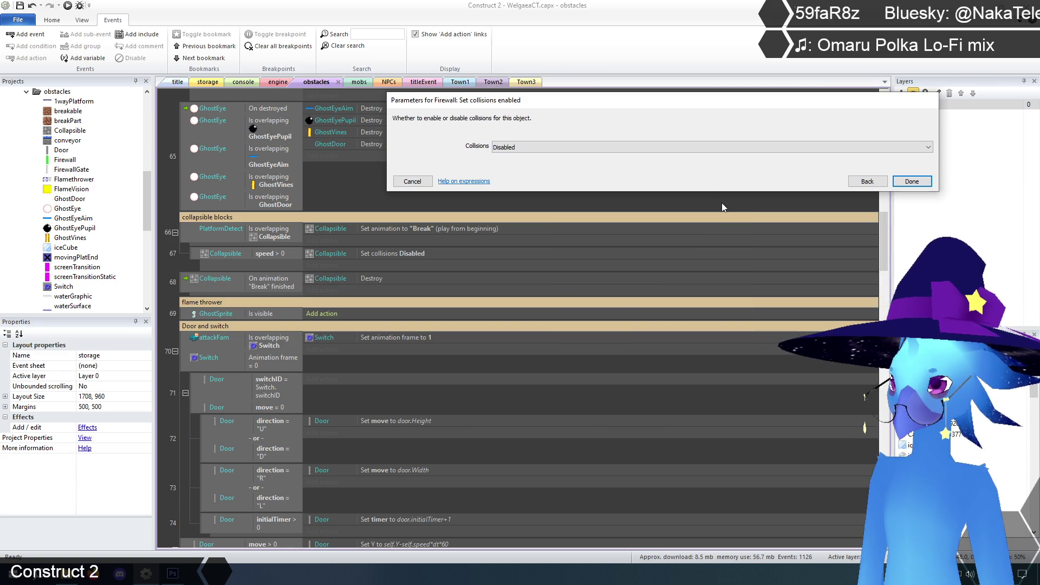
pyautogui.click(912, 181)
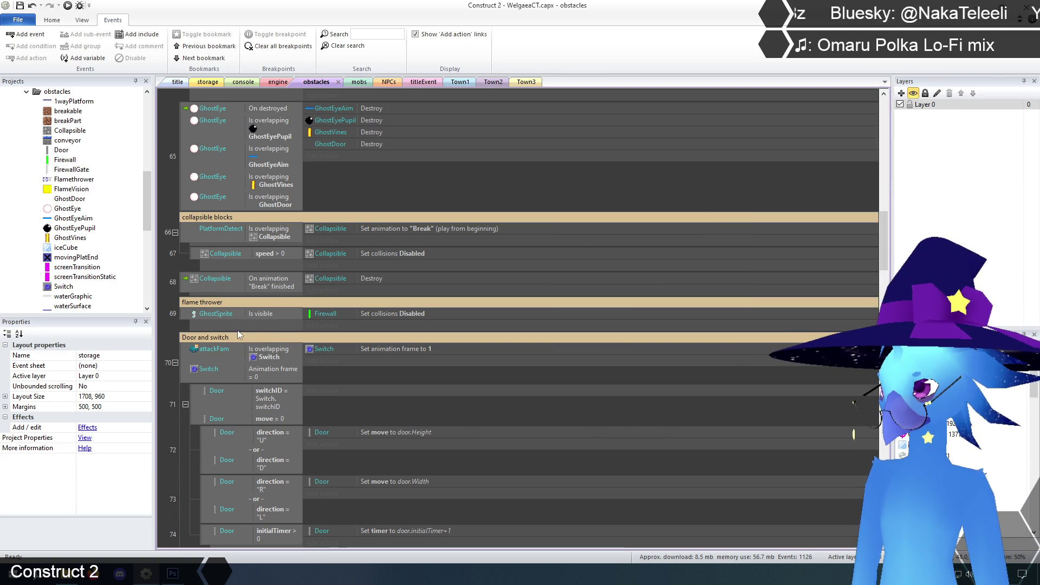
pyautogui.scroll(-2, 193, 327)
# Add a System Else event below event 69.
pyautogui.rightClick(185, 260)
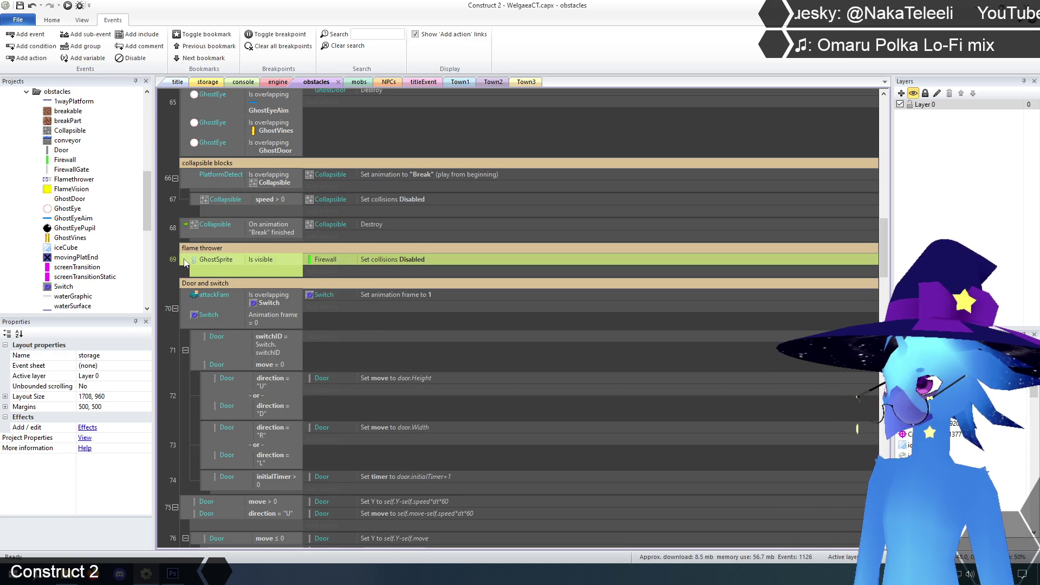
pyautogui.click(227, 290)
pyautogui.doubleClick(586, 130)
pyautogui.scroll(-2, 643, 196)
pyautogui.doubleClick(599, 223)
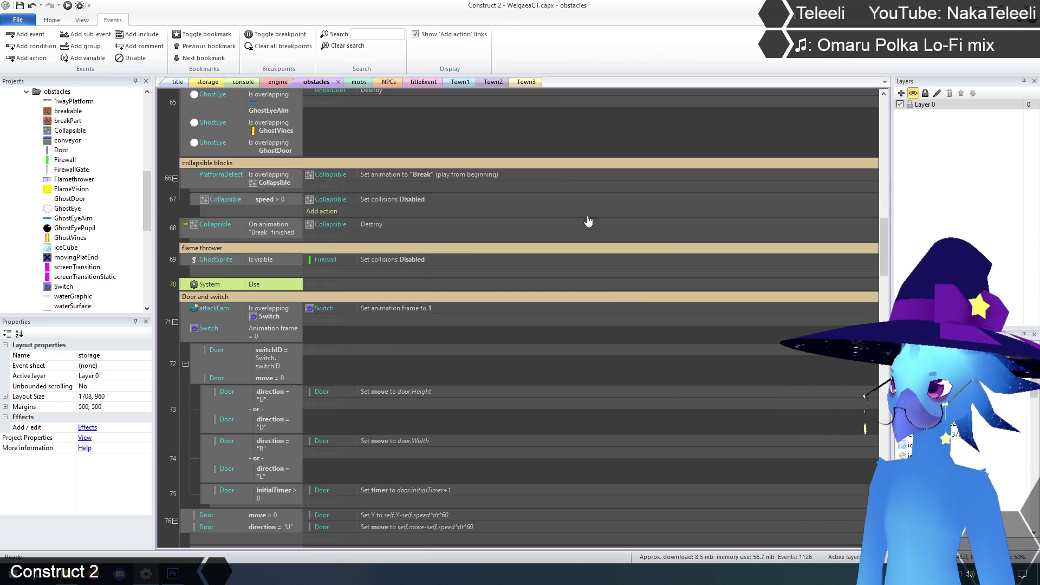
# Copy the Firewall Set collisions action into the Else event and change it to Enabled.
pyautogui.click(371, 261)
pyautogui.hotkey('ctrl', 'c')
pyautogui.click(285, 284)
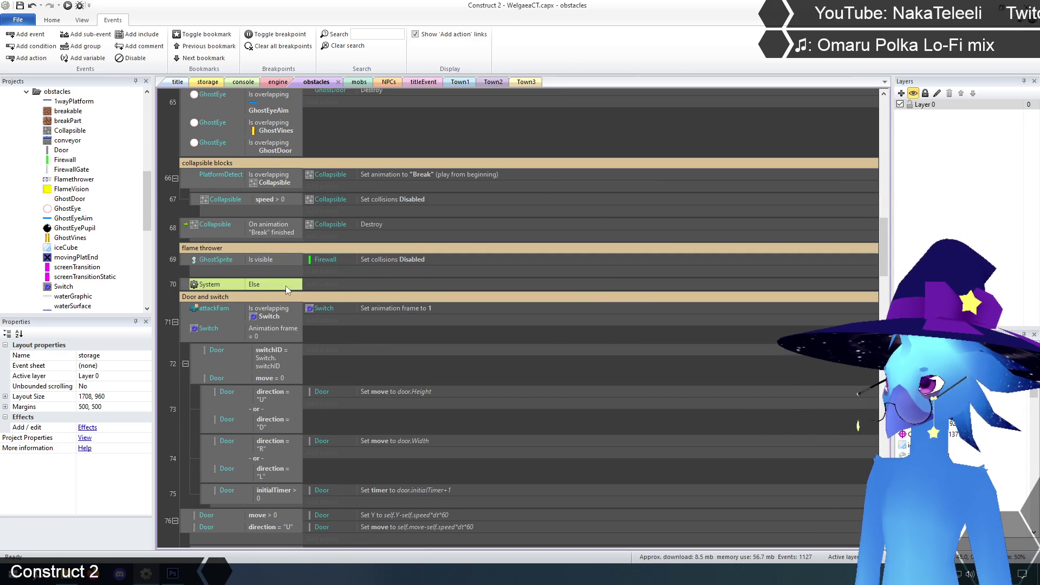
pyautogui.hotkey('ctrl', 'v')
pyautogui.doubleClick(421, 284)
pyautogui.click(561, 147)
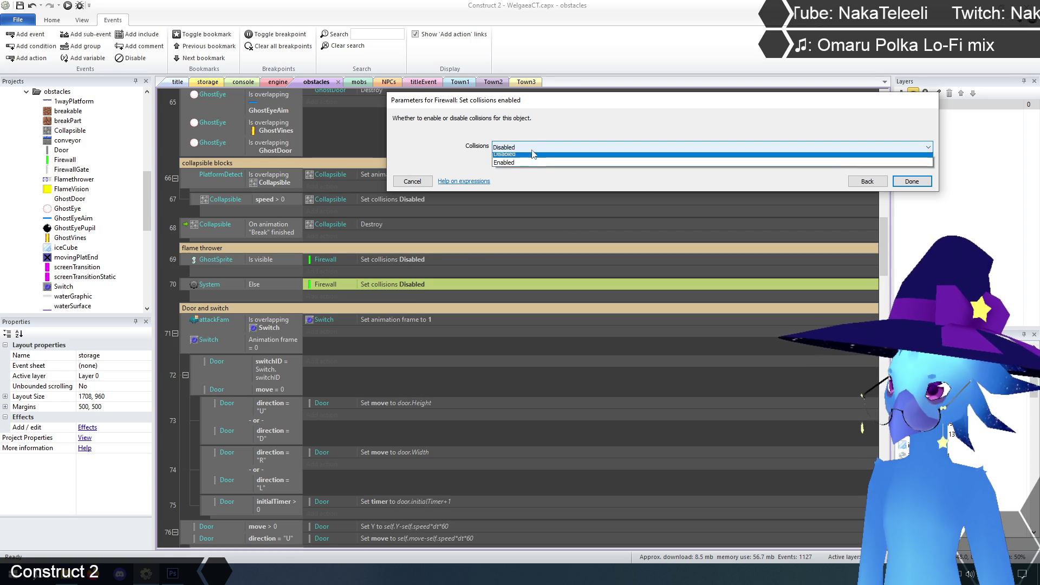
pyautogui.click(519, 168)
pyautogui.click(910, 182)
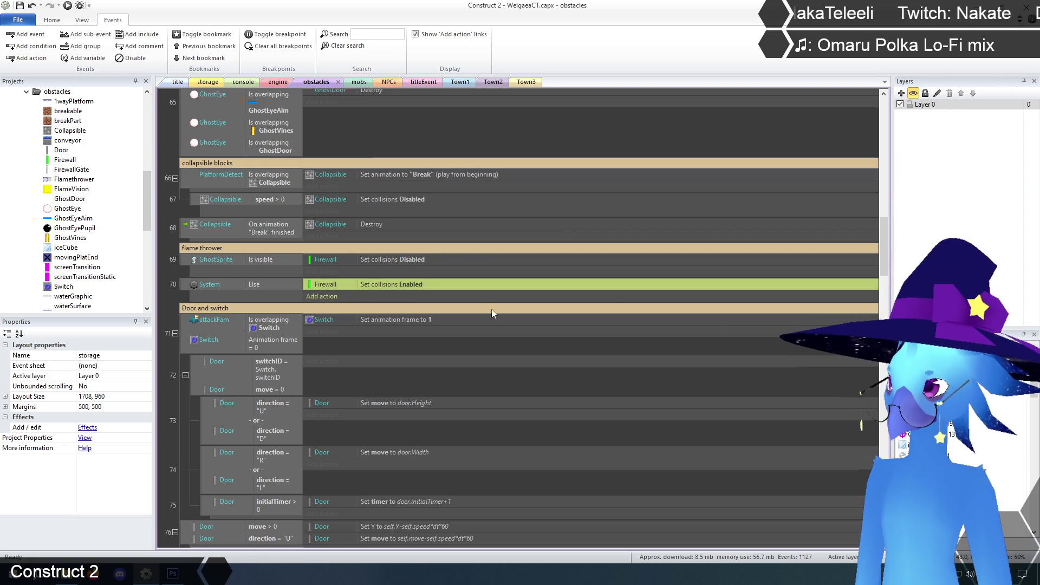
pyautogui.click(174, 297)
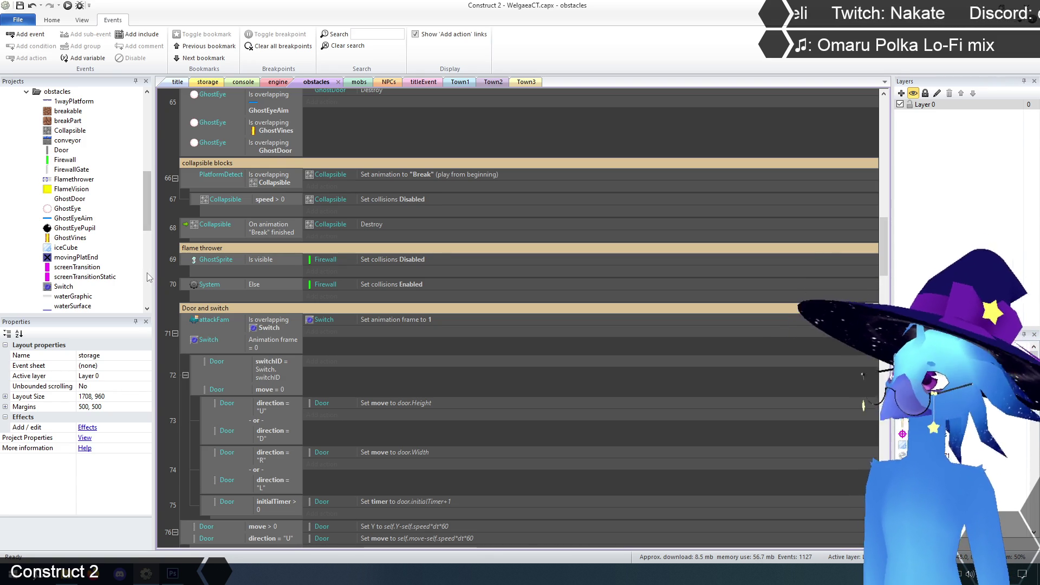
pyautogui.click(183, 258)
# Insert a new event above the GhostSprite visibility event.
pyautogui.click(164, 272)
pyautogui.click(181, 261)
pyautogui.rightClick(182, 265)
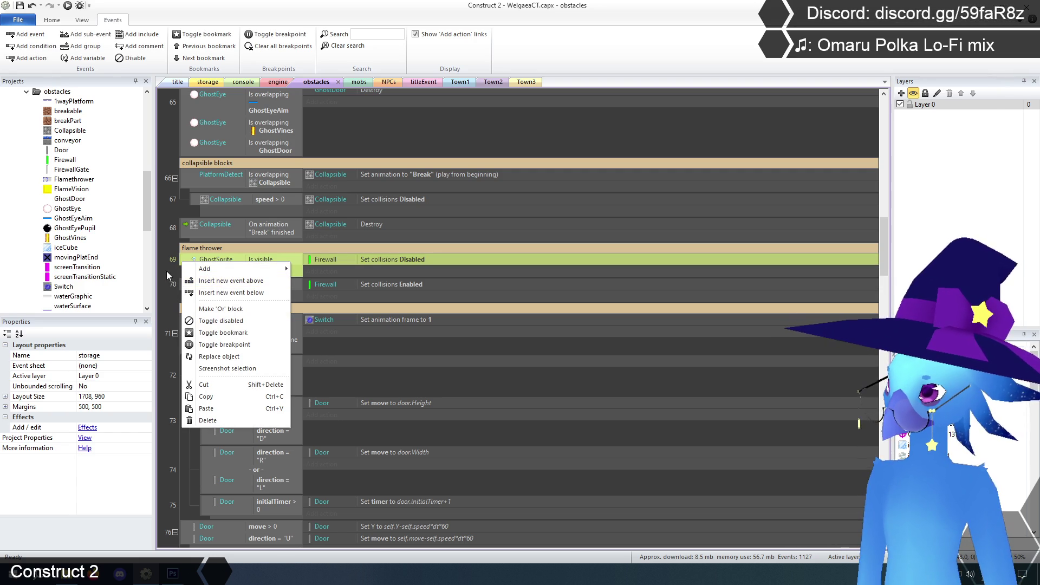
pyautogui.click(174, 273)
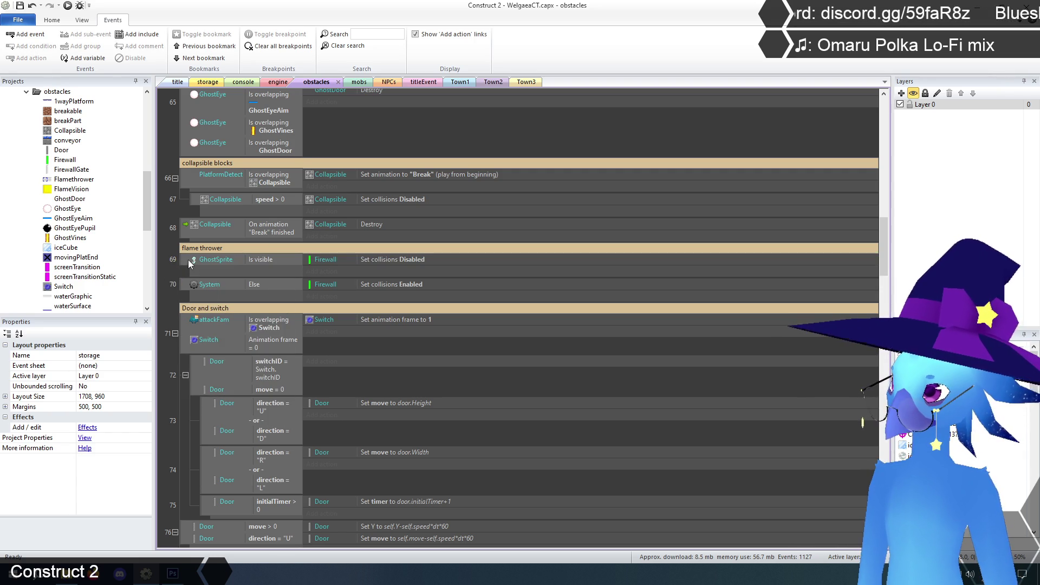
pyautogui.rightClick(189, 263)
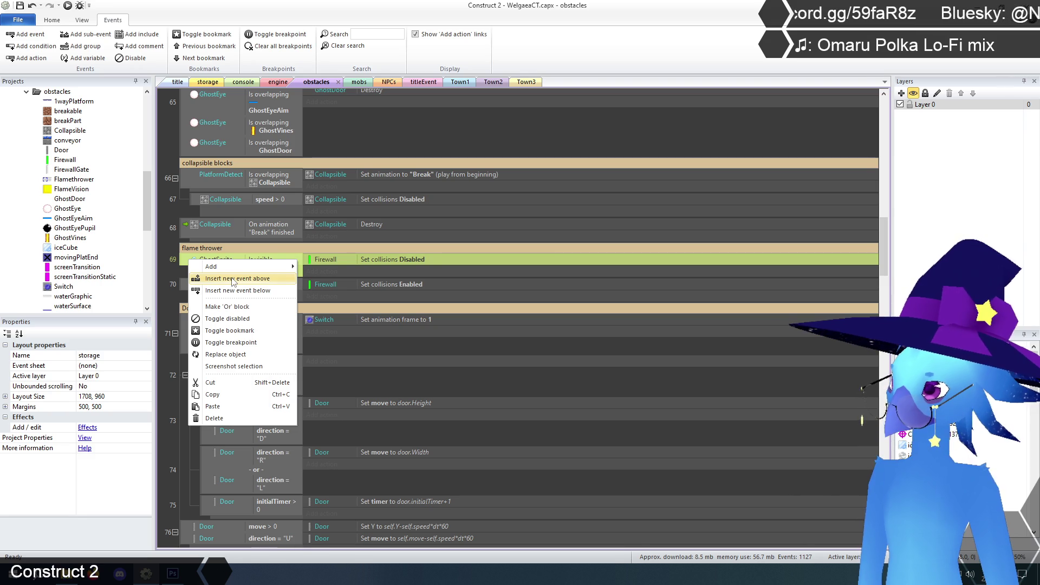
pyautogui.click(234, 279)
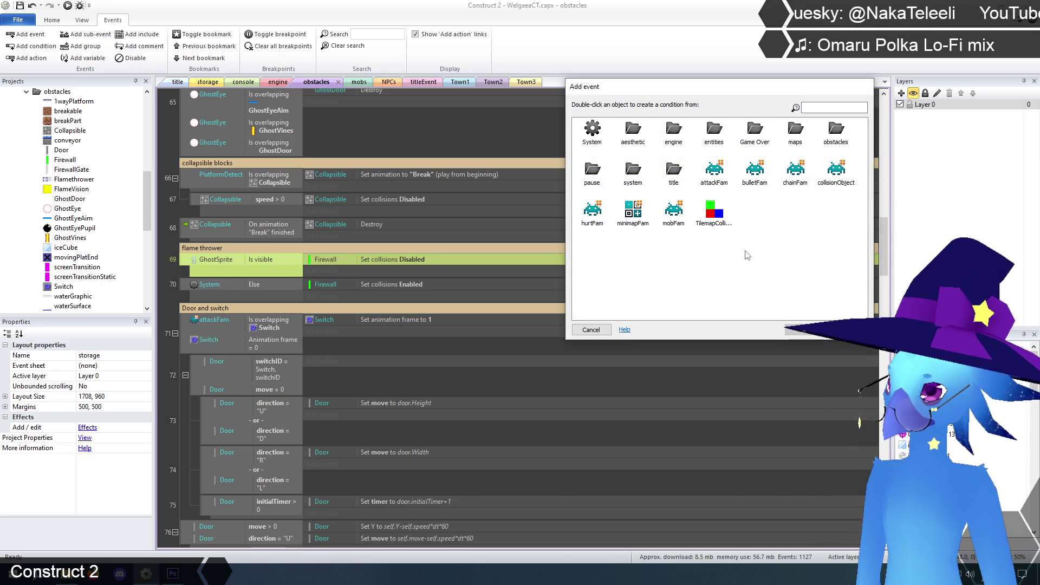
# Give the new event the condition HitBox Is overlapping FlameVision.
pyautogui.doubleClick(662, 131)
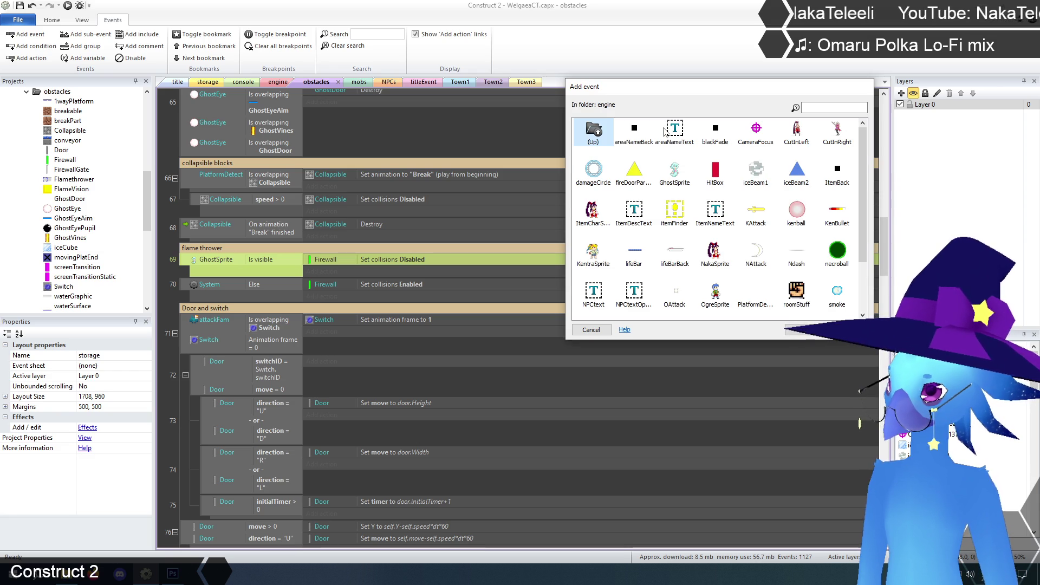
pyautogui.doubleClick(714, 174)
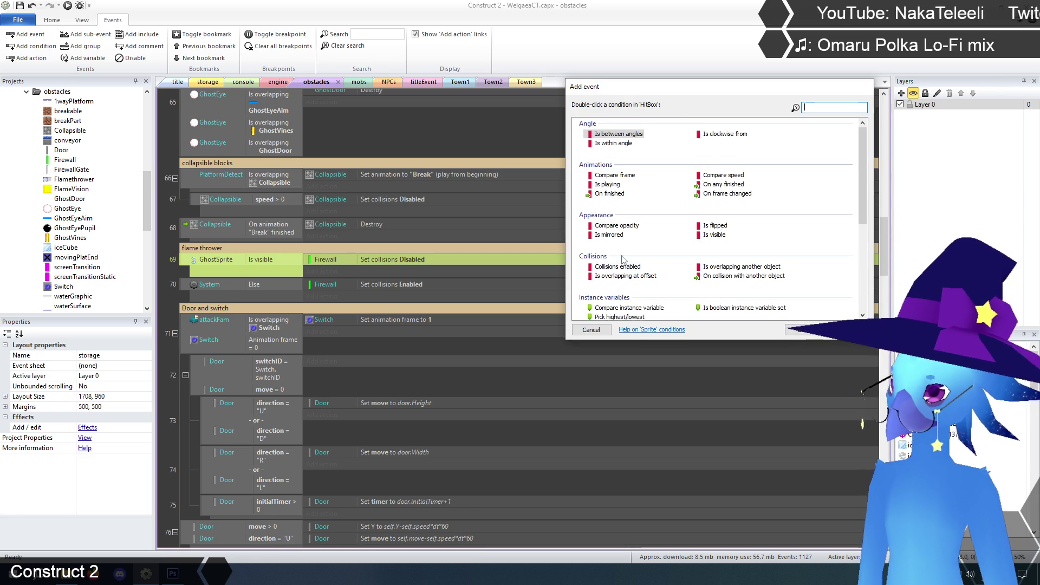
pyautogui.scroll(-5, 650, 273)
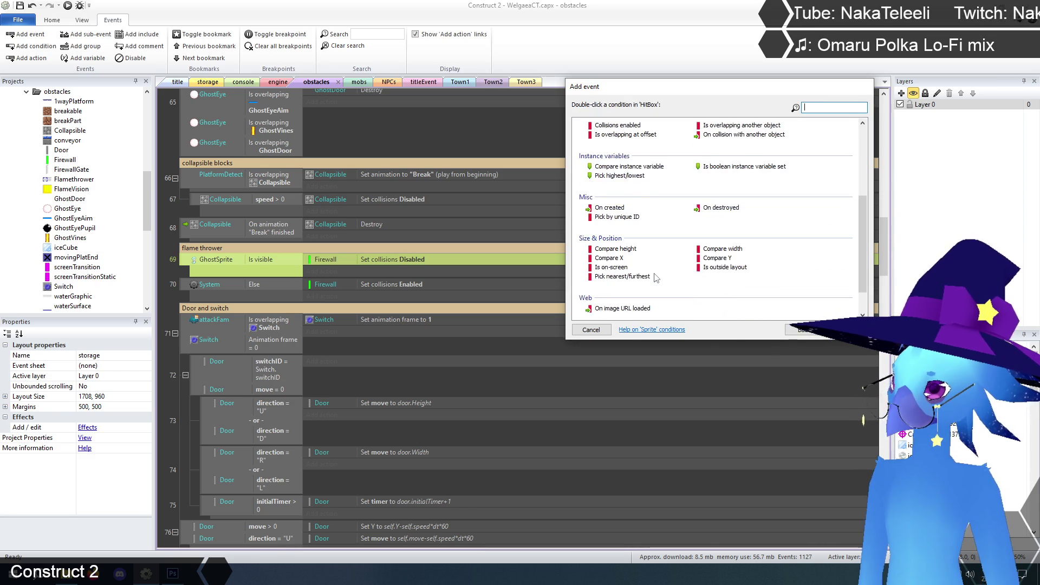
pyautogui.scroll(3, 656, 277)
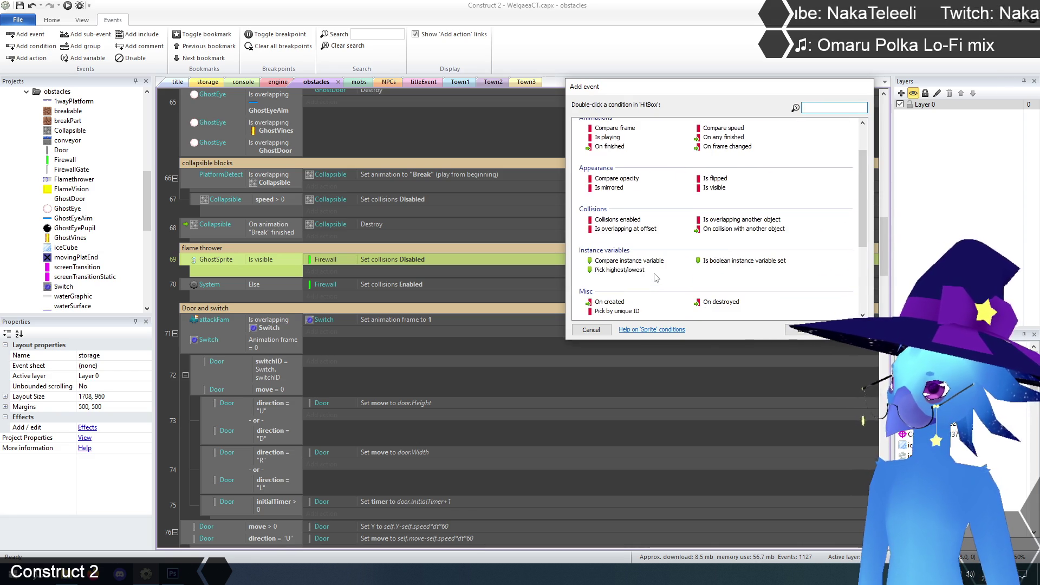
pyautogui.doubleClick(738, 220)
pyautogui.click(704, 149)
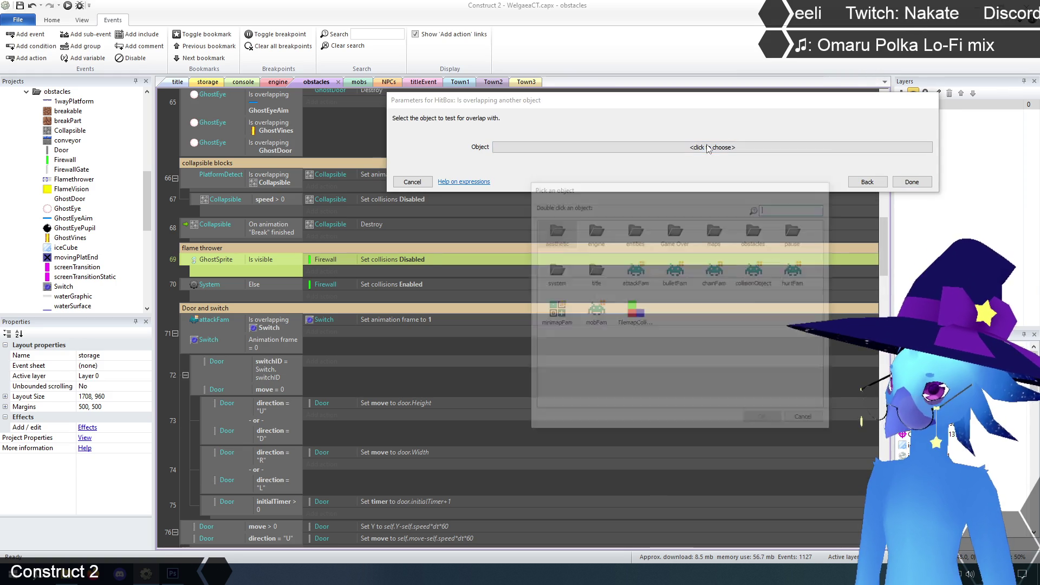
pyautogui.doubleClick(755, 233)
pyautogui.click(676, 271)
pyautogui.click(764, 421)
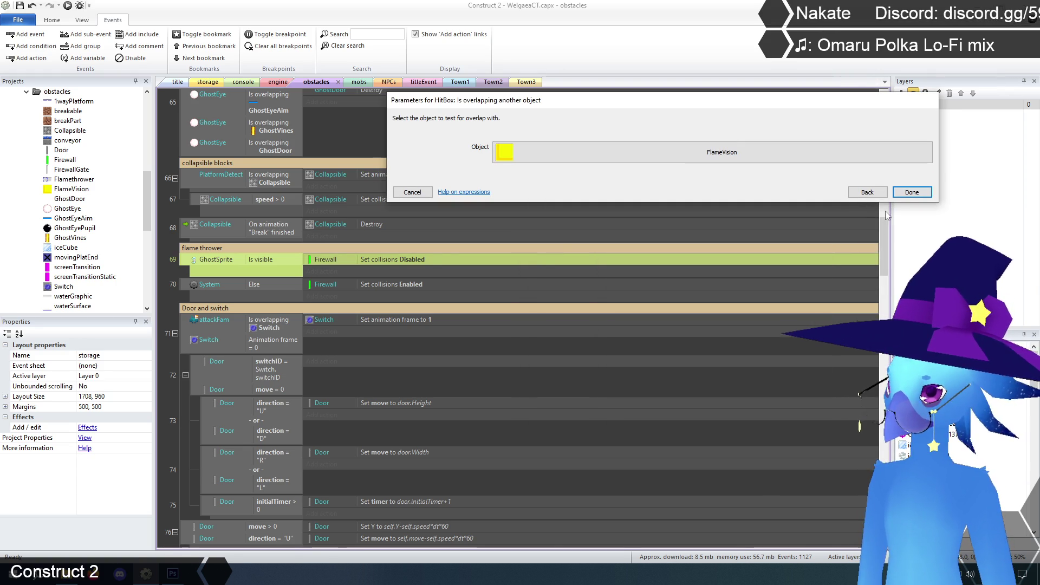
pyautogui.click(912, 182)
pyautogui.click(164, 259)
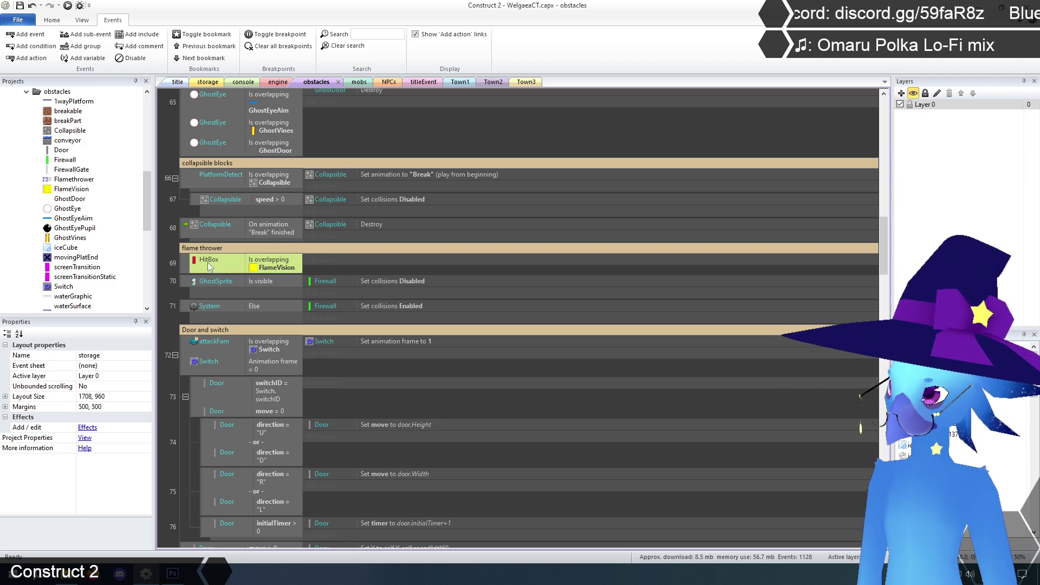
pyautogui.click(324, 261)
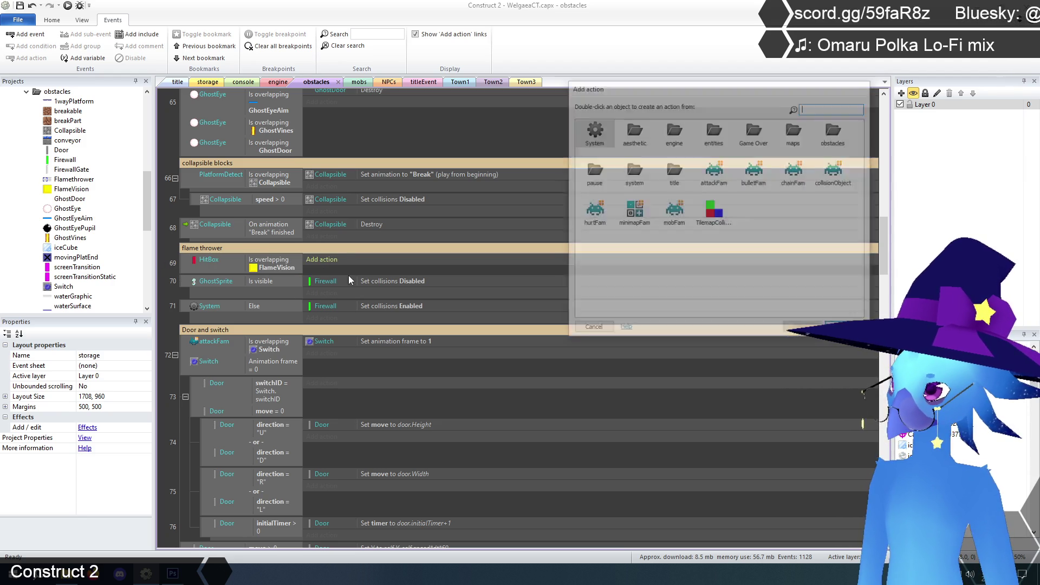
pyautogui.click(710, 266)
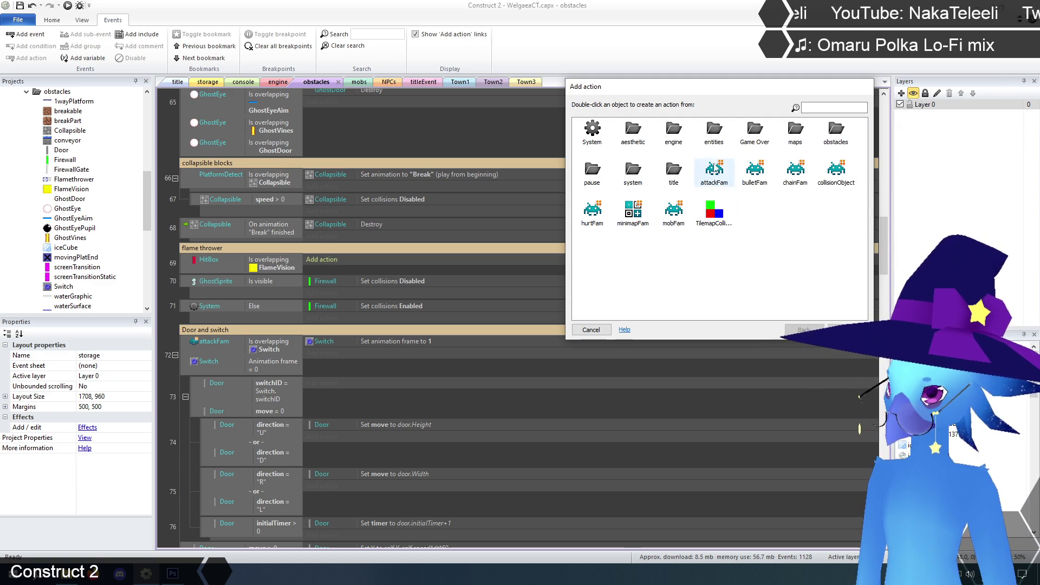
pyautogui.doubleClick(835, 132)
pyautogui.doubleClick(632, 173)
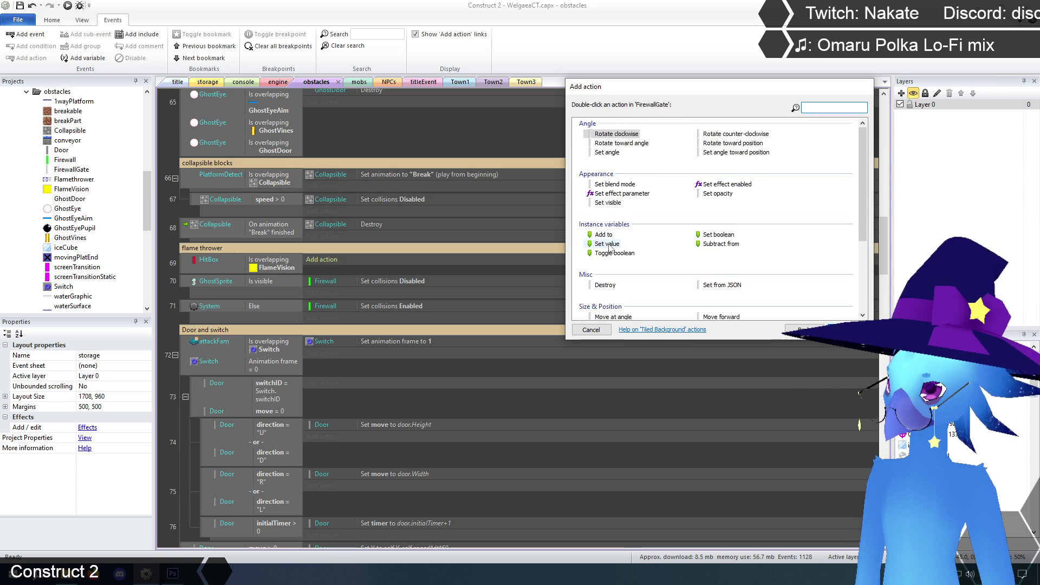
pyautogui.doubleClick(608, 245)
pyautogui.click(578, 150)
pyautogui.click(509, 176)
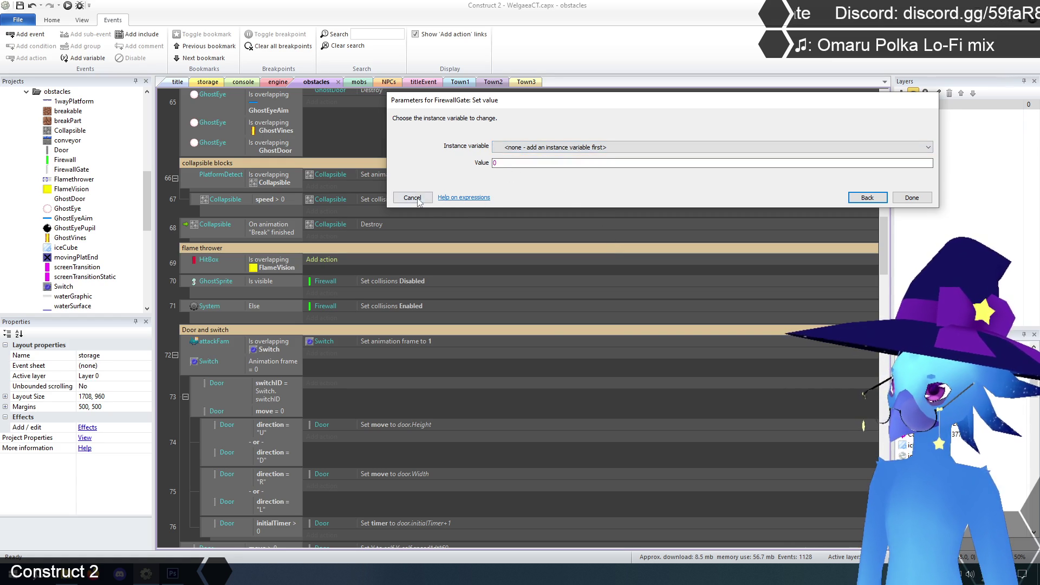
pyautogui.click(416, 200)
pyautogui.click(277, 82)
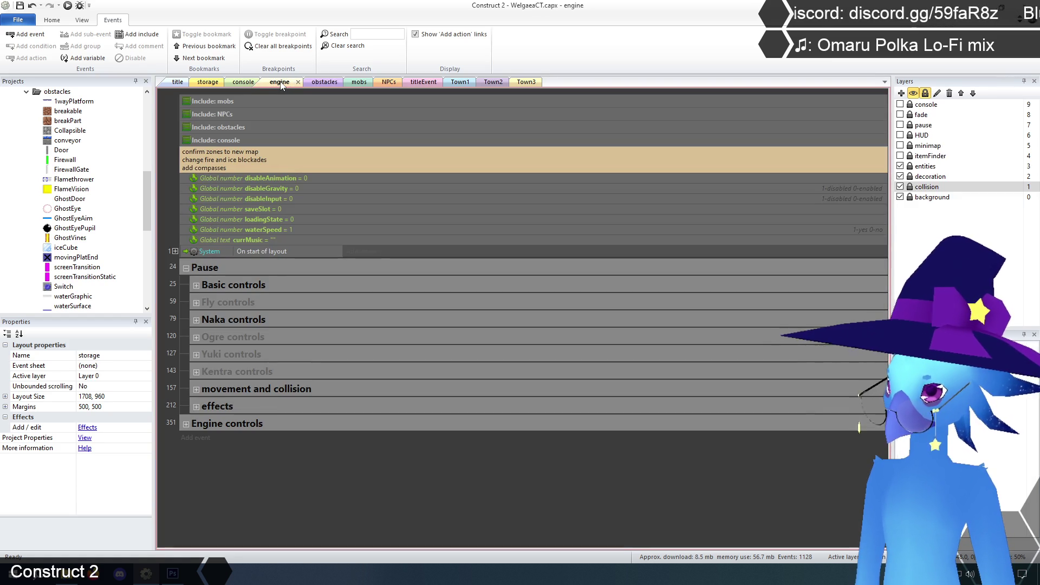
# In the storage layout, add a Number instance variable fallingState (initial 0) to FirewallGate.
pyautogui.click(208, 82)
pyautogui.click(636, 306)
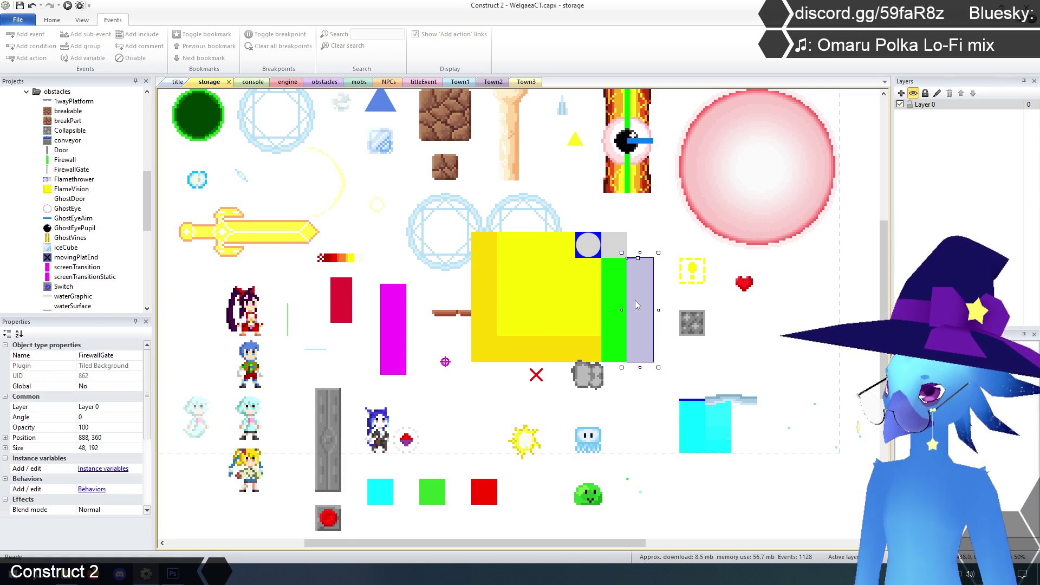
pyautogui.scroll(-4, 146, 396)
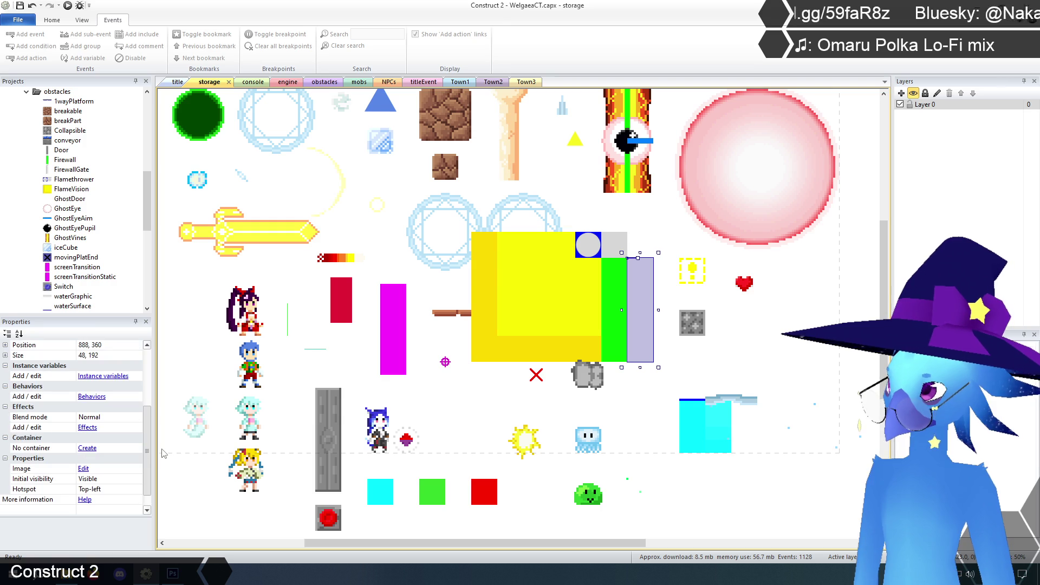
pyautogui.click(96, 383)
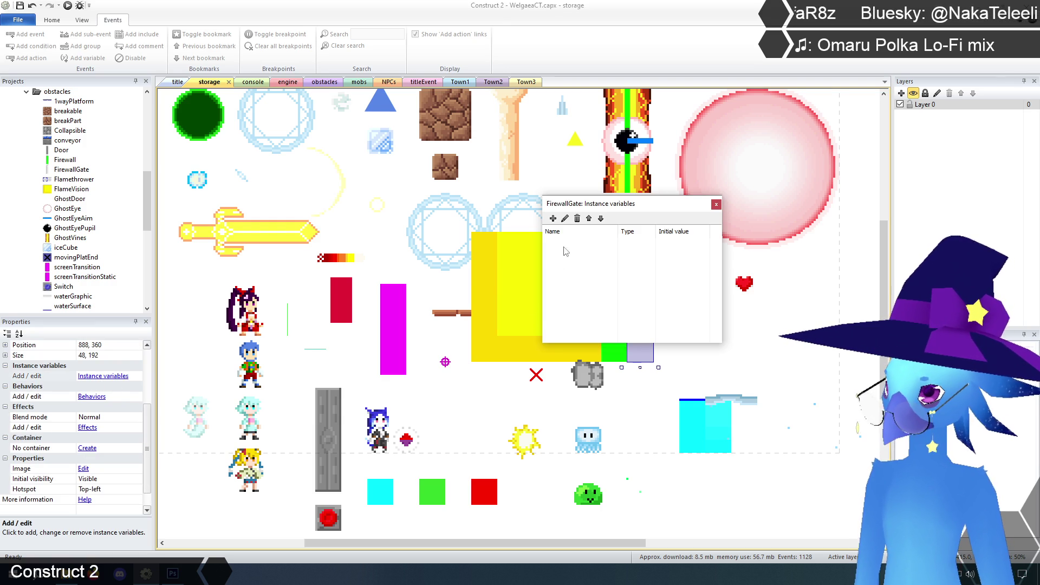
pyautogui.click(551, 217)
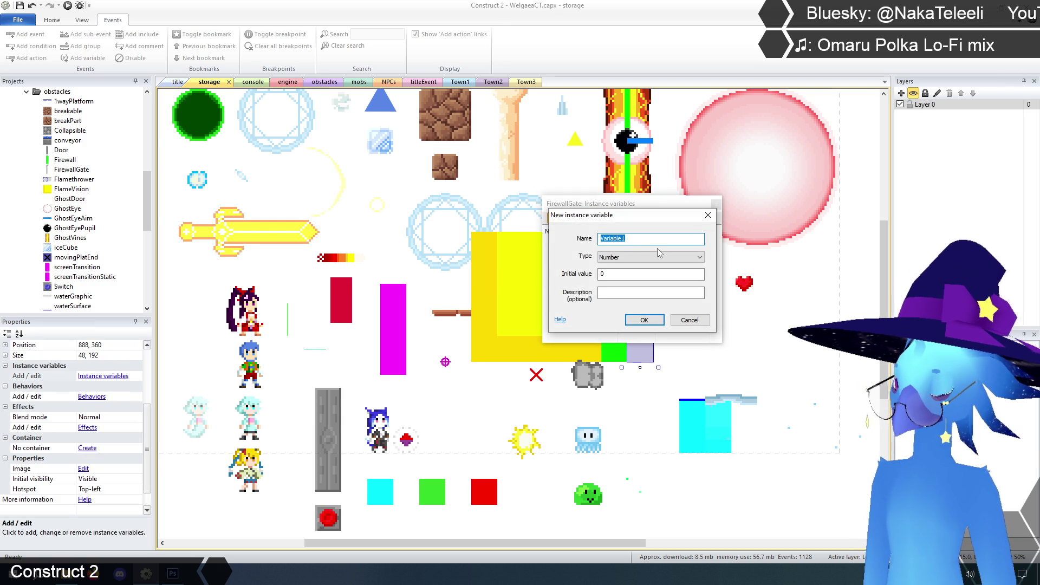
pyautogui.write('fallingState')
pyautogui.press('Return')
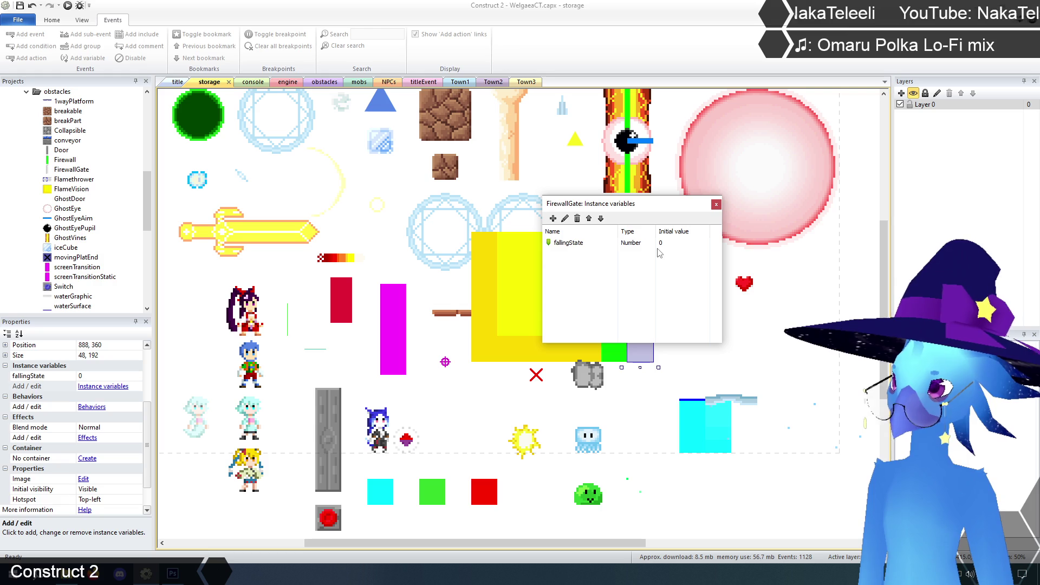
pyautogui.click(716, 205)
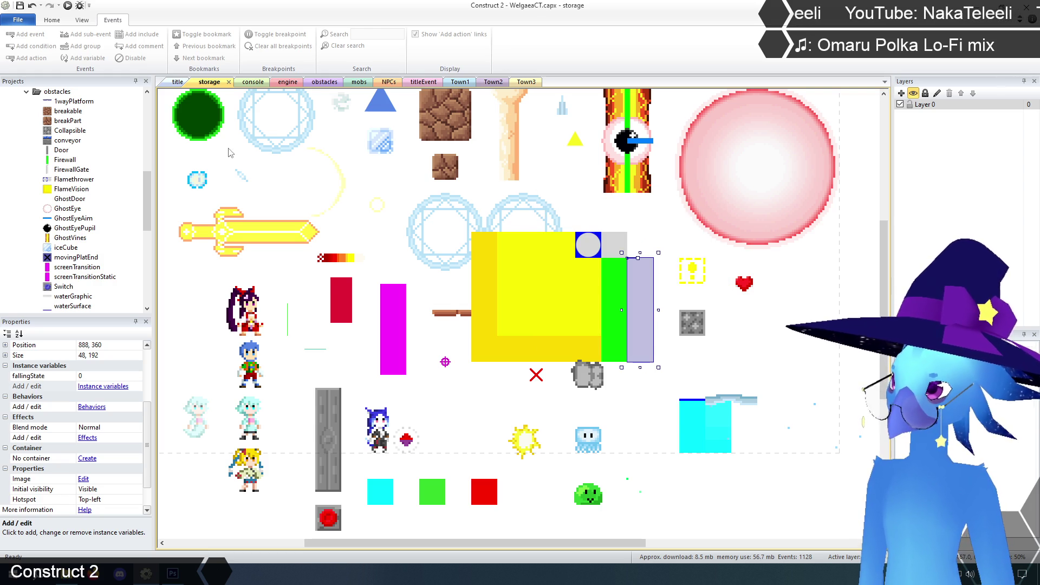
pyautogui.click(176, 171)
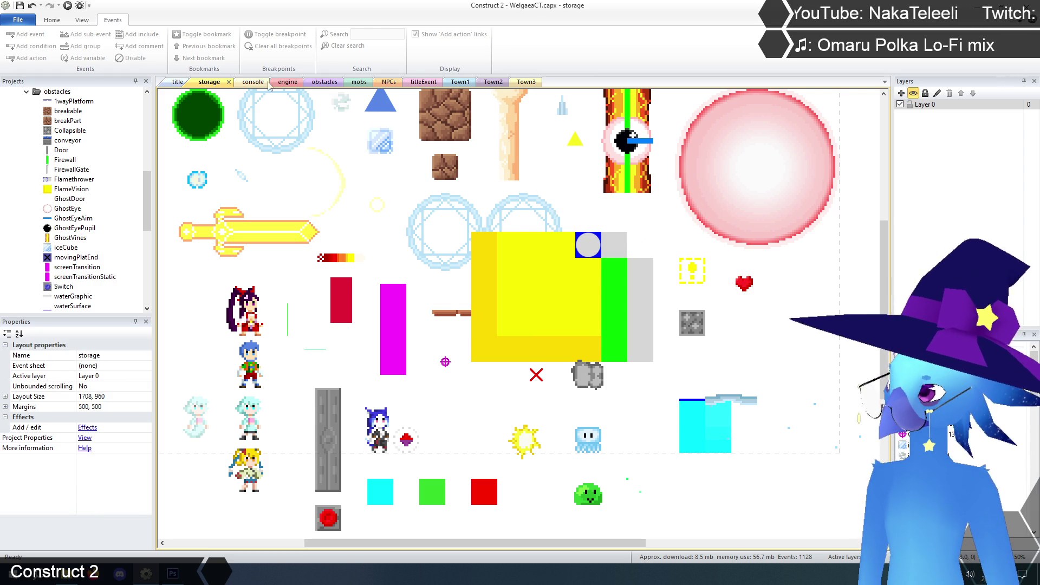
pyautogui.click(285, 82)
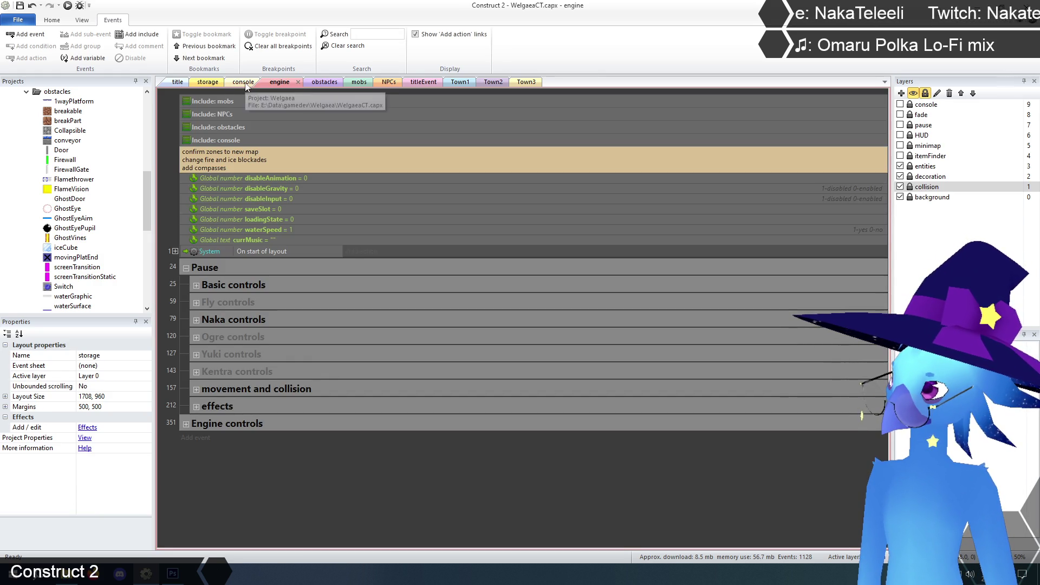
# Add an action to the HitBox overlap event setting FirewallGate fallingState to 1.
pyautogui.click(325, 85)
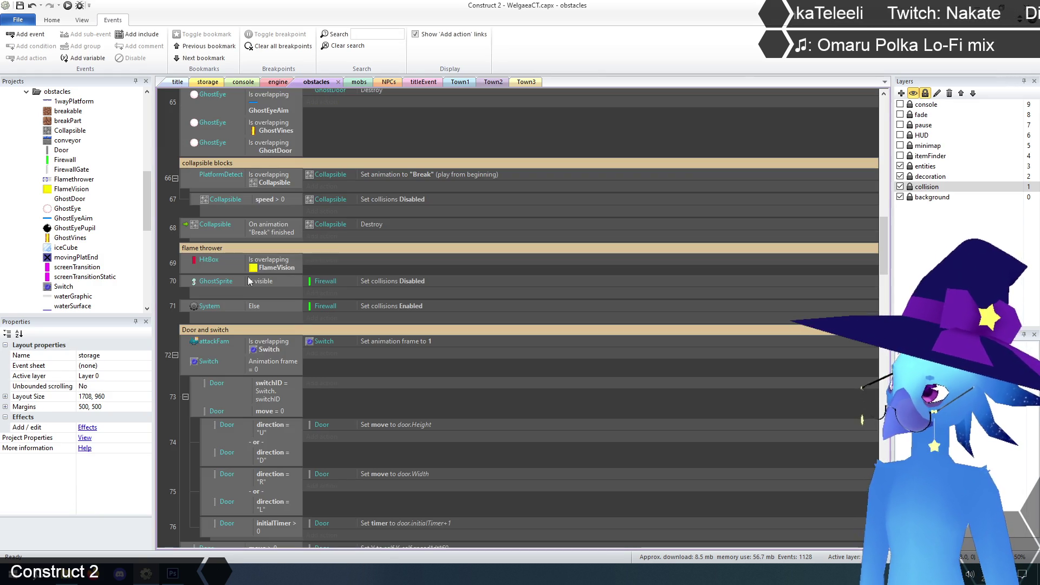
pyautogui.click(325, 261)
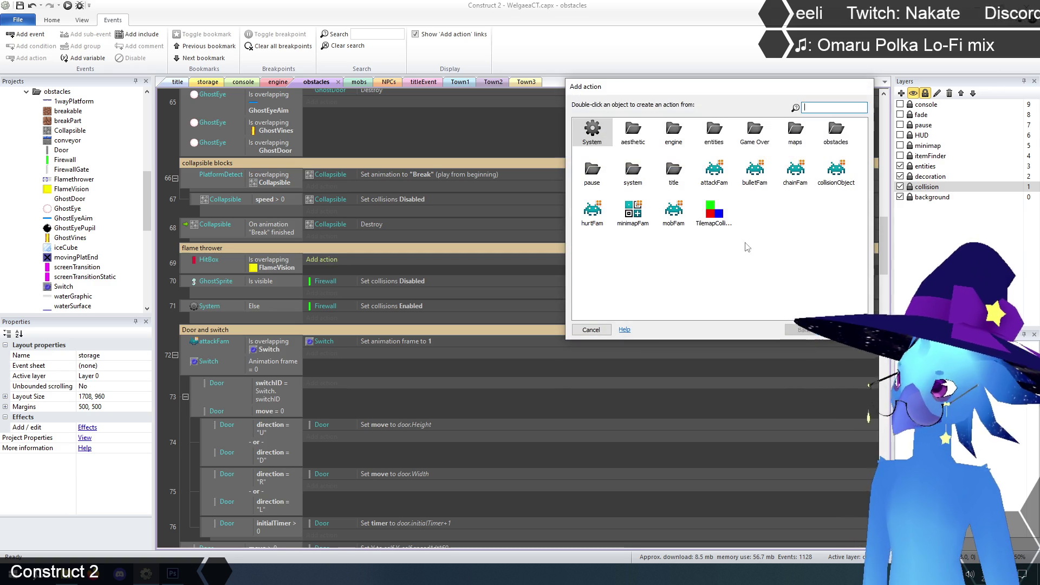
pyautogui.doubleClick(835, 132)
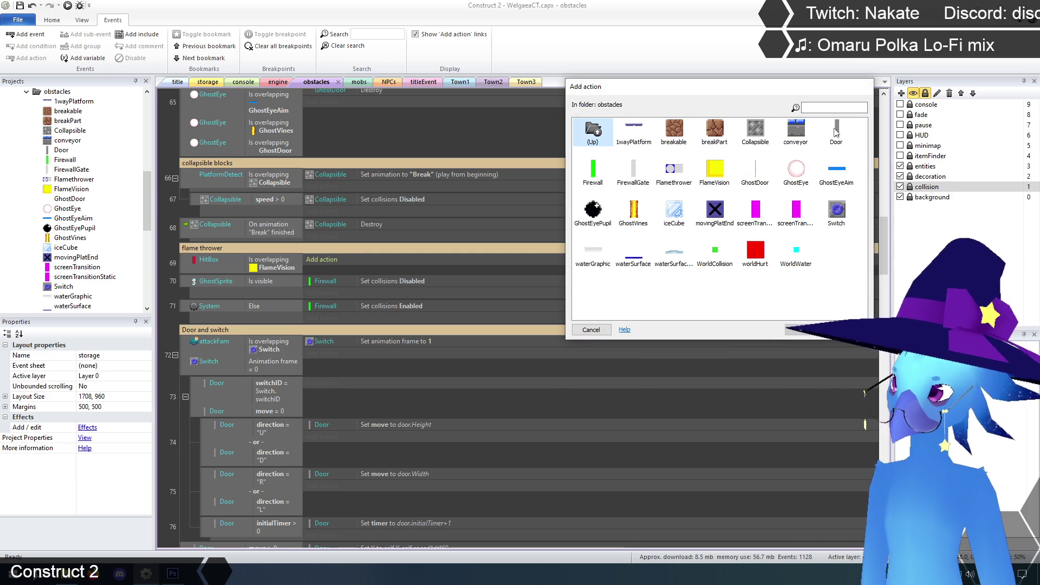
pyautogui.doubleClick(632, 174)
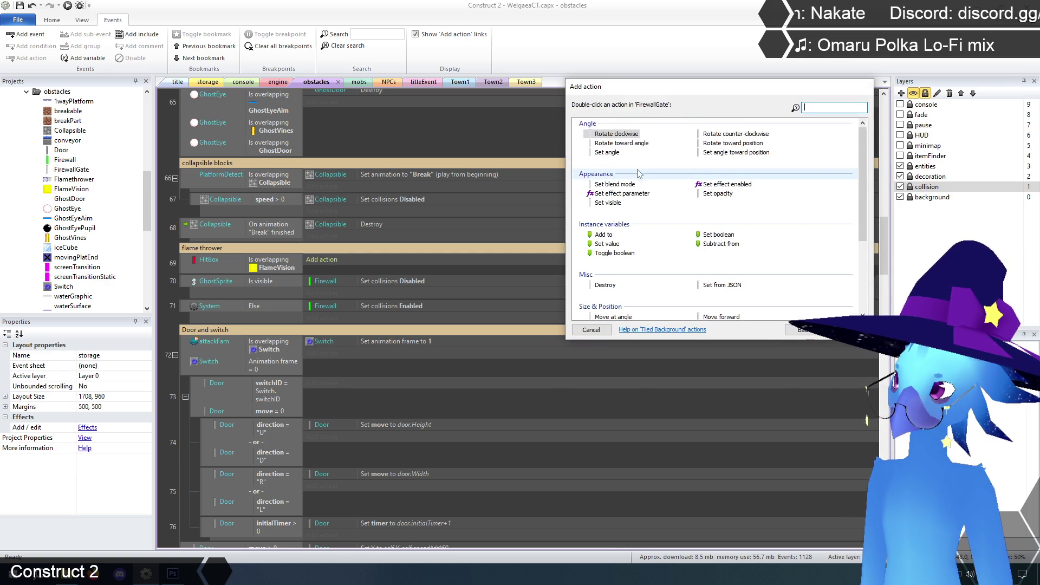
pyautogui.doubleClick(607, 245)
pyautogui.press('Tab')
pyautogui.write('1')
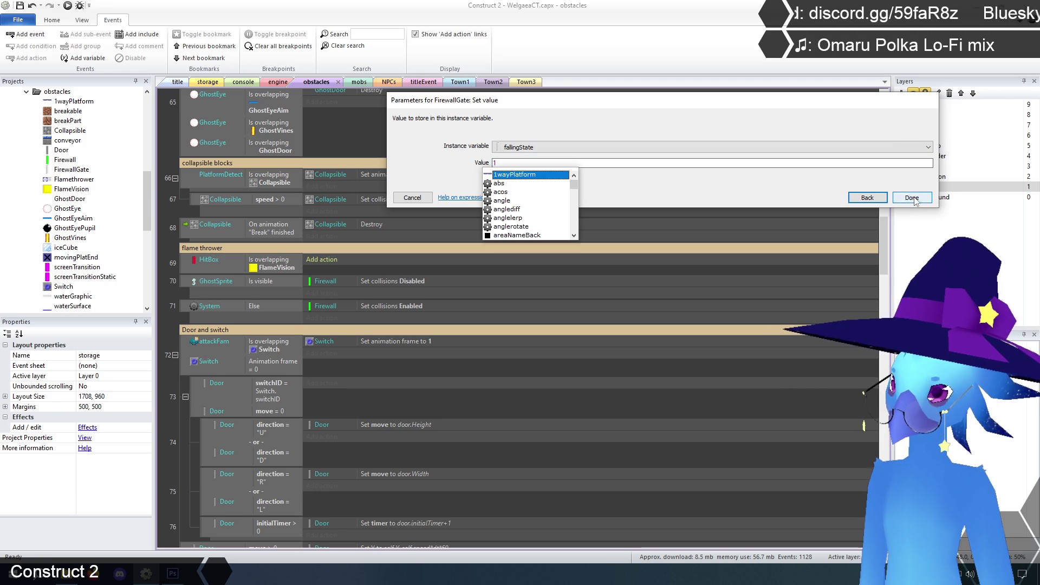
pyautogui.click(905, 197)
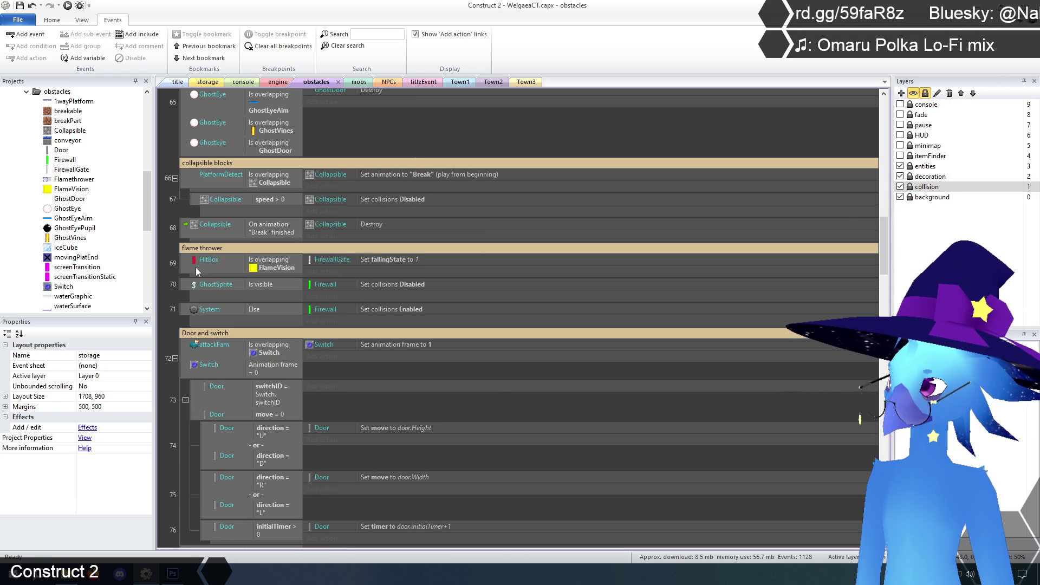
# Add a FirewallGate condition requiring fallingState = 0 to event 69.
pyautogui.click(263, 269)
pyautogui.rightClick(263, 269)
pyautogui.click(293, 285)
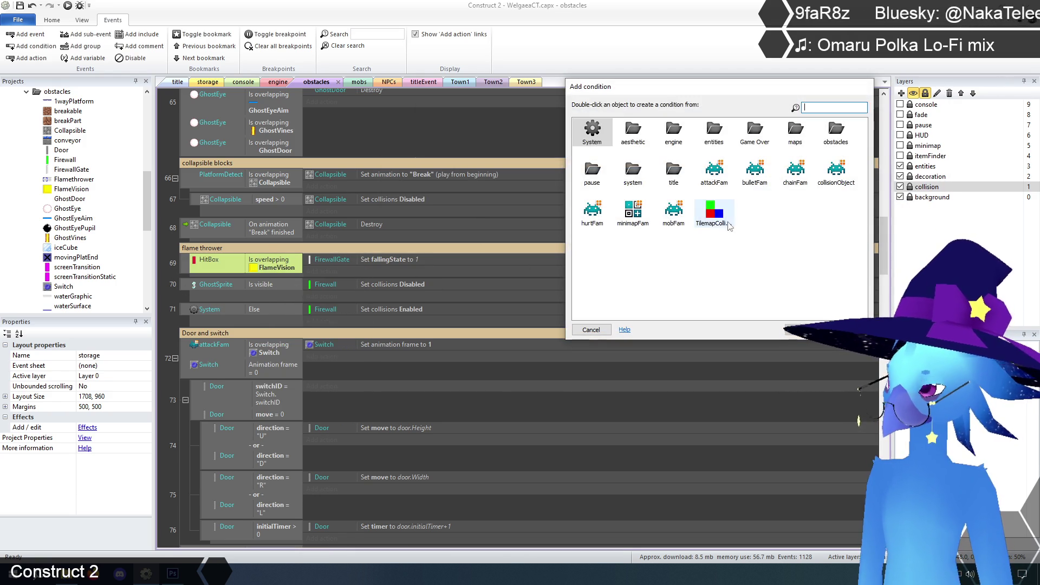
pyautogui.click(745, 274)
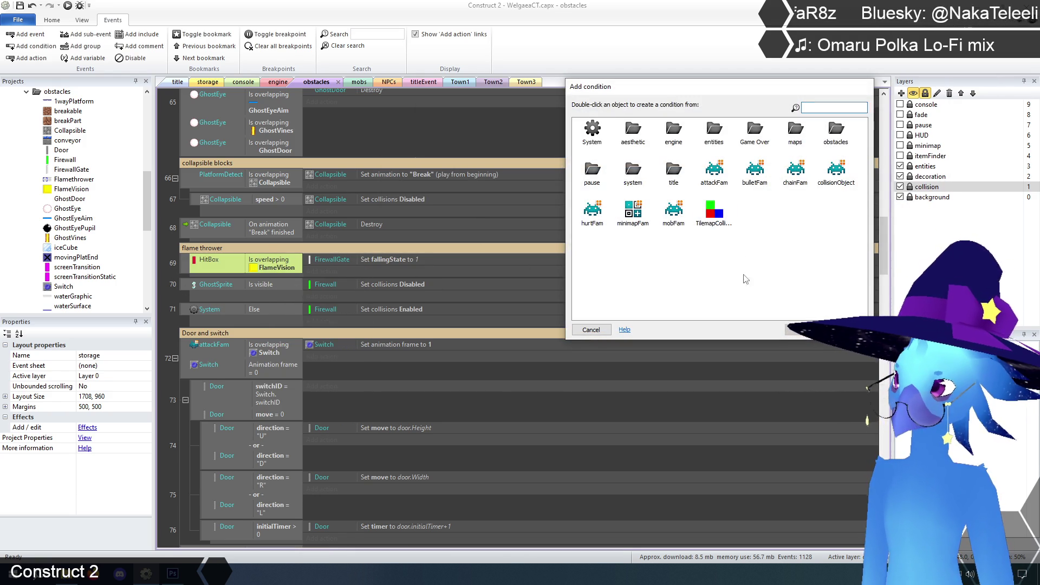
pyautogui.doubleClick(832, 130)
pyautogui.doubleClick(638, 172)
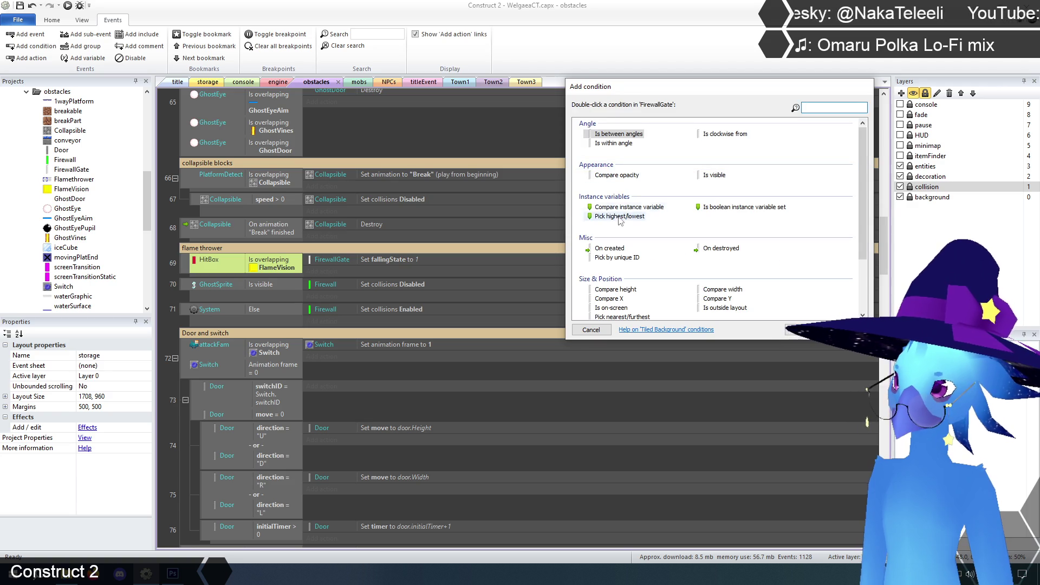
pyautogui.doubleClick(620, 207)
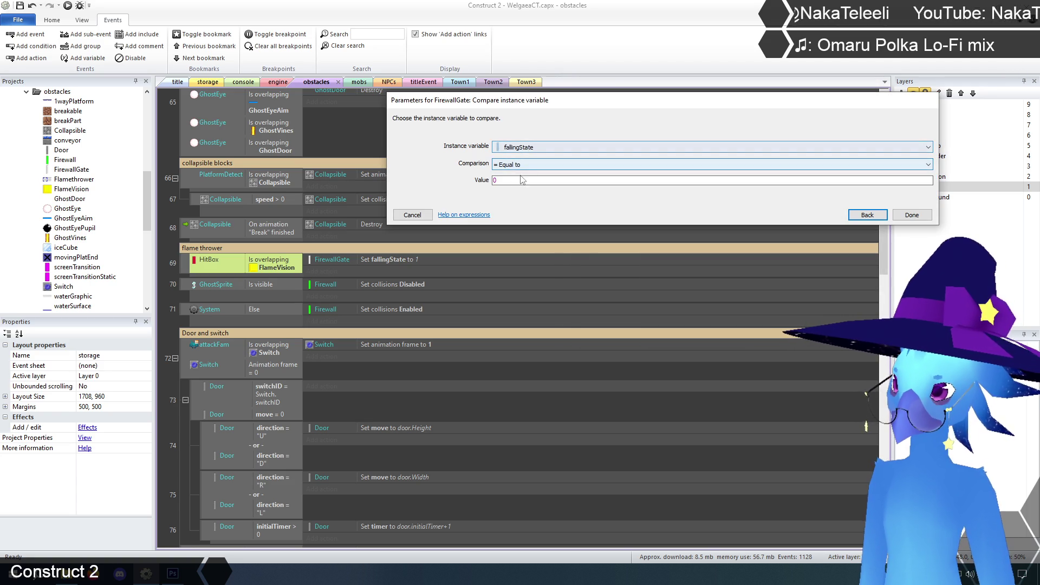
pyautogui.click(911, 215)
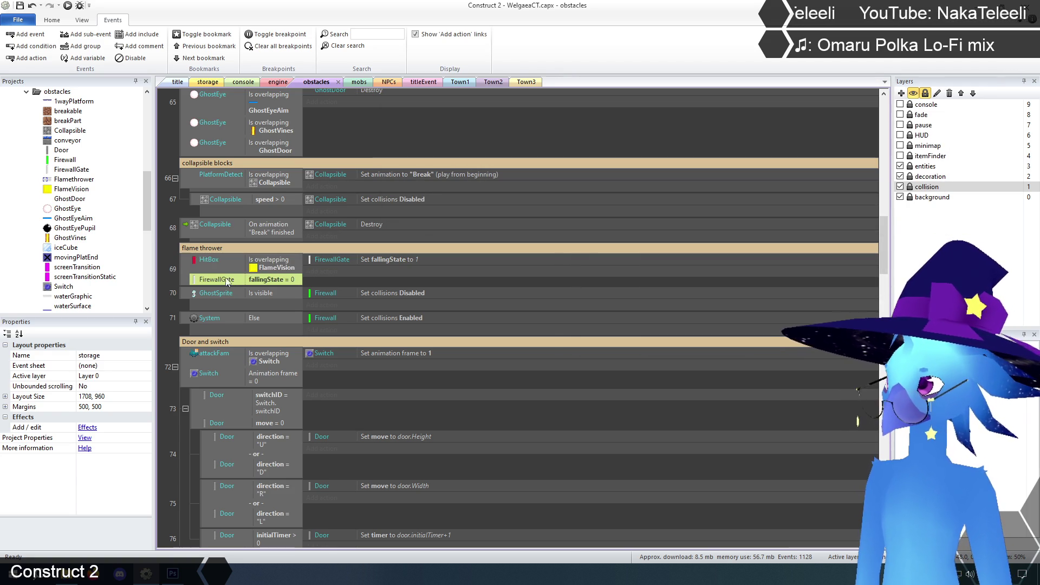
pyautogui.click(167, 261)
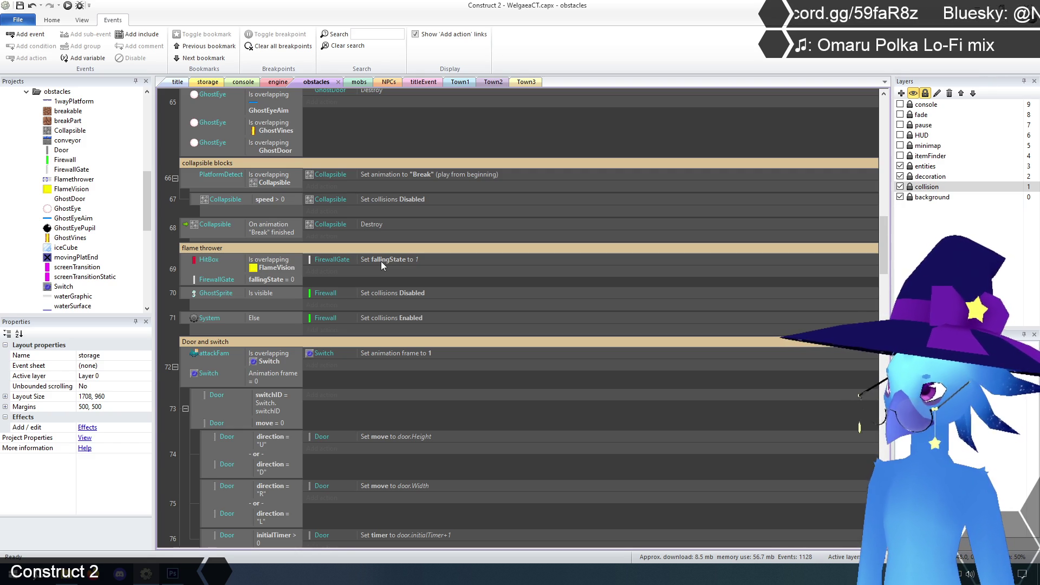
# Ctrl-drag a copy of event 69's fallingState = 0 condition into event 70.
pyautogui.click(274, 278)
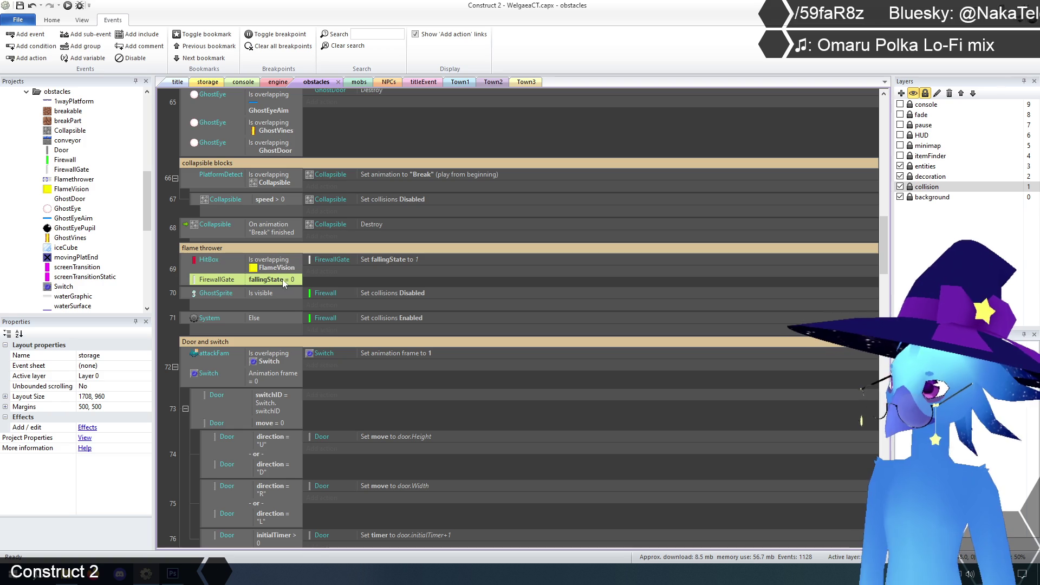
pyautogui.moveTo(273, 281)
pyautogui.mouseDown()
pyautogui.moveTo(271, 291)
pyautogui.moveTo(168, 303)
pyautogui.mouseUp()
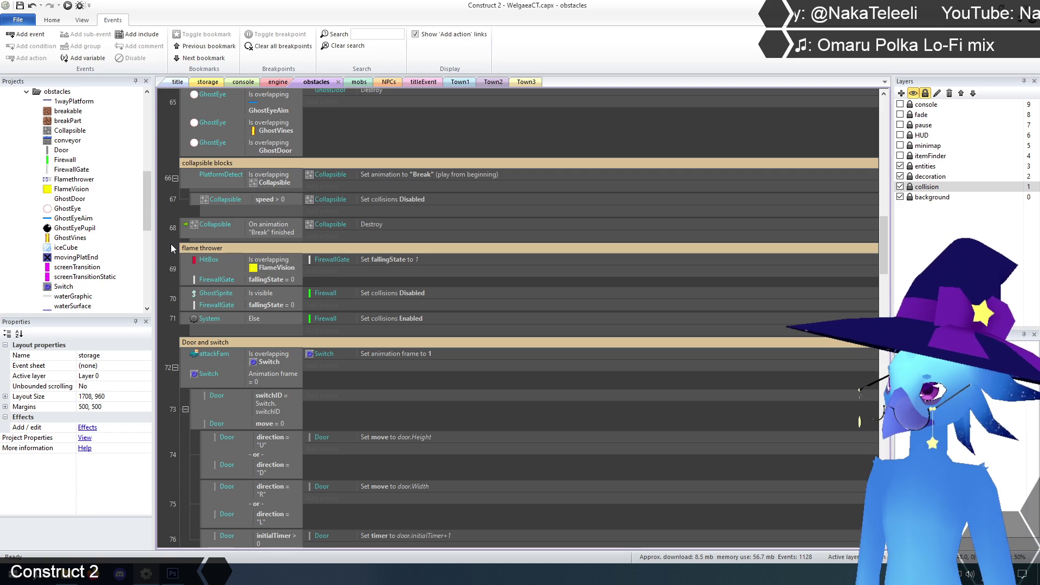
# Add a Number instance variable offset (initial 0) to FirewallGate, then return to the obstacles sheet.
pyautogui.click(207, 82)
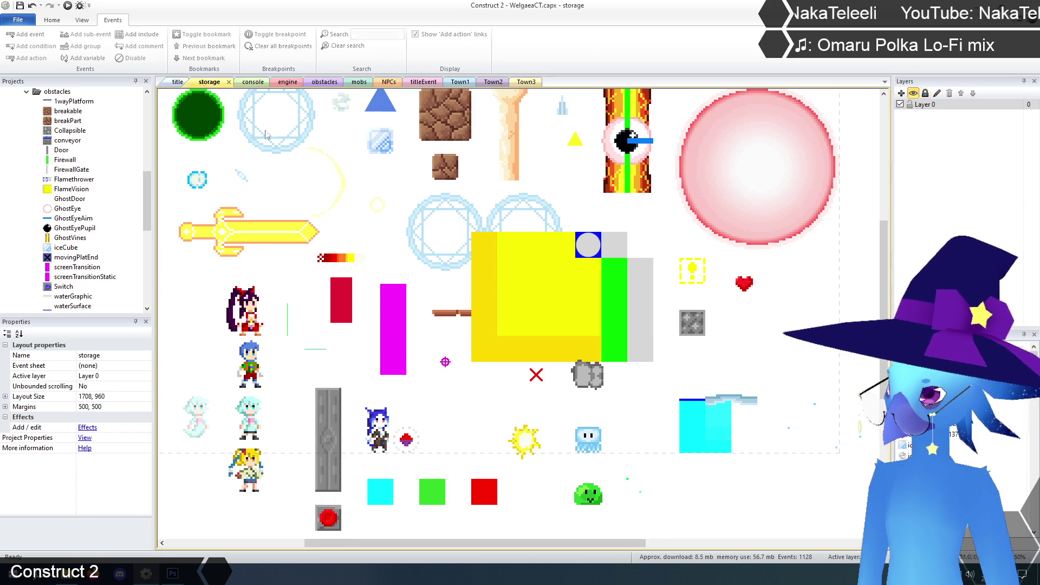
pyautogui.click(638, 302)
pyautogui.scroll(-5, 148, 484)
pyautogui.scroll(3, 148, 484)
pyautogui.click(103, 428)
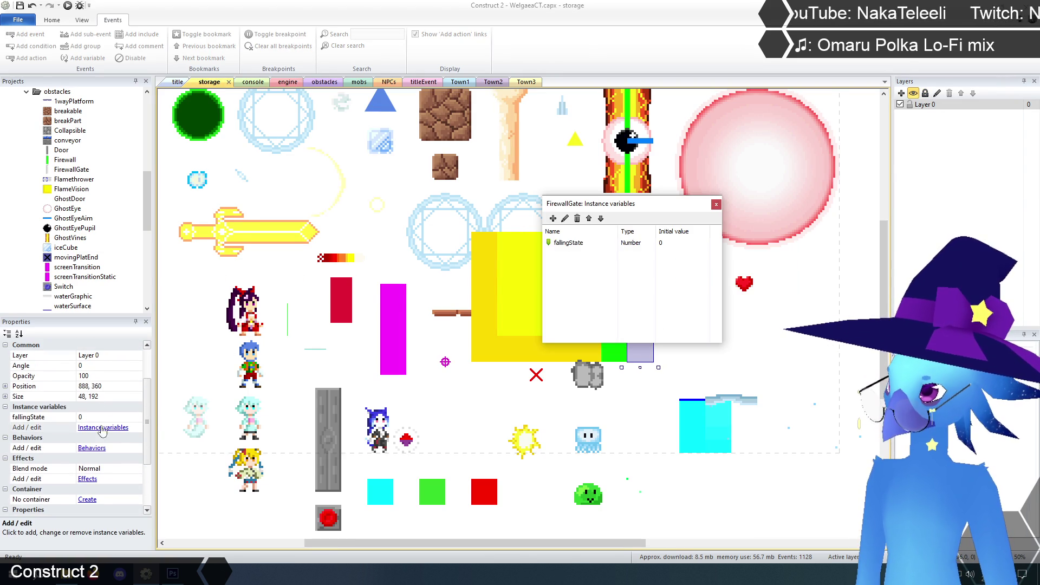
pyautogui.click(553, 218)
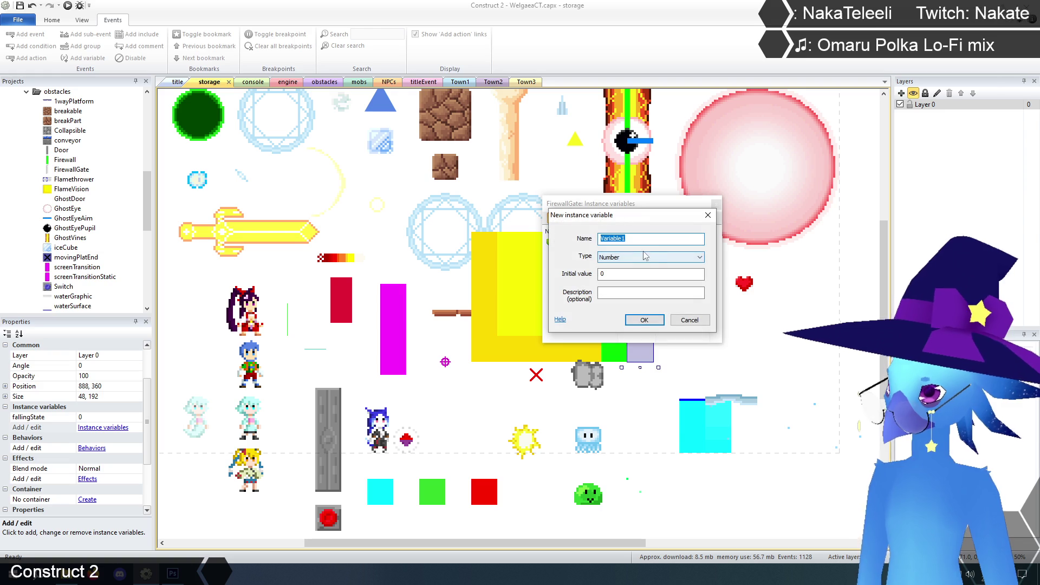
pyautogui.write('offset')
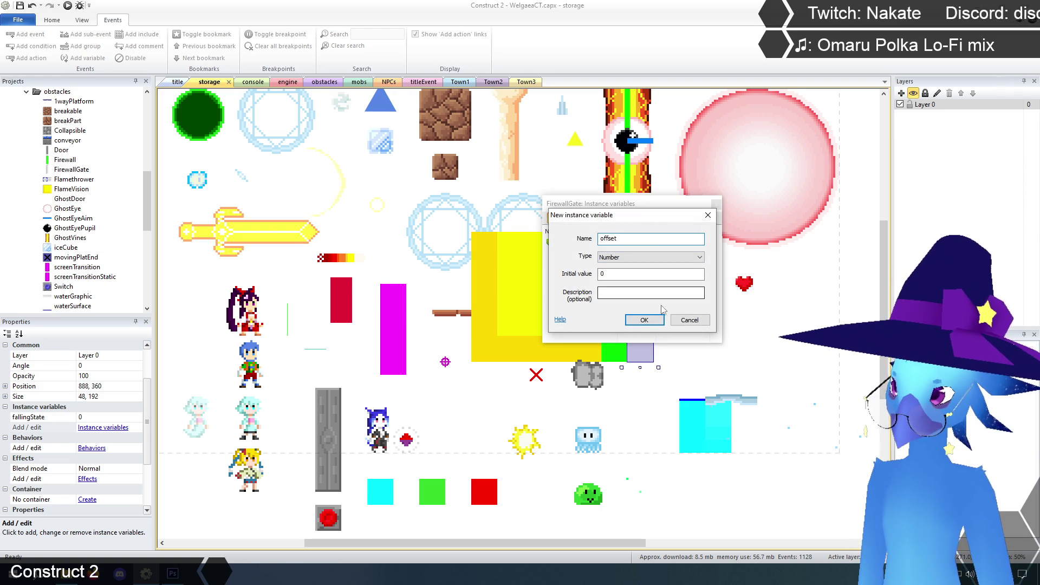
pyautogui.click(652, 320)
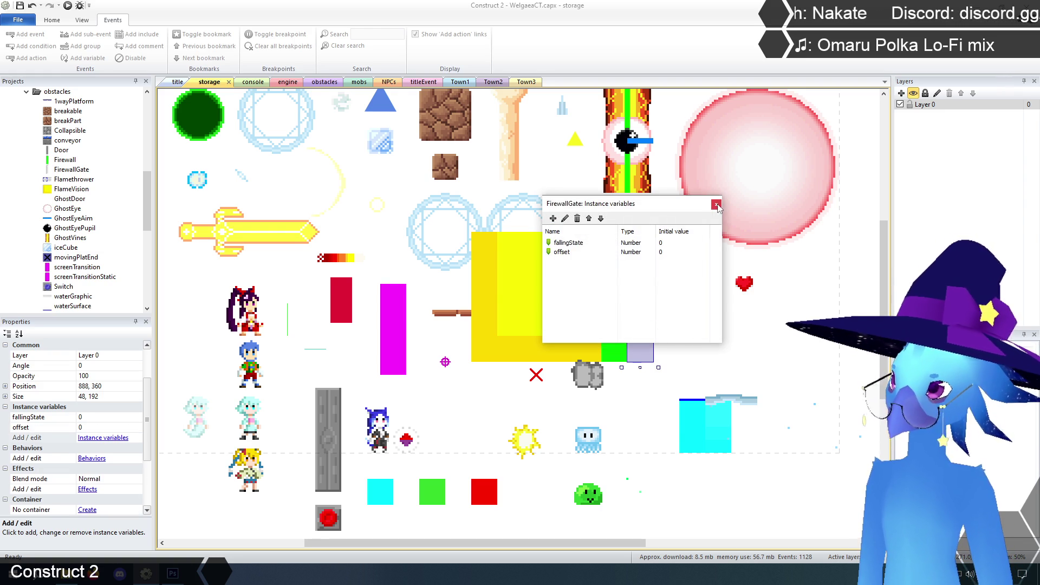
pyautogui.click(716, 204)
pyautogui.click(316, 82)
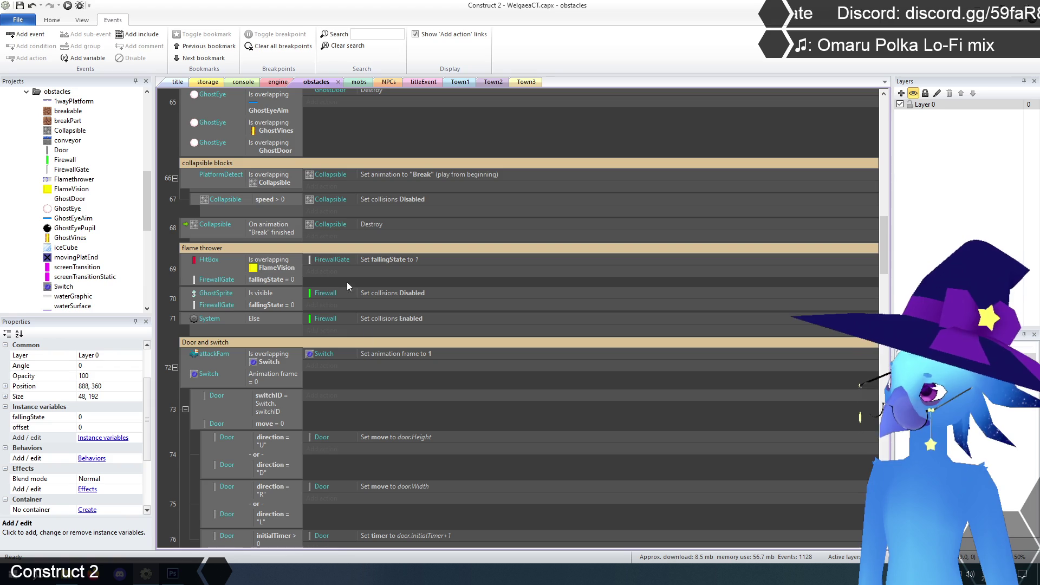
pyautogui.click(186, 323)
pyautogui.rightClick(185, 323)
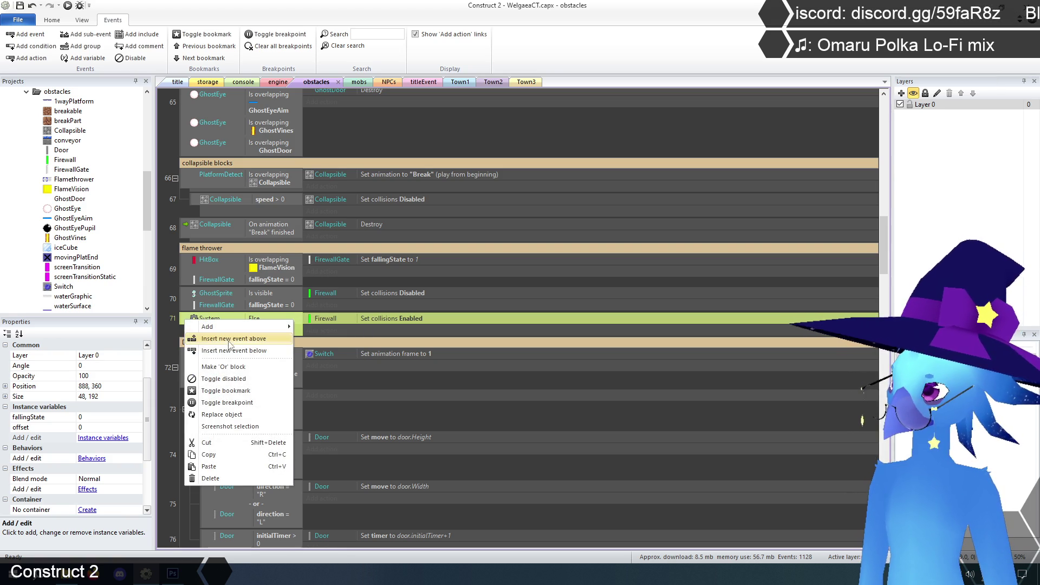
pyautogui.click(232, 349)
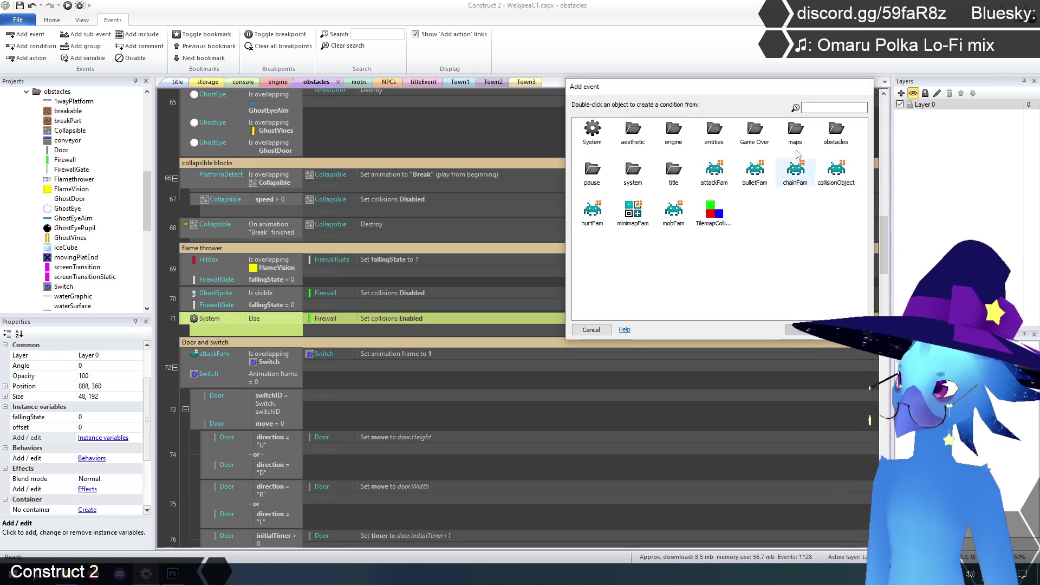
pyautogui.doubleClick(836, 134)
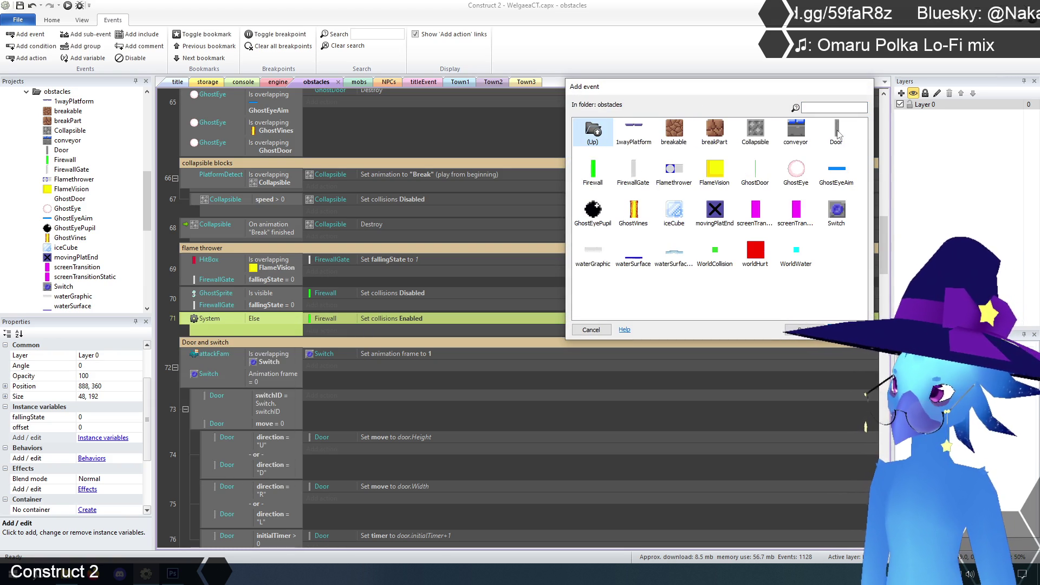
pyautogui.doubleClick(632, 171)
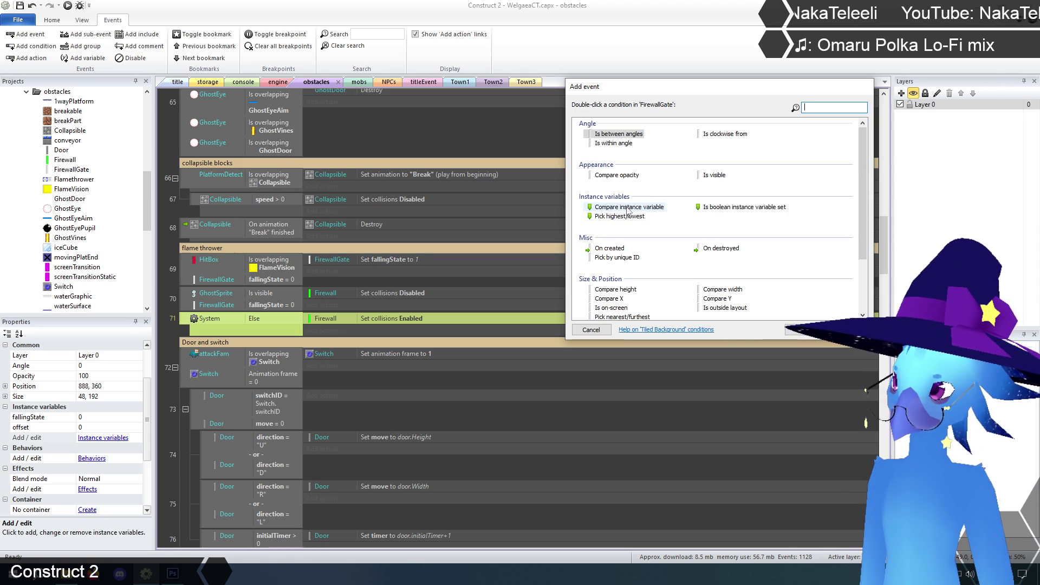
pyautogui.doubleClick(627, 207)
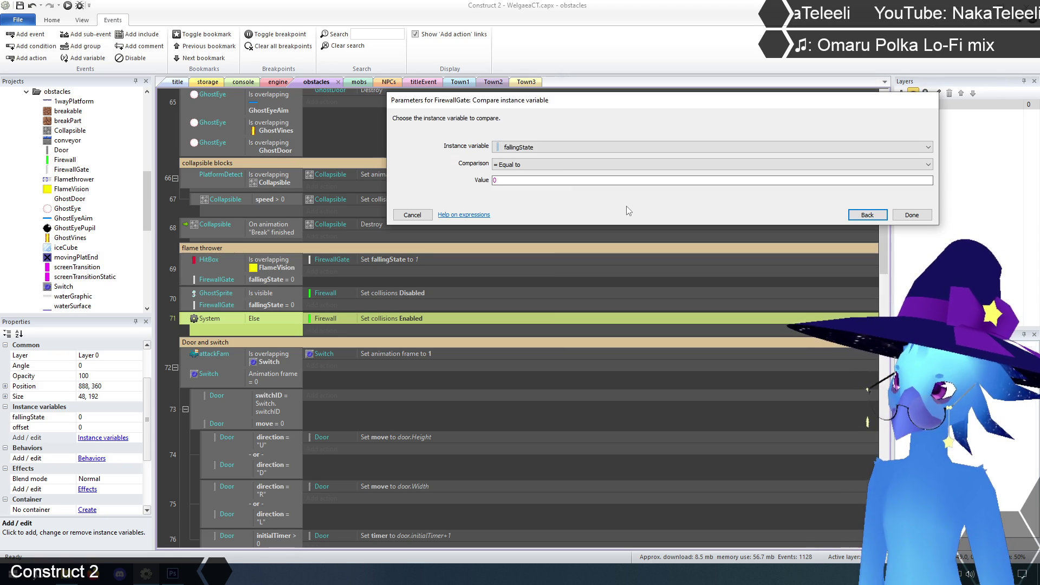
pyautogui.click(542, 147)
pyautogui.click(538, 166)
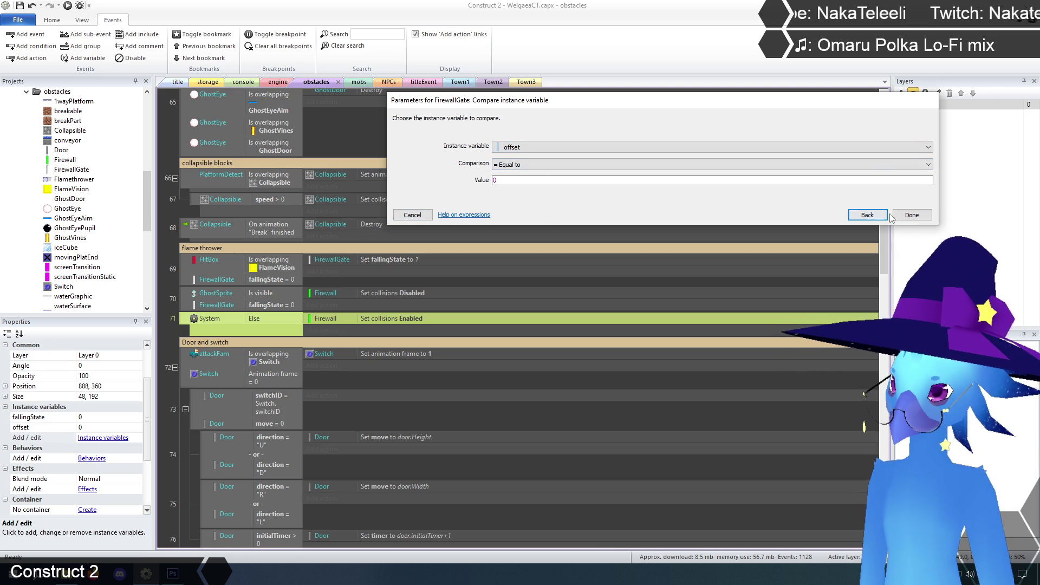
pyautogui.click(412, 216)
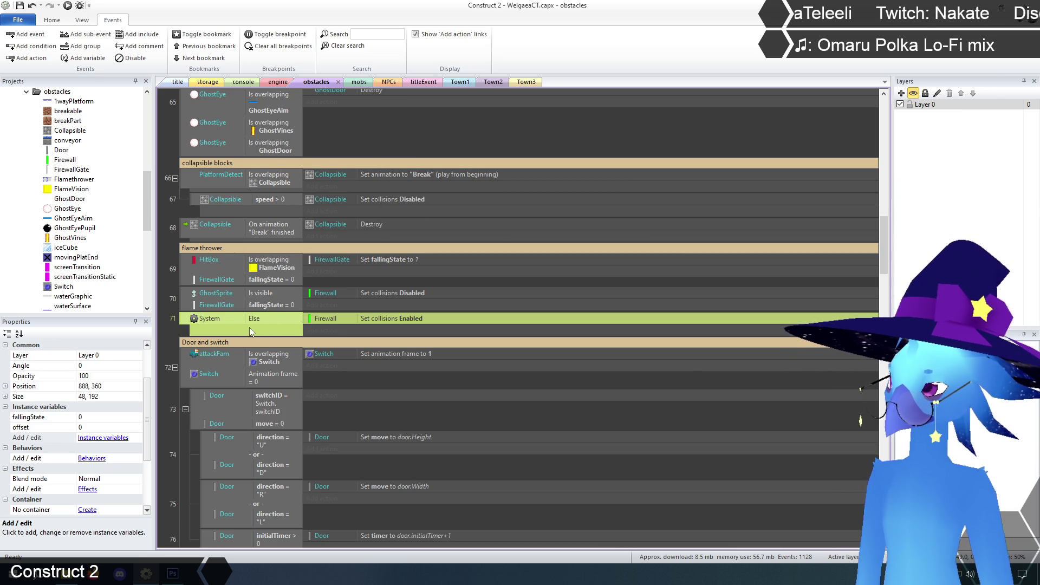
# Insert a new event after event 71 with the condition FirewallGate fallingState = 1.
pyautogui.rightClick(188, 325)
pyautogui.click(244, 349)
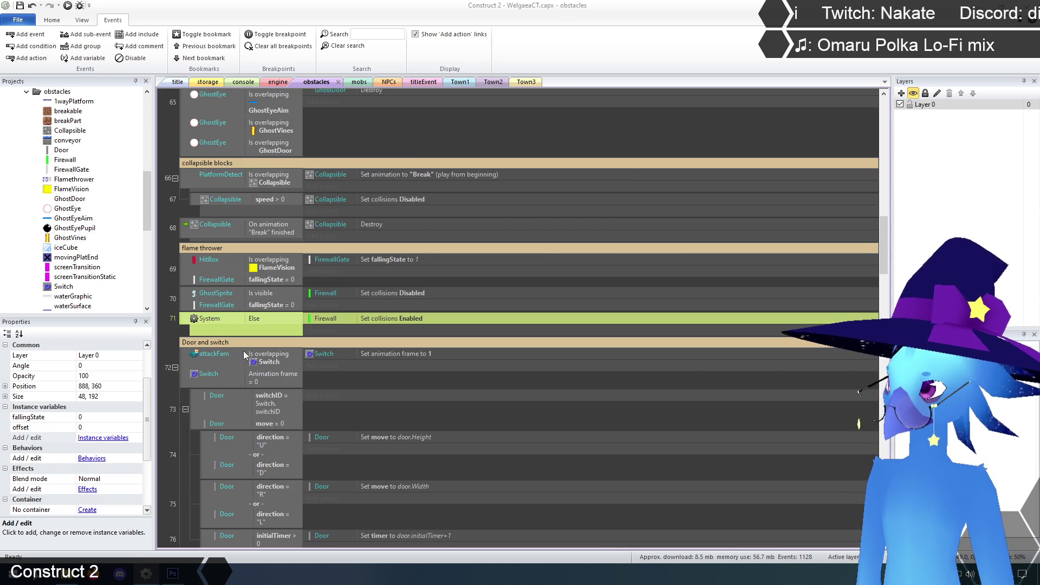
pyautogui.doubleClick(835, 130)
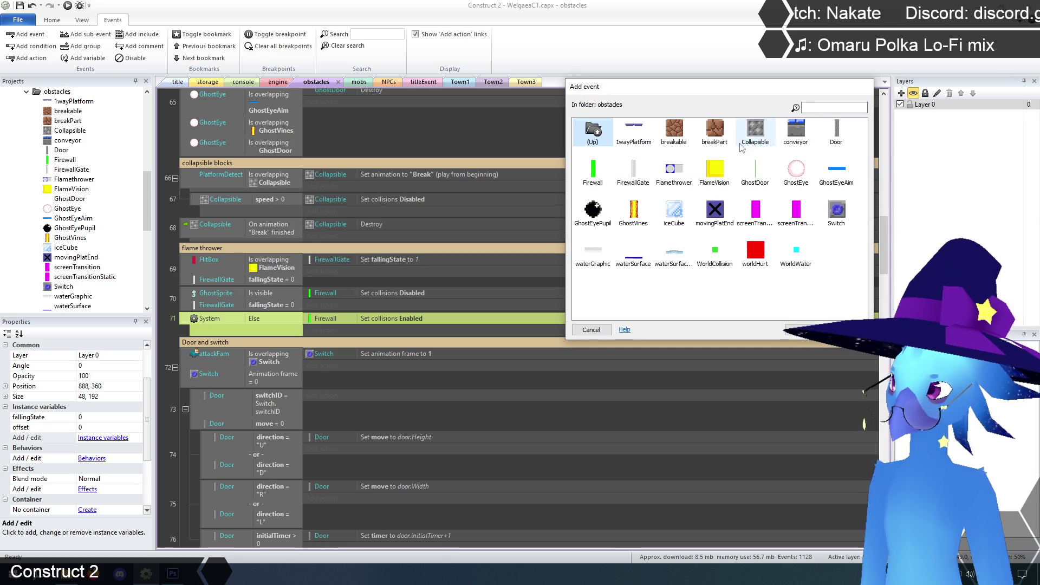
pyautogui.doubleClick(633, 169)
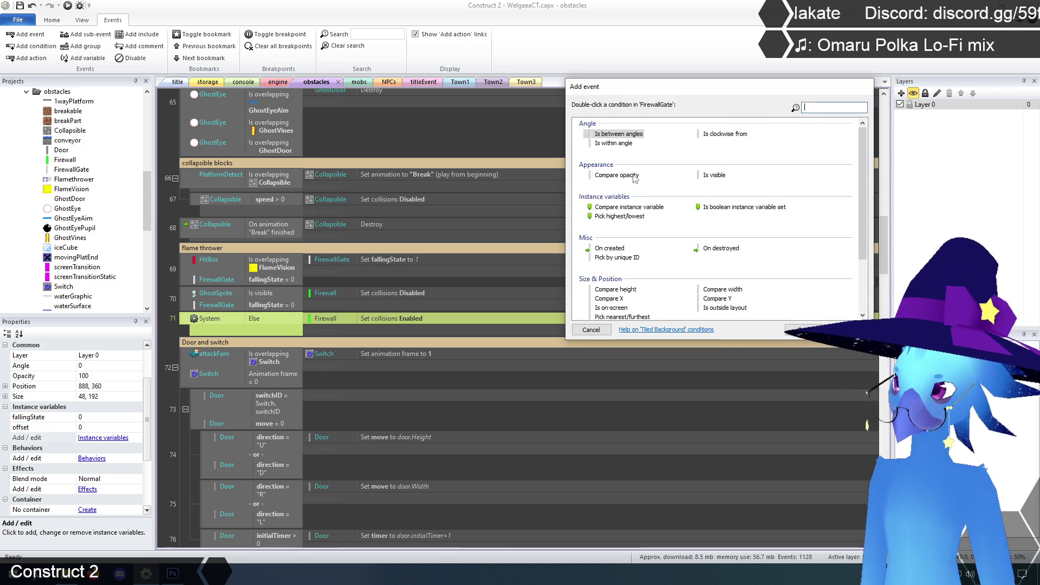
pyautogui.doubleClick(626, 208)
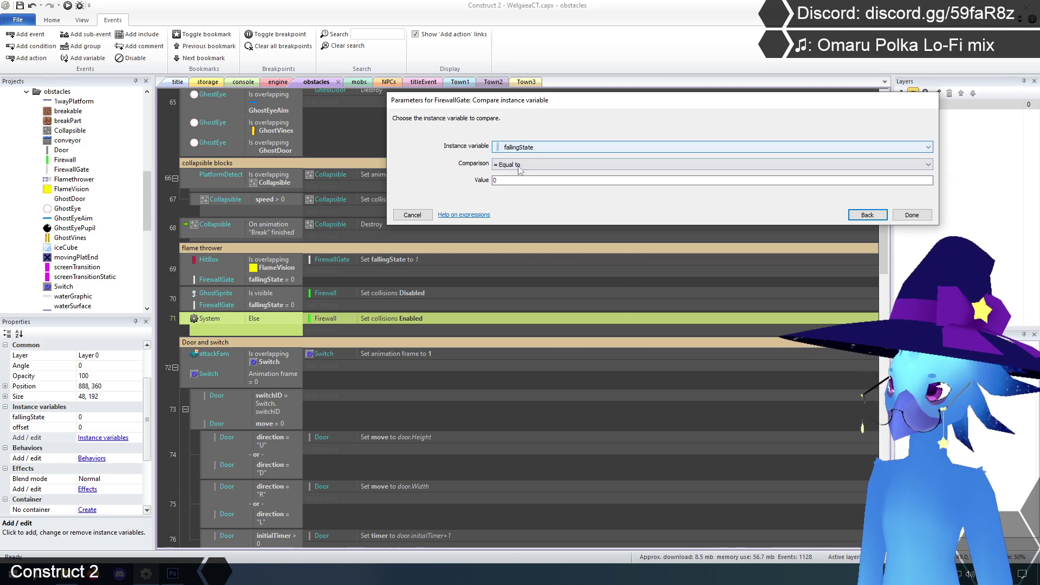
pyautogui.write('1')
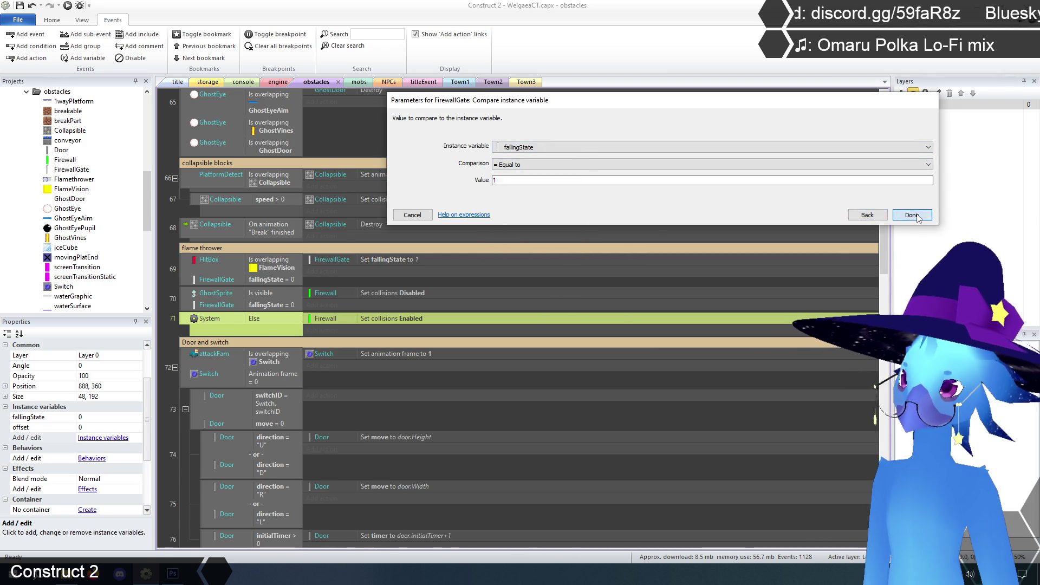
pyautogui.click(911, 215)
pyautogui.click(177, 336)
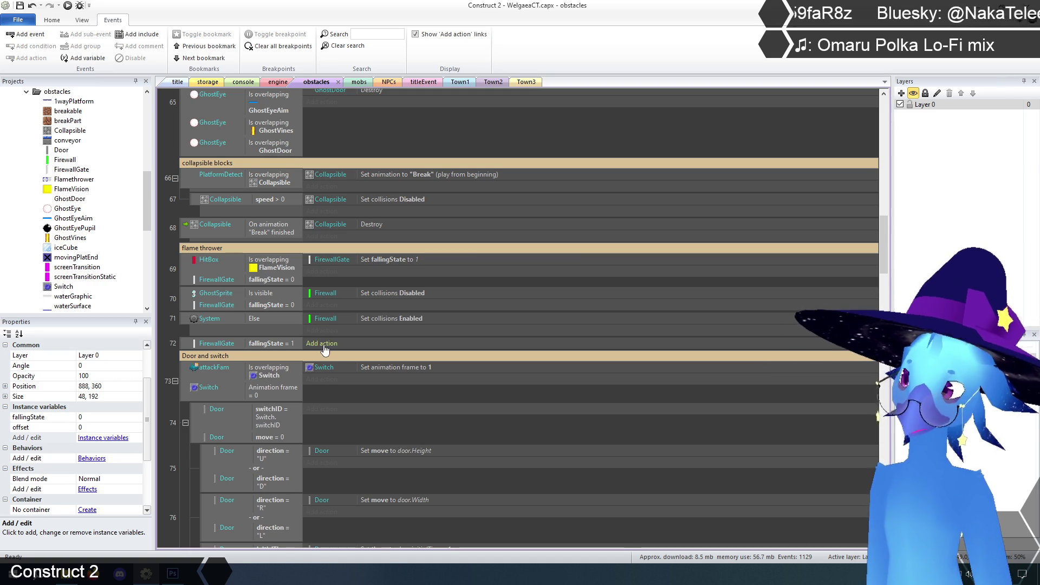
# Add an action to that event adding 60*dt to FirewallGate's offset.
pyautogui.click(323, 345)
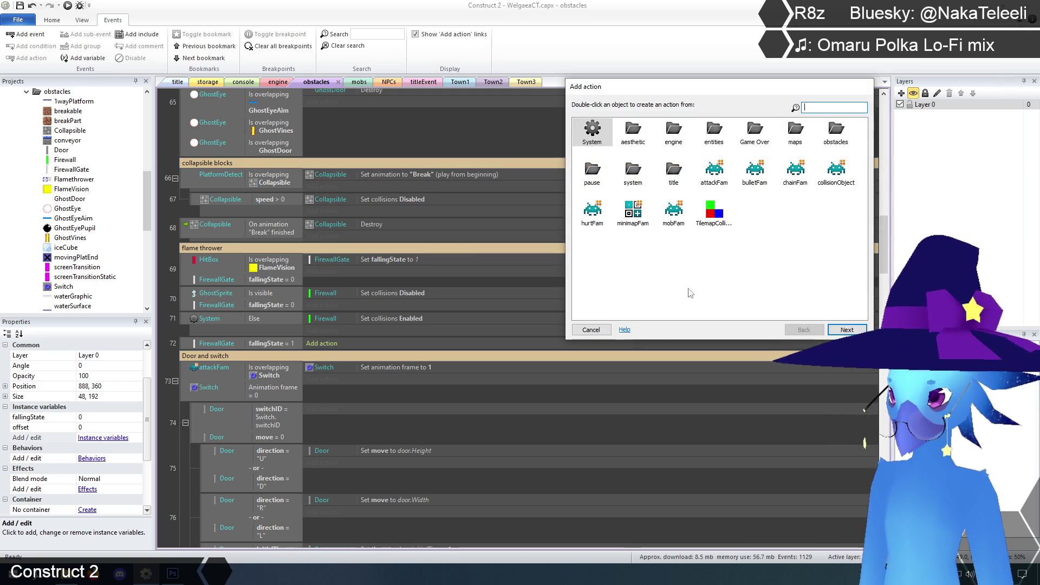
pyautogui.click(836, 131)
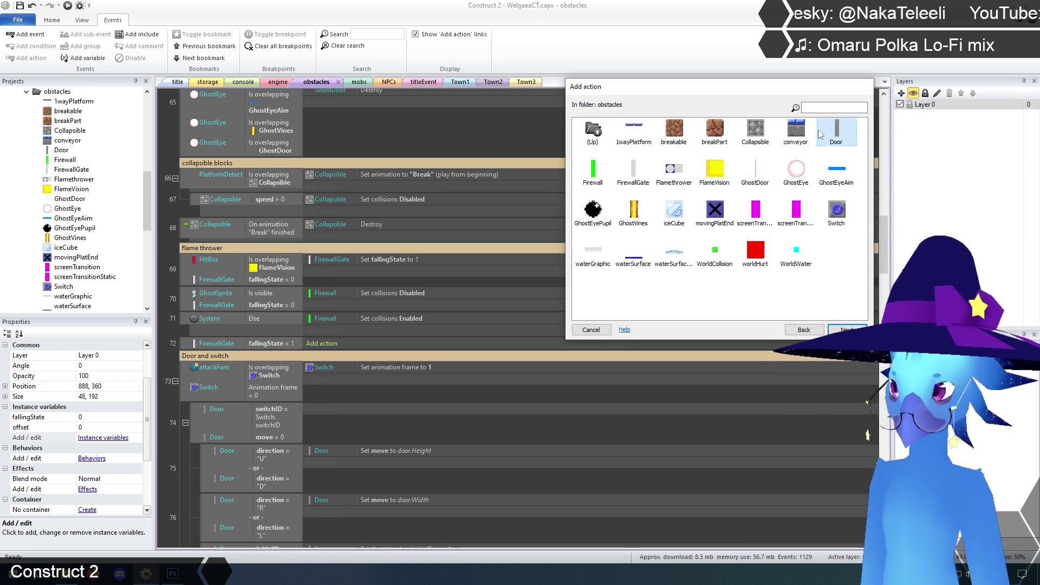
pyautogui.doubleClick(629, 169)
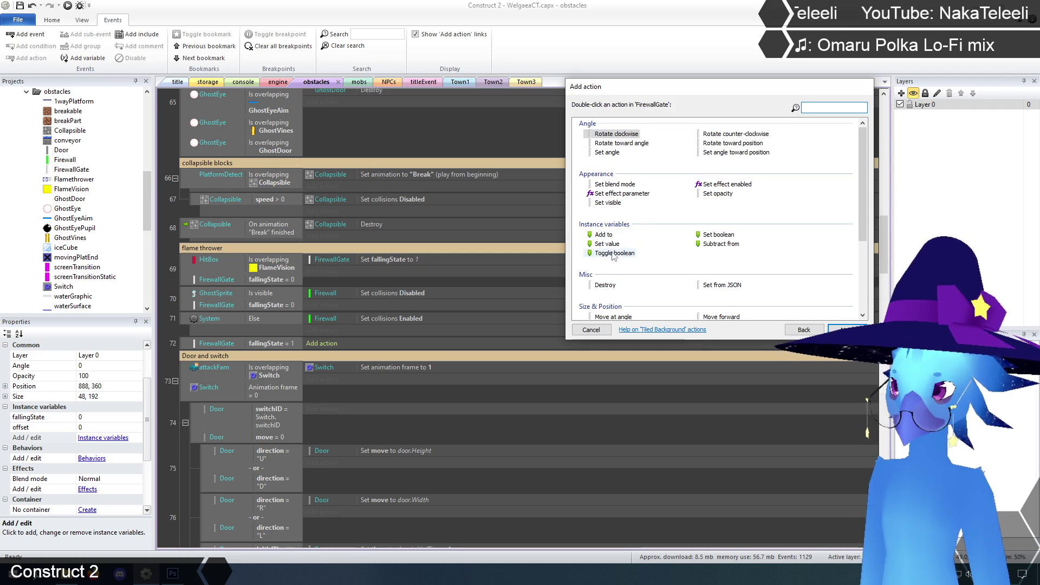
pyautogui.doubleClick(605, 238)
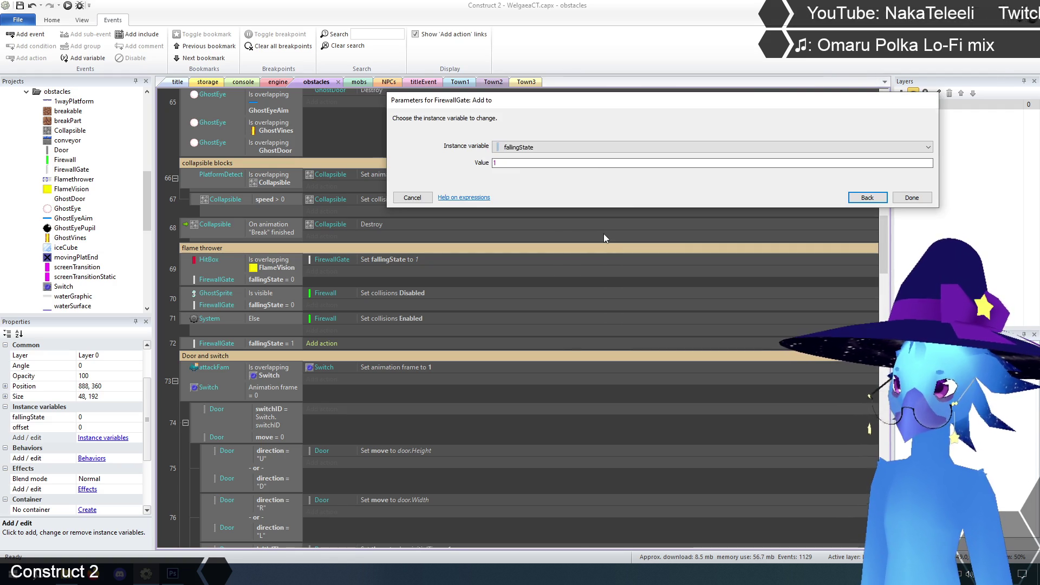
pyautogui.click(549, 148)
pyautogui.click(532, 168)
pyautogui.press('Tab')
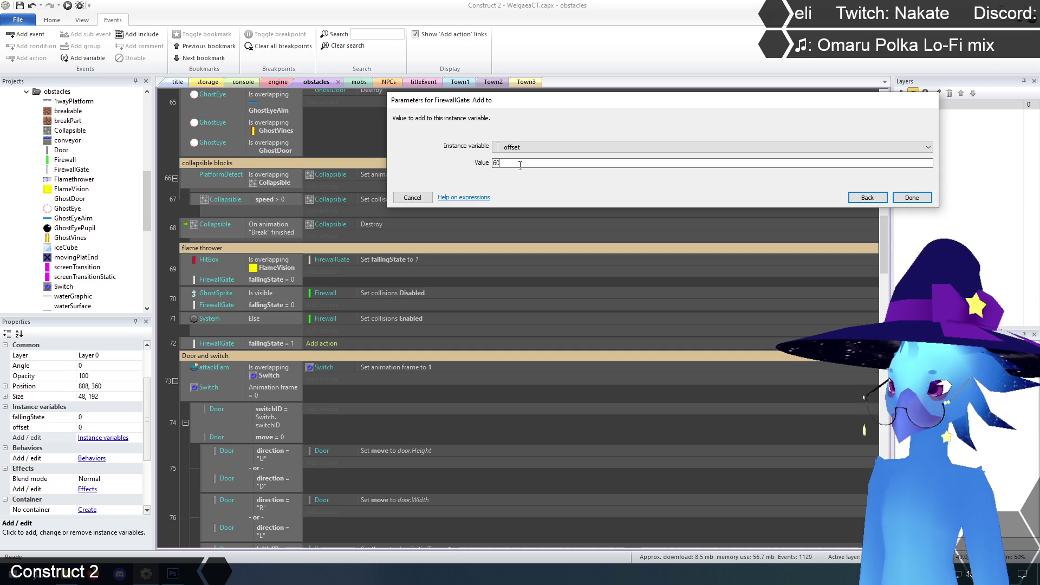
pyautogui.write('dt')
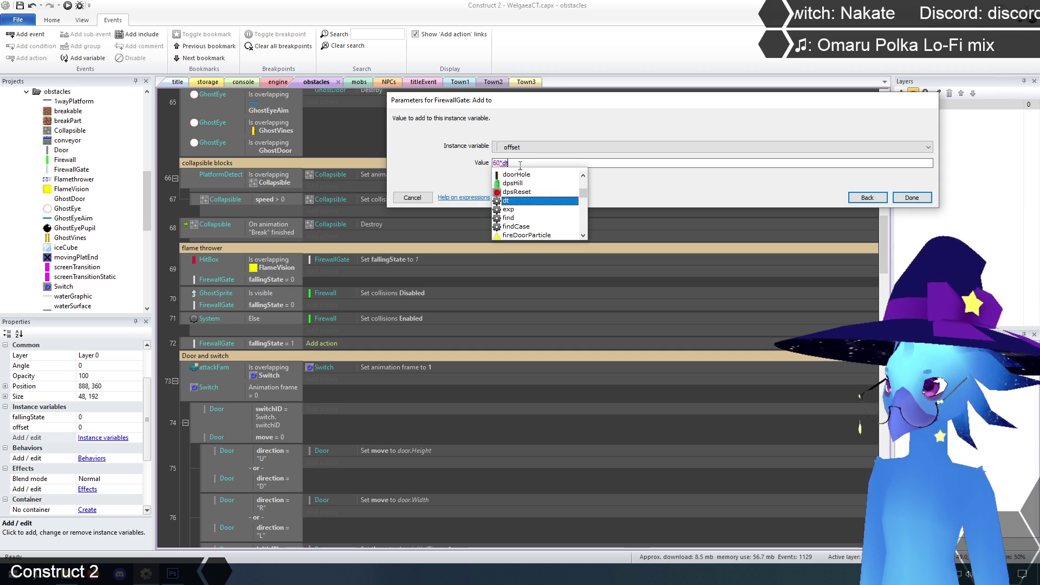
pyautogui.click(911, 198)
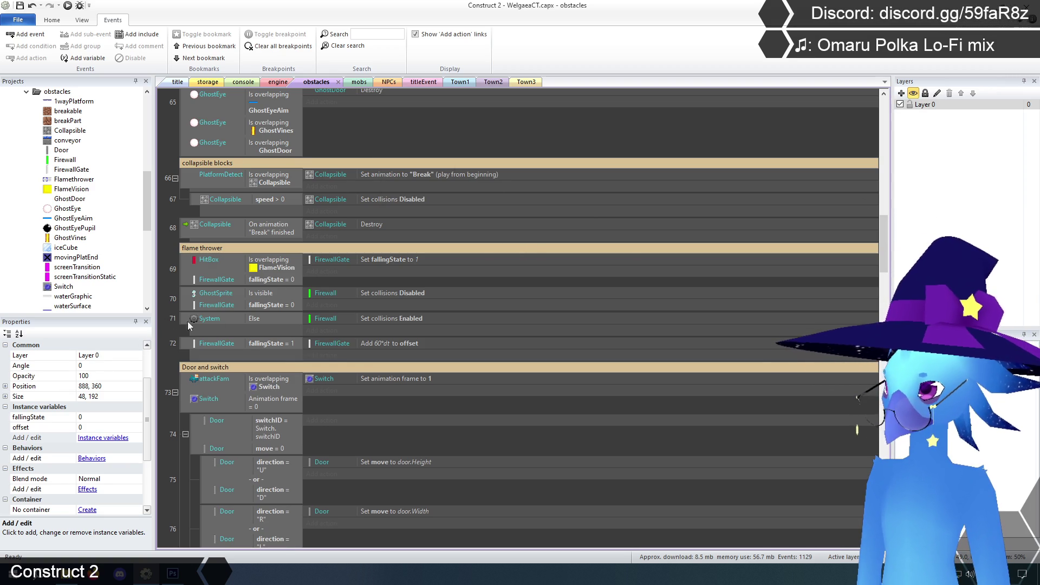
pyautogui.click(322, 355)
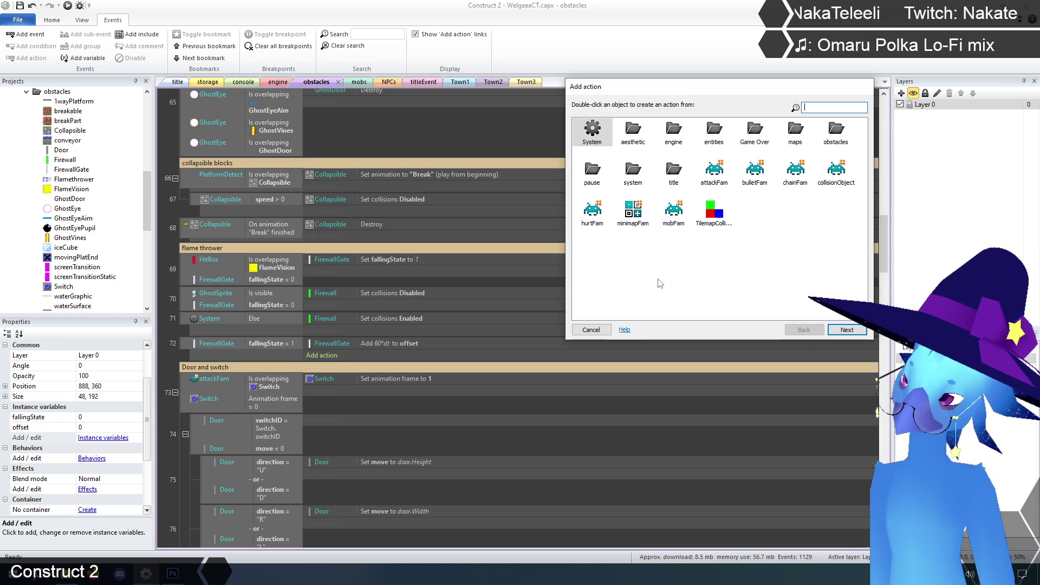
# Add a FirewallGate Set Y action to event 72 with value Self.Y+60*dt.
pyautogui.click(595, 328)
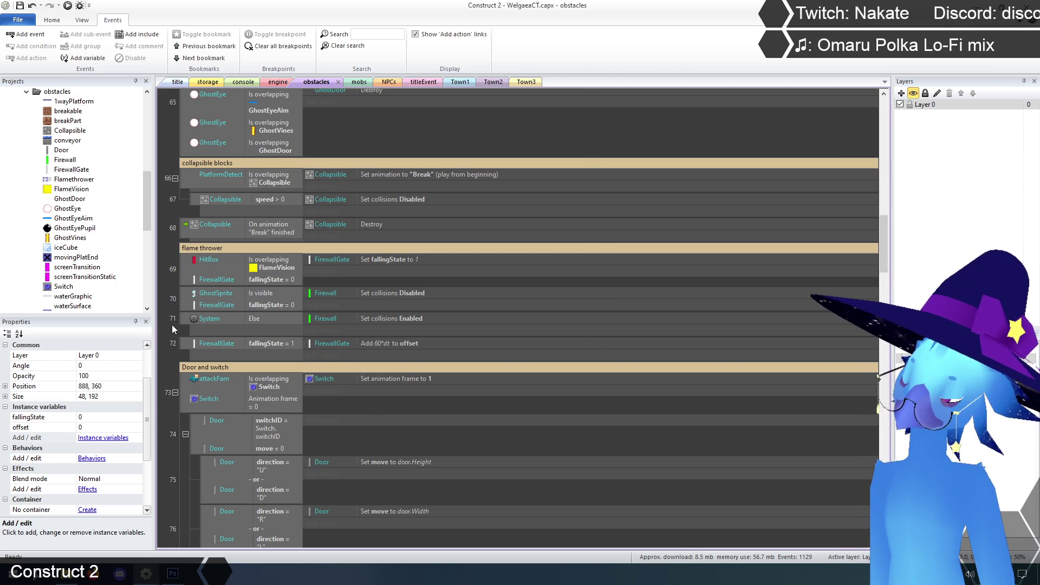
pyautogui.click(325, 355)
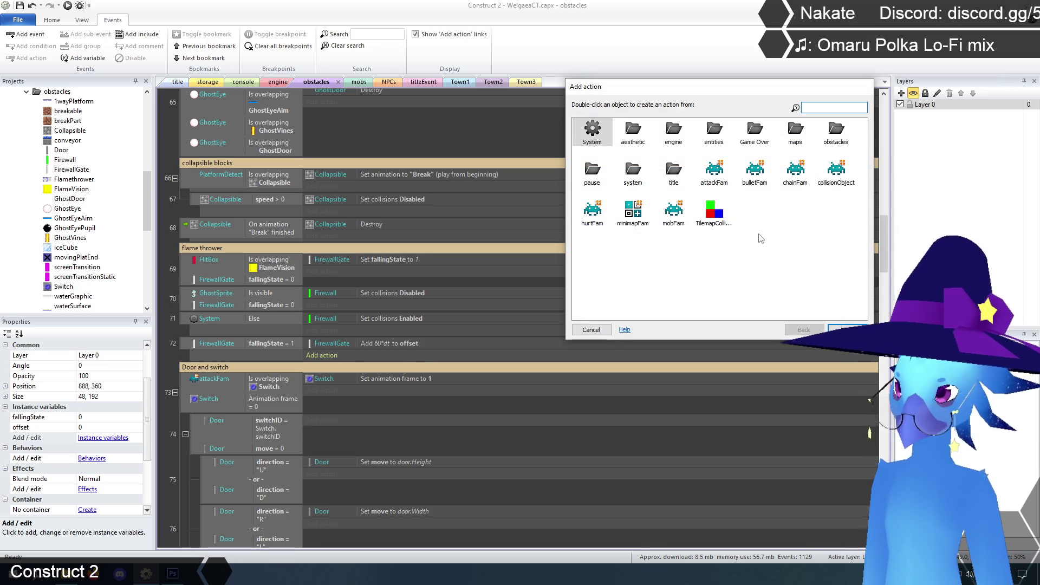
pyautogui.doubleClick(836, 130)
pyautogui.doubleClick(633, 170)
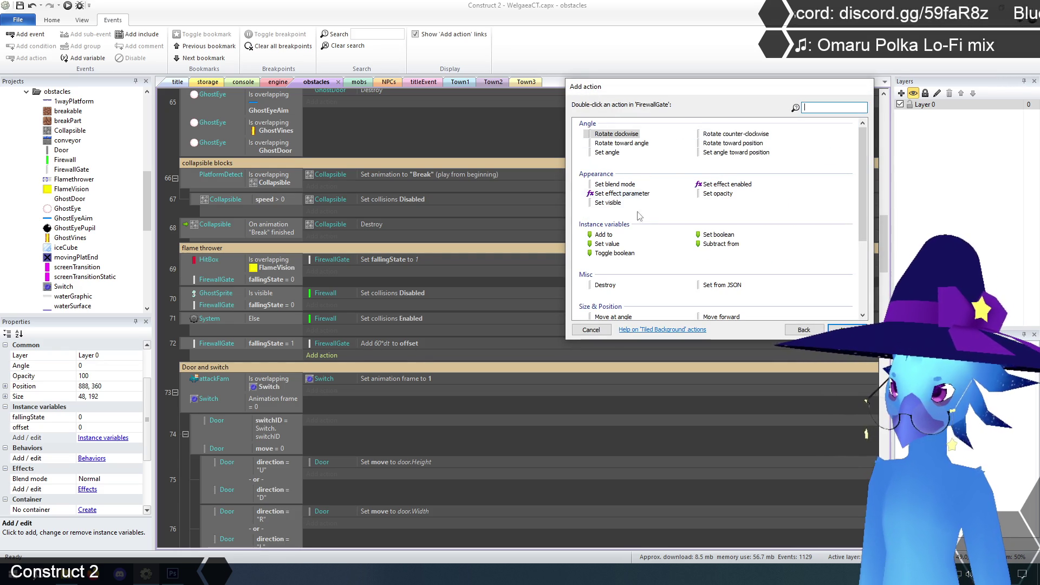
pyautogui.scroll(-2, 637, 246)
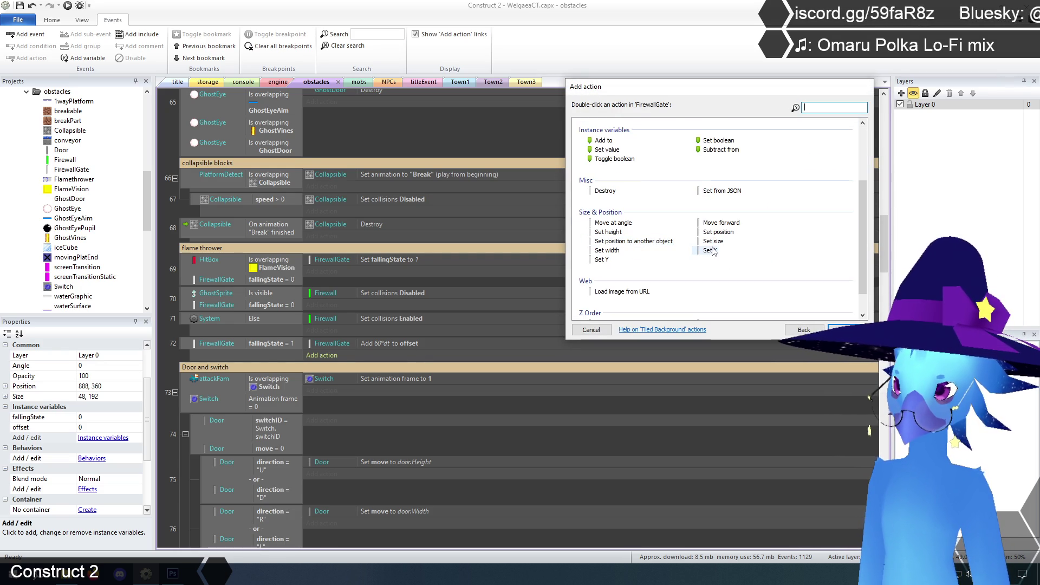
pyautogui.doubleClick(601, 259)
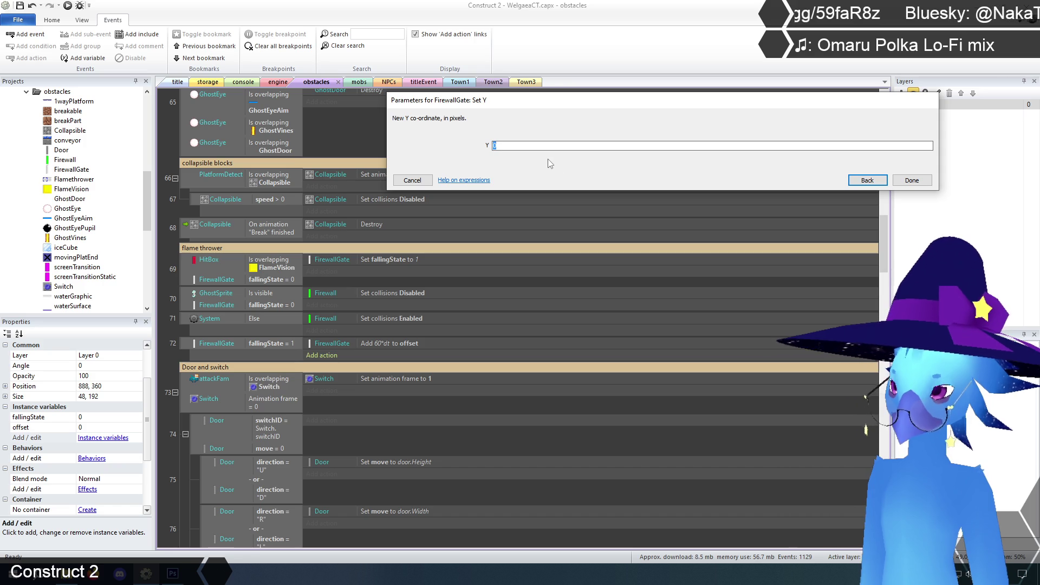
pyautogui.write('Self')
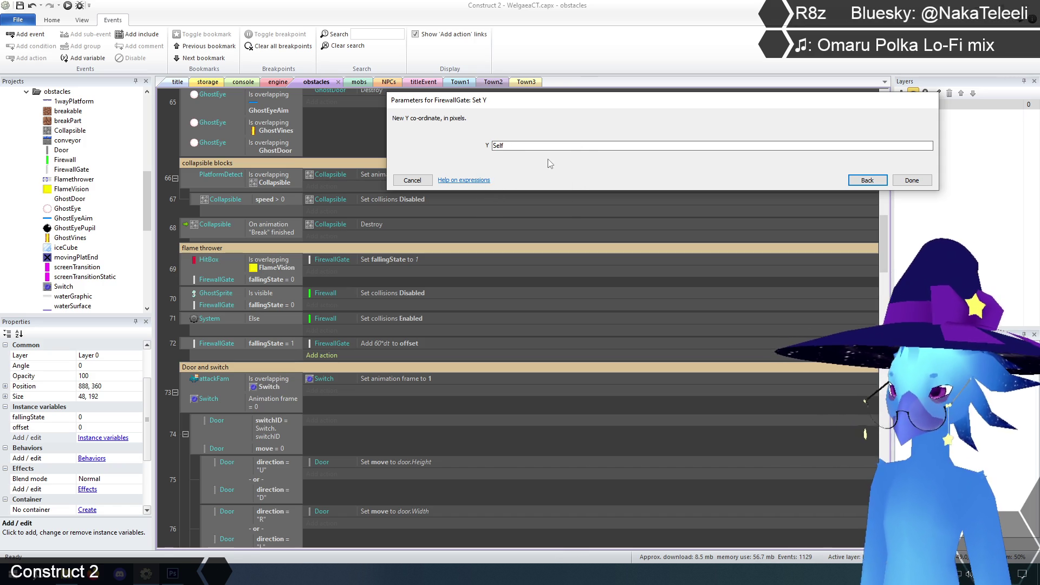
pyautogui.write('.y+')
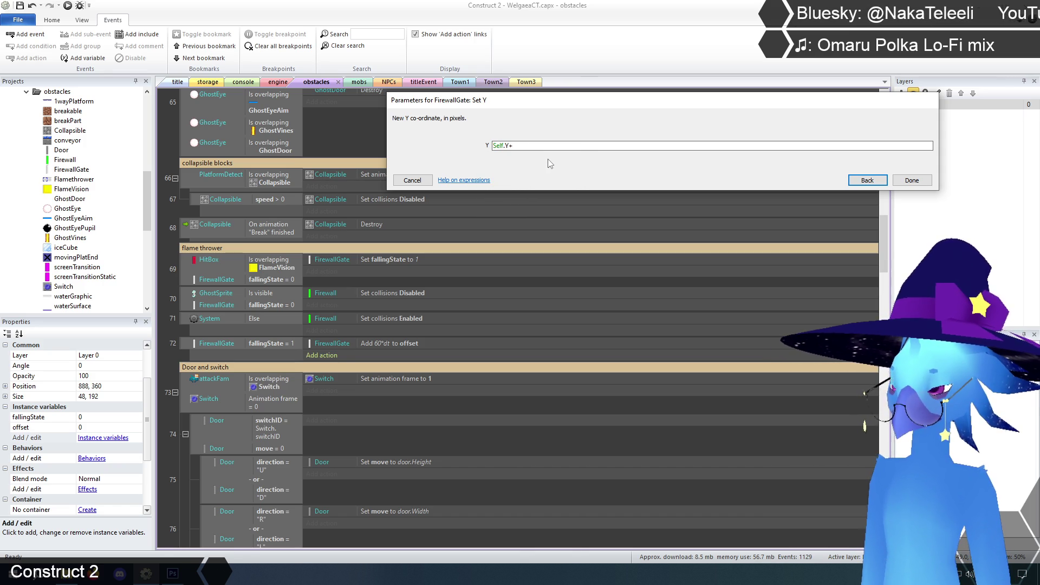
pyautogui.write('60*')
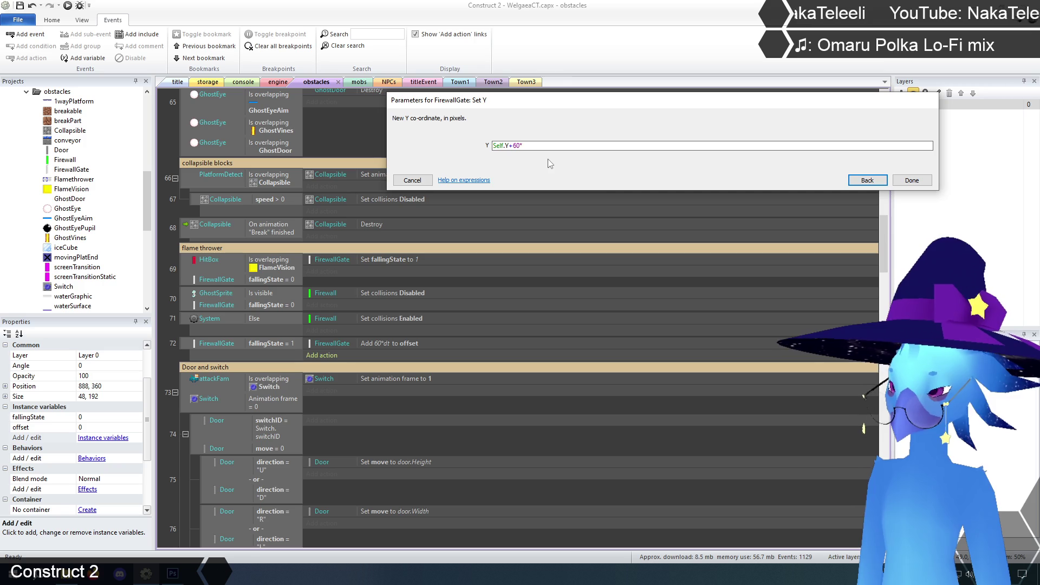
pyautogui.write('dt')
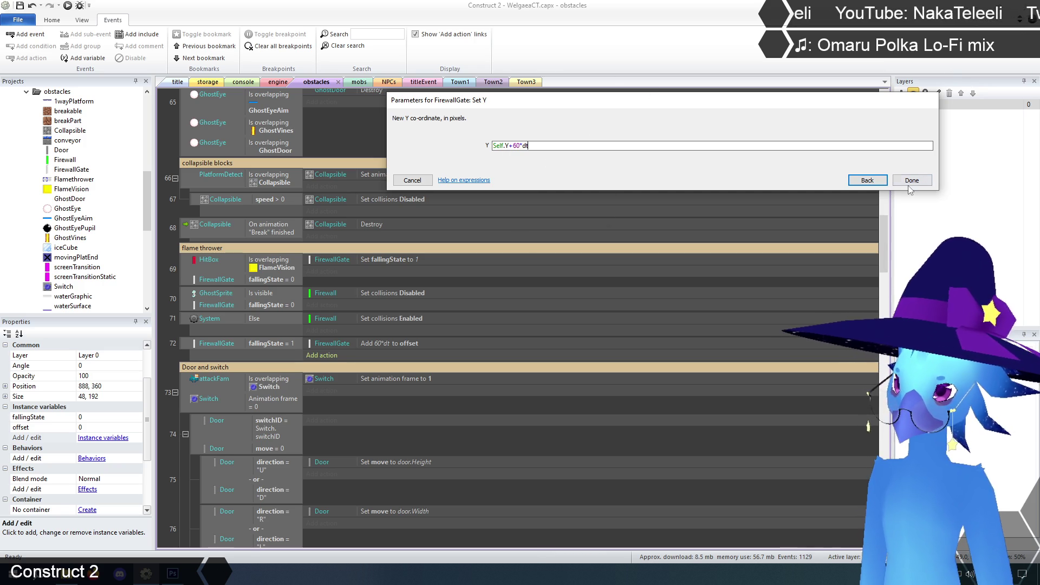
pyautogui.click(911, 182)
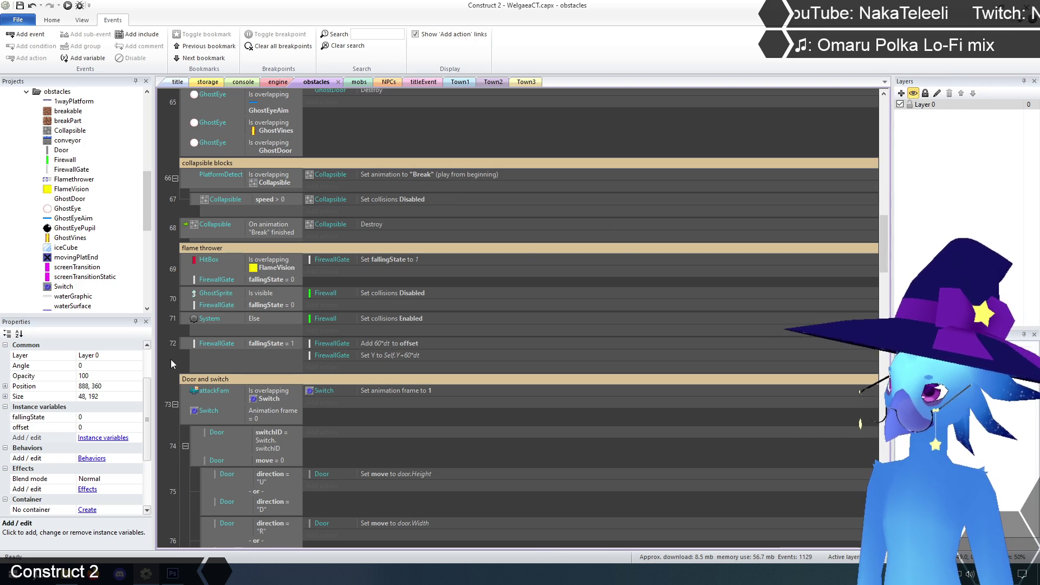
pyautogui.click(184, 347)
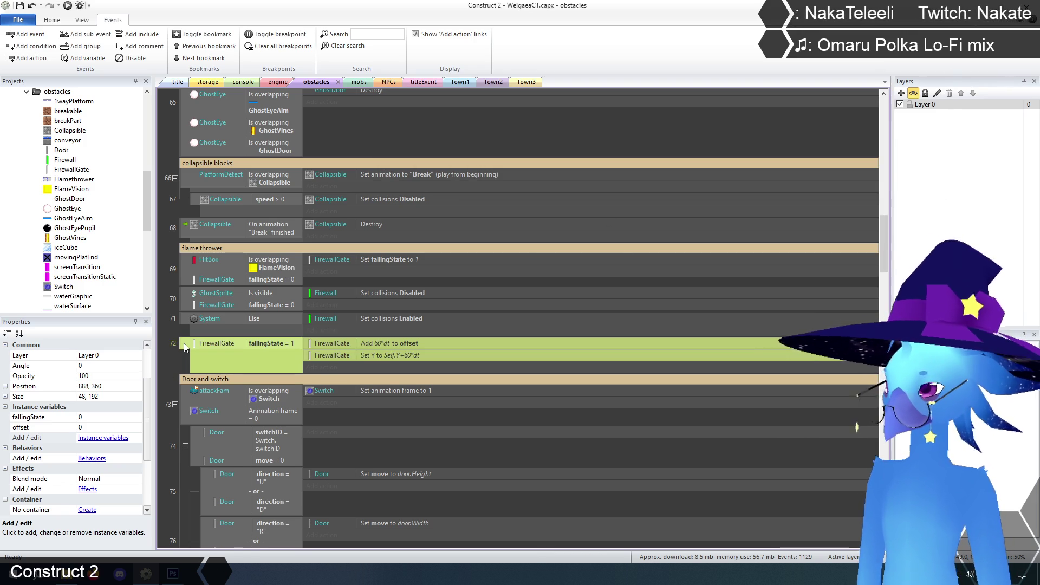
# Insert event 73 below event 72 with the condition FirewallGate offset ≥ 192.
pyautogui.press('b')
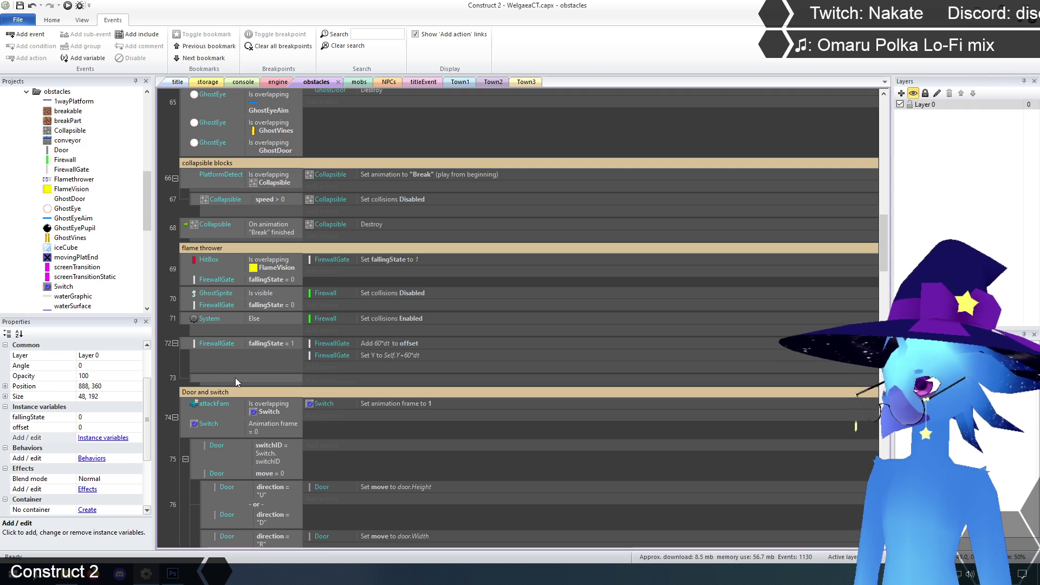
pyautogui.doubleClick(235, 378)
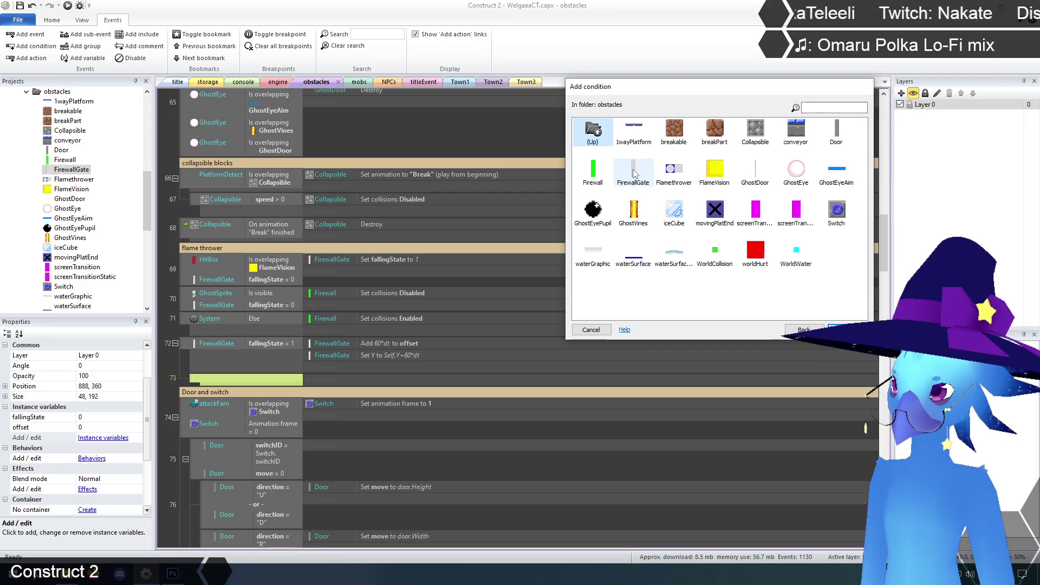
pyautogui.doubleClick(633, 170)
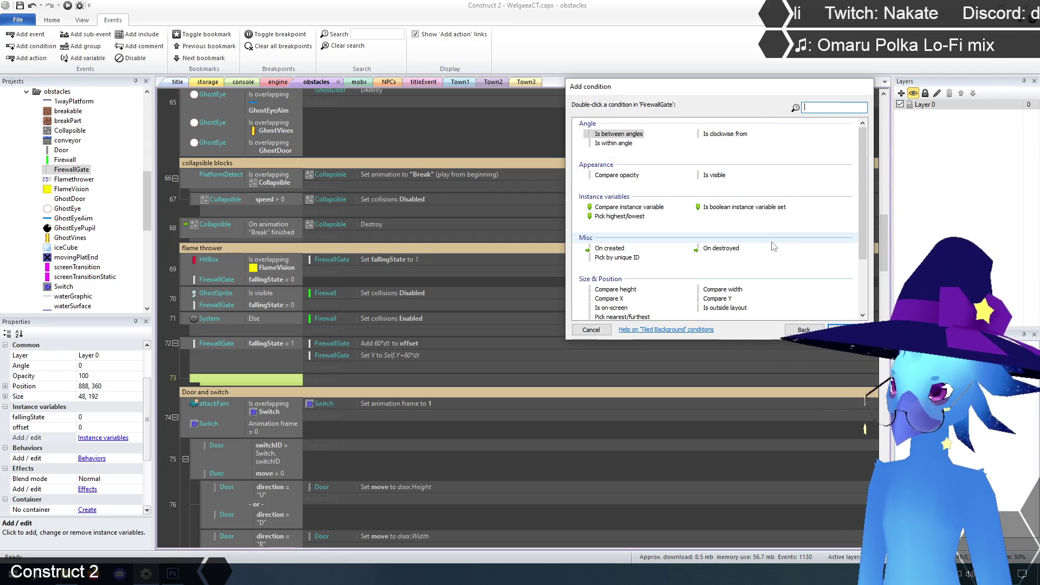
pyautogui.moveTo(862, 236); pyautogui.dragTo(870, 286)
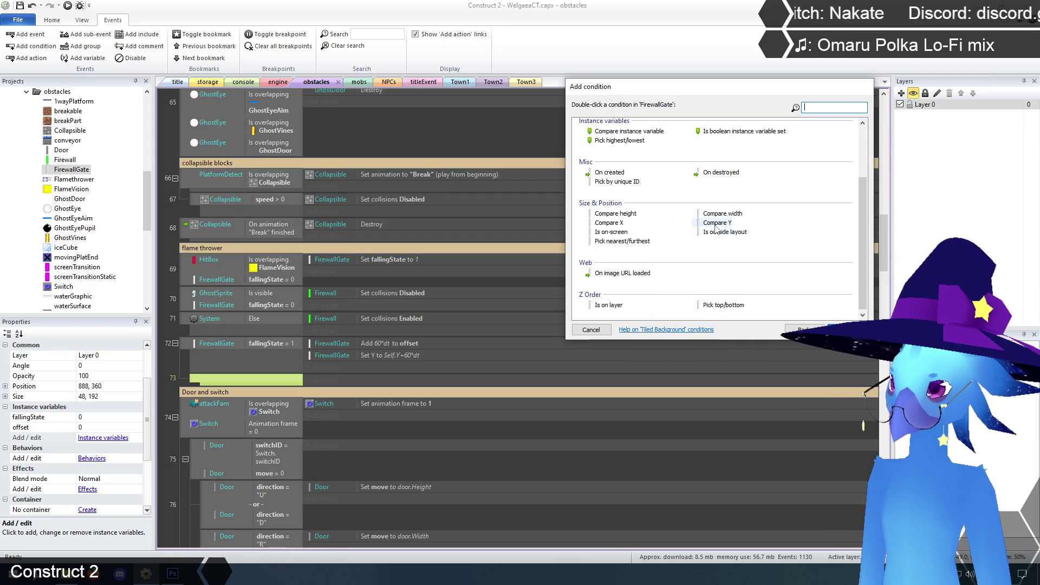
pyautogui.scroll(1, 715, 231)
pyautogui.doubleClick(625, 178)
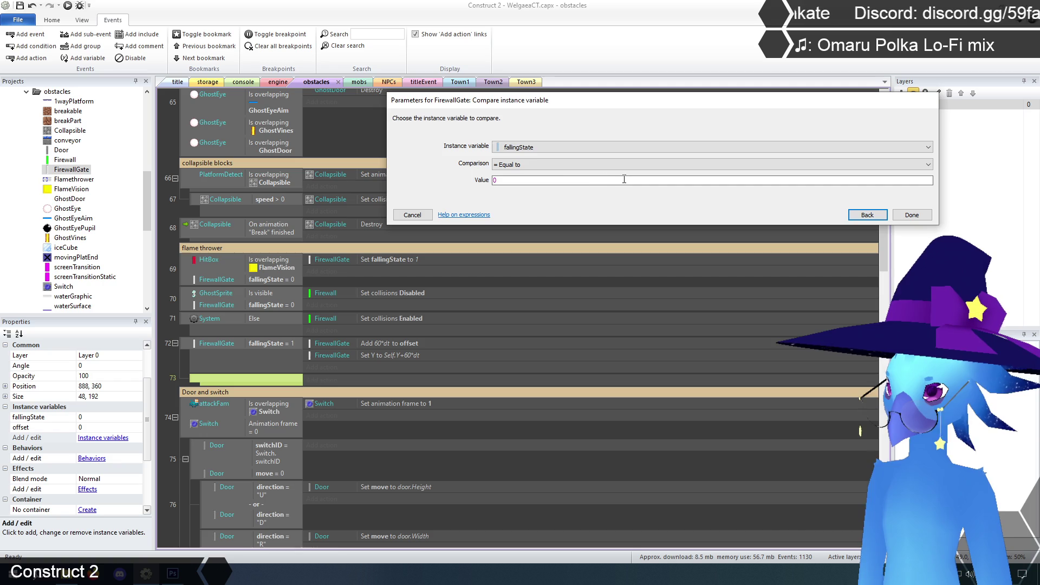
pyautogui.click(542, 178)
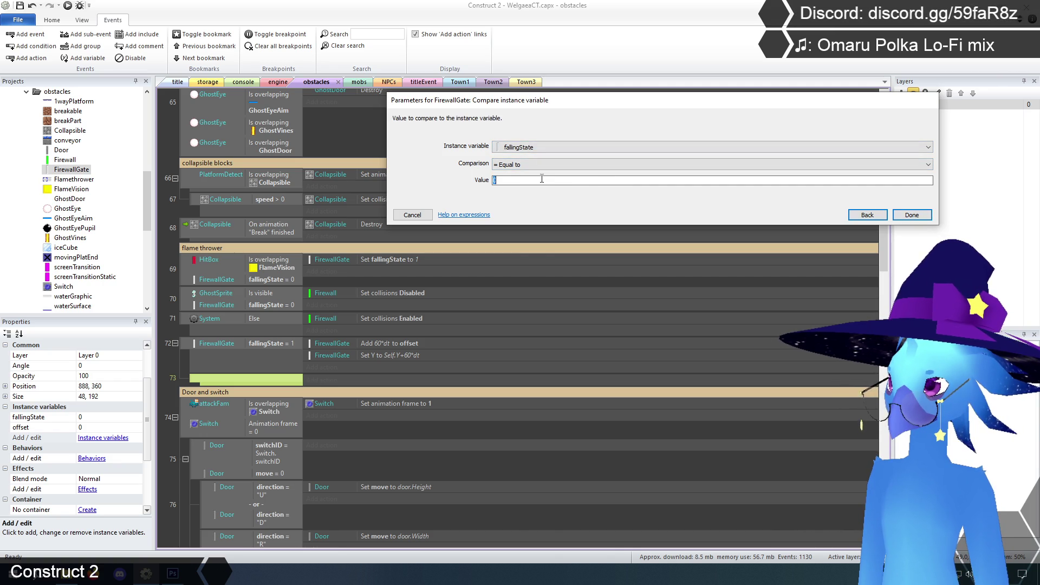
pyautogui.write('192')
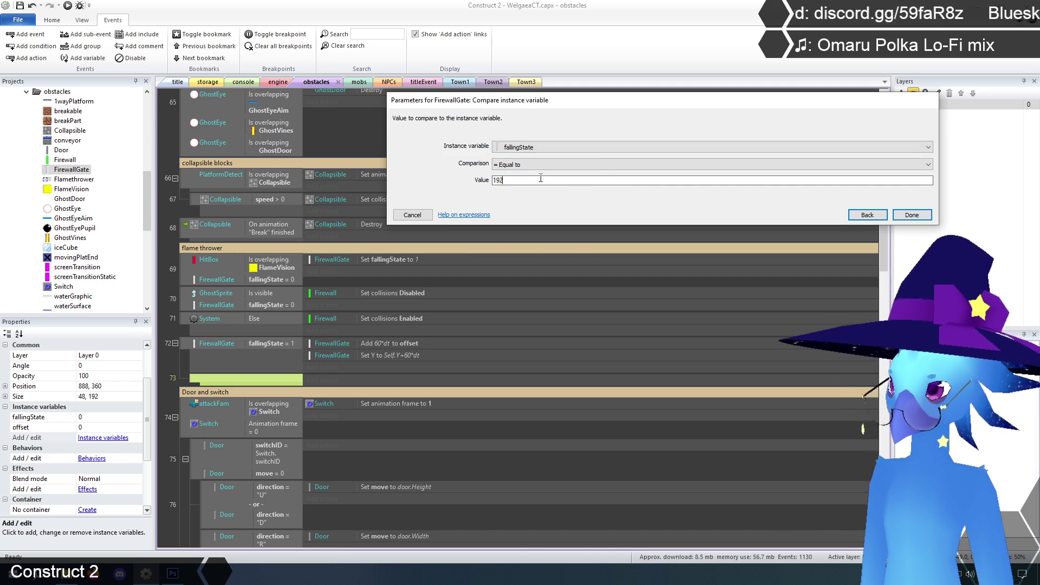
pyautogui.click(542, 146)
pyautogui.click(520, 162)
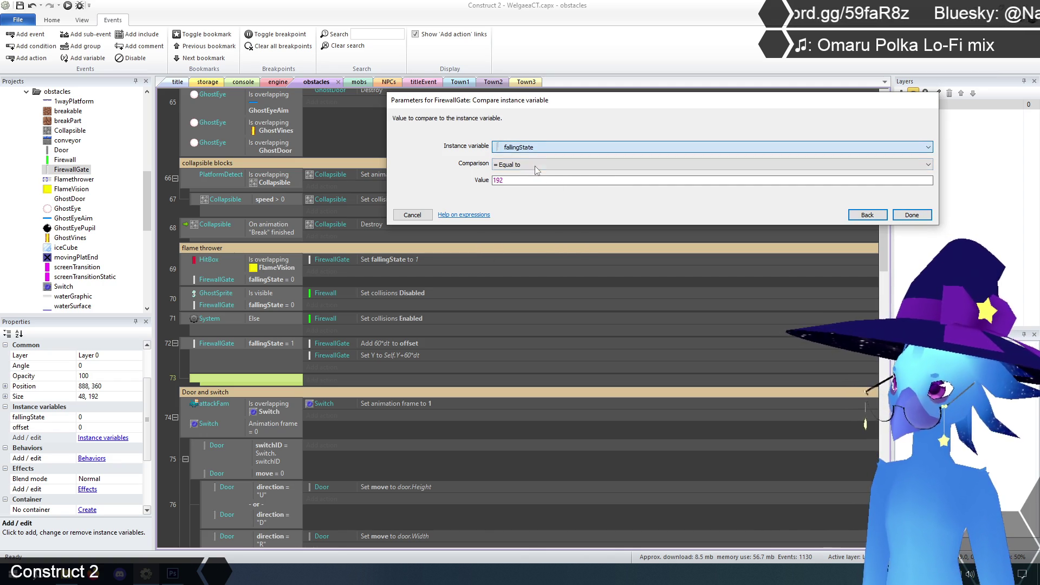
pyautogui.click(519, 164)
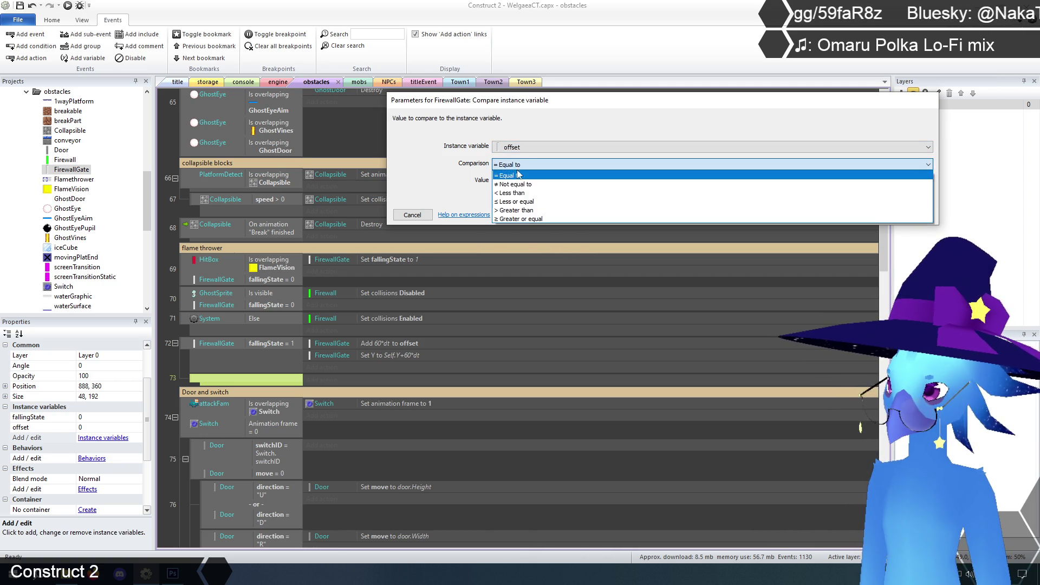
pyautogui.click(517, 219)
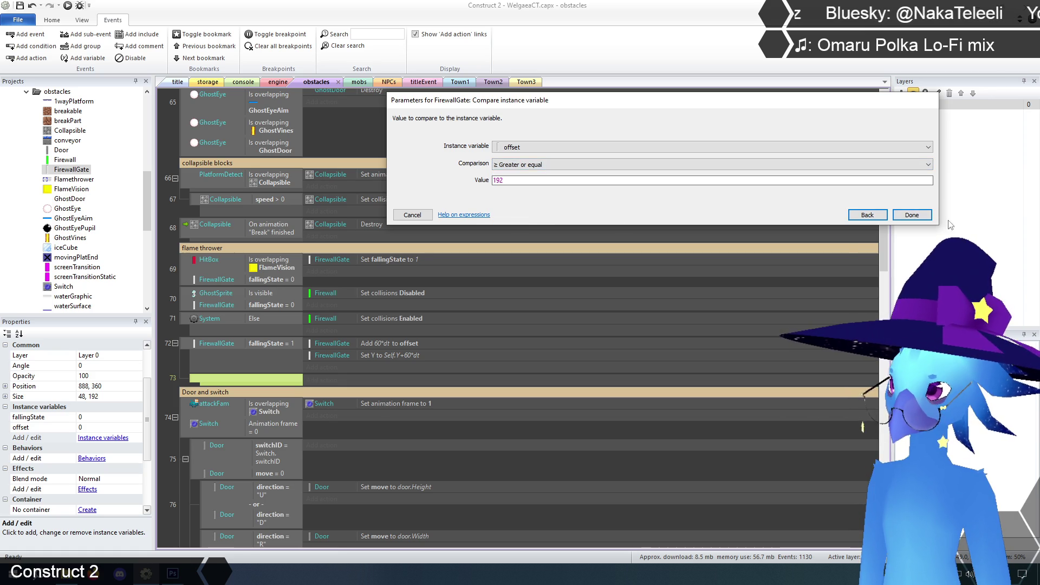
pyautogui.click(907, 217)
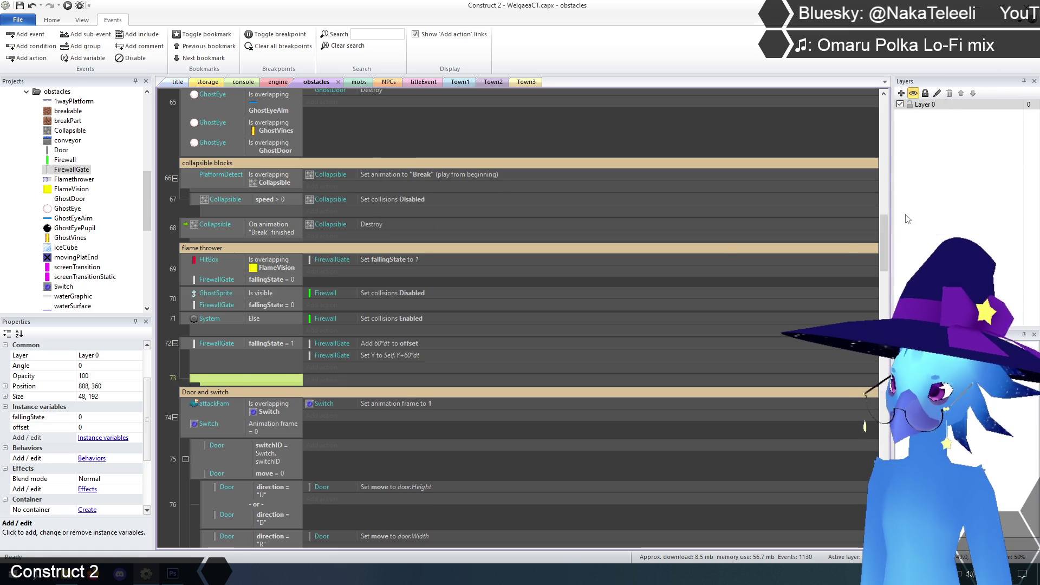
pyautogui.click(176, 367)
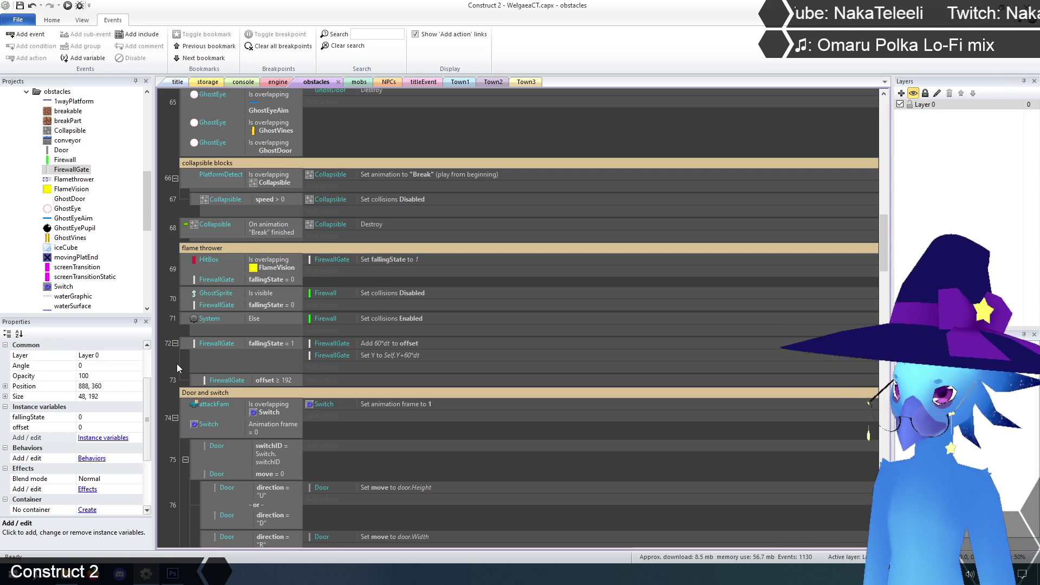
# Add a FirewallGate action to event 73 that subtracts 192 from offset.
pyautogui.click(332, 381)
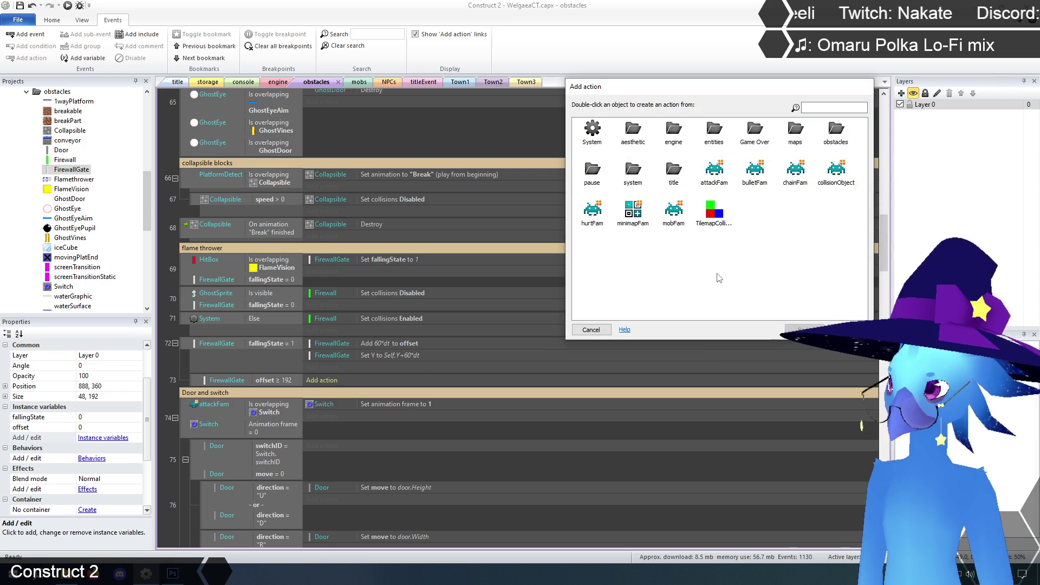
pyautogui.doubleClick(835, 130)
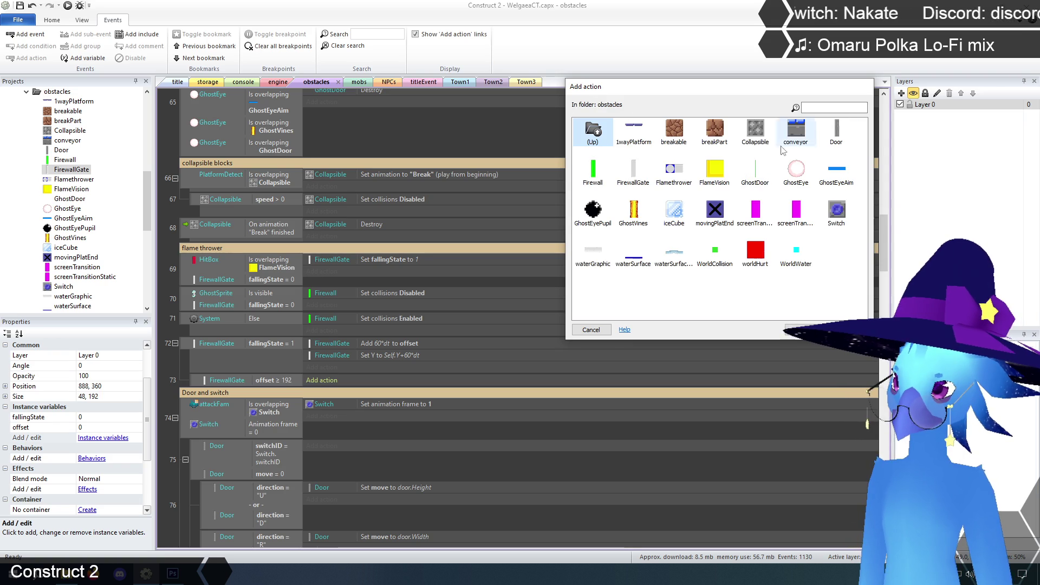
pyautogui.doubleClick(633, 169)
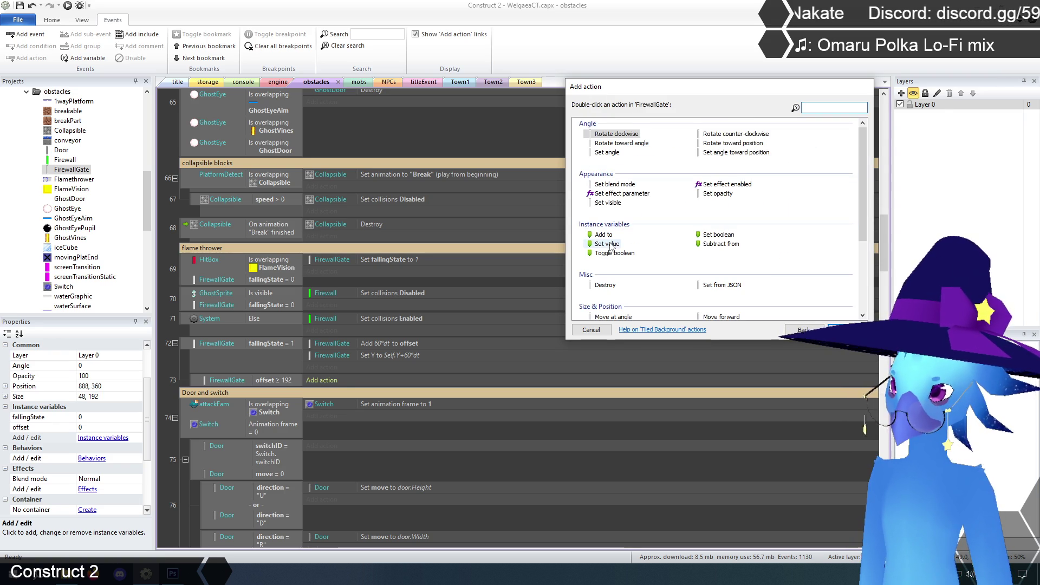
pyautogui.doubleClick(611, 244)
pyautogui.click(525, 150)
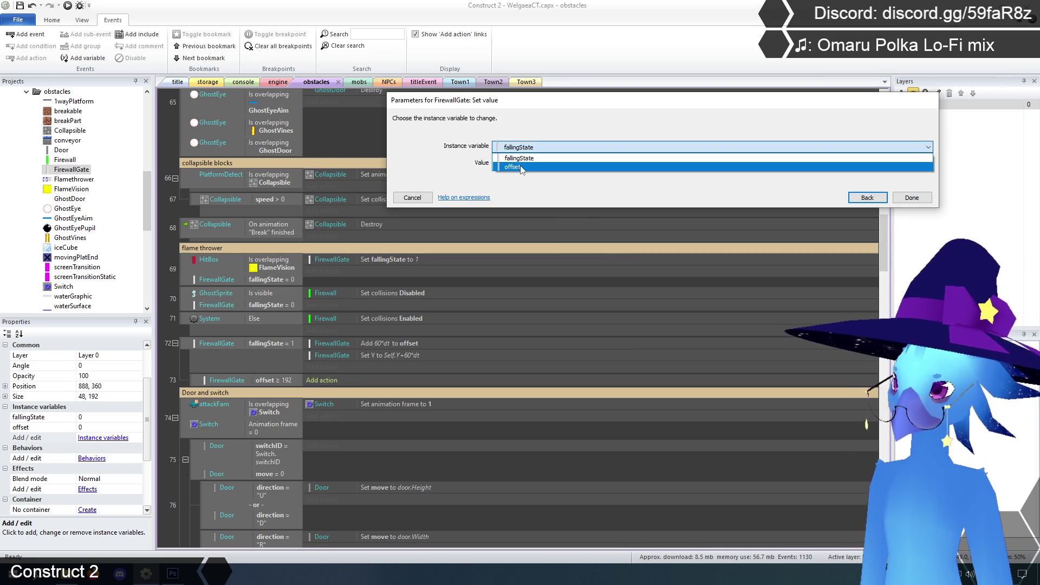
pyautogui.click(867, 202)
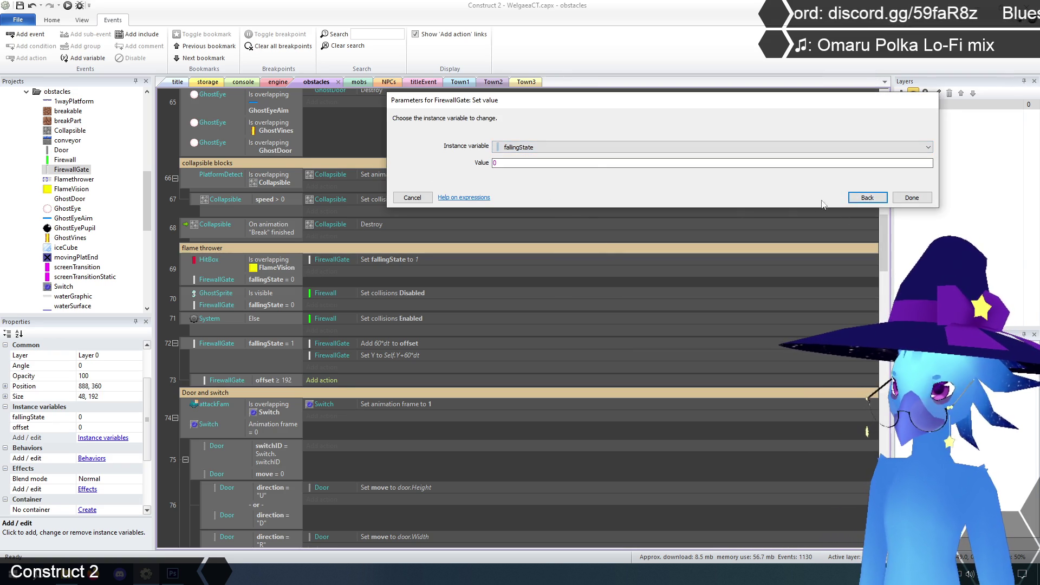
pyautogui.click(867, 198)
pyautogui.doubleClick(715, 244)
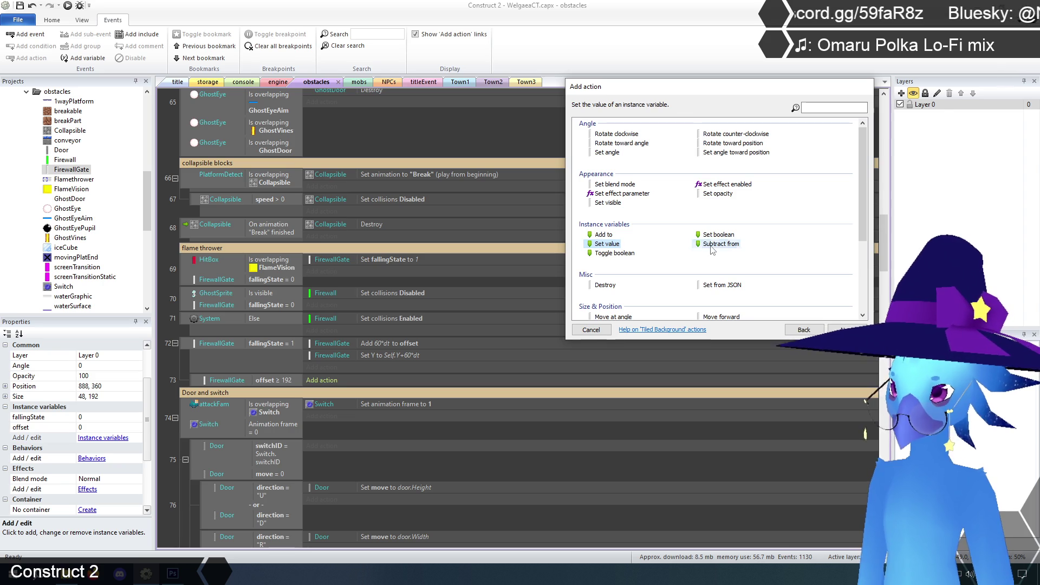
pyautogui.click(543, 149)
pyautogui.click(522, 164)
pyautogui.click(522, 164)
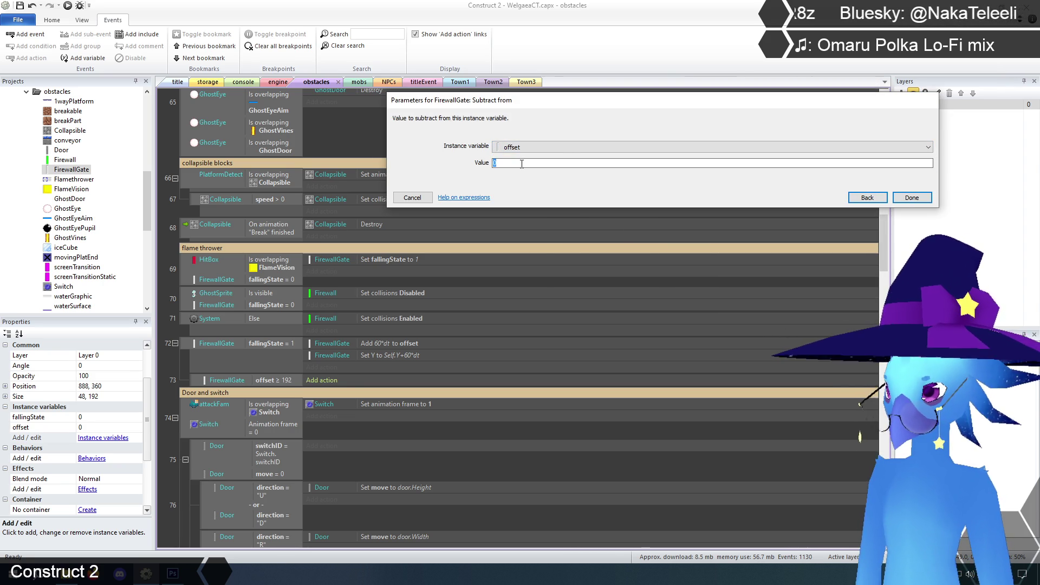
pyautogui.click(912, 197)
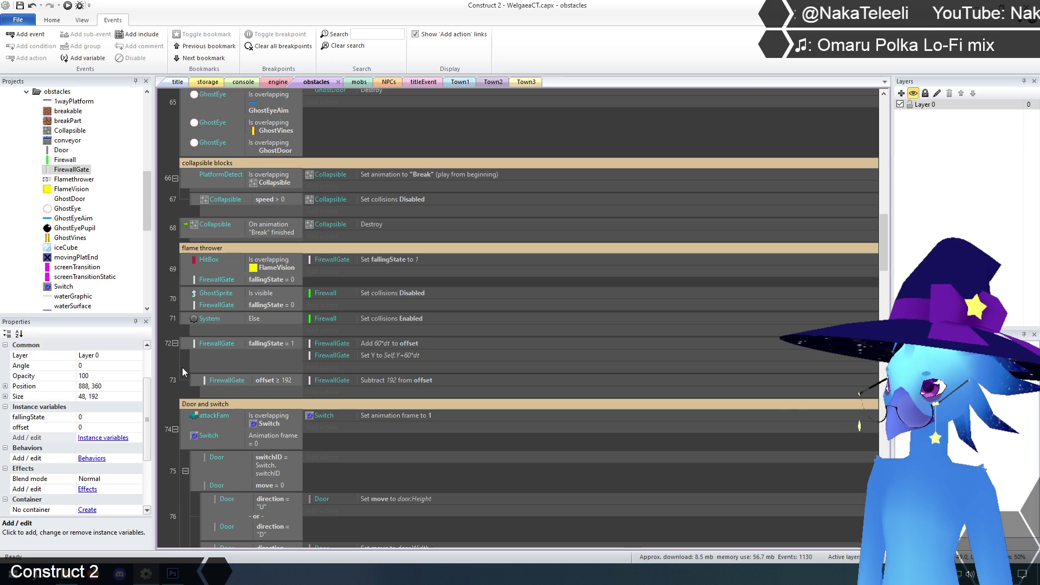
pyautogui.click(326, 392)
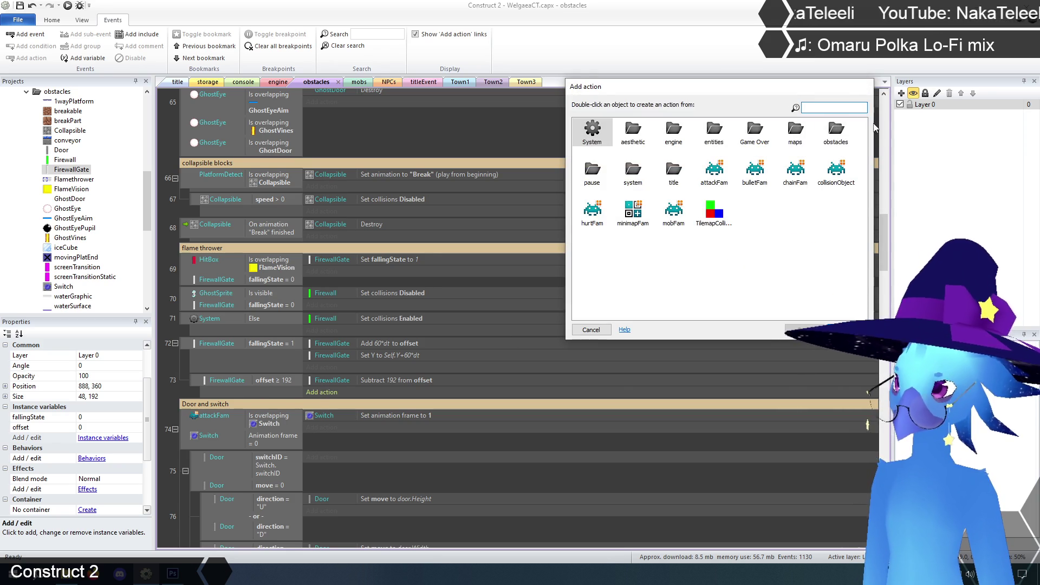
# Add an action setting FirewallGate's Y to Self.Y-Self.offset.
pyautogui.doubleClick(835, 130)
pyautogui.doubleClick(646, 172)
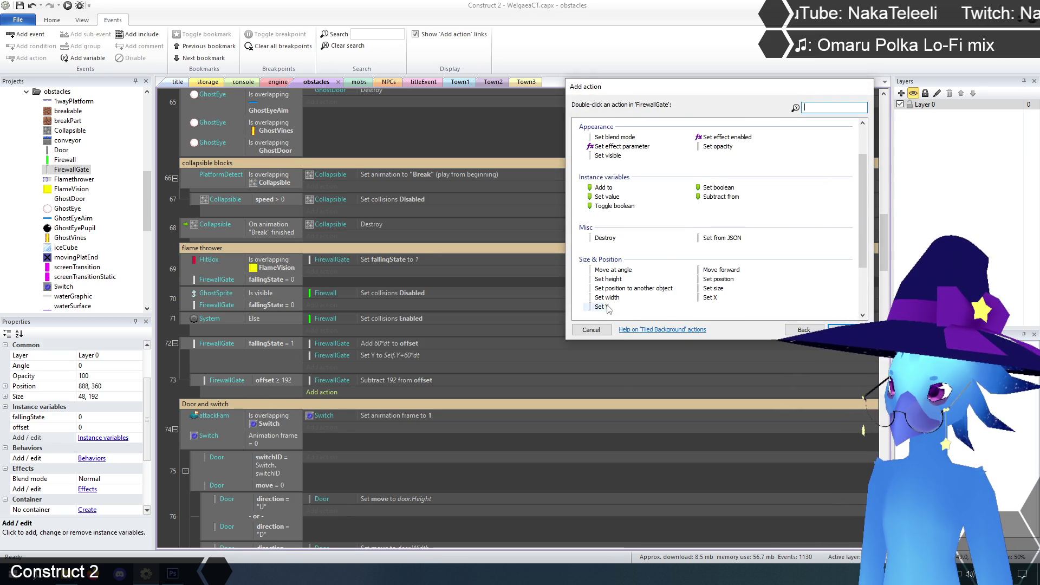
pyautogui.doubleClick(604, 306)
pyautogui.write('Self.')
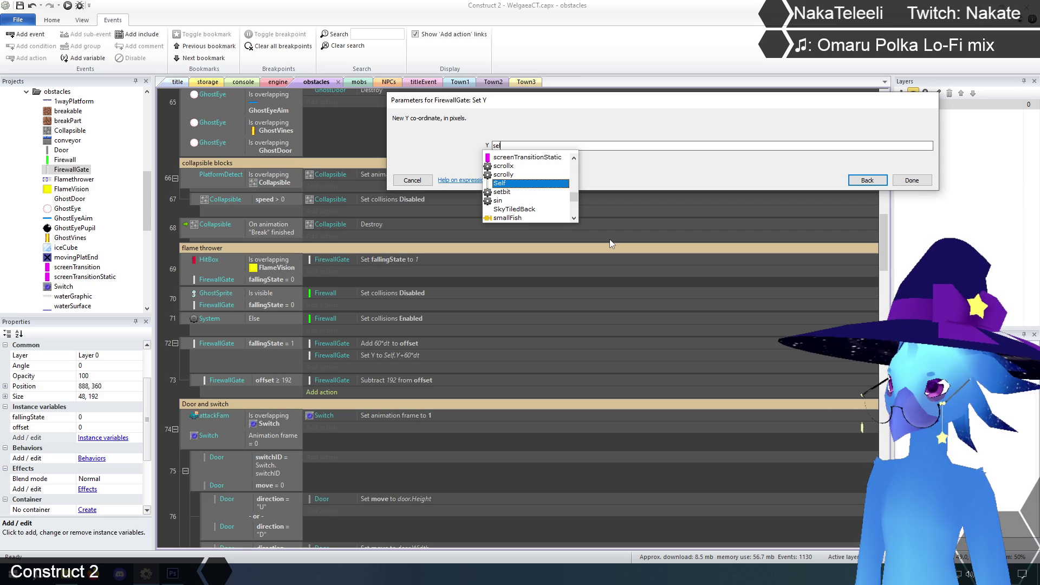
pyautogui.write('Y')
pyautogui.press('Return')
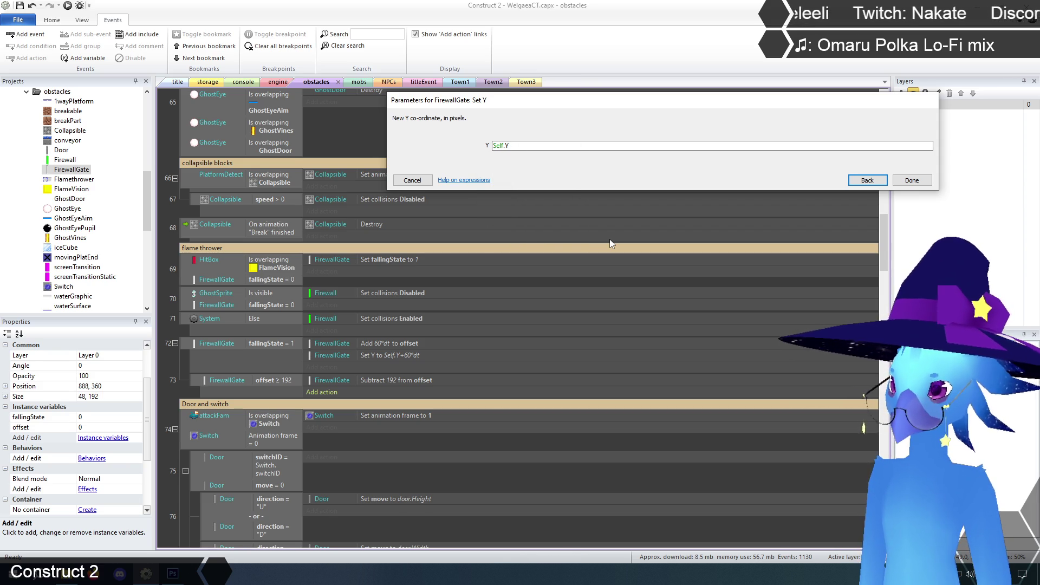
pyautogui.write('-Self')
pyautogui.write('.of')
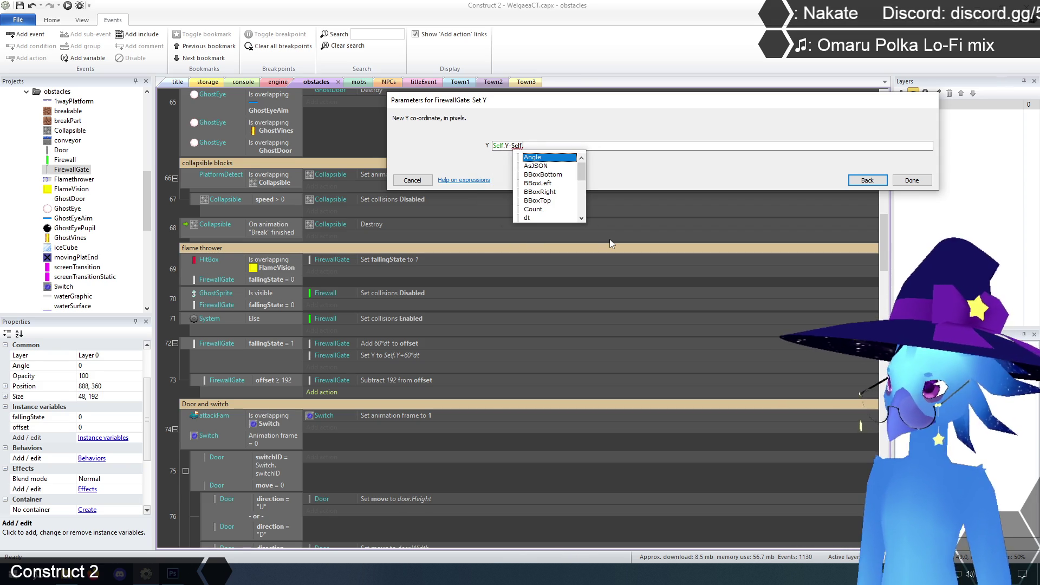
pyautogui.press('Return')
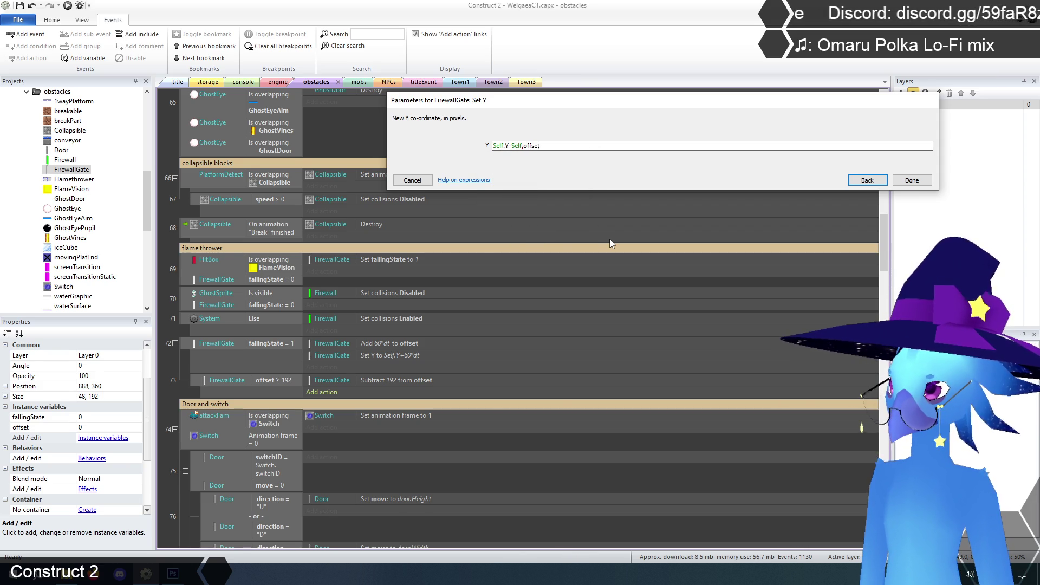
pyautogui.click(910, 180)
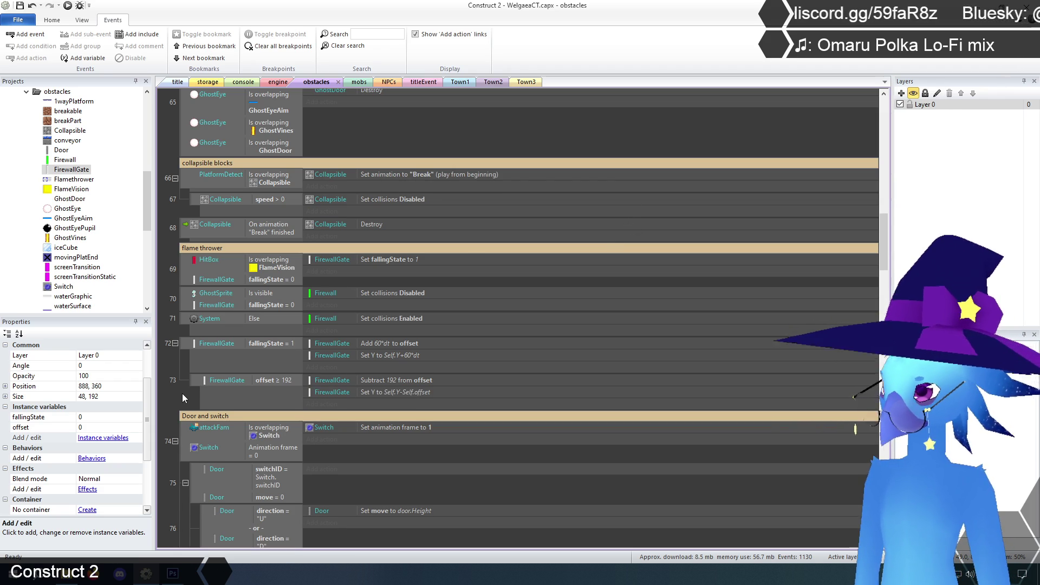
# Add an action resetting FirewallGate's offset variable to 0.
pyautogui.click(324, 404)
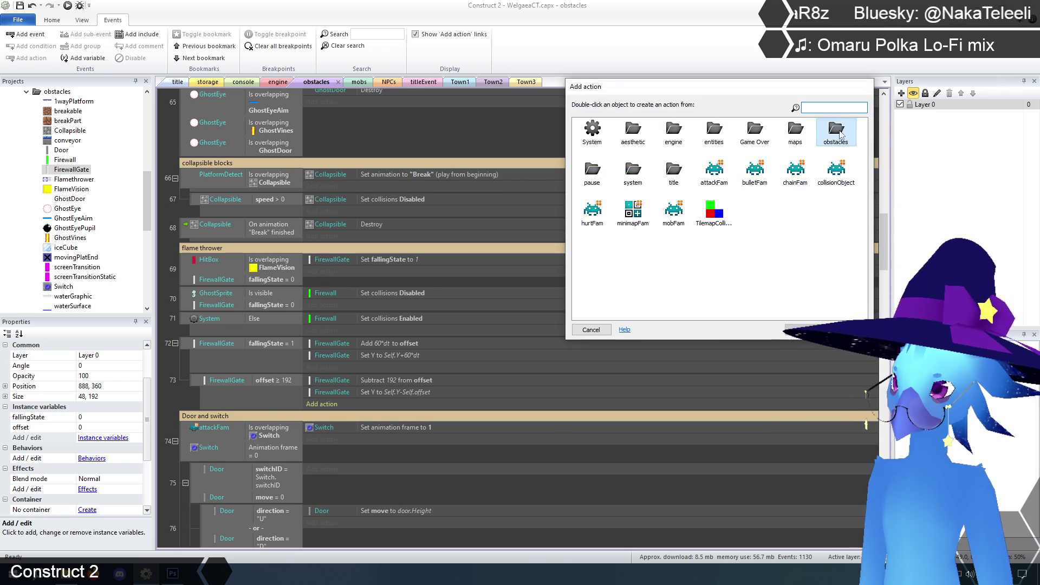
pyautogui.doubleClick(836, 133)
pyautogui.doubleClick(634, 169)
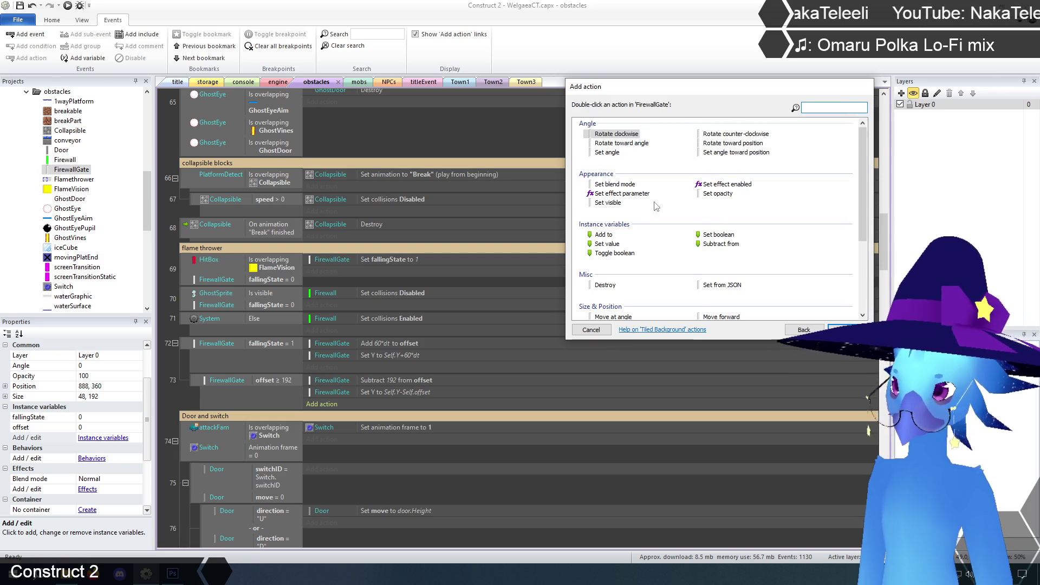
pyautogui.doubleClick(606, 244)
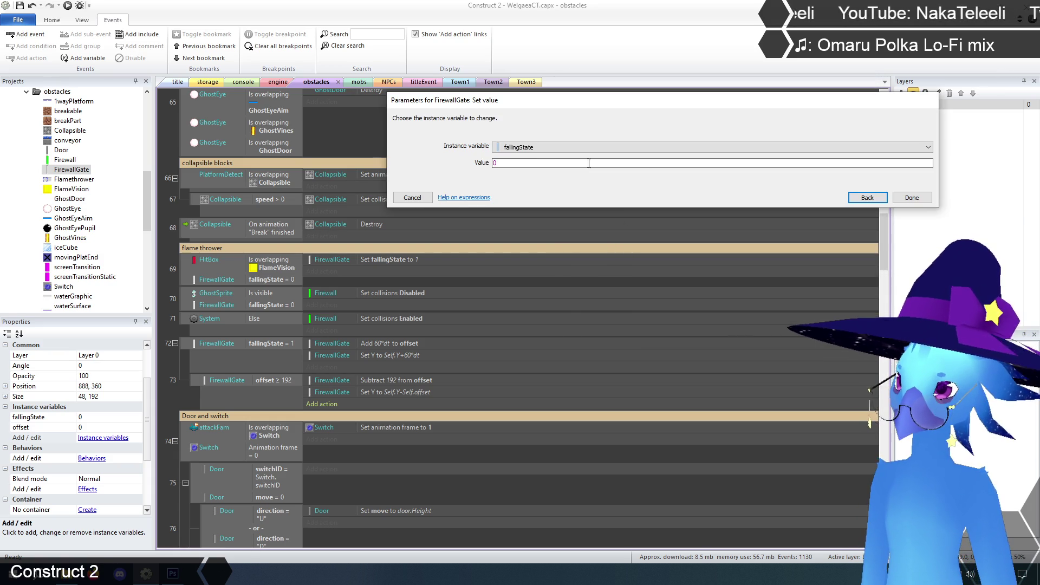
pyautogui.click(536, 150)
pyautogui.click(535, 167)
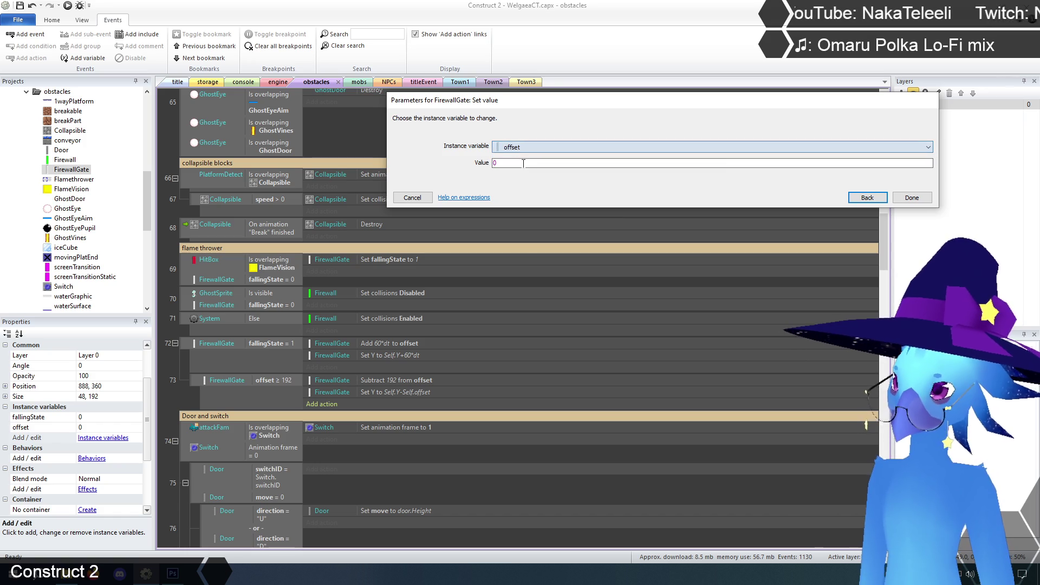
pyautogui.click(911, 197)
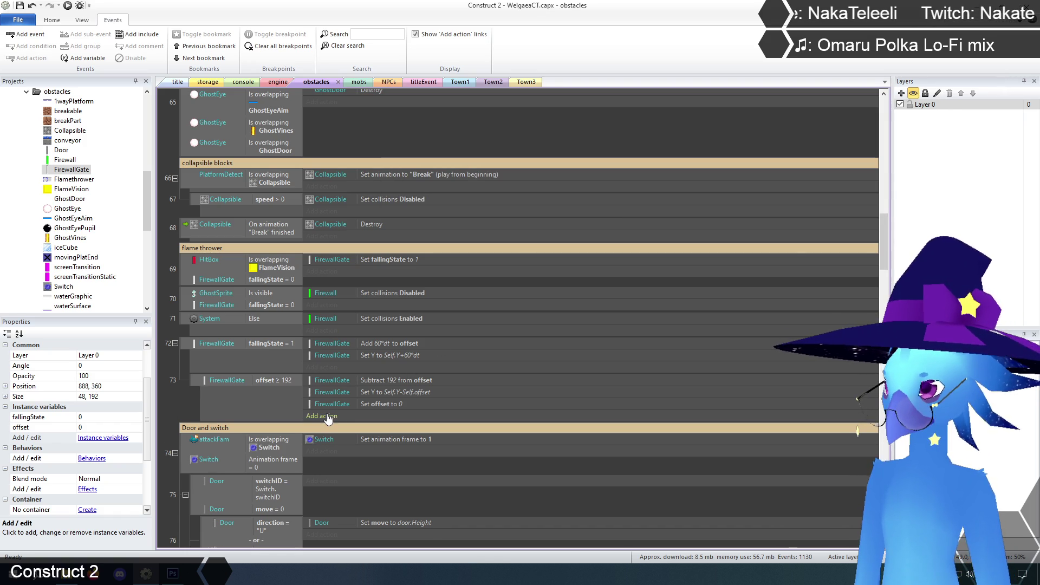
# Add an action setting FirewallGate's fallingState to 2.
pyautogui.click(325, 416)
pyautogui.doubleClick(836, 136)
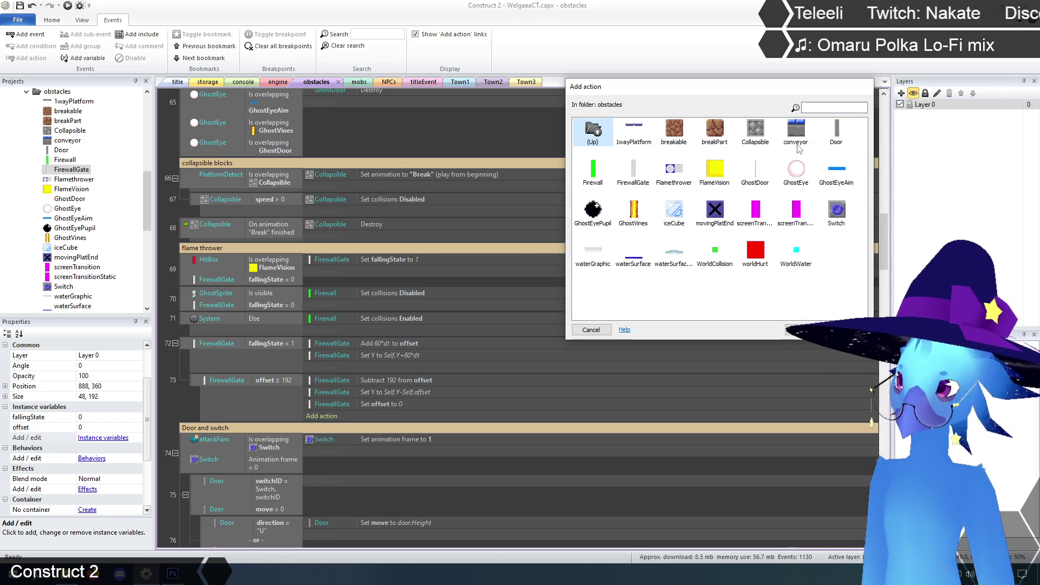
pyautogui.doubleClick(632, 169)
pyautogui.doubleClick(599, 246)
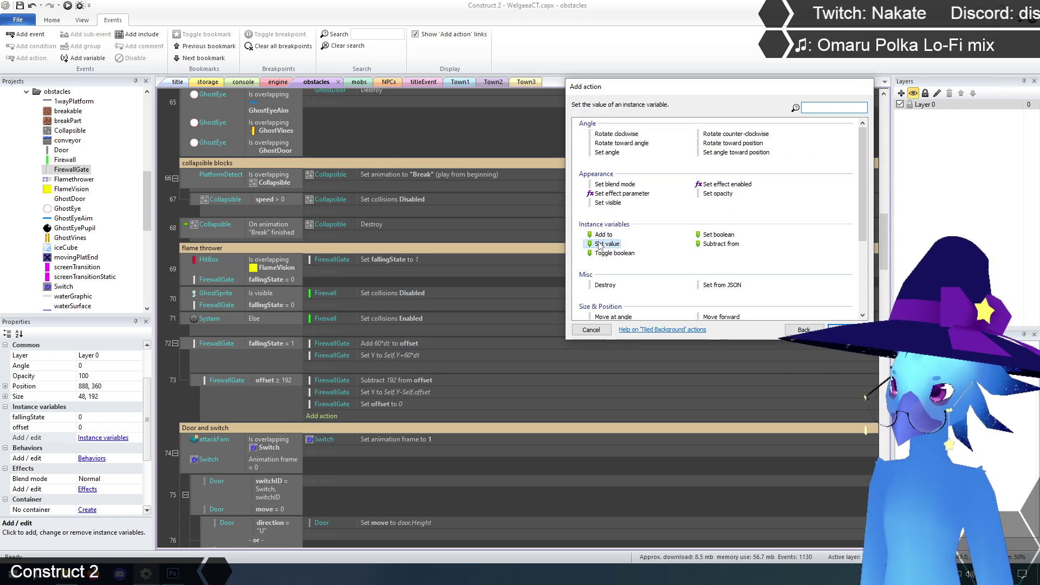
pyautogui.click(525, 164)
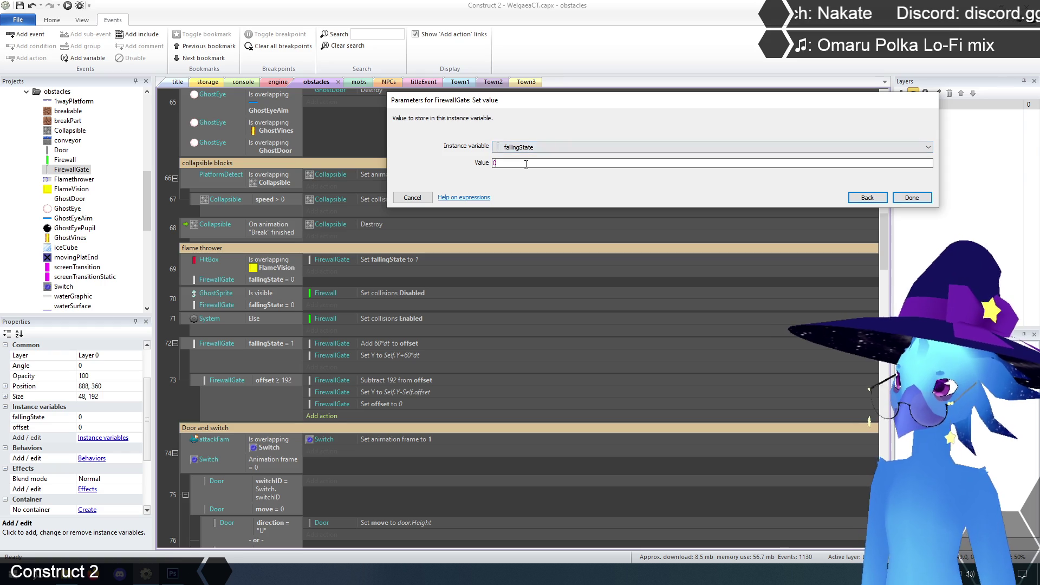
pyautogui.click(911, 197)
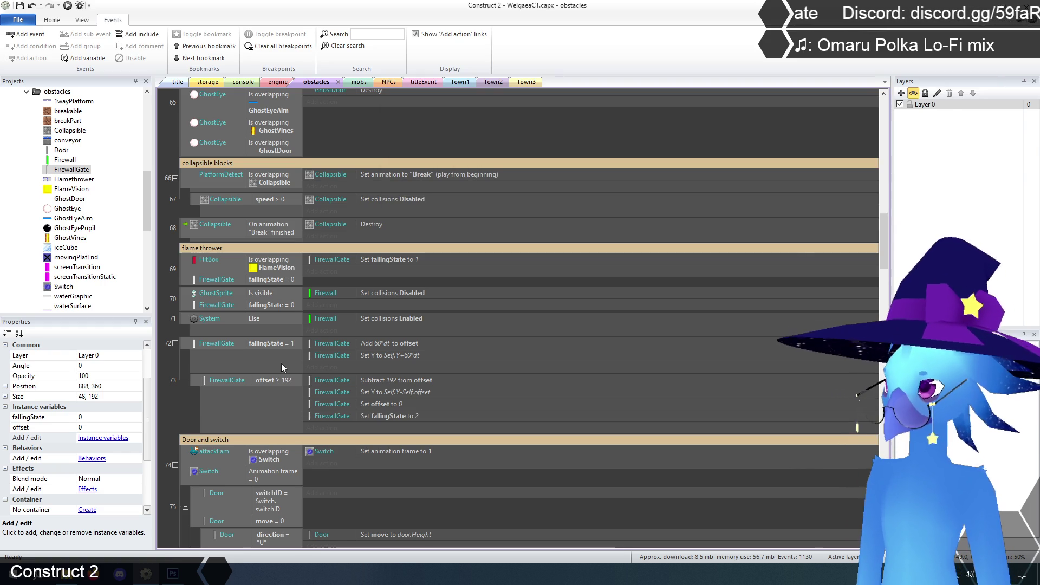
# Scroll down the event sheet and switch to the storage layout.
pyautogui.scroll(-1, 181, 405)
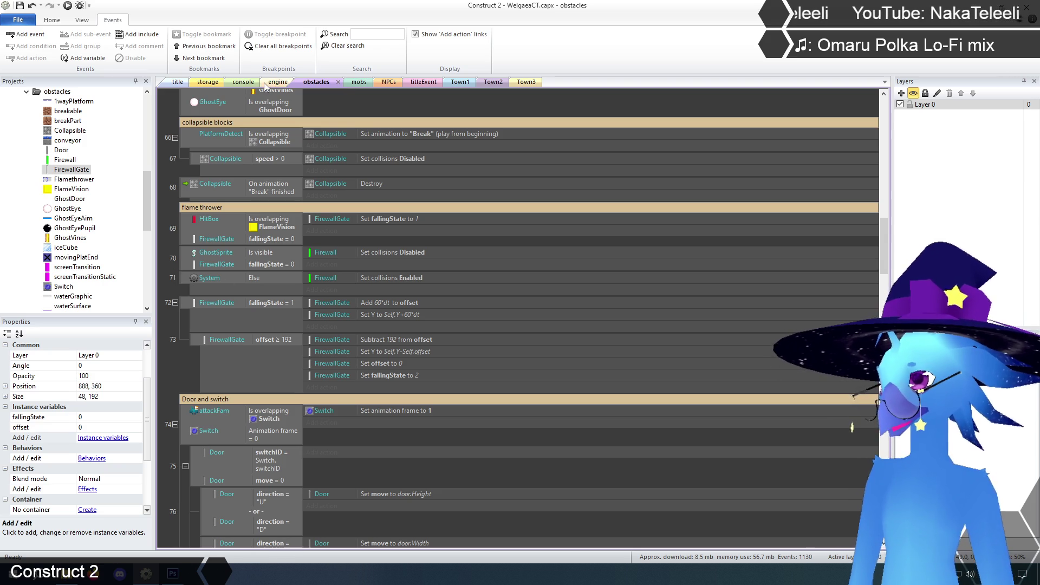
pyautogui.click(209, 82)
# Inspect the Flamethrower and character sprites, trying and undoing a FirewallGate move.
pyautogui.click(848, 327)
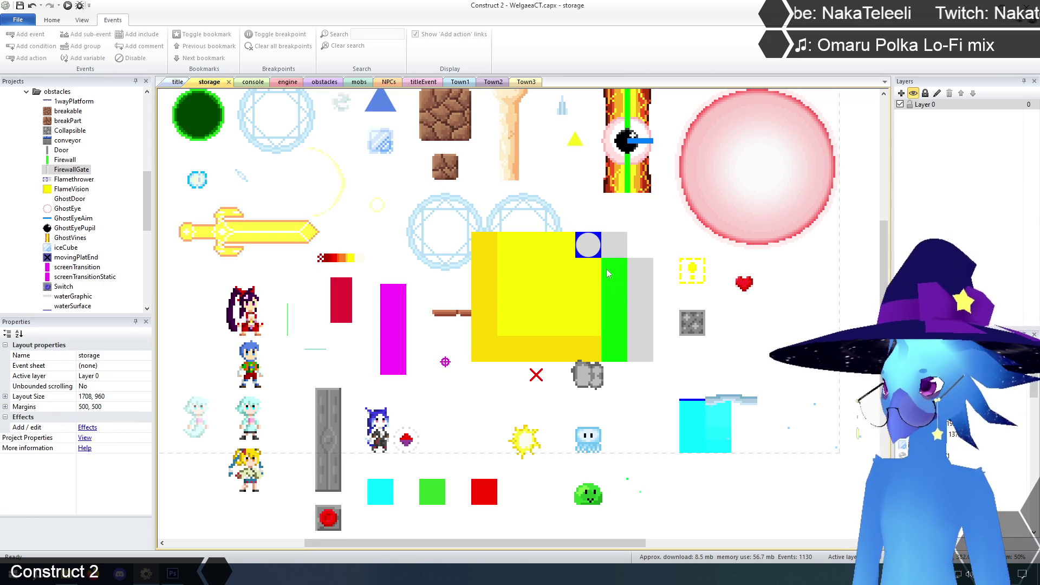
pyautogui.click(616, 245)
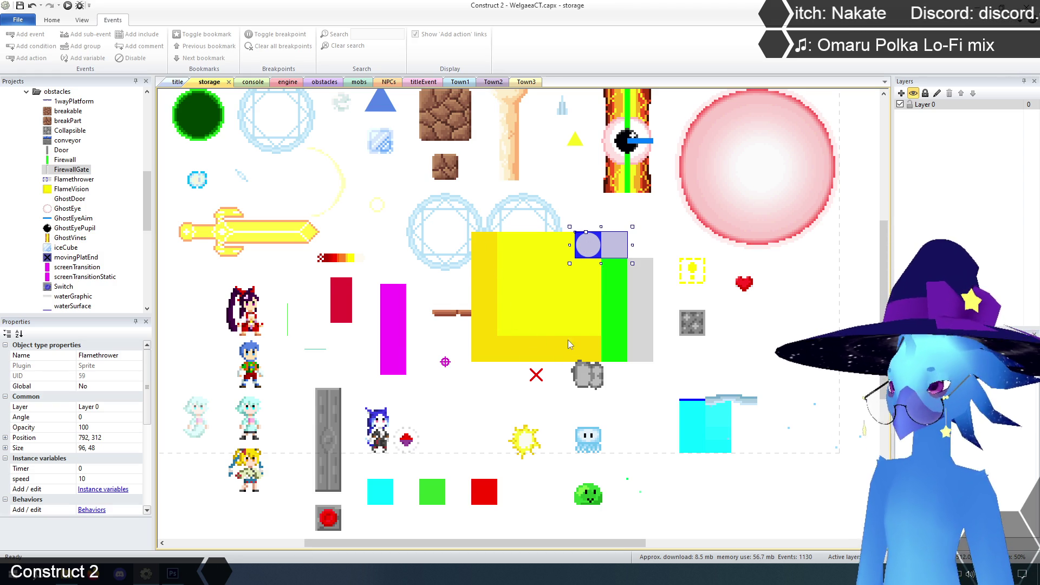
pyautogui.click(646, 224)
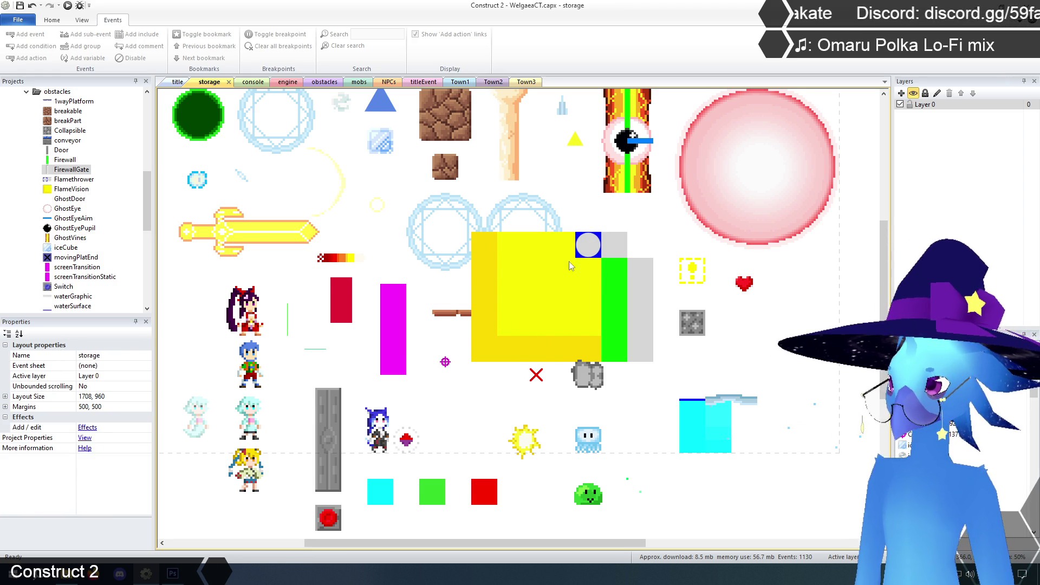
pyautogui.moveTo(641, 306)
pyautogui.mouseDown()
pyautogui.moveTo(614, 195)
pyautogui.moveTo(615, 289)
pyautogui.mouseUp()
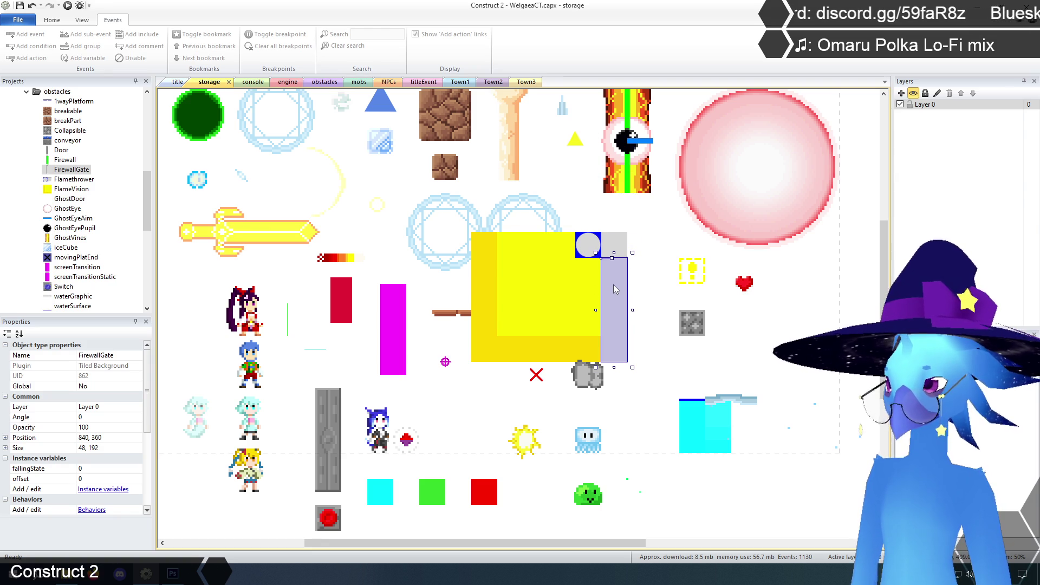
pyautogui.hotkey('ctrl', 'z')
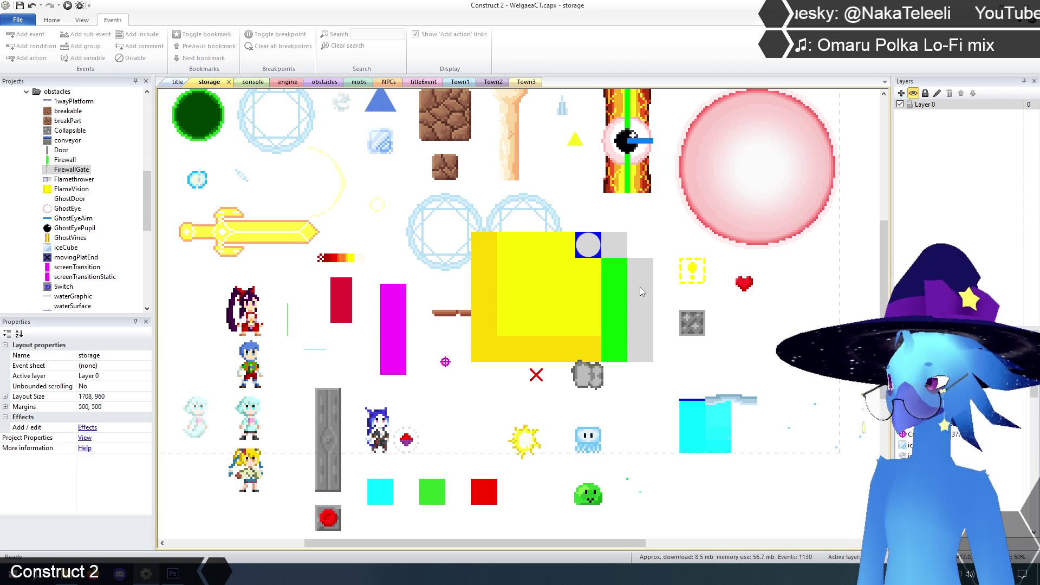
pyautogui.click(257, 307)
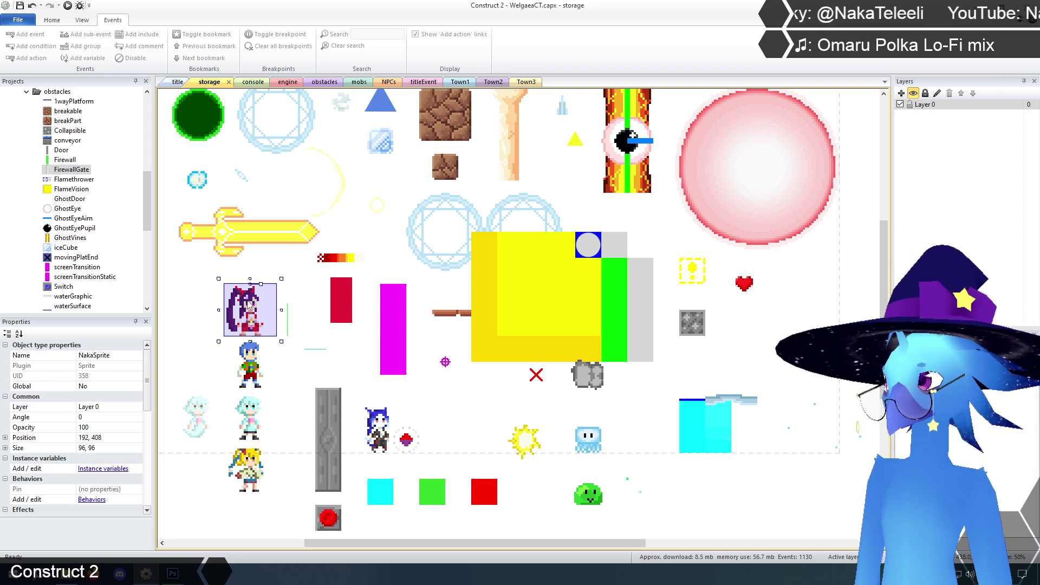
pyautogui.click(710, 303)
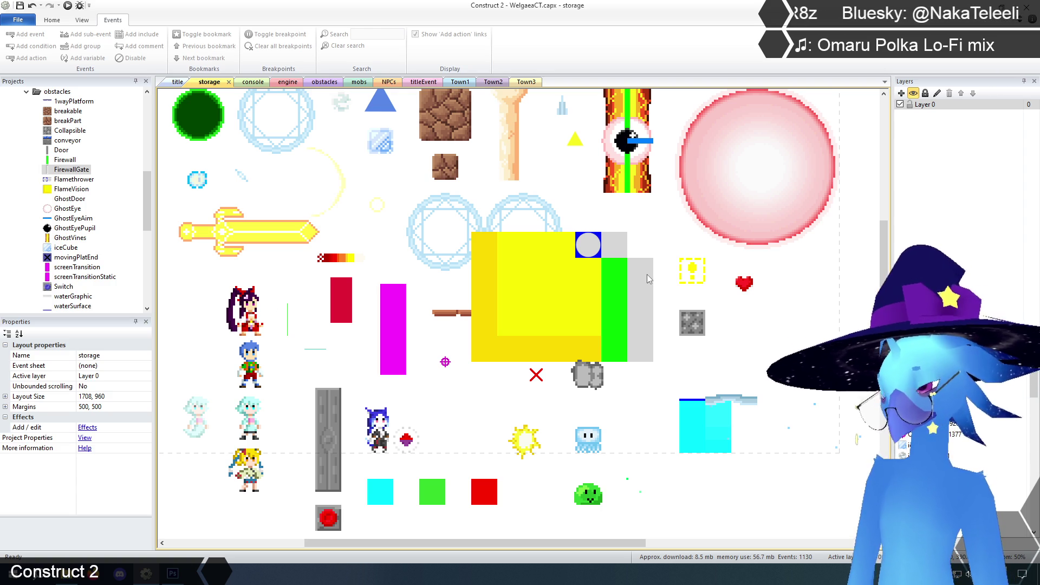
# Check the Firewall and FirewallGate properties, then return to the obstacles event sheet.
pyautogui.click(618, 275)
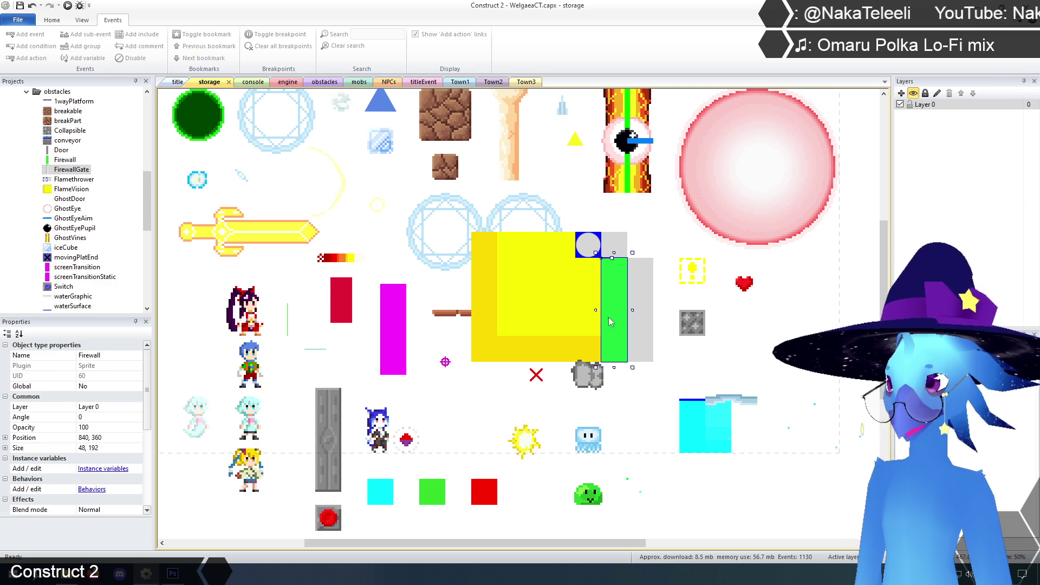
pyautogui.click(654, 228)
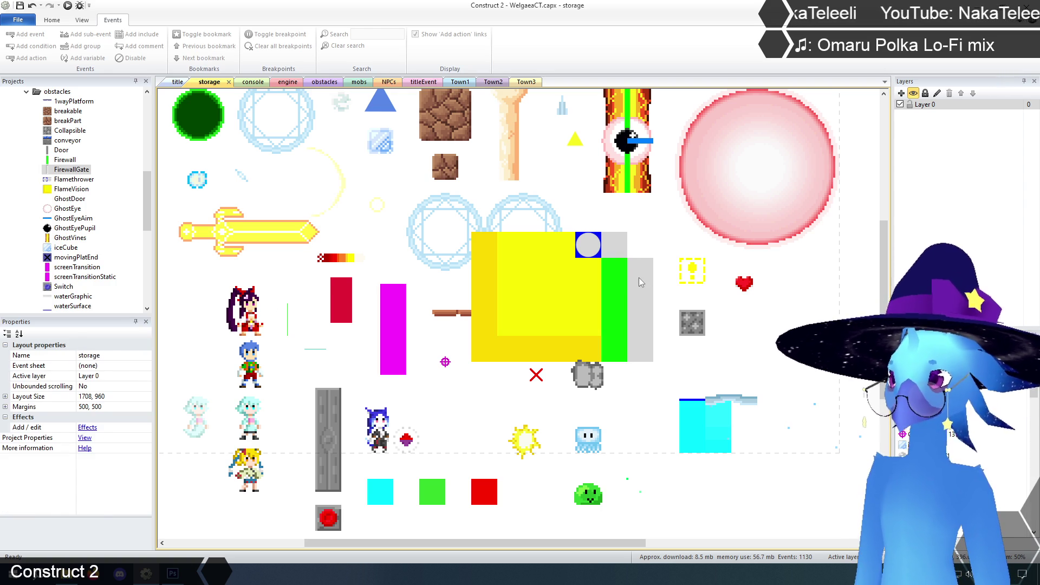
pyautogui.click(638, 277)
pyautogui.click(650, 229)
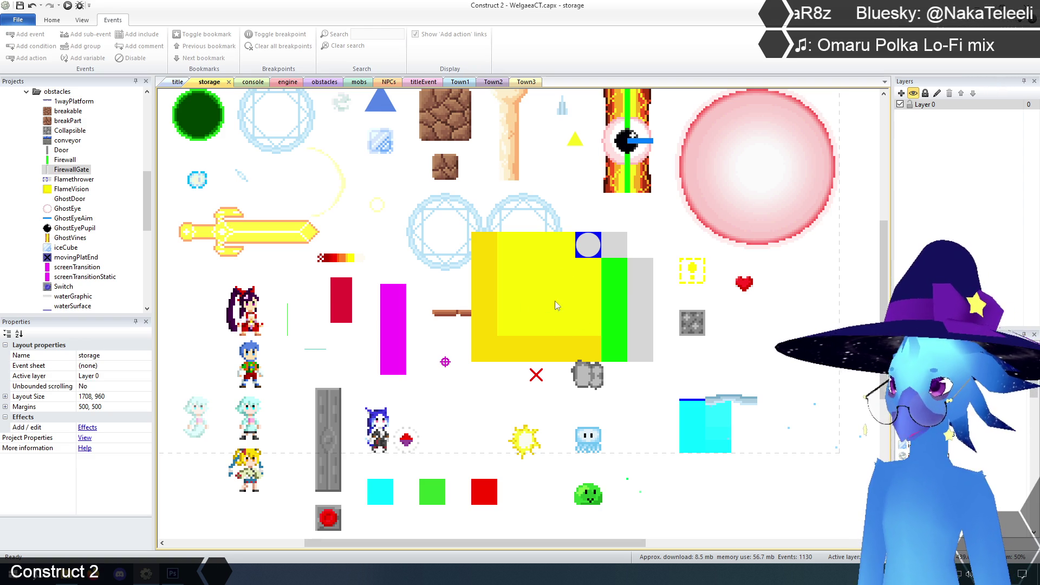
pyautogui.click(640, 296)
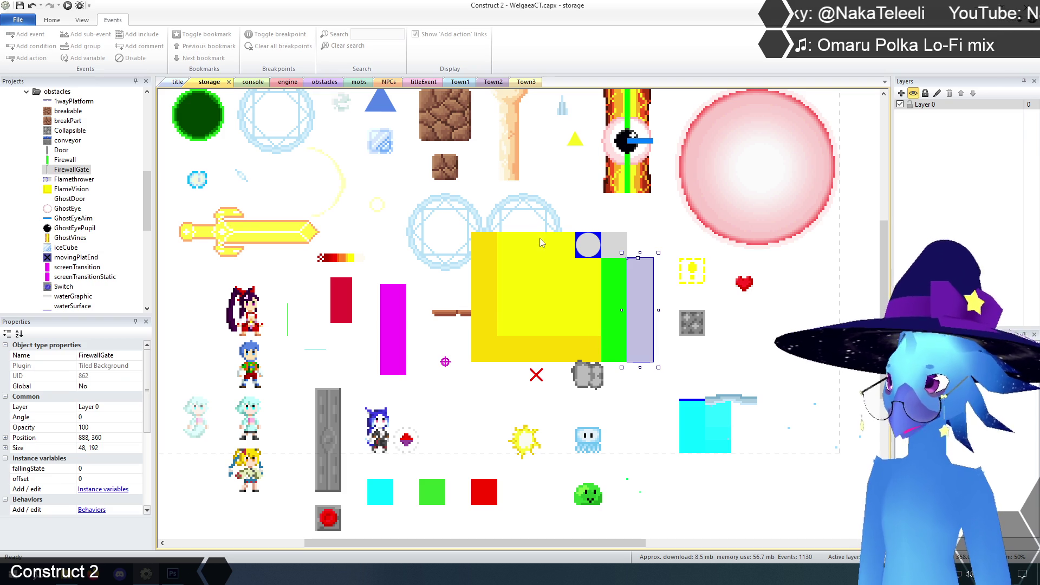
pyautogui.click(663, 224)
pyautogui.click(325, 82)
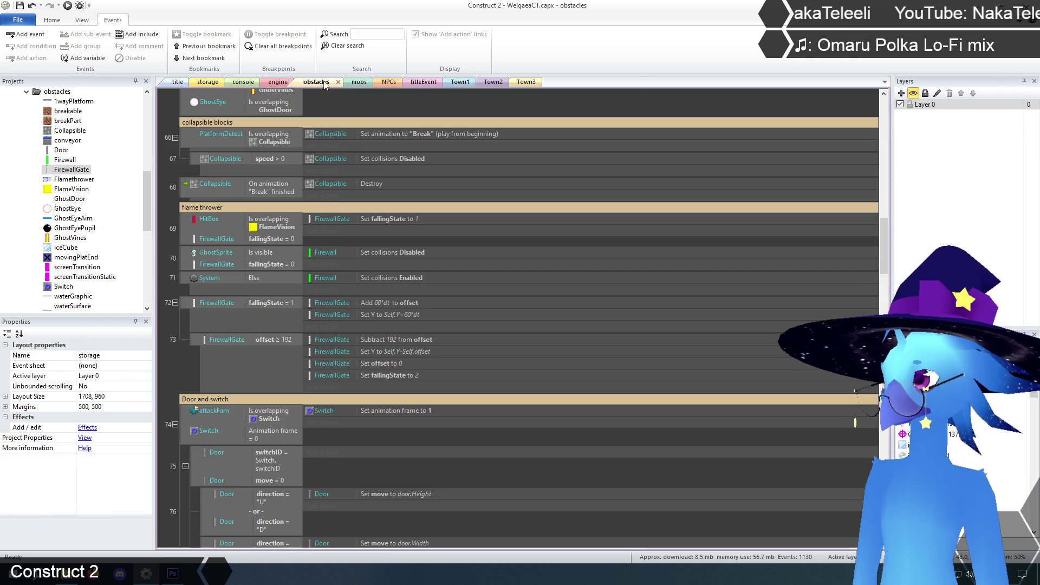
# Scroll up through the flame thrower events and return to the storage layout.
pyautogui.scroll(1, 169, 333)
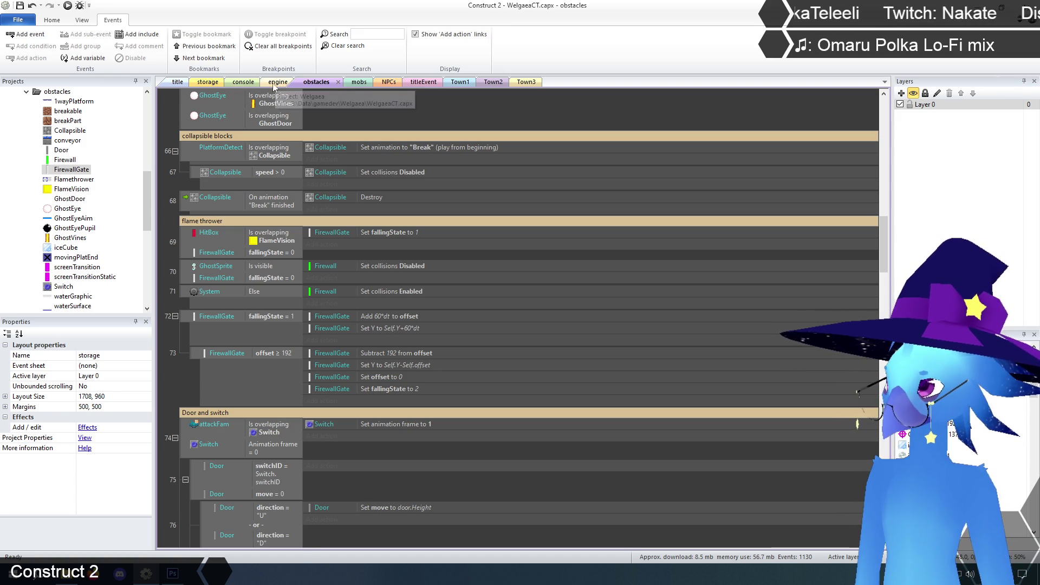
pyautogui.click(217, 83)
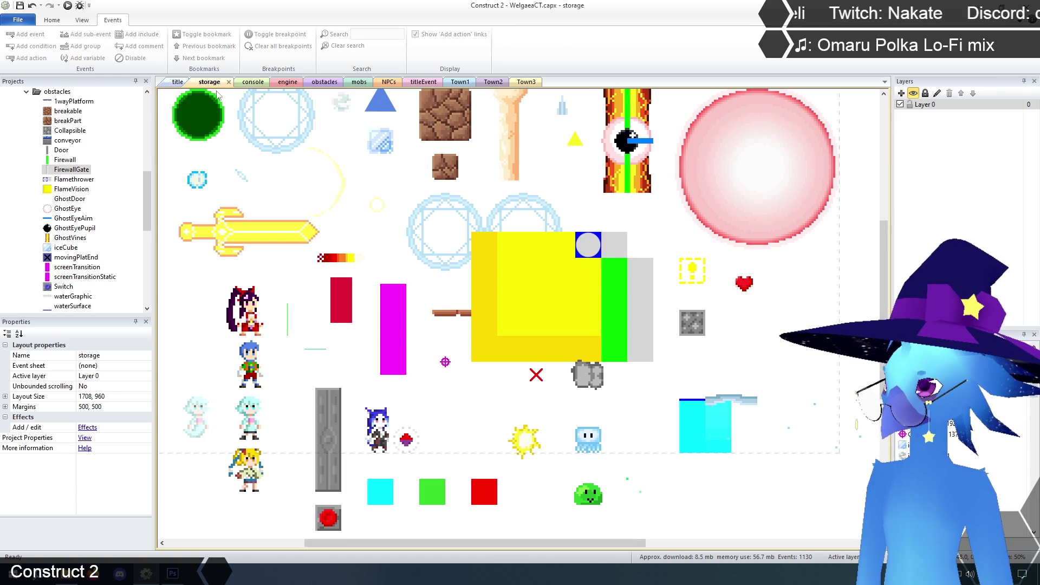
pyautogui.click(566, 295)
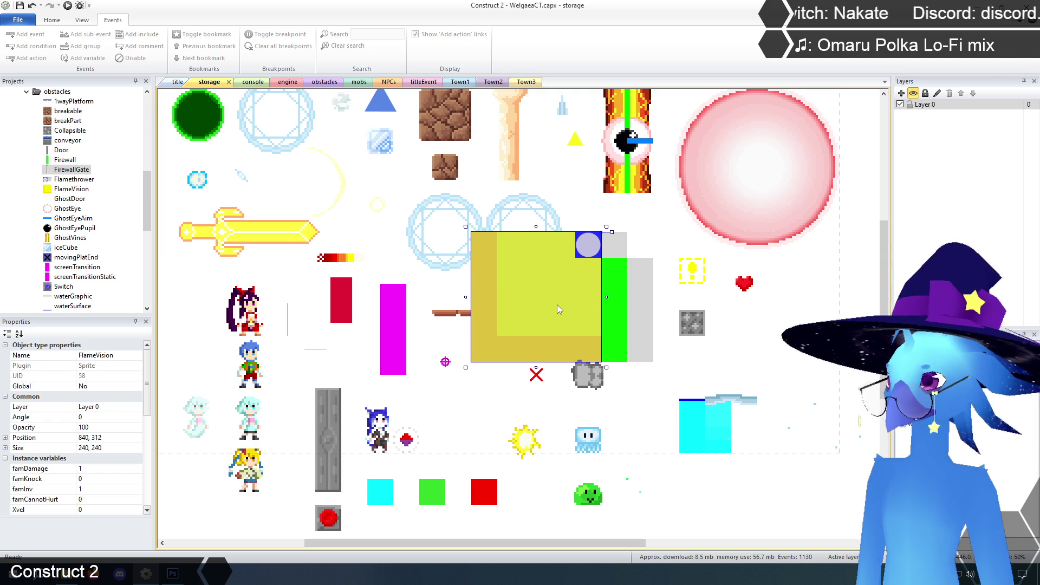
pyautogui.moveTo(549, 305); pyautogui.dragTo(572, 307)
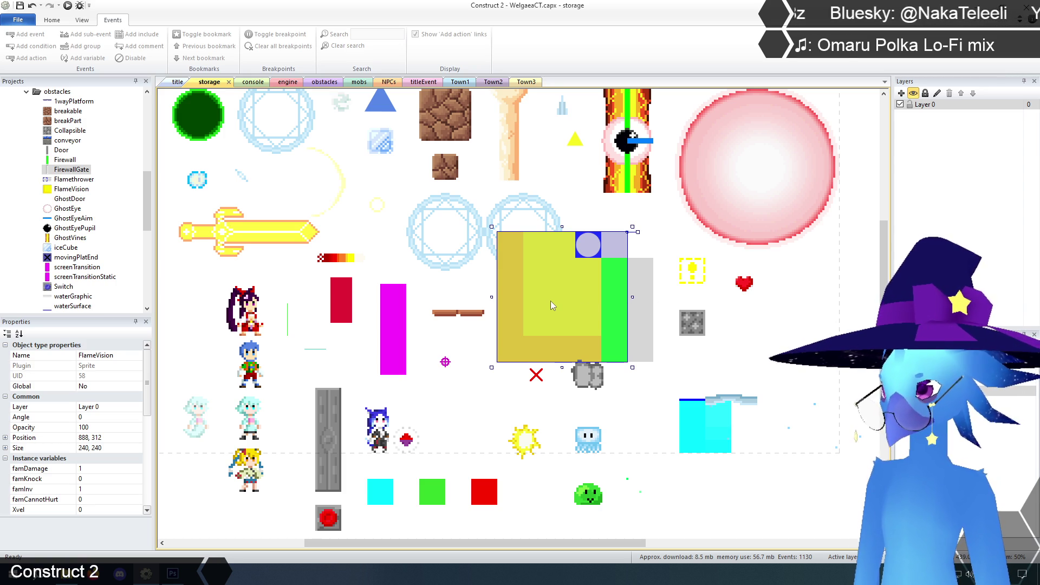
pyautogui.moveTo(550, 300)
pyautogui.mouseDown()
pyautogui.moveTo(530, 298)
pyautogui.moveTo(563, 300)
pyautogui.mouseUp()
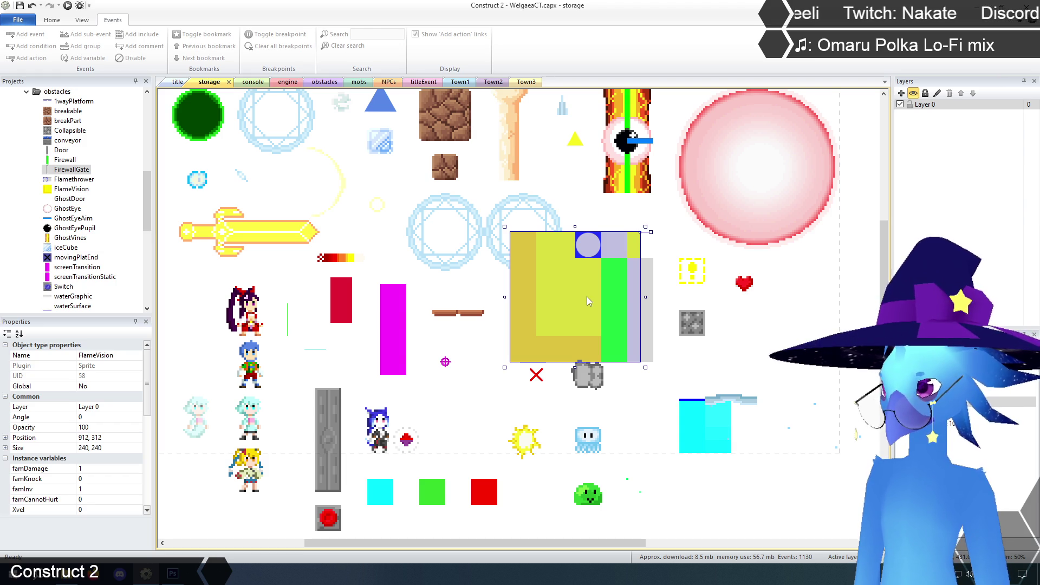
pyautogui.moveTo(585, 297); pyautogui.dragTo(550, 294)
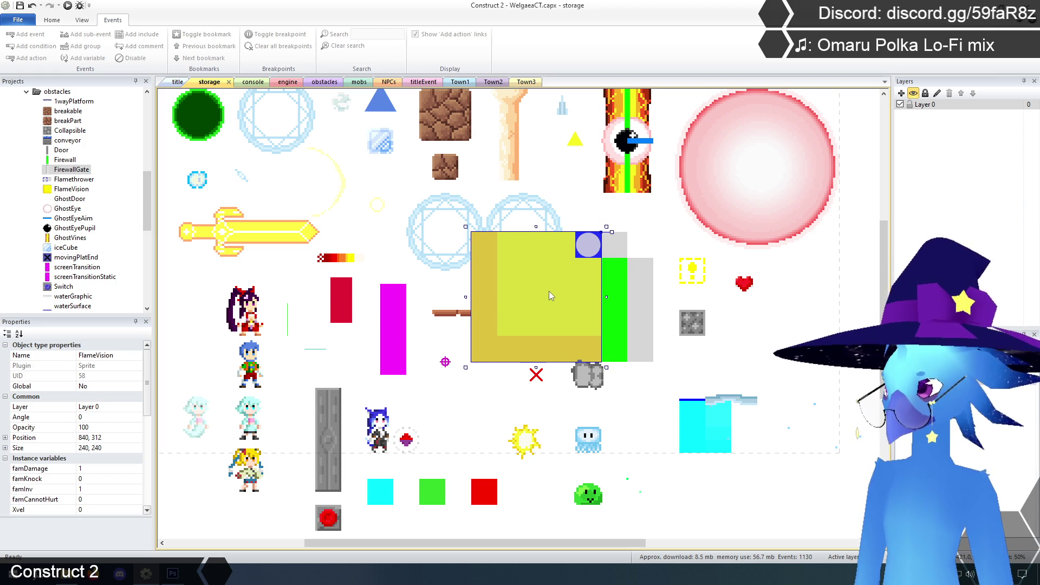
# Open FlameVision's image editor and resize its canvas to 288 × 240, aligned top-left.
pyautogui.rightClick(548, 295)
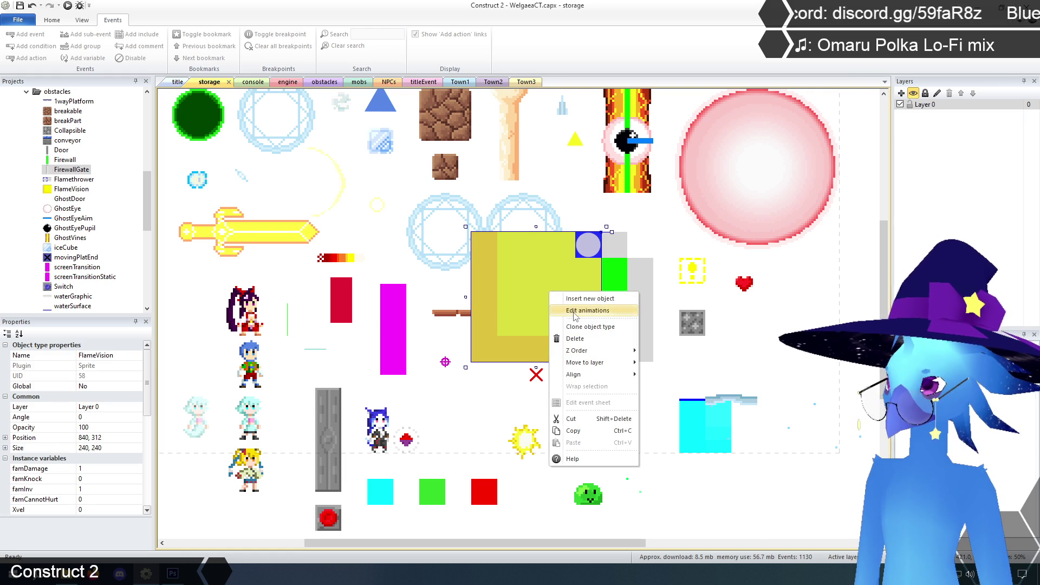
pyautogui.click(574, 311)
pyautogui.moveTo(521, 30); pyautogui.dragTo(583, 27)
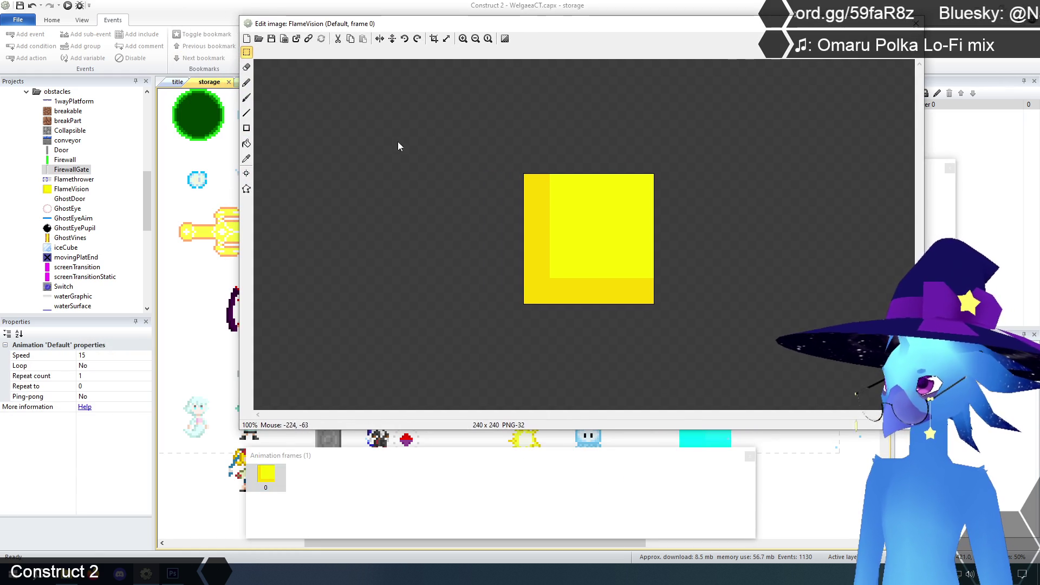
pyautogui.click(447, 39)
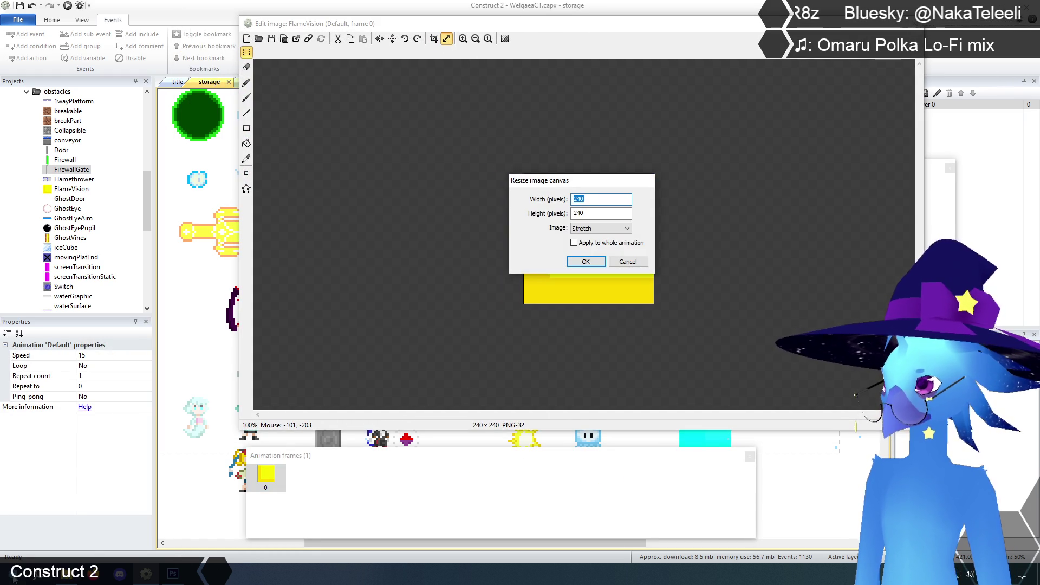
pyautogui.click(13, 577)
pyautogui.click(74, 262)
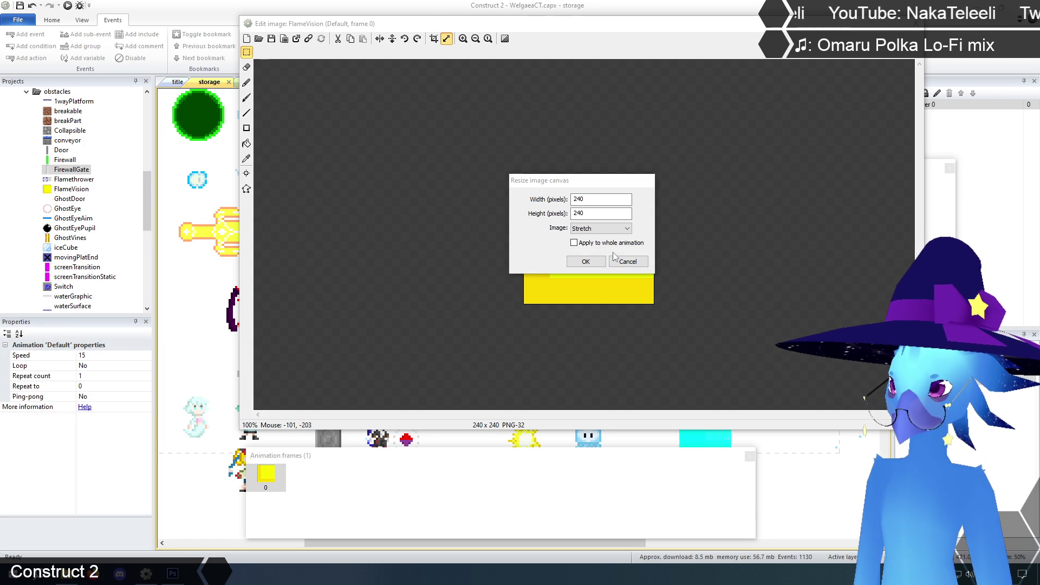
pyautogui.doubleClick(603, 199)
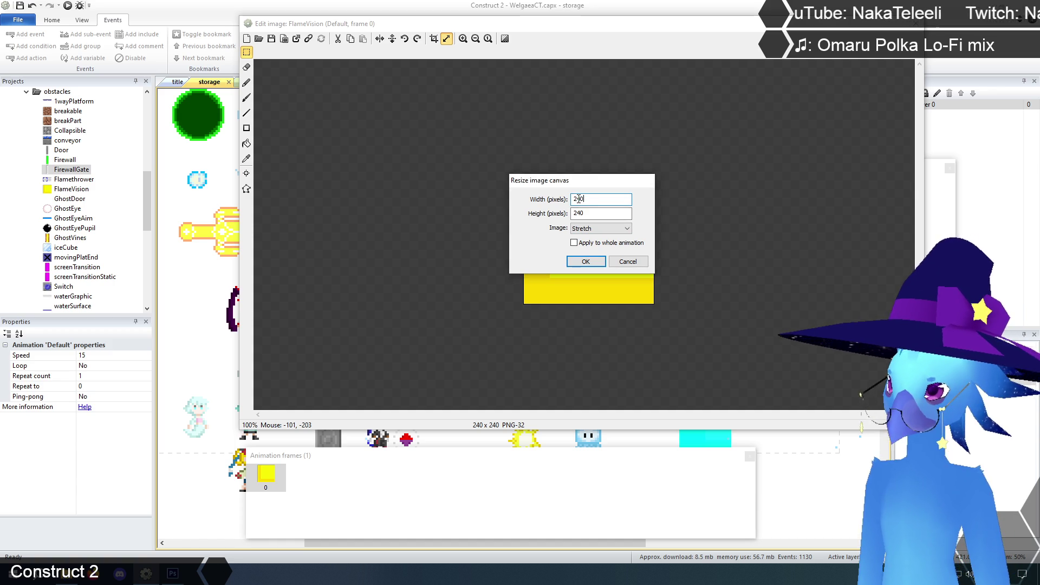
pyautogui.write('288')
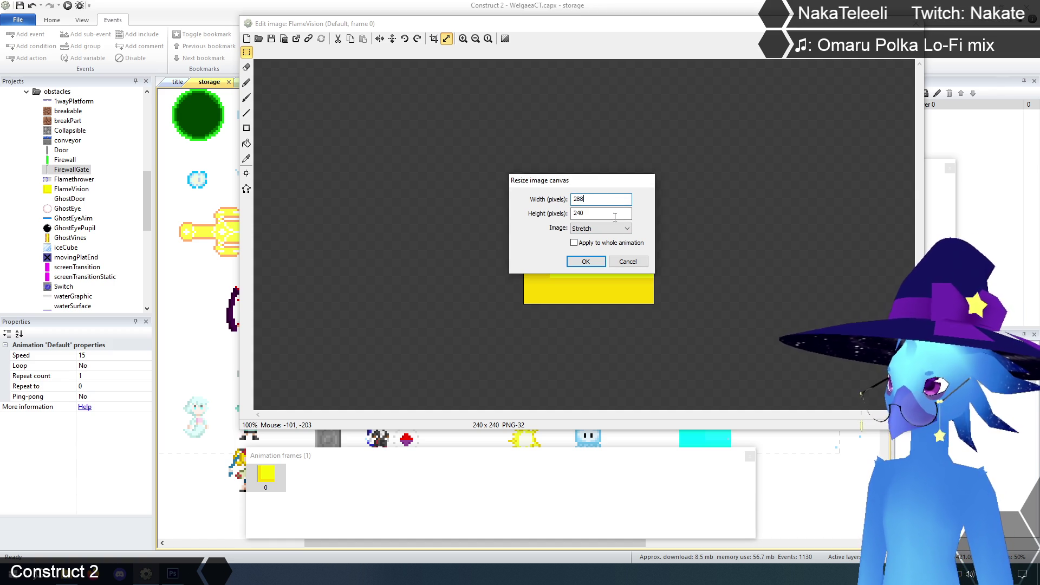
pyautogui.click(601, 228)
pyautogui.click(596, 243)
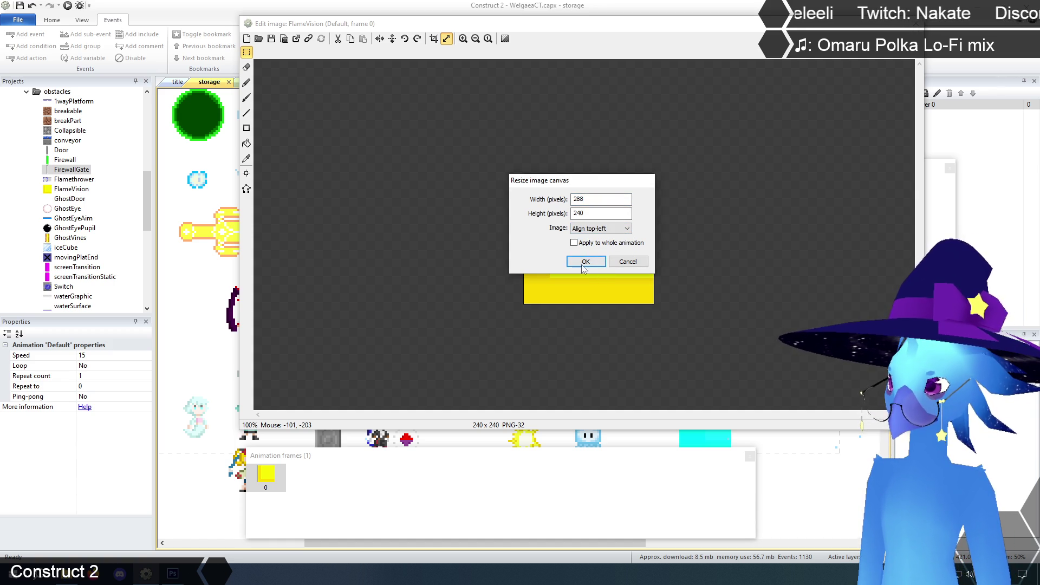
pyautogui.click(605, 229)
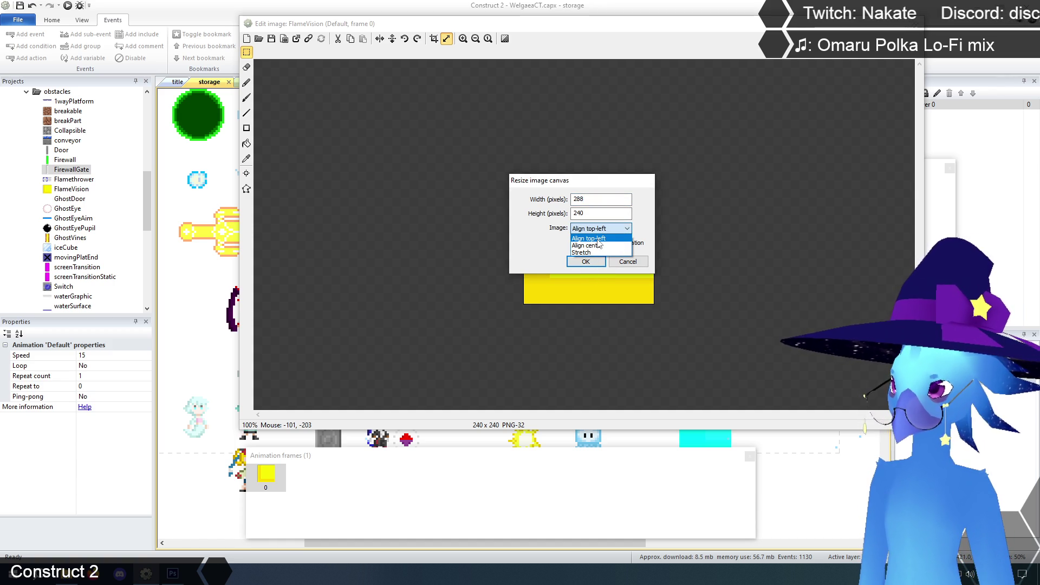
pyautogui.click(595, 239)
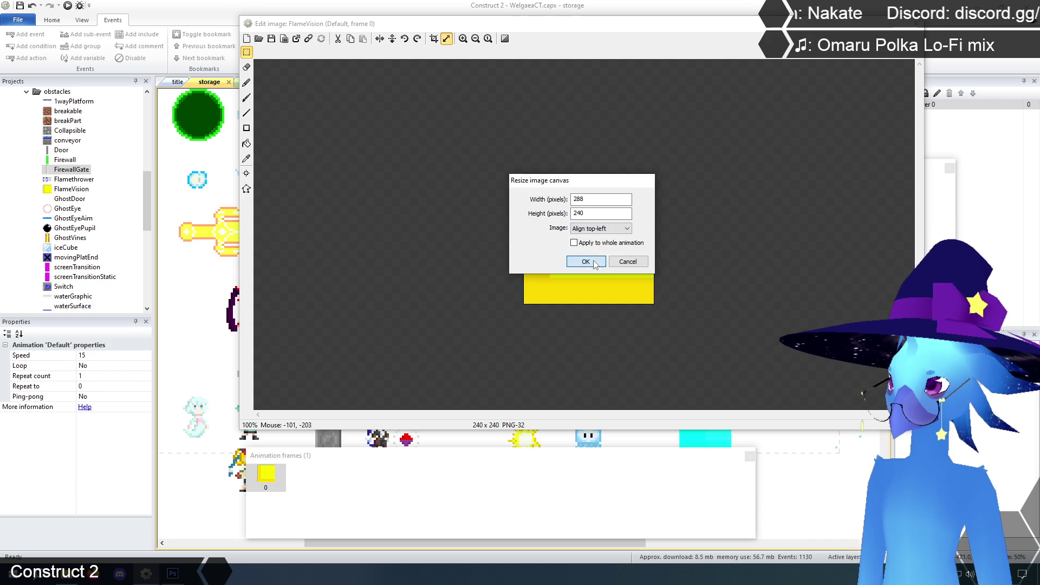
pyautogui.click(585, 262)
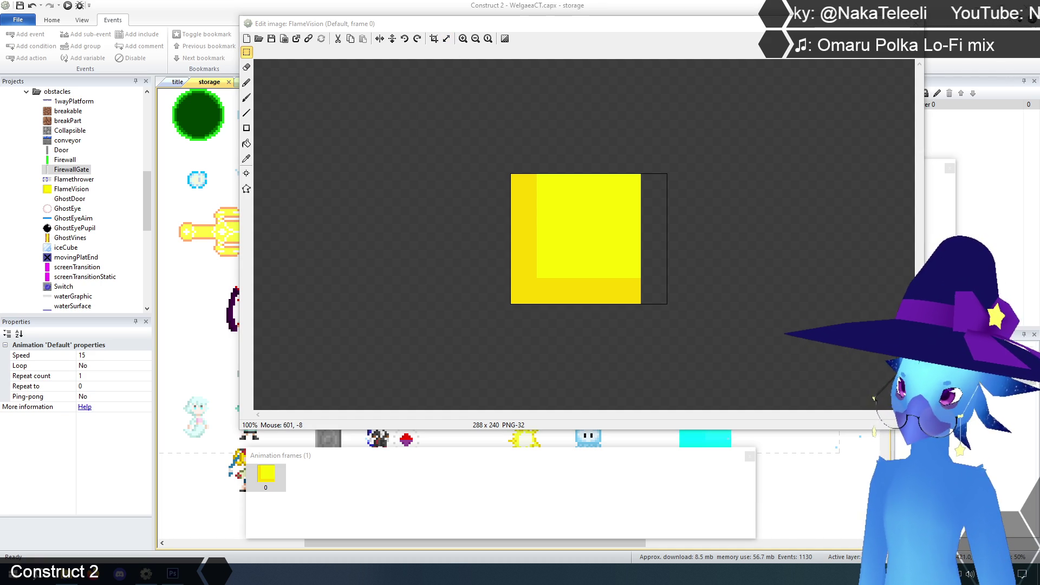
# Resize the FlameVision canvas to 312 wide, aligned top-left.
pyautogui.click(446, 38)
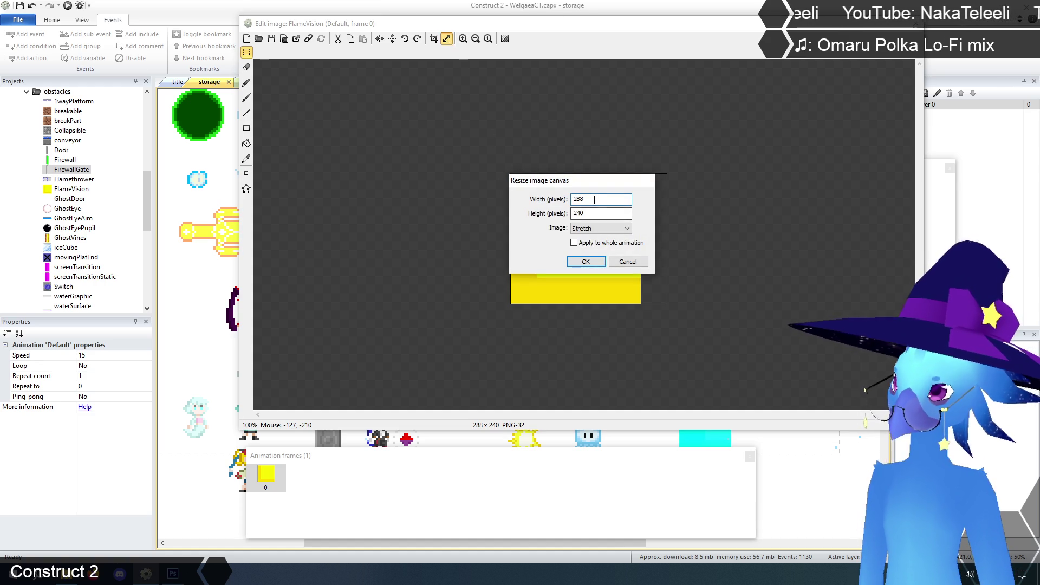
pyautogui.write('312')
pyautogui.click(589, 228)
pyautogui.click(588, 239)
pyautogui.click(586, 262)
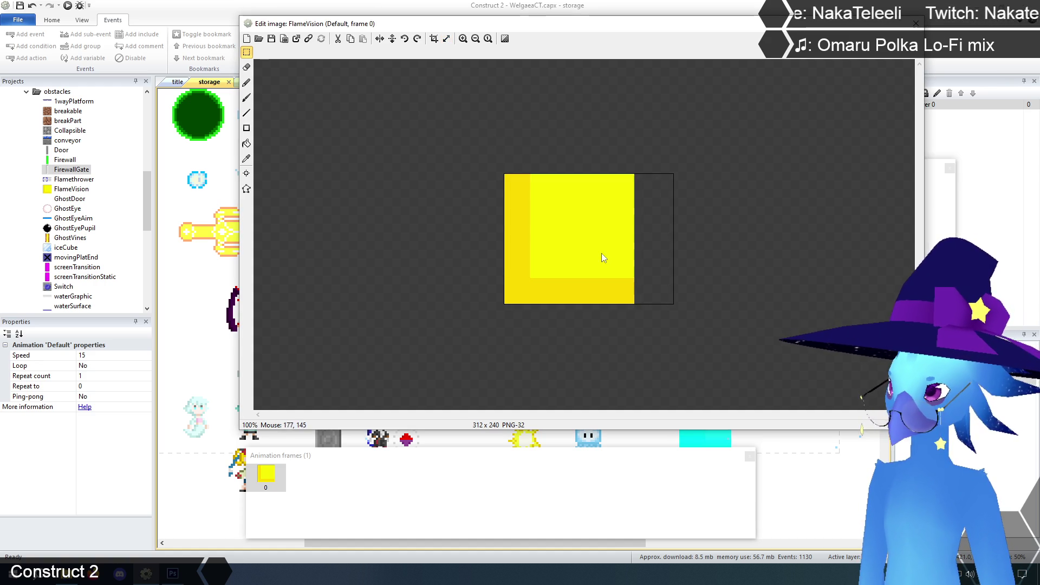
# Extend the collision polygon's right edge to x 312 and close the image editor.
pyautogui.click(462, 39)
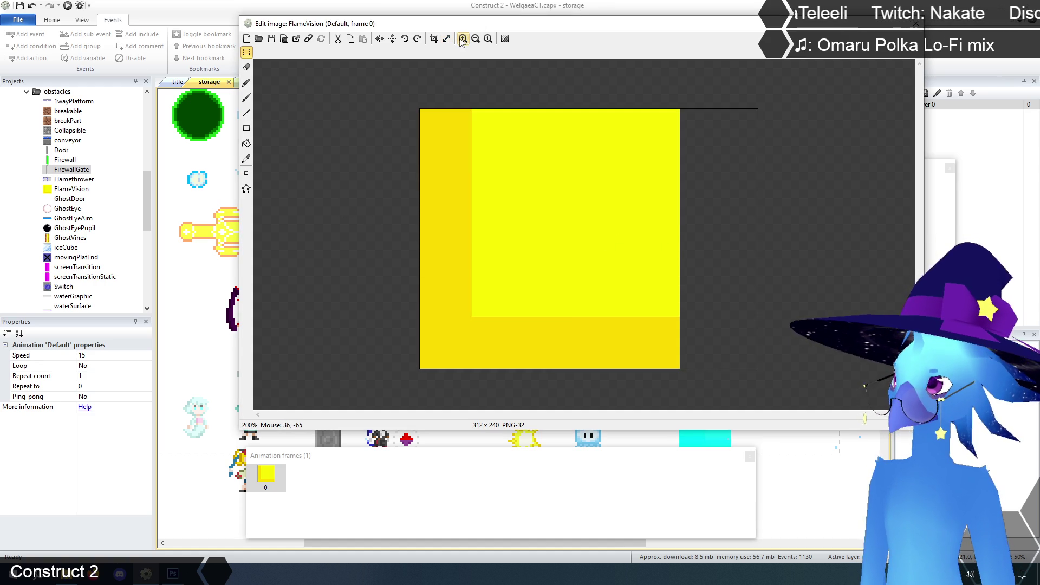
pyautogui.click(246, 189)
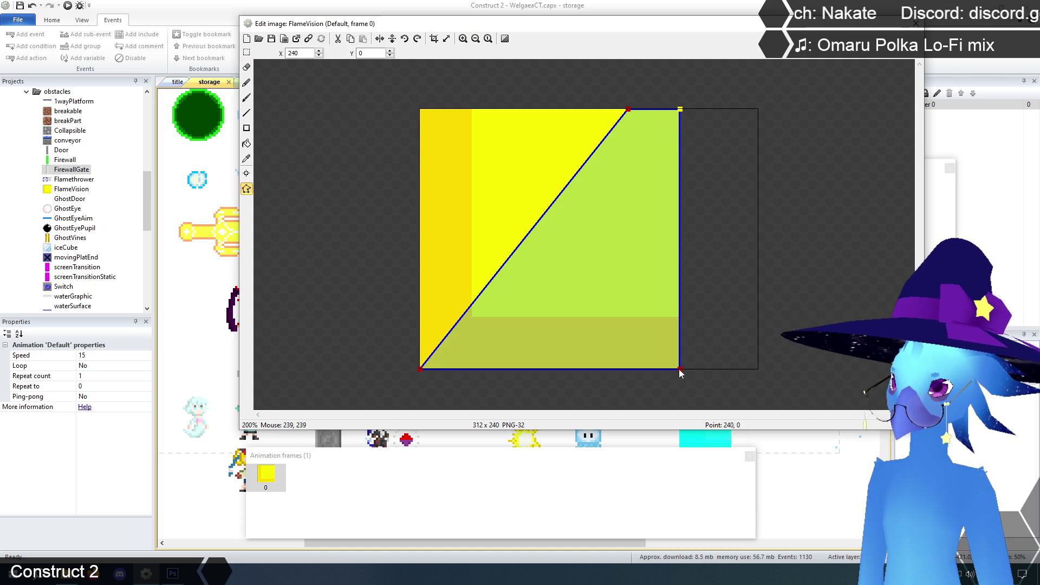
pyautogui.press('Right')
pyautogui.press('Right')
pyautogui.press('Right')
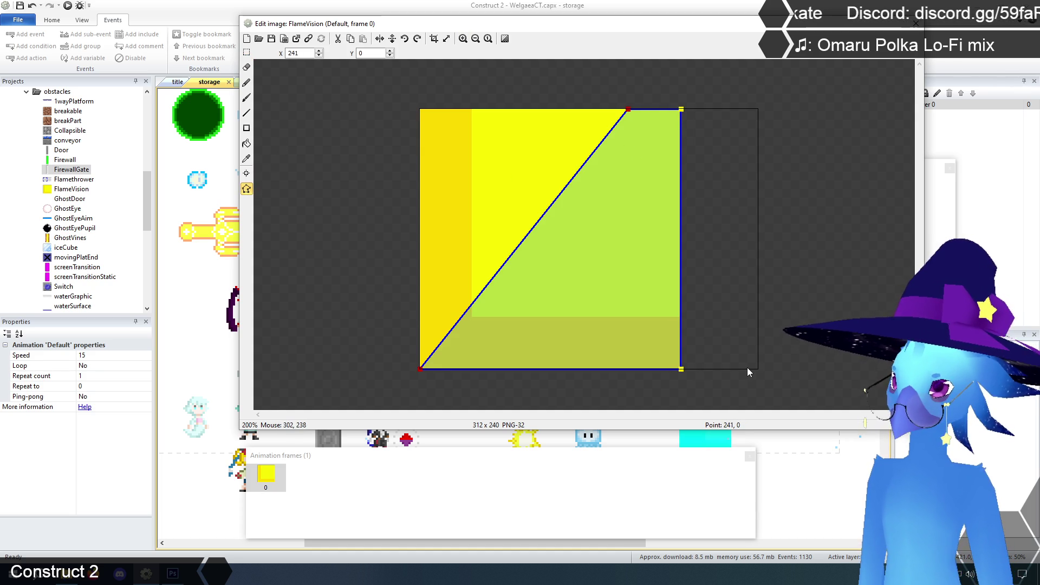
pyautogui.press('Right')
pyautogui.press('Right')
pyautogui.press('Right')
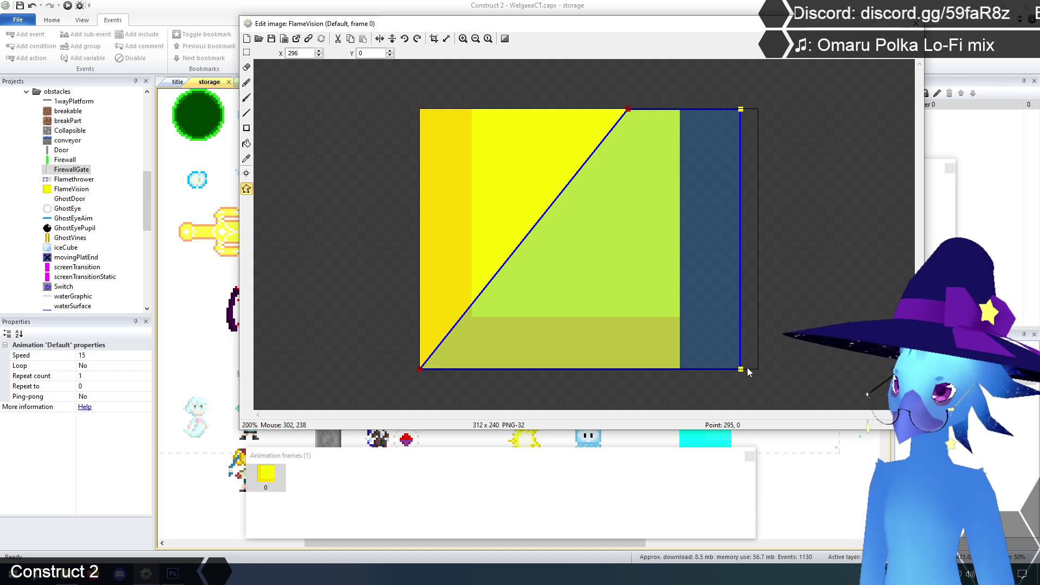
pyautogui.press('Right')
pyautogui.press('Right')
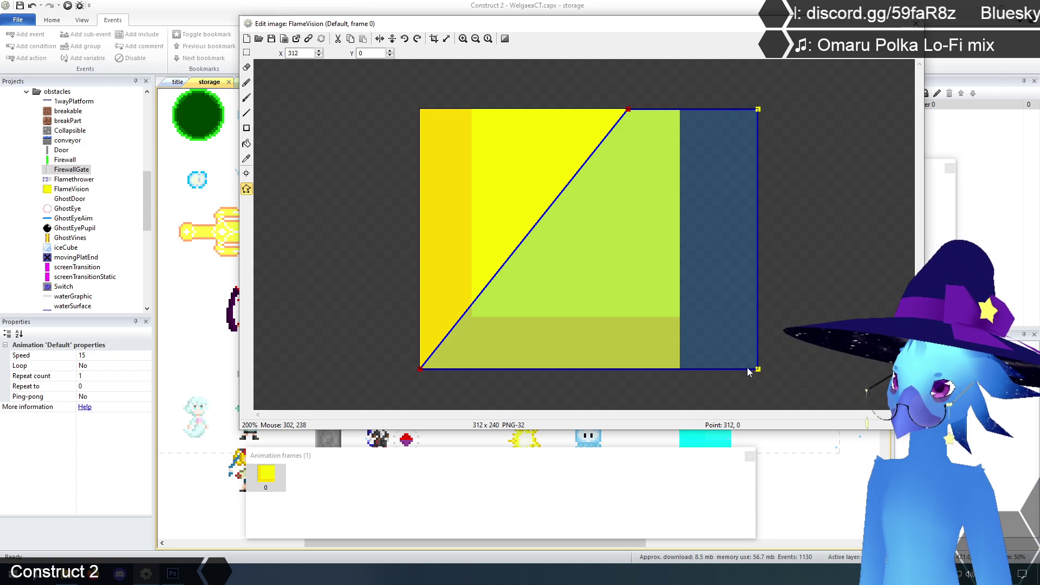
pyautogui.click(828, 248)
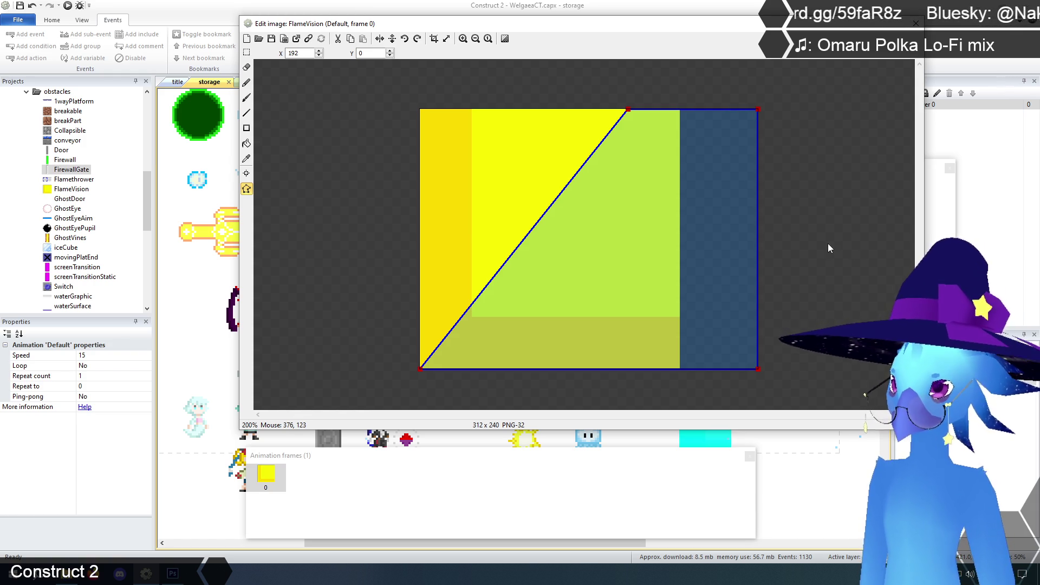
pyautogui.click(915, 23)
pyautogui.click(518, 281)
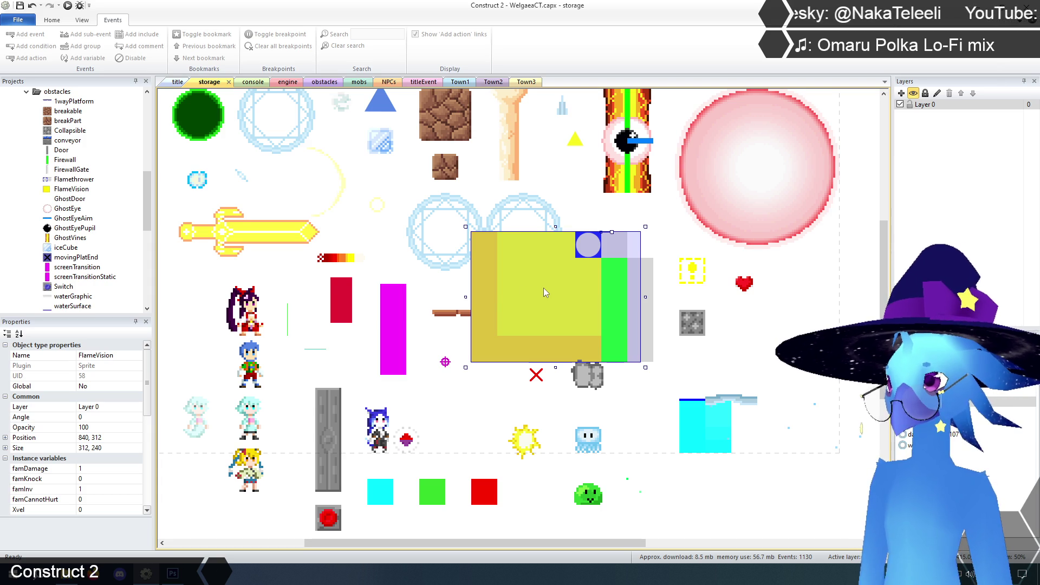
# Compare the FirewallGate and green bar properties, then open the obstacles event sheet.
pyautogui.click(641, 218)
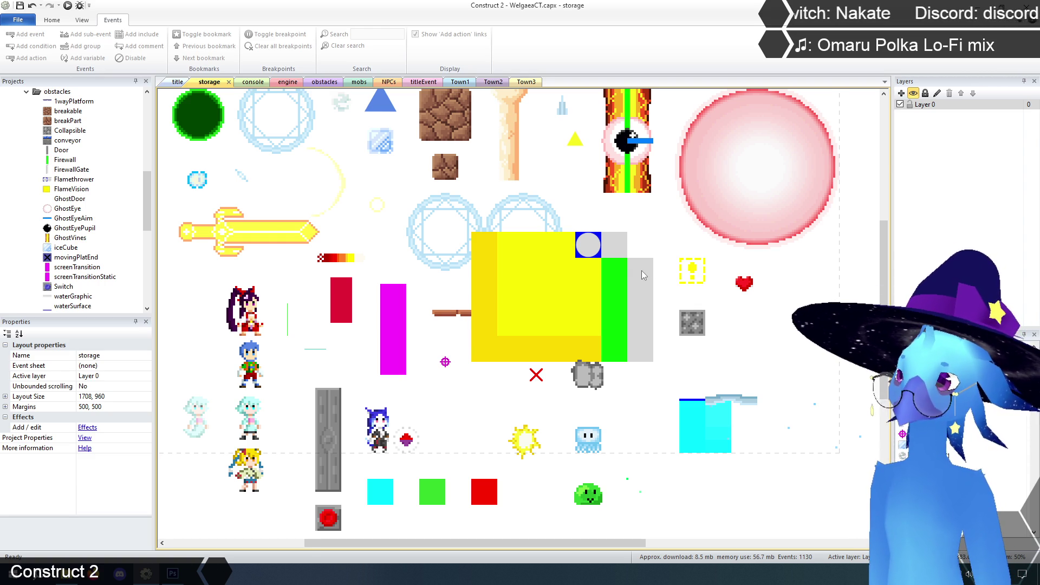
pyautogui.click(644, 275)
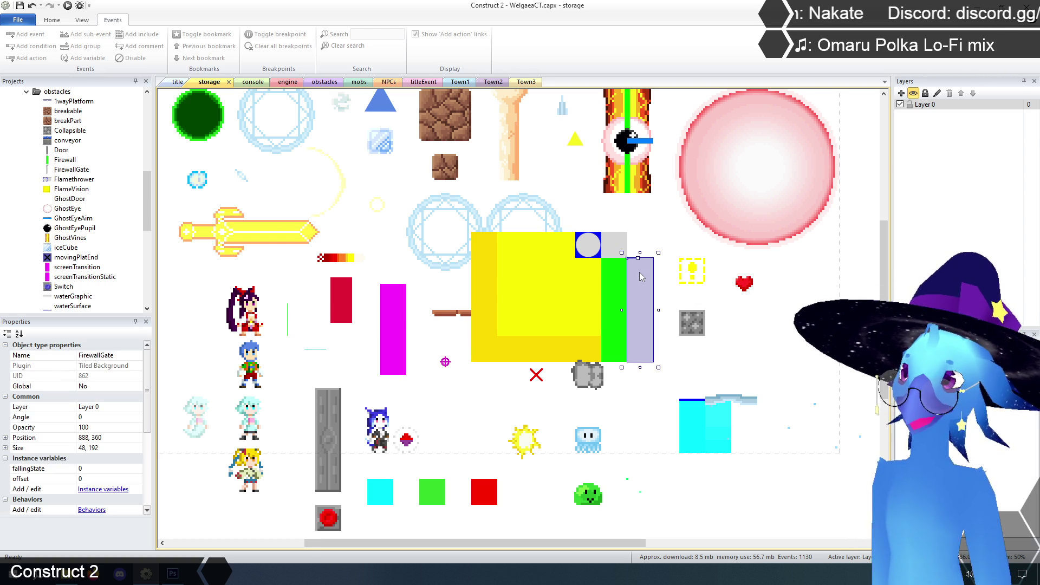
pyautogui.click(650, 241)
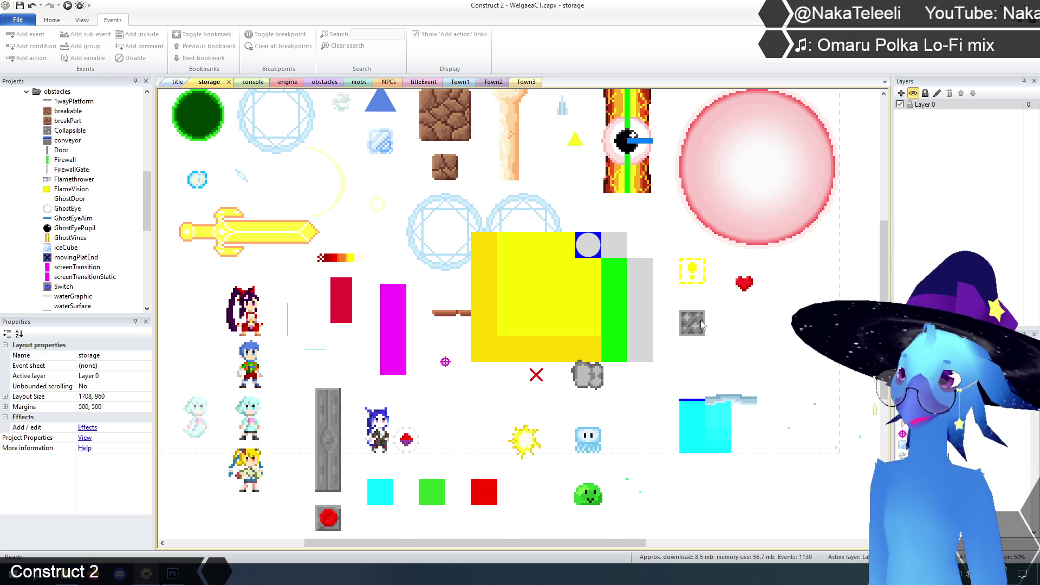
pyautogui.click(621, 321)
pyautogui.click(637, 219)
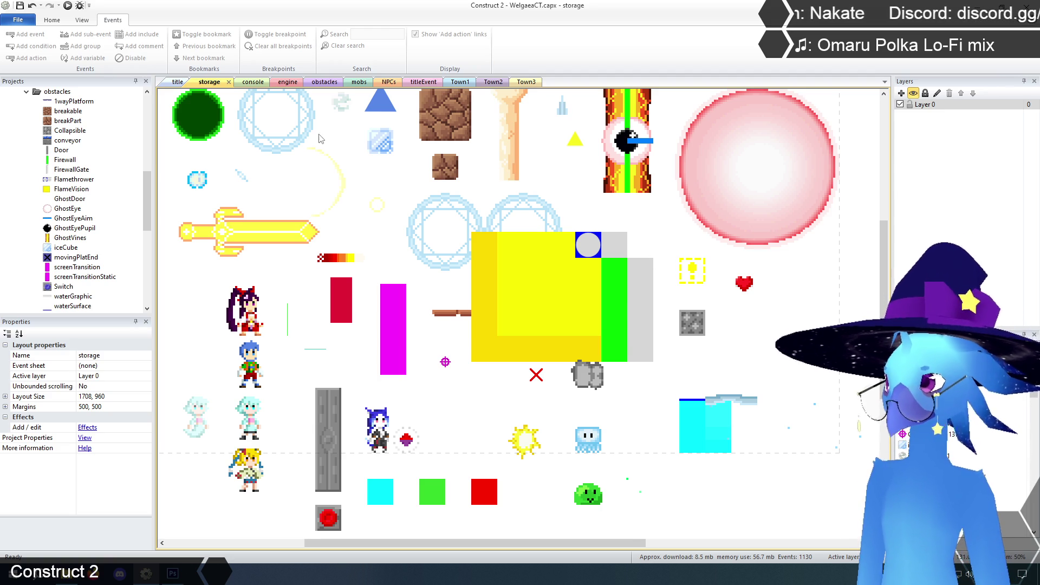
pyautogui.click(320, 82)
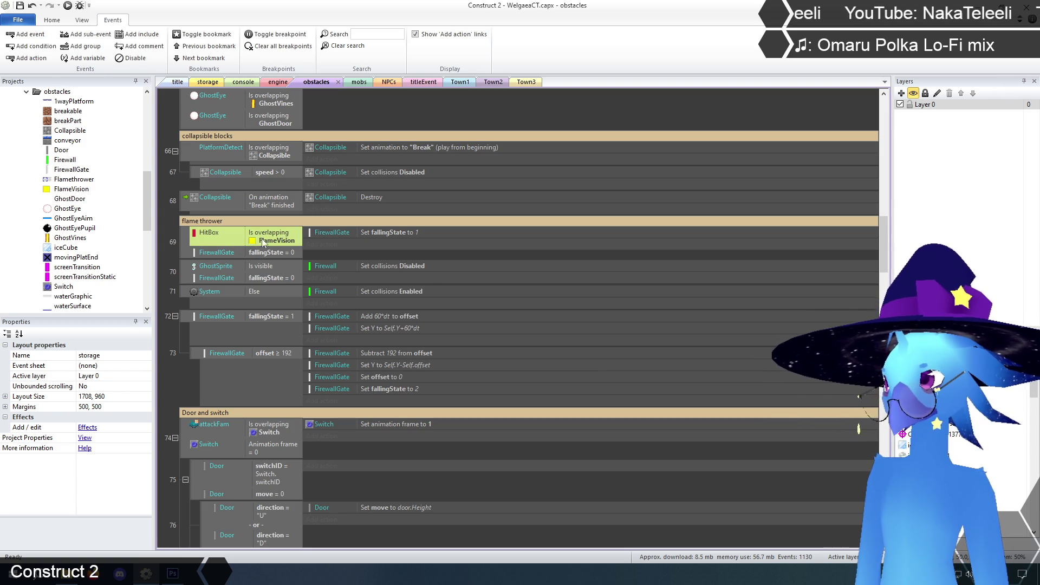
# Copy GhostSprite 'Is visible' into event 69, place it above FirewallGate, and invert it.
pyautogui.click(260, 267)
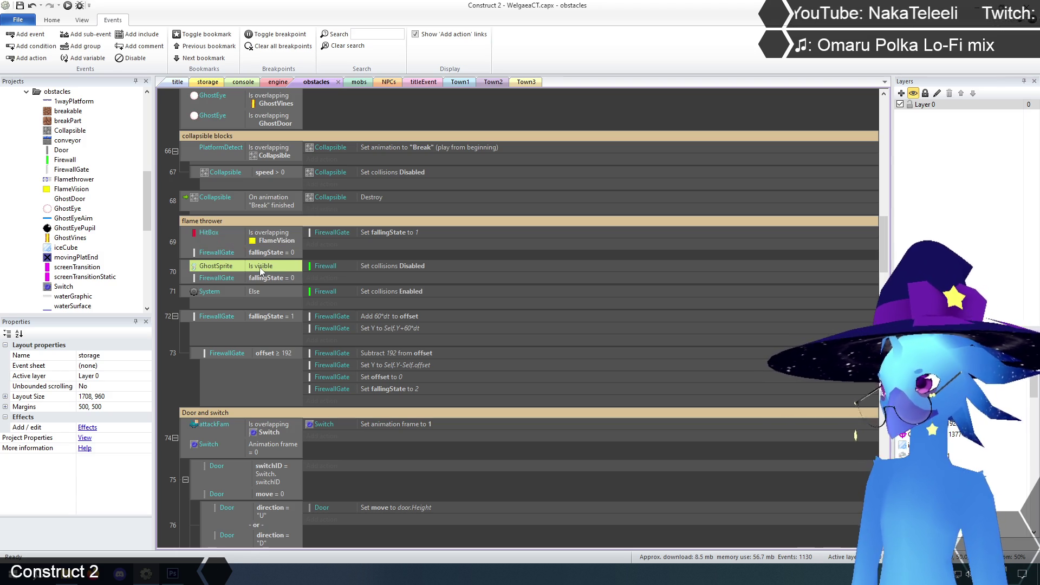
pyautogui.hotkey('ctrl', 'c')
pyautogui.click(271, 238)
pyautogui.hotkey('ctrl', 'v')
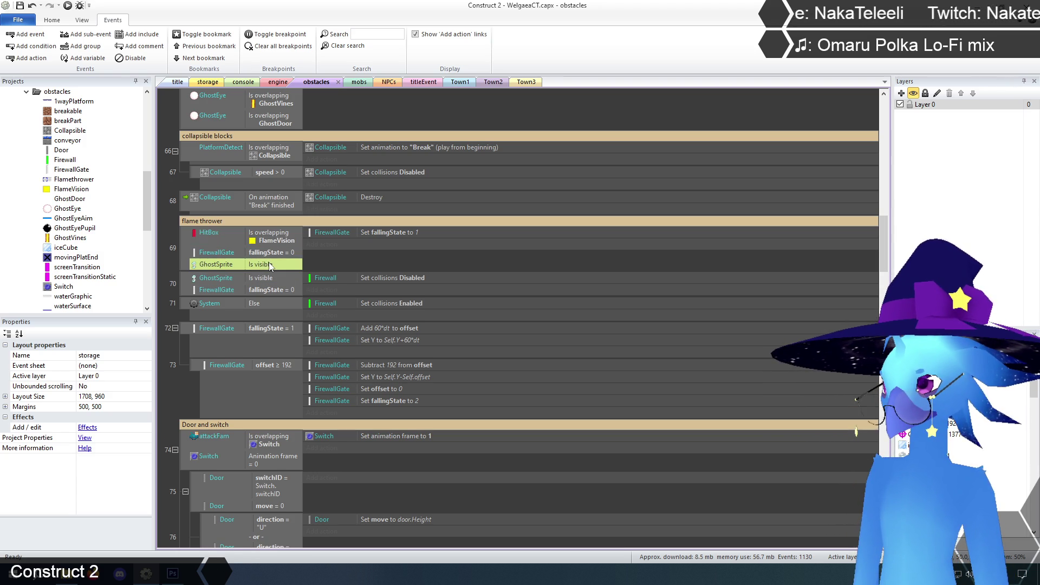
pyautogui.moveTo(262, 265); pyautogui.dragTo(262, 251)
pyautogui.rightClick(261, 252)
pyautogui.click(282, 310)
# Review event 69's conditions and event 72's offset and Y actions, ending on event 73.
pyautogui.click(171, 255)
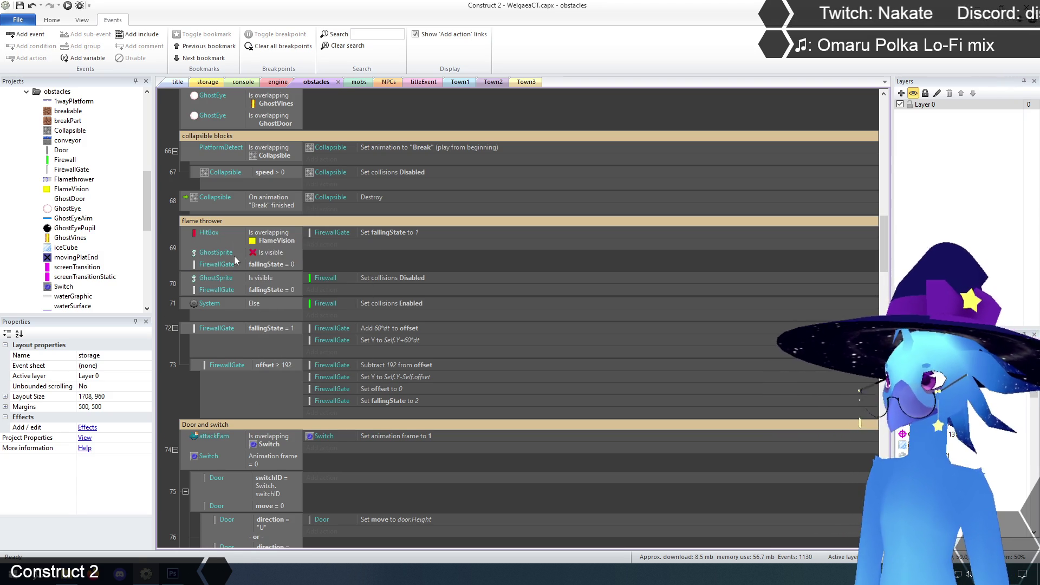
pyautogui.click(270, 238)
pyautogui.click(268, 252)
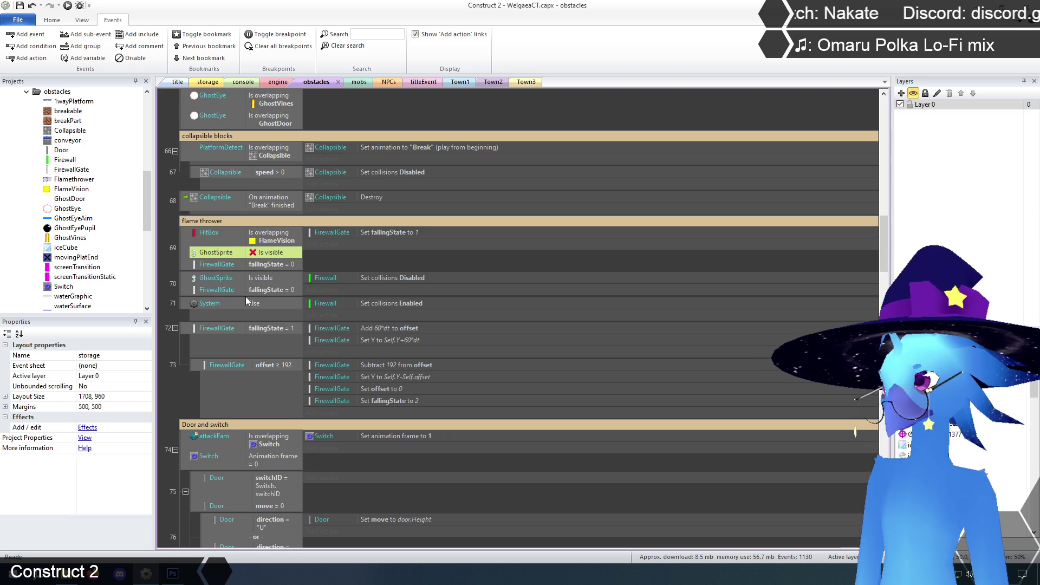
pyautogui.click(268, 265)
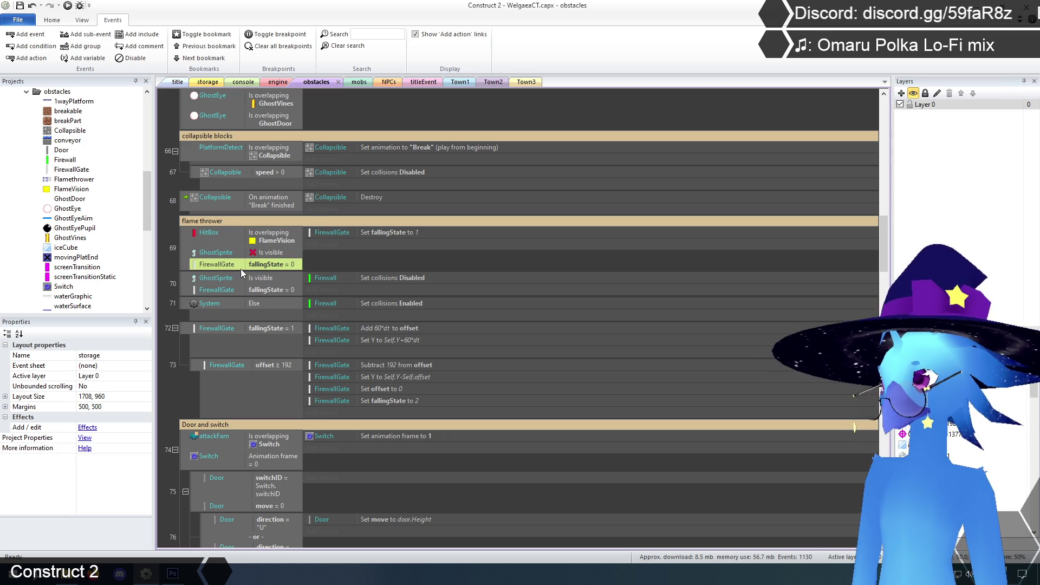
pyautogui.click(402, 232)
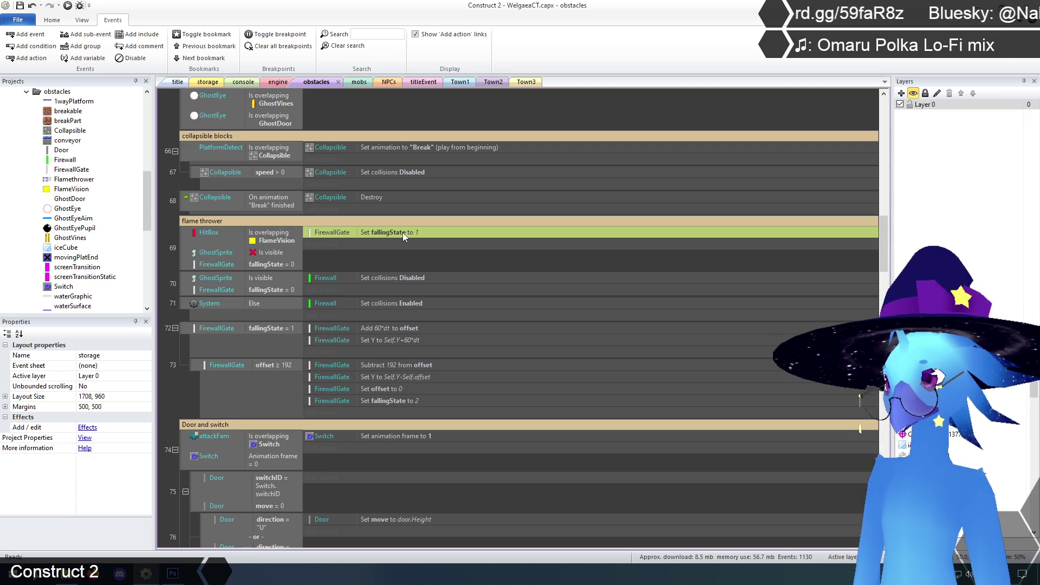
pyautogui.scroll(-2, 174, 352)
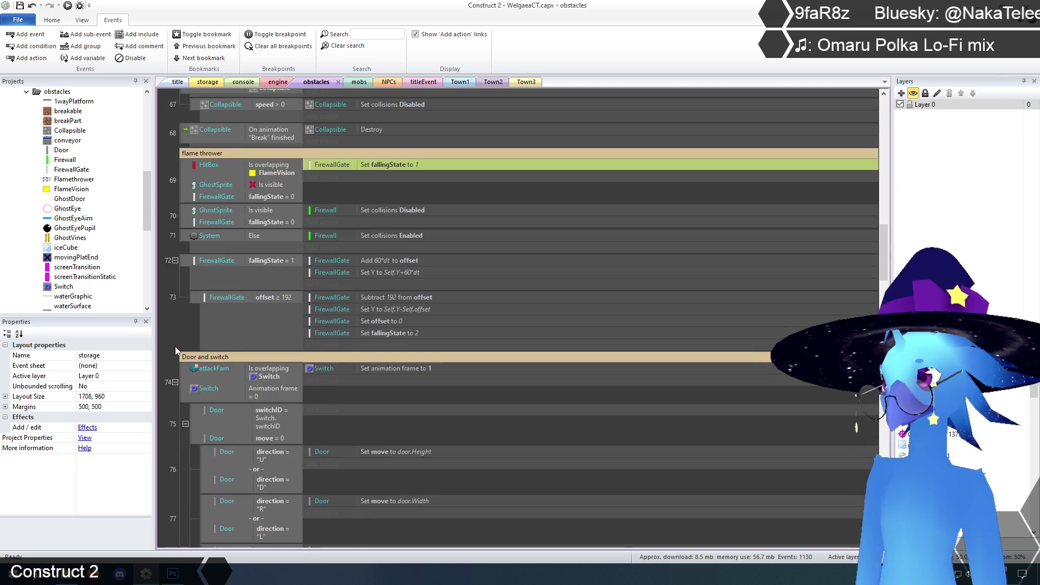
pyautogui.click(266, 262)
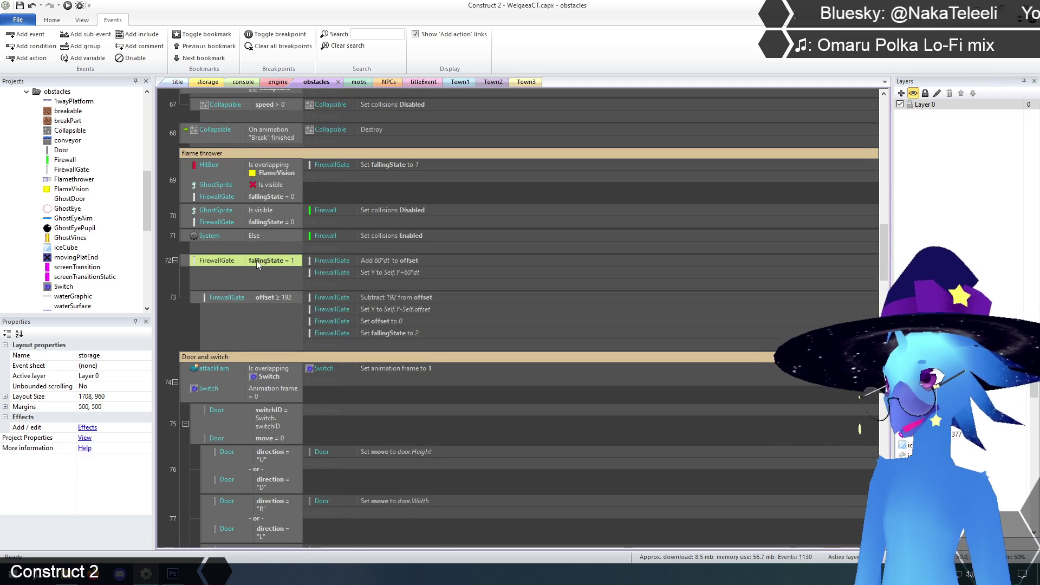
pyautogui.click(405, 259)
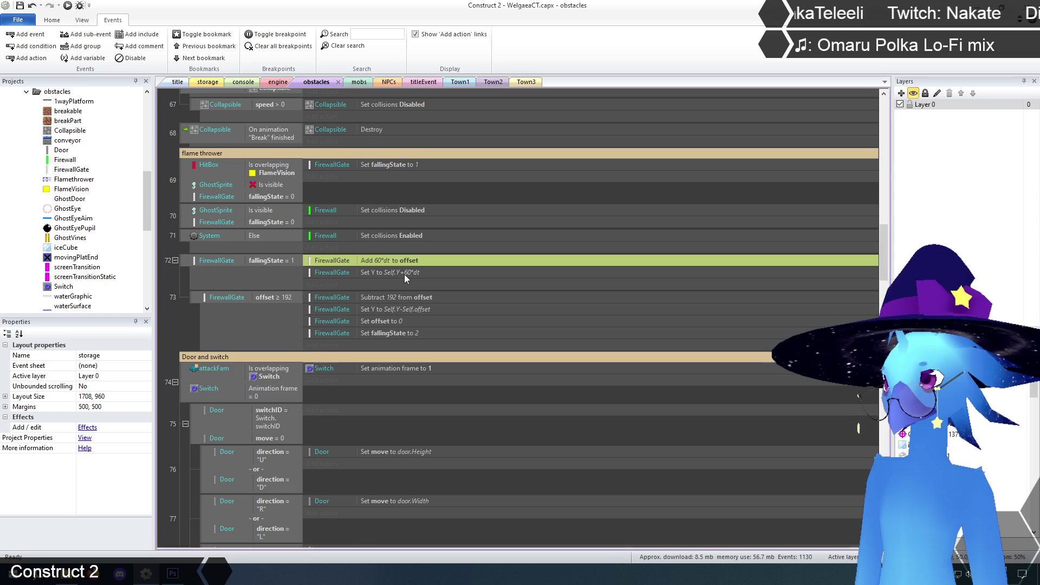
pyautogui.click(404, 274)
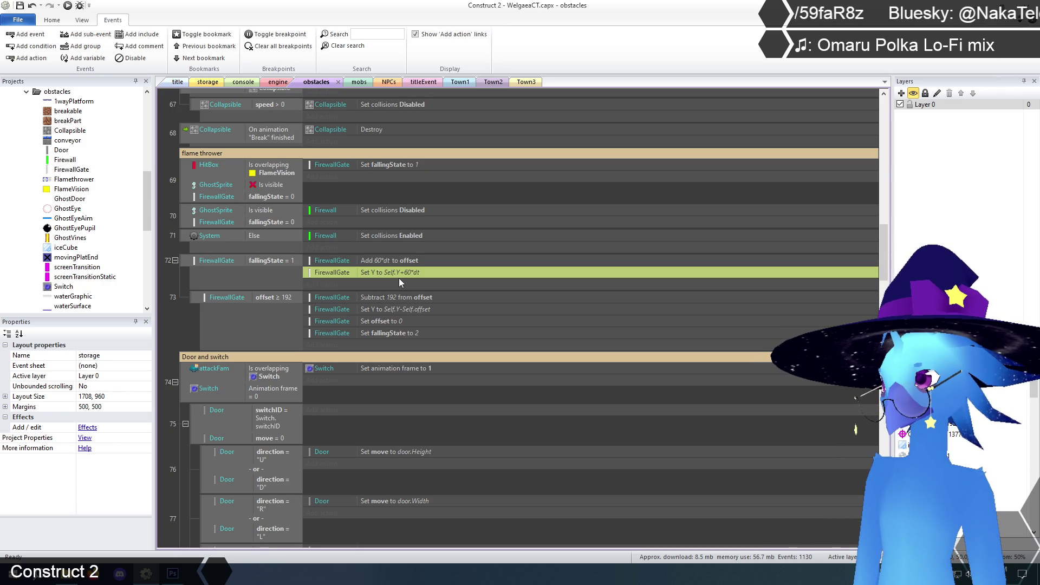
pyautogui.scroll(1, 176, 324)
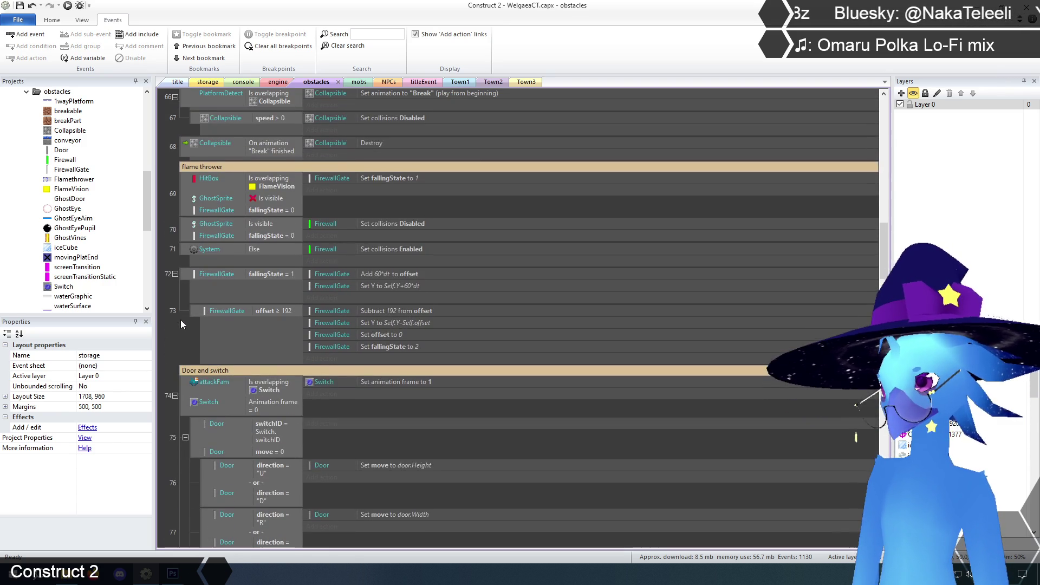
pyautogui.click(259, 311)
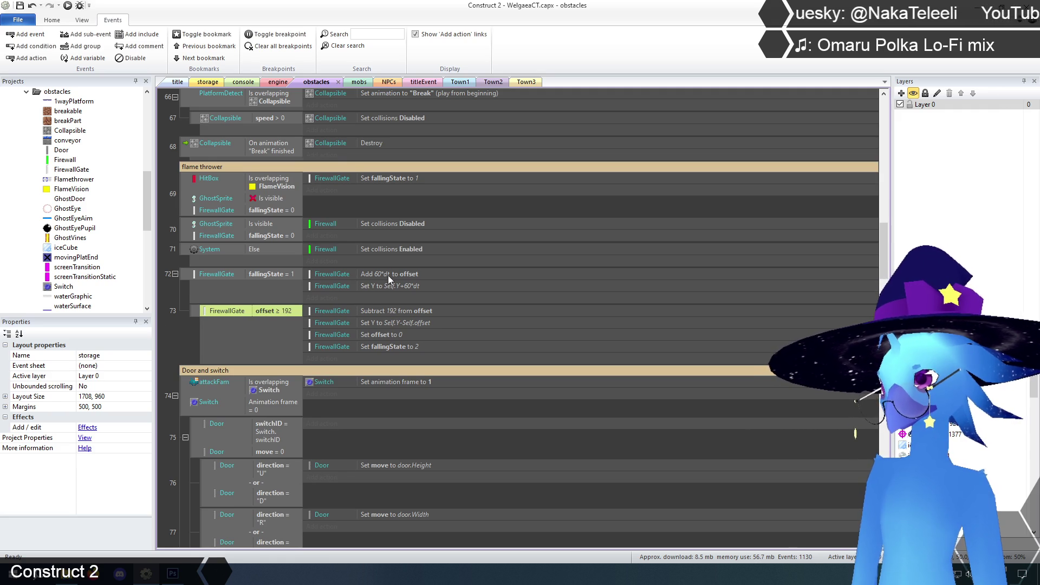
# Change event 73's offset condition to compare against FirewallGate.Height instead of 192.
pyautogui.doubleClick(265, 311)
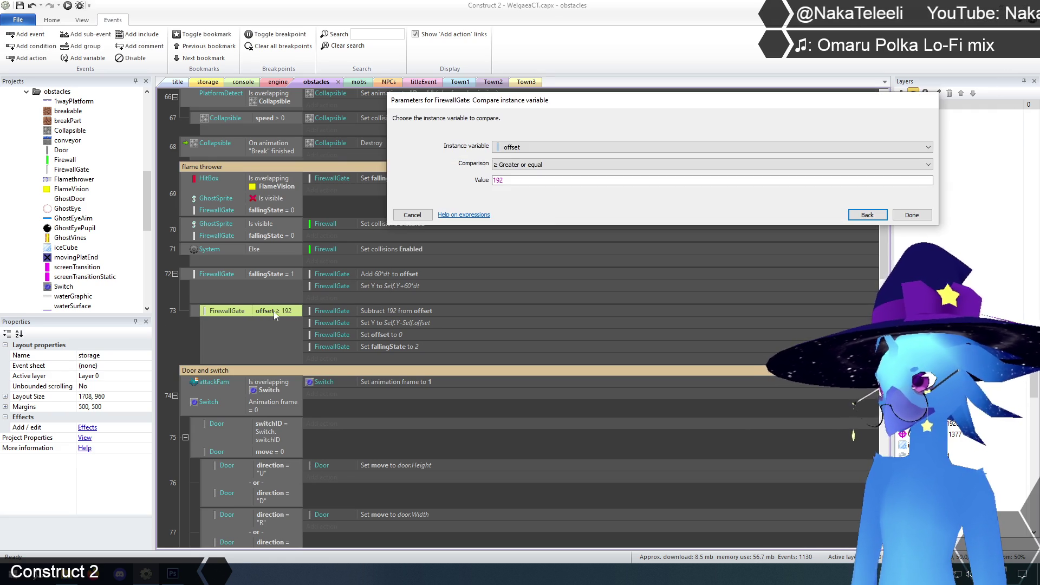
pyautogui.doubleClick(531, 180)
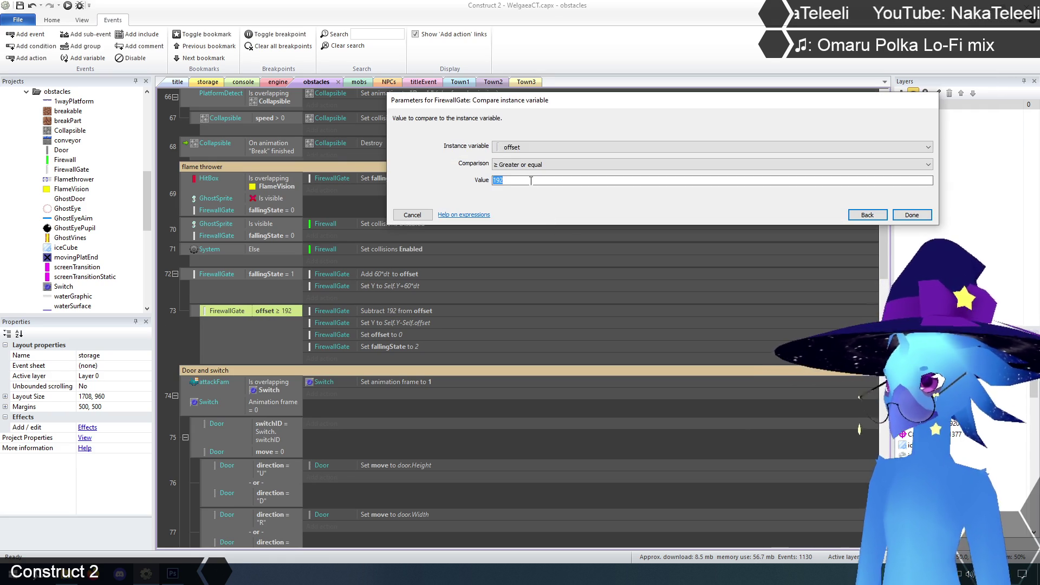
pyautogui.write('firewall')
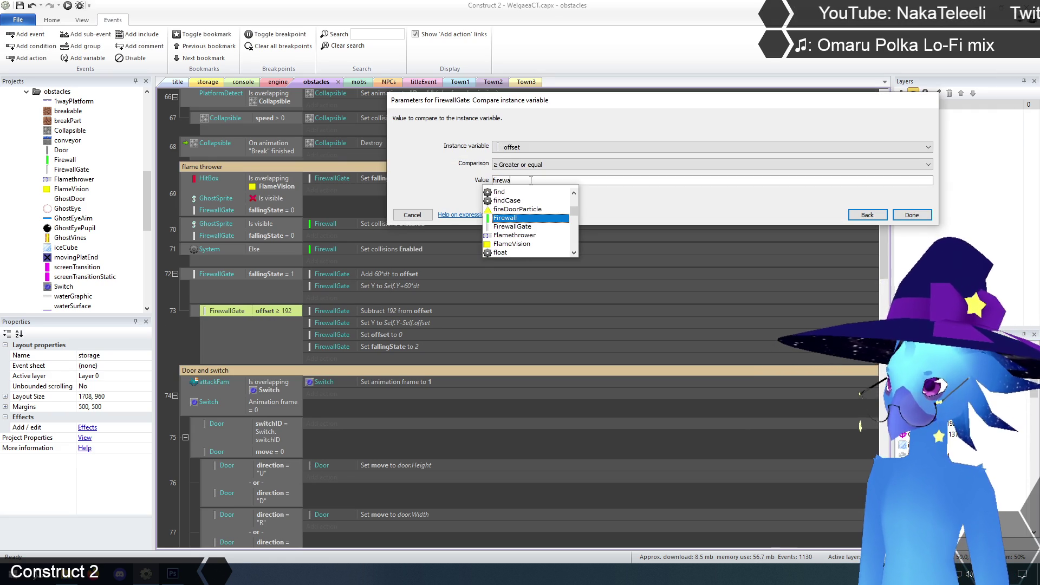
pyautogui.press('Down')
pyautogui.press('Tab')
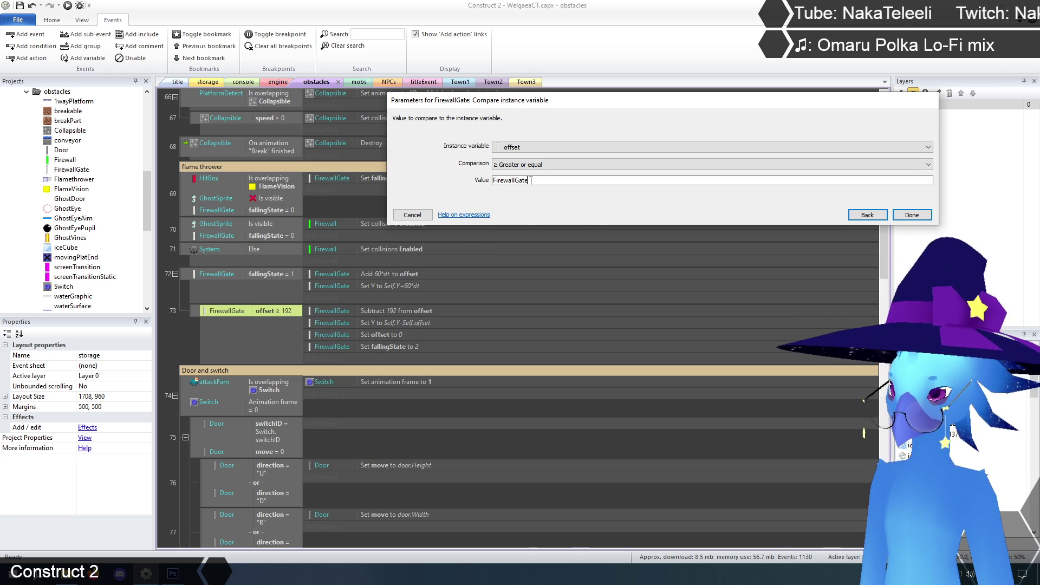
pyautogui.write('.h')
pyautogui.press('Return')
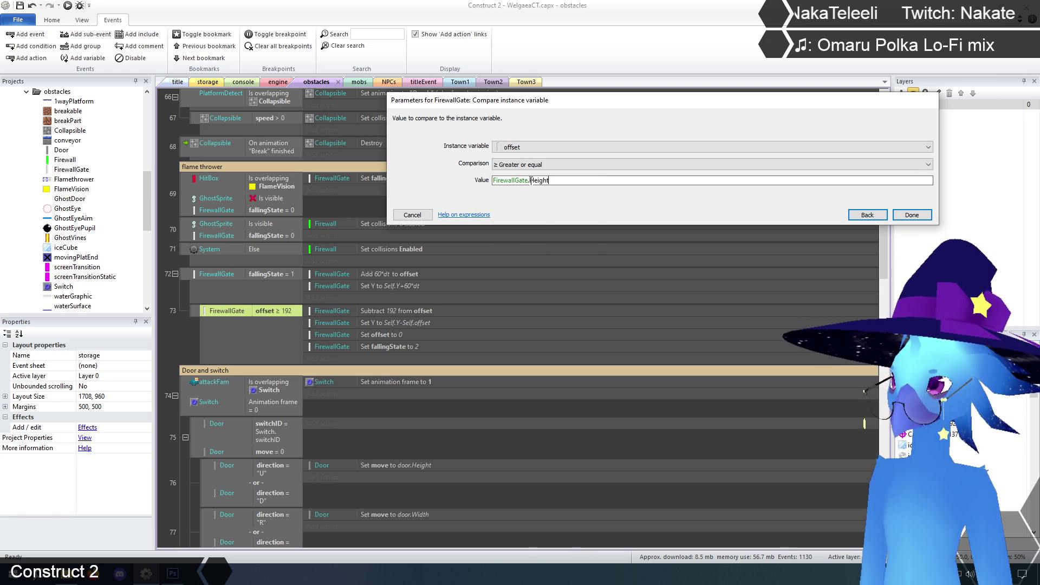
pyautogui.click(912, 215)
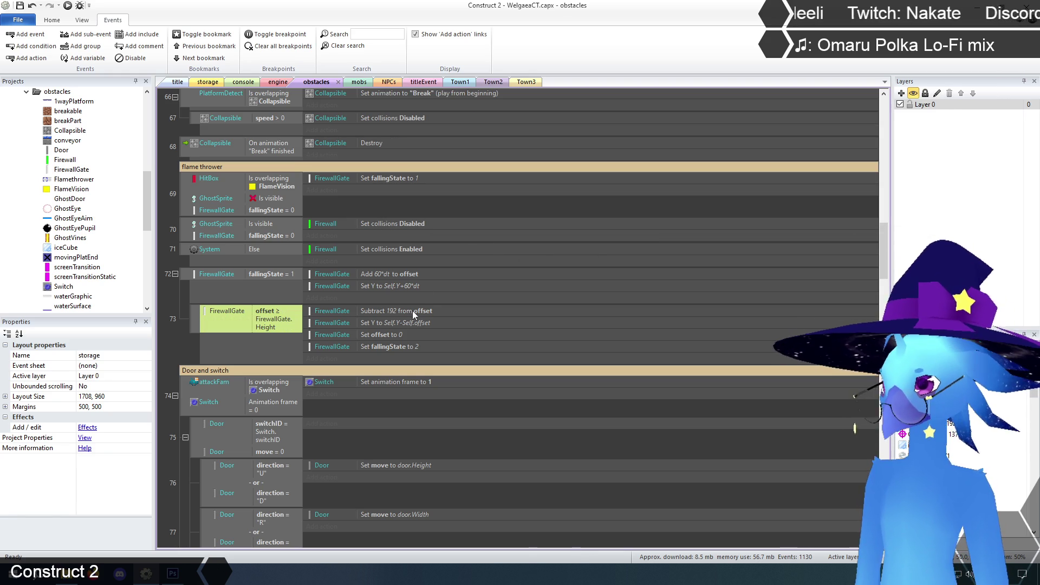
# Make event 73's action subtract FirewallGate.Height from offset instead of 192.
pyautogui.doubleClick(397, 311)
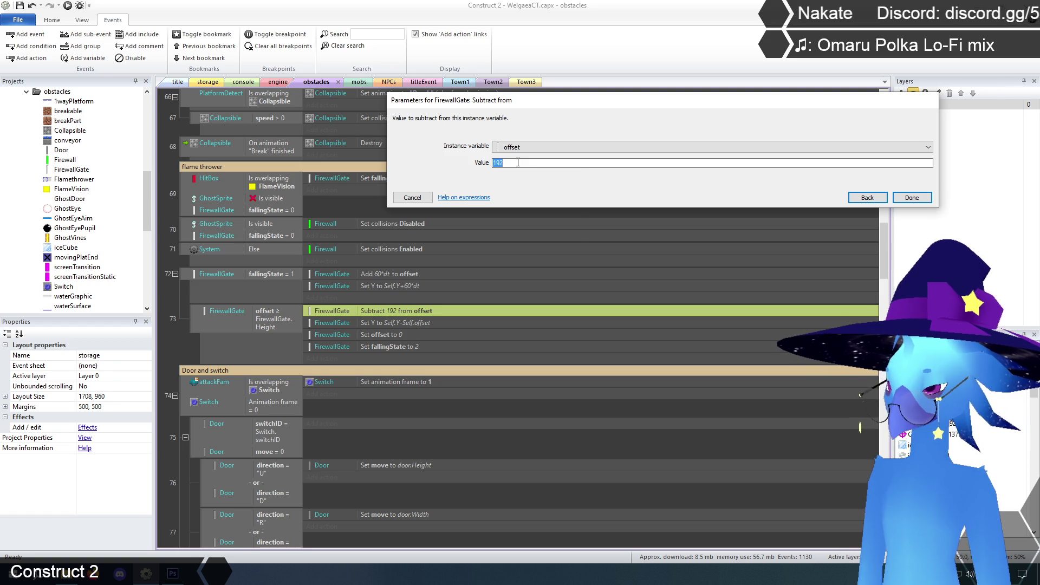
pyautogui.write('FirewallGate')
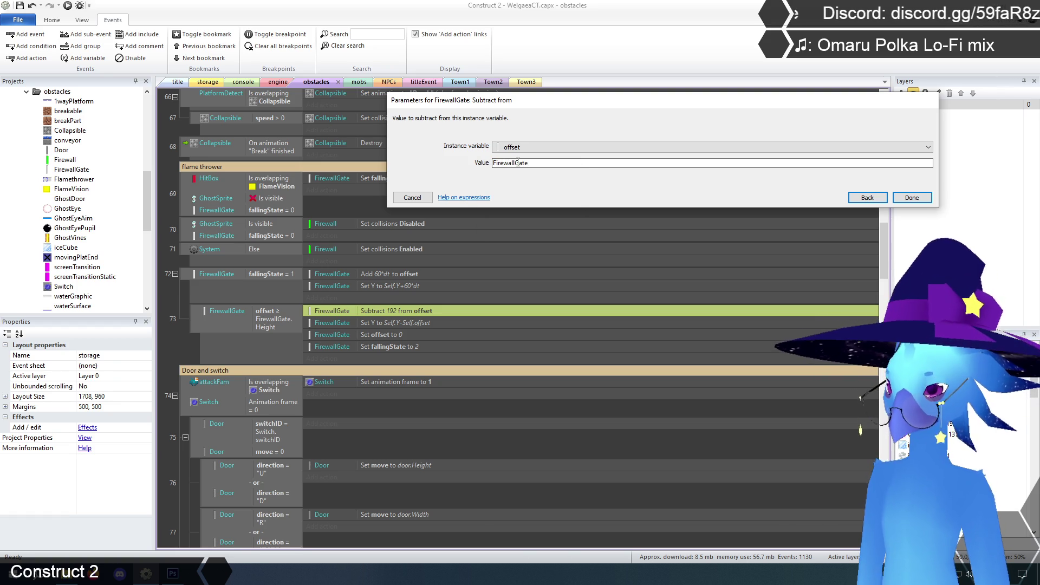
pyautogui.write('.h')
pyautogui.press('Return')
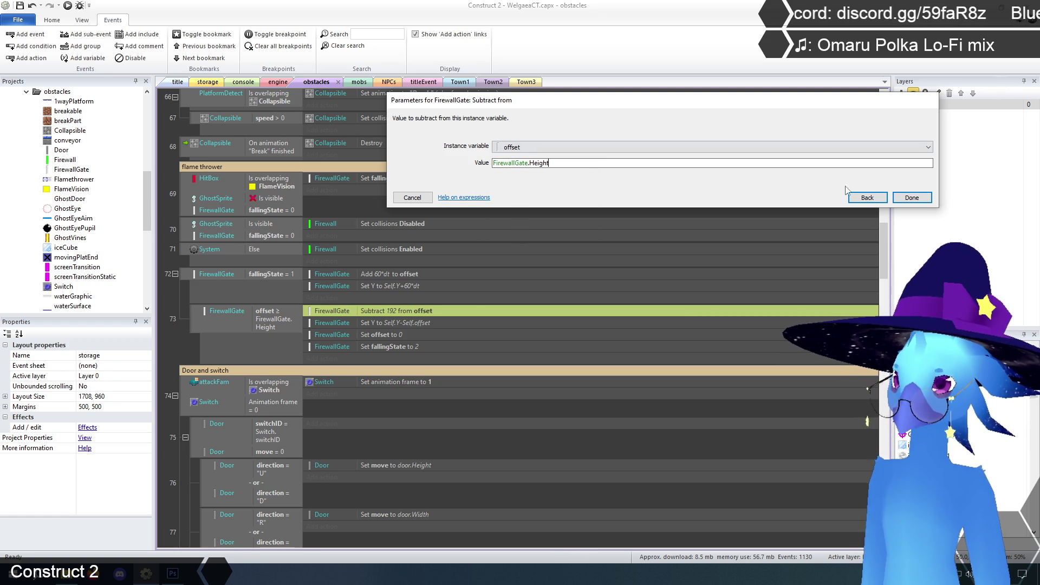
pyautogui.click(894, 198)
pyautogui.click(169, 344)
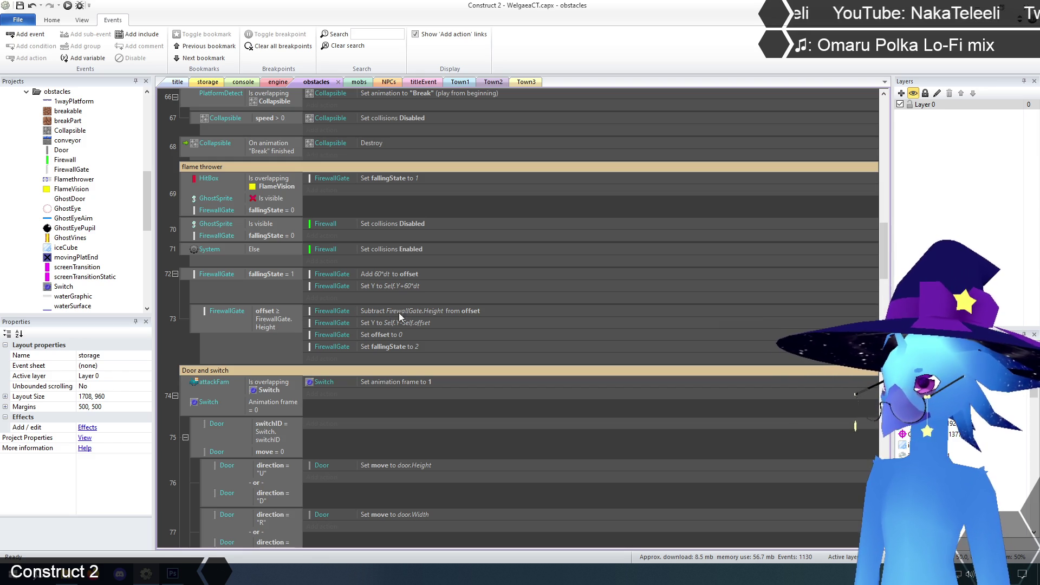
pyautogui.click(442, 311)
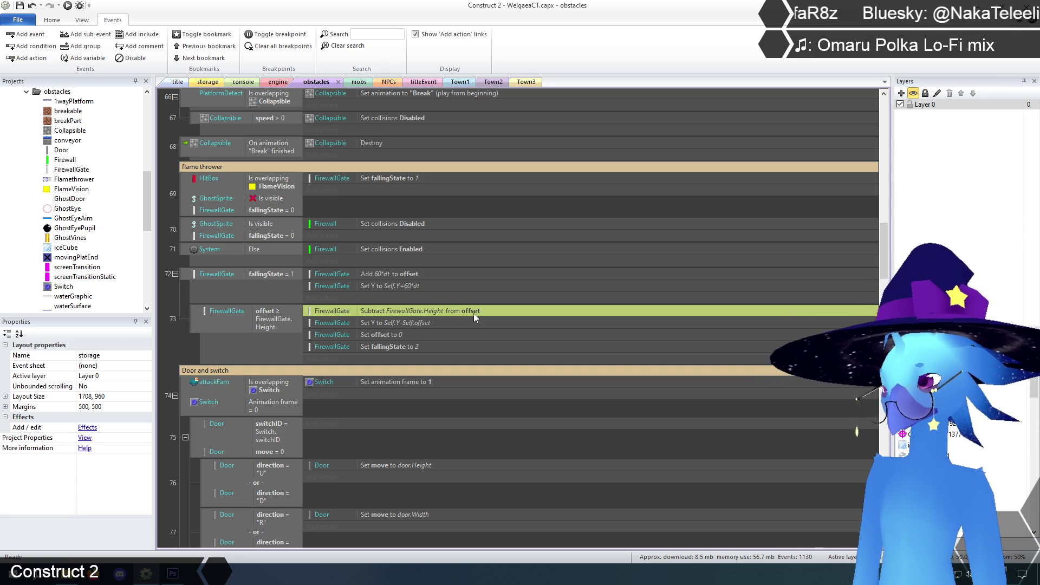
pyautogui.click(411, 323)
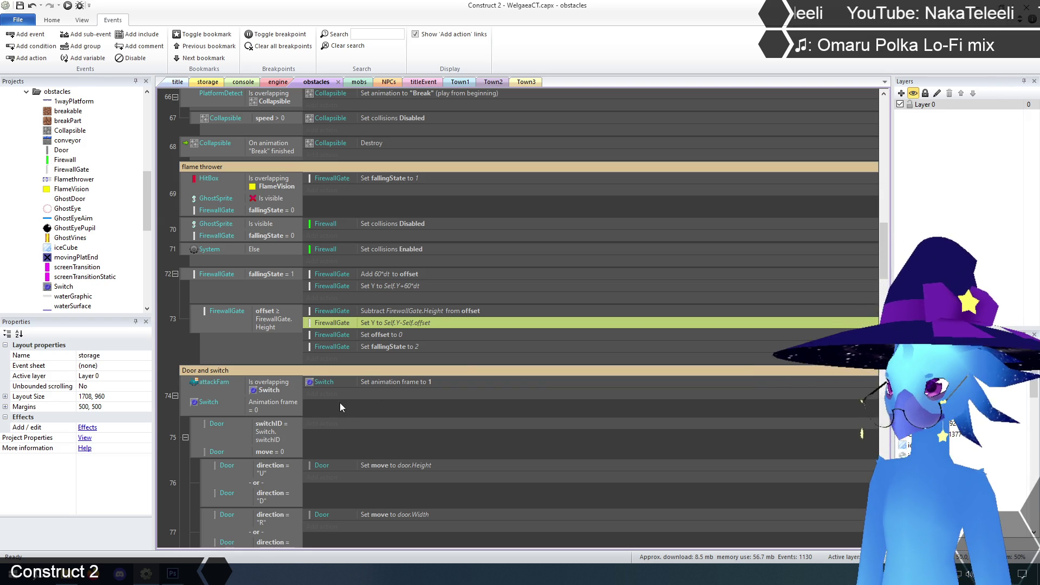
pyautogui.click(378, 337)
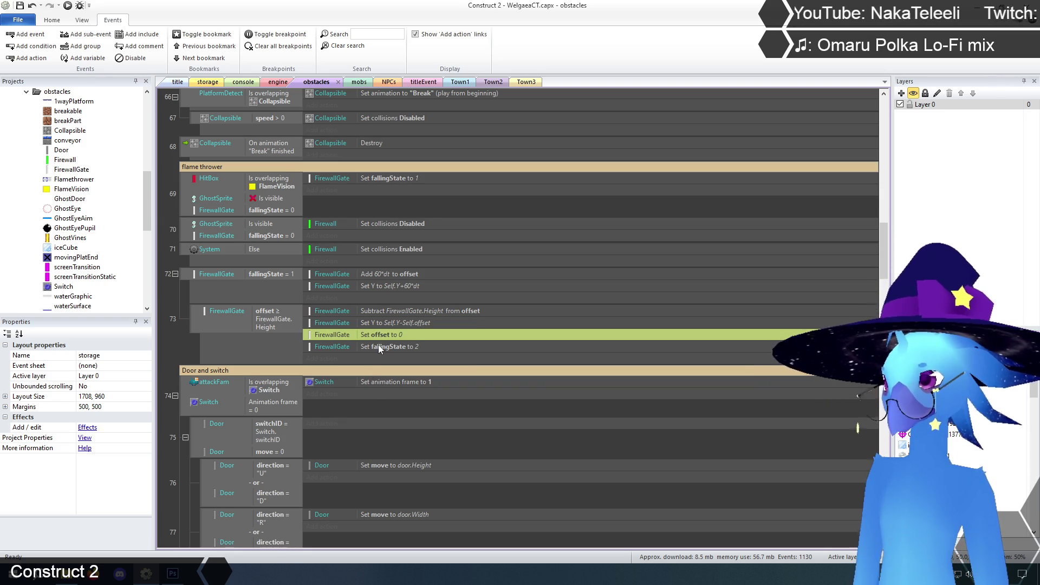
pyautogui.click(398, 349)
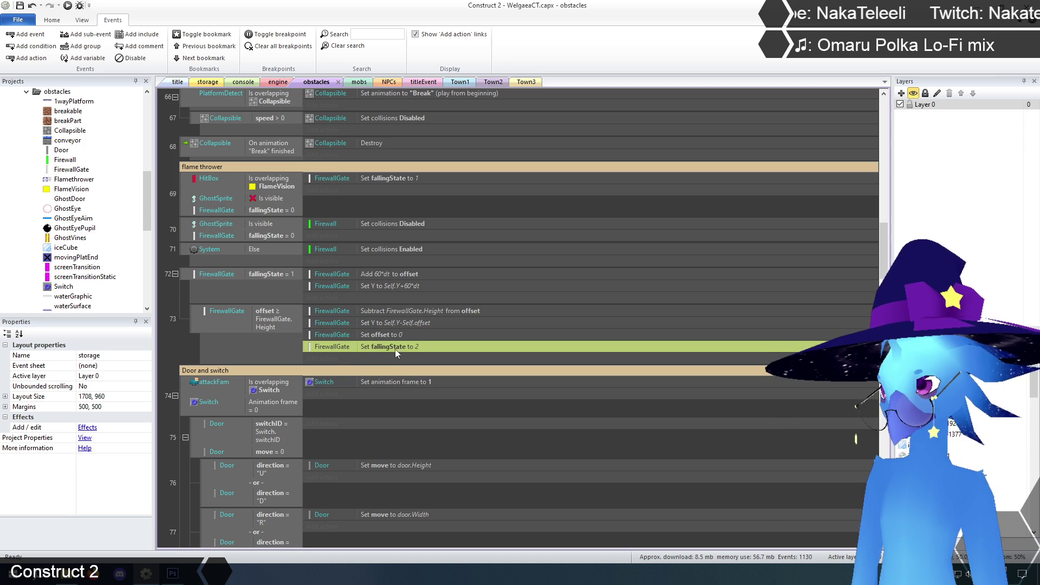
pyautogui.click(191, 347)
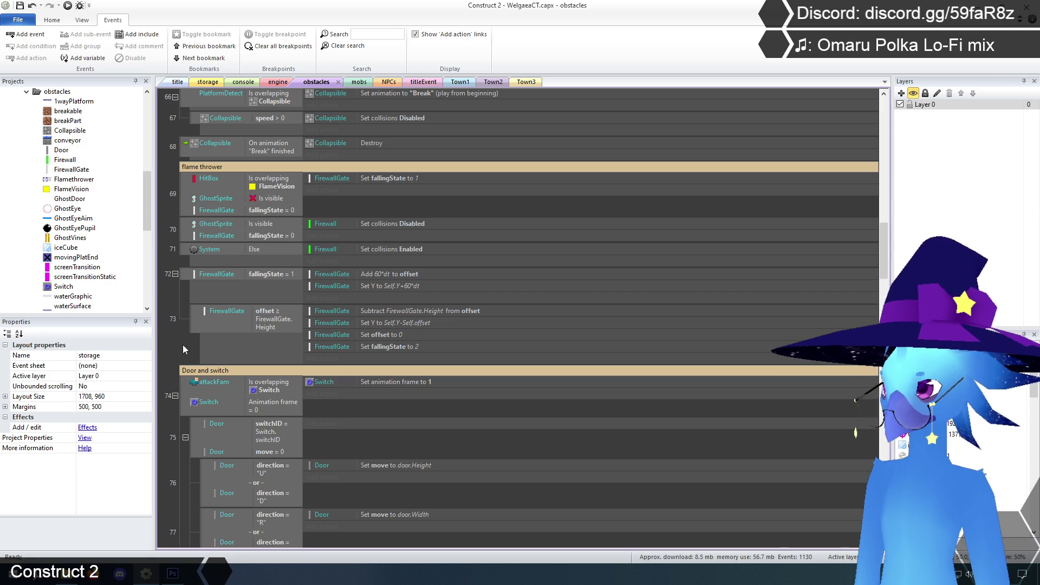
pyautogui.click(185, 274)
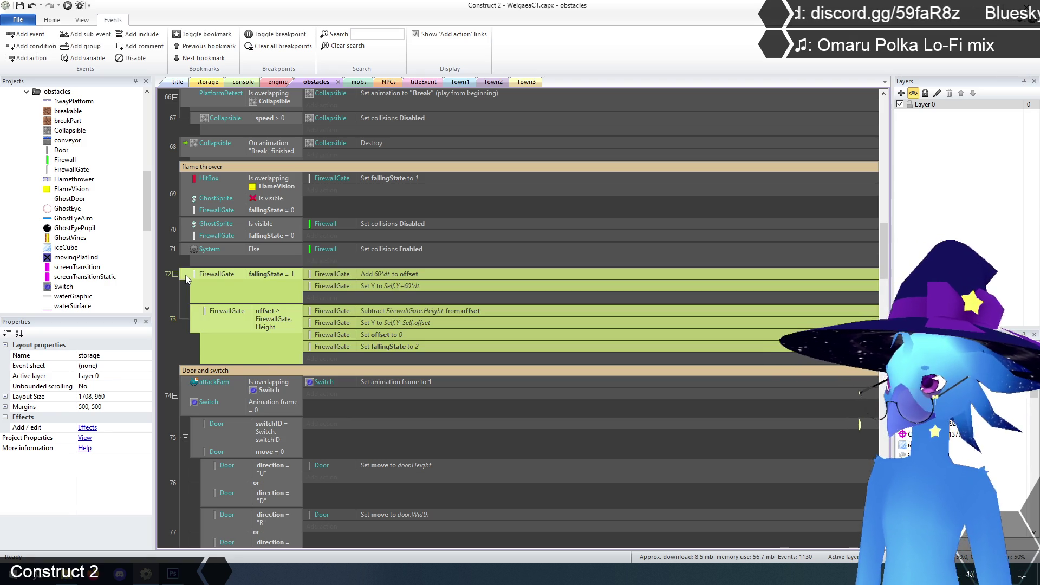
# Duplicate the stage 1 events and make the new event 74 check fallingState = 2.
pyautogui.hotkey('ctrl', 'c')
pyautogui.hotkey('ctrl', 'v')
pyautogui.click(183, 339)
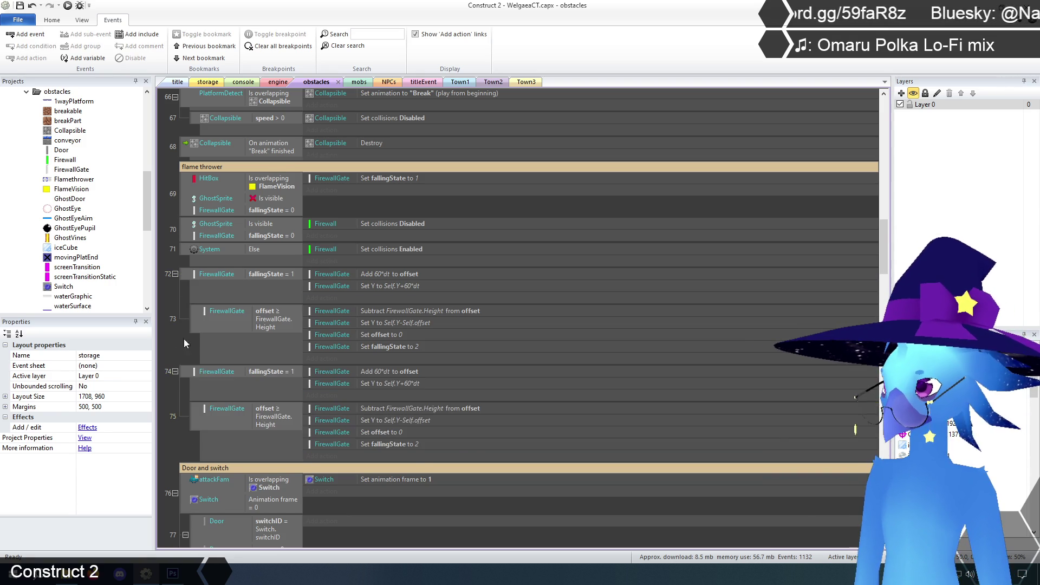
pyautogui.scroll(-1, 272, 365)
pyautogui.click(272, 349)
pyautogui.doubleClick(272, 349)
pyautogui.doubleClick(508, 179)
pyautogui.write('2')
pyautogui.press('Return')
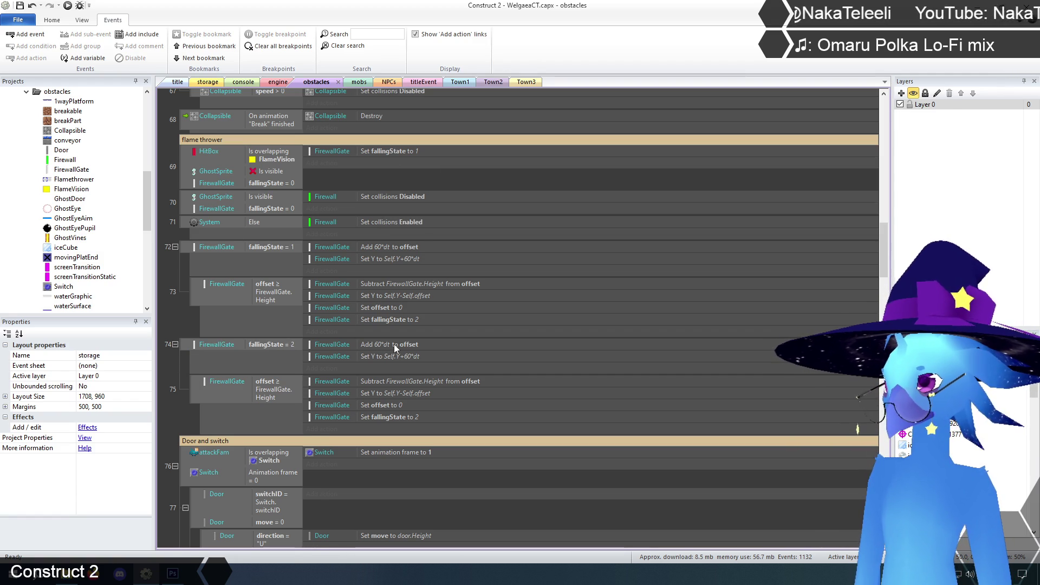
# Change event 74's Set Y to Self.Y-60*dt so the gate moves upward.
pyautogui.doubleClick(386, 356)
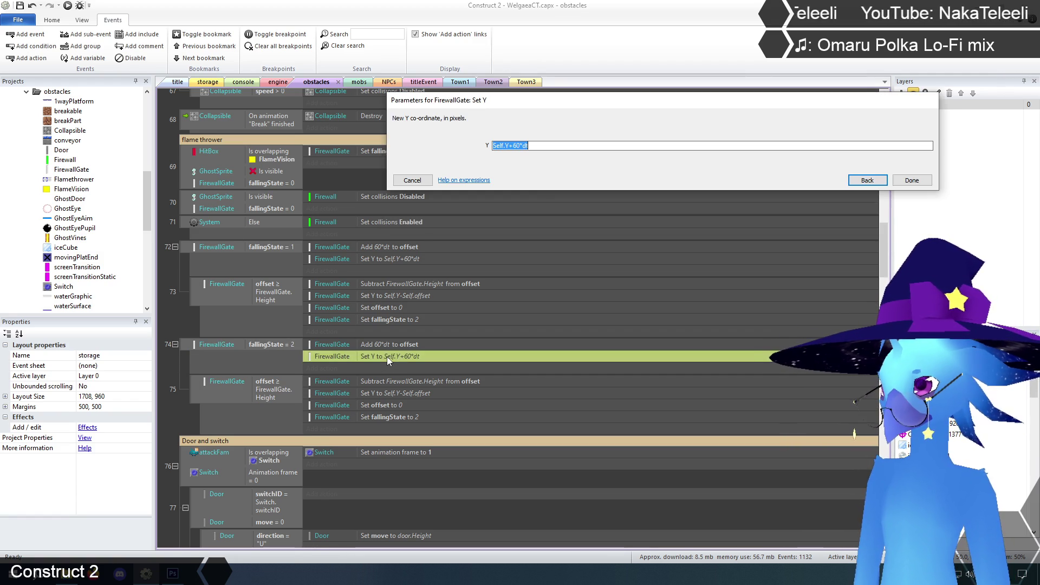
pyautogui.click(534, 145)
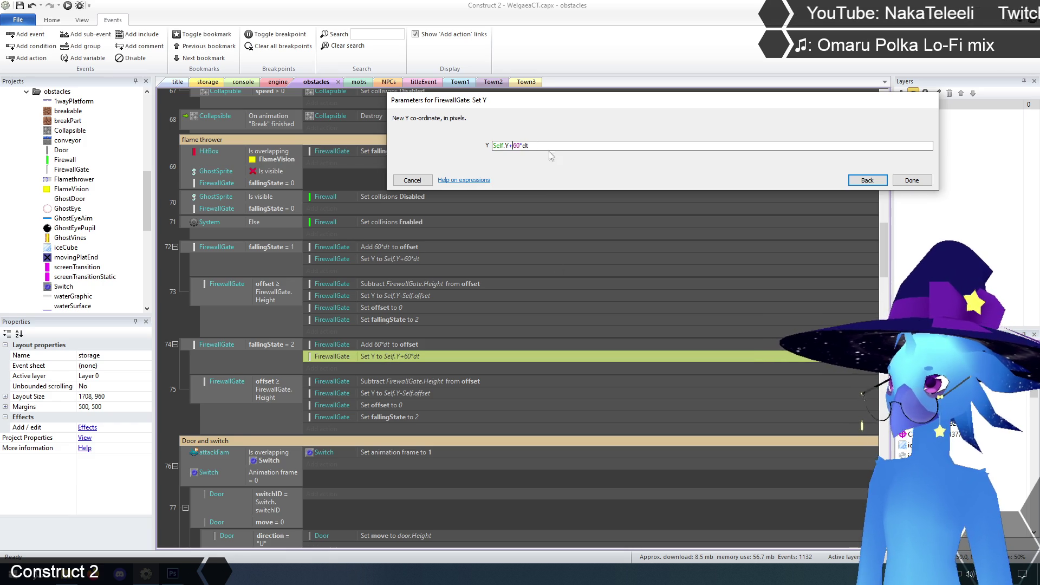
pyautogui.press('BackSpace')
pyautogui.write('-')
pyautogui.click(910, 180)
# Make event 75 check offset ≥ 48 and subtract 48 from offset.
pyautogui.doubleClick(275, 388)
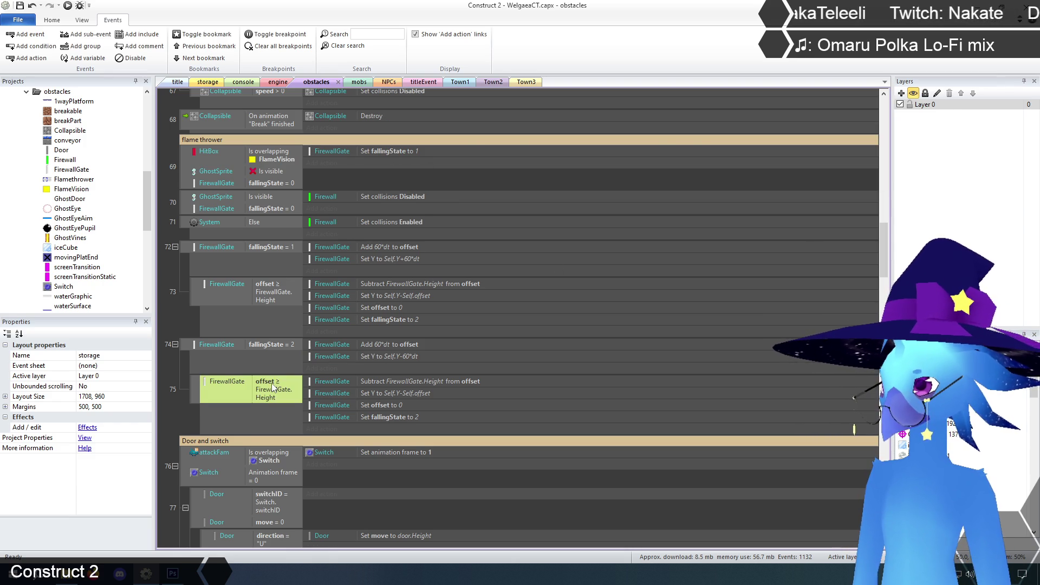
pyautogui.tripleClick(573, 183)
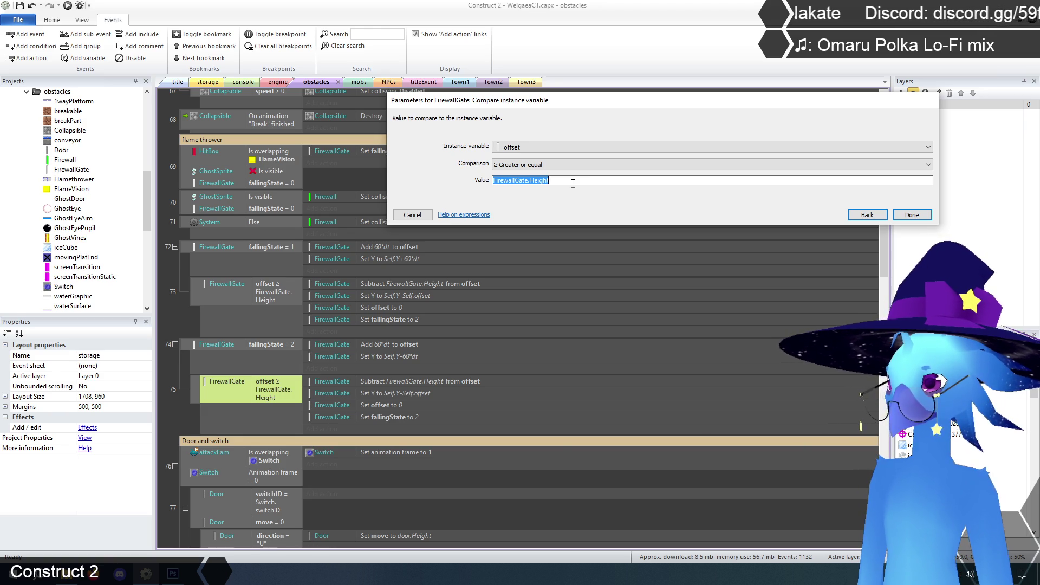
pyautogui.write('38')
pyautogui.write('48')
pyautogui.click(923, 219)
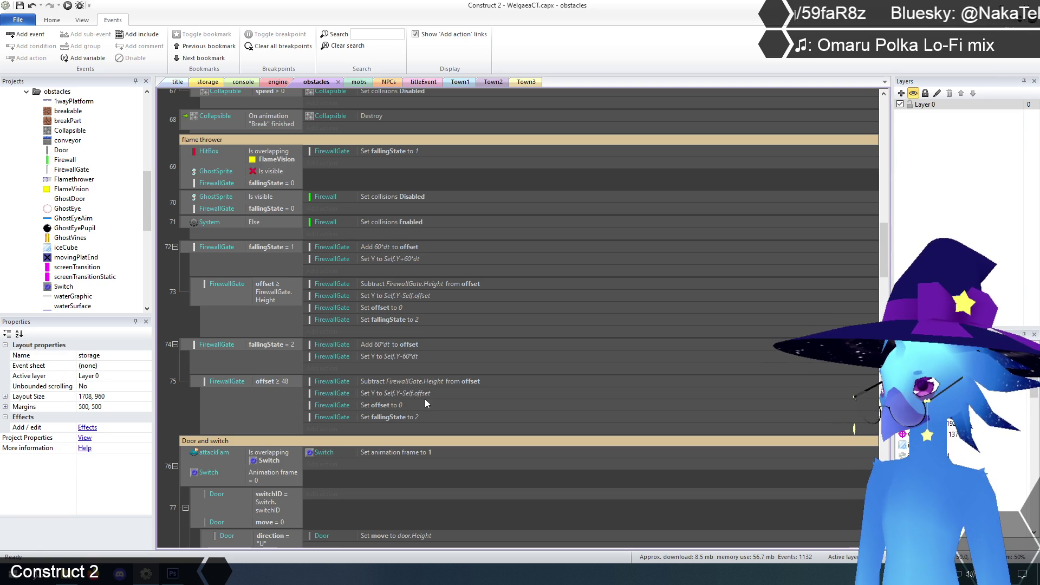
pyautogui.doubleClick(421, 381)
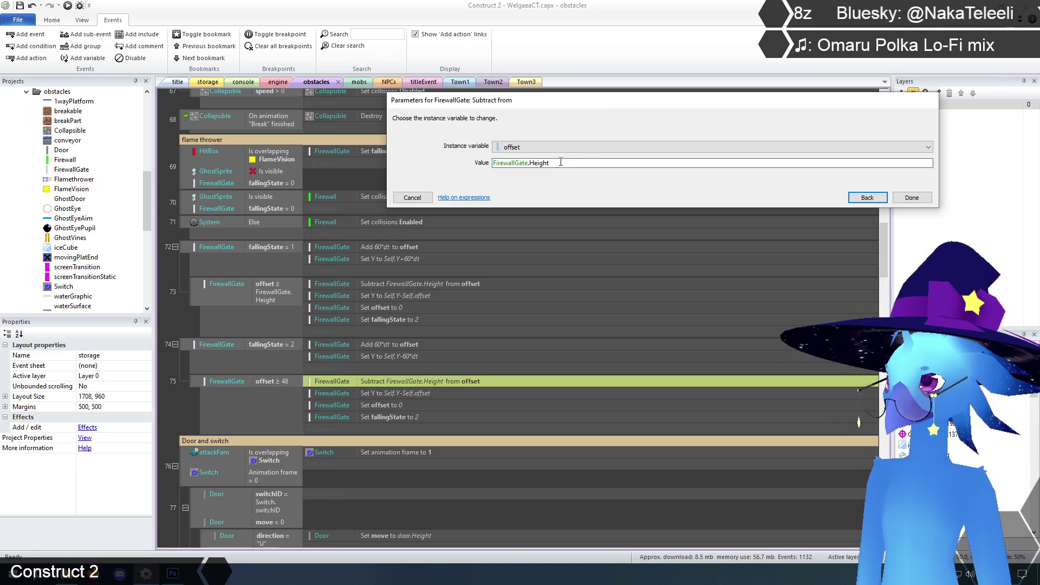
pyautogui.hotkey('ctrl', 'shift', 'Left')
pyautogui.hotkey('ctrl', 'shift', 'Left')
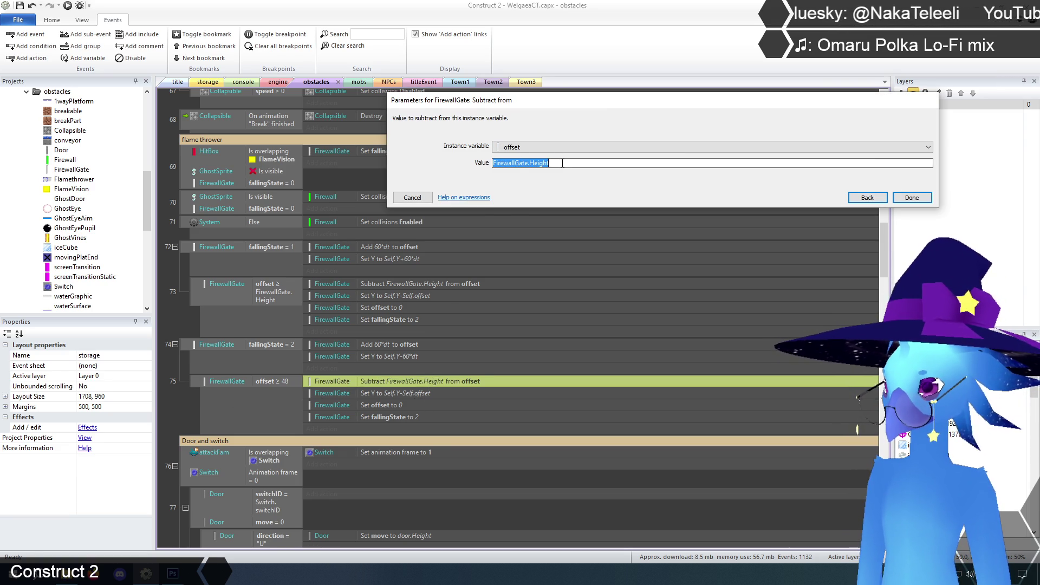
pyautogui.write('48')
pyautogui.click(899, 196)
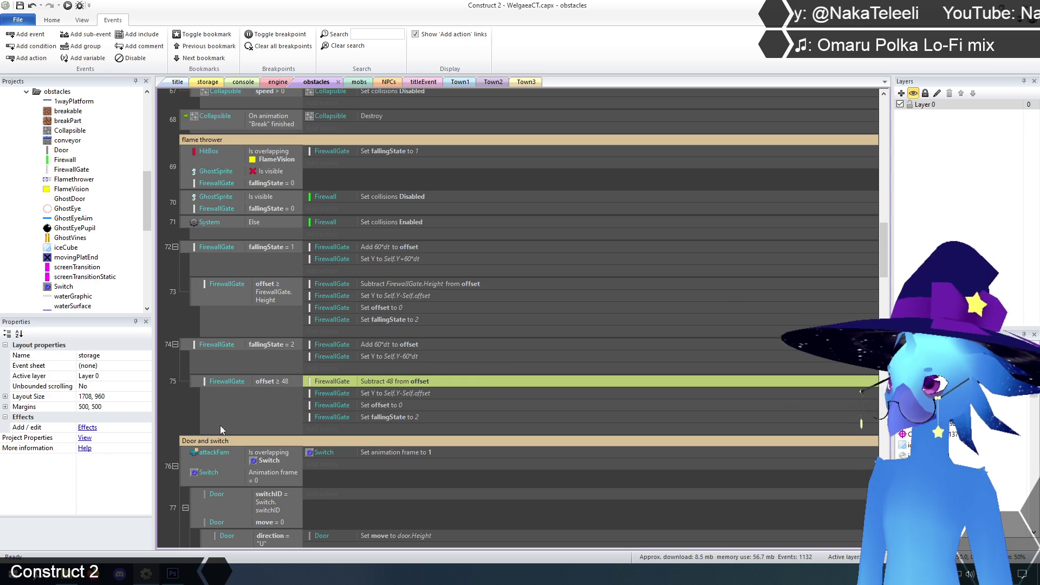
pyautogui.click(185, 405)
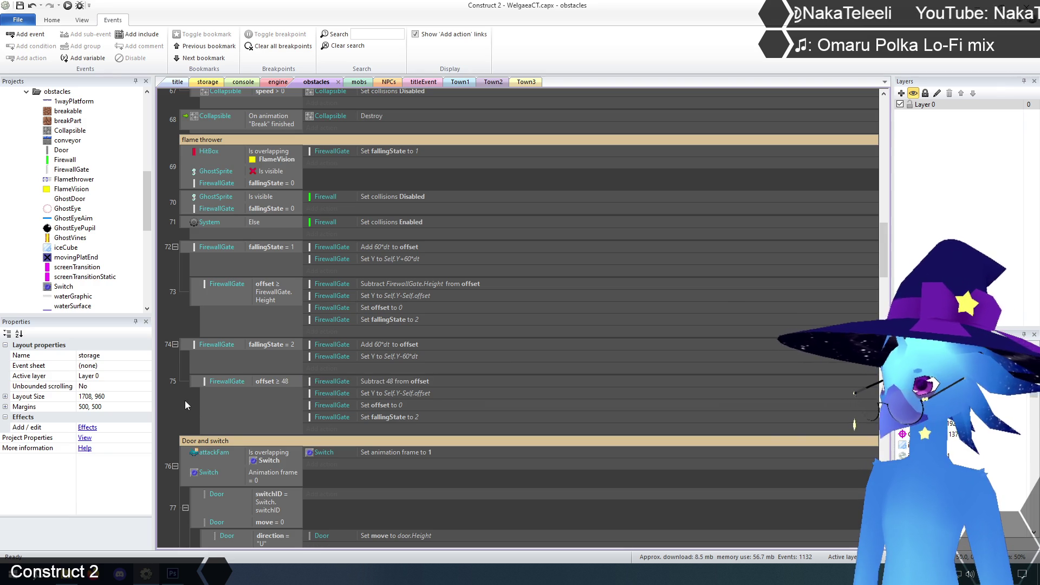
# Set event 75's Y to Self.Y+Self.offset and advance fallingState to 3.
pyautogui.doubleClick(386, 392)
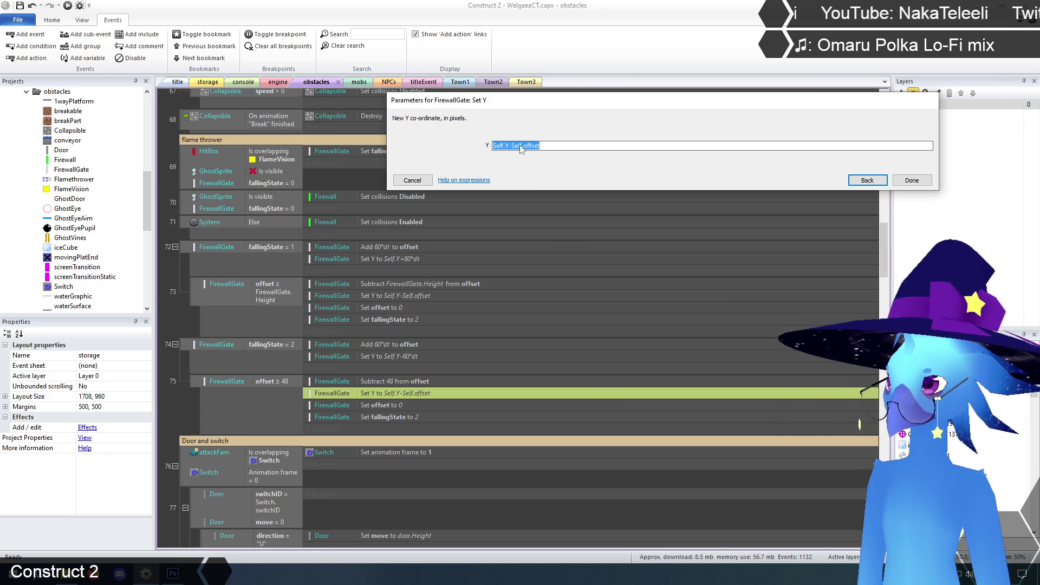
pyautogui.click(512, 146)
pyautogui.press('BackSpace')
pyautogui.write('+')
pyautogui.click(912, 180)
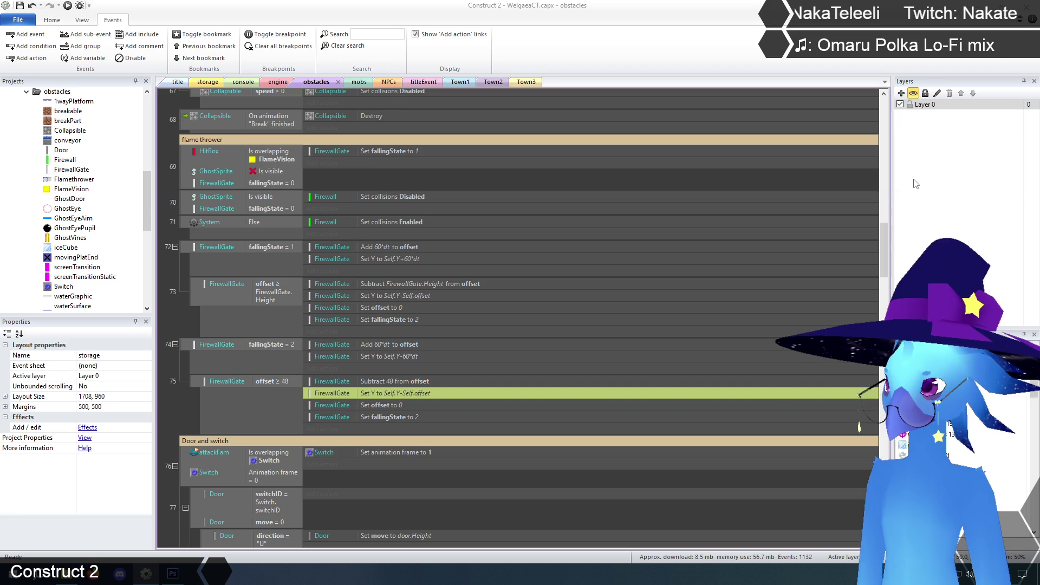
pyautogui.doubleClick(398, 418)
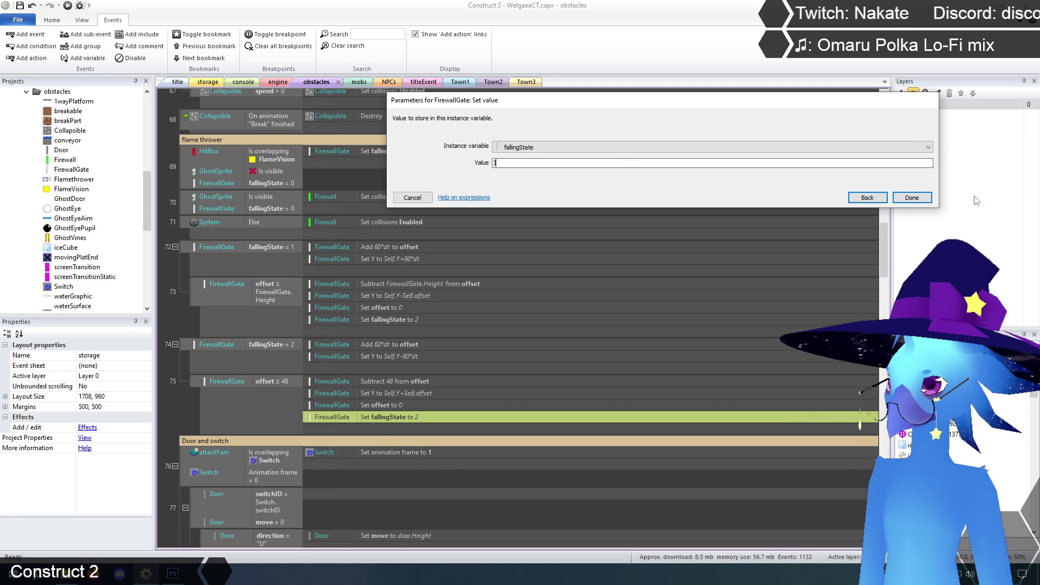
pyautogui.click(912, 198)
pyautogui.click(178, 395)
pyautogui.scroll(-1, 182, 373)
# Duplicate events 72–73 after event 75 and make event 76 check fallingState = 3.
pyautogui.click(184, 294)
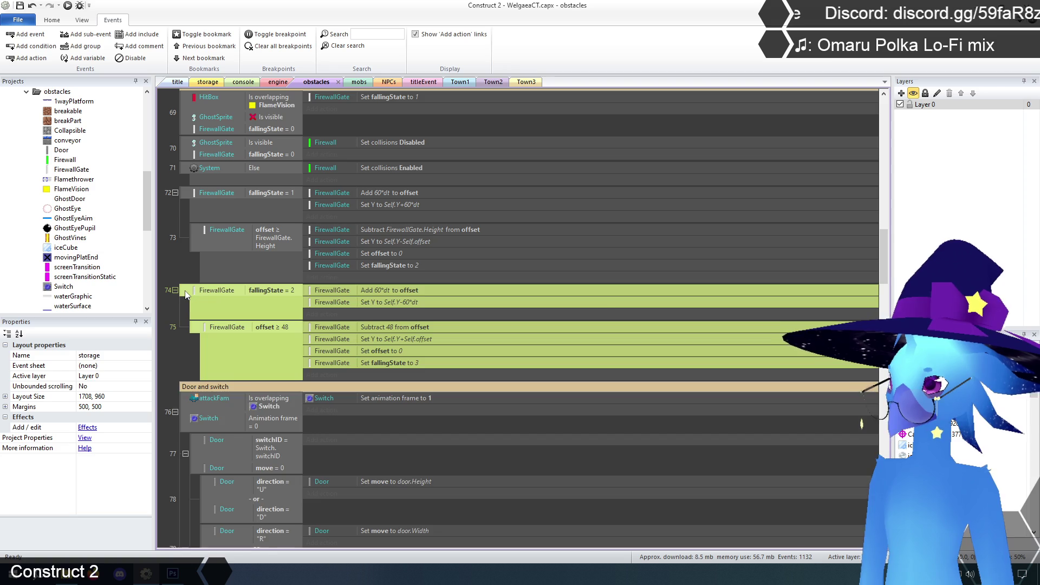
pyautogui.click(182, 386)
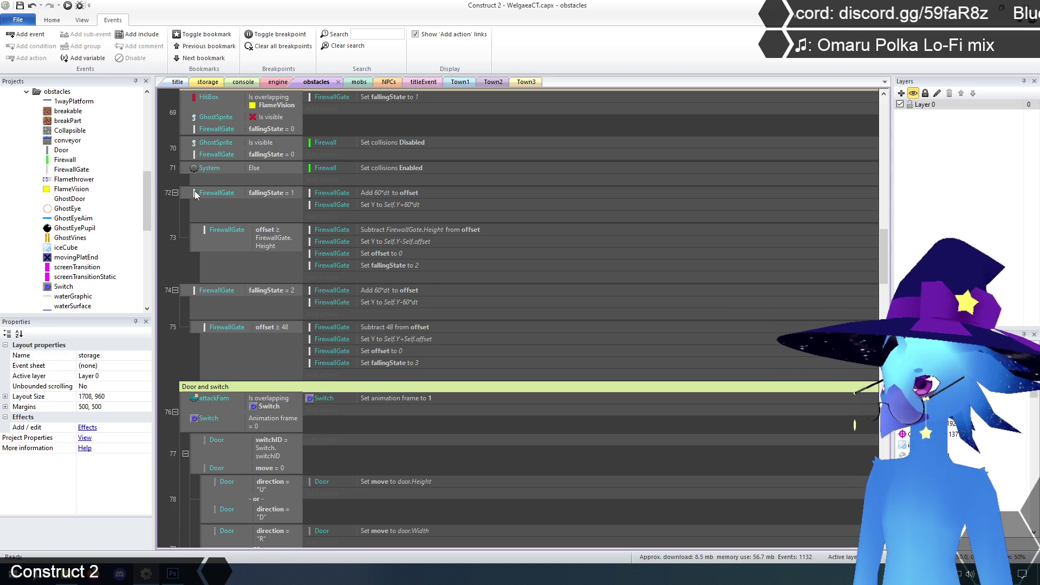
pyautogui.click(194, 193)
pyautogui.hotkey('ctrl', 'c')
pyautogui.click(183, 292)
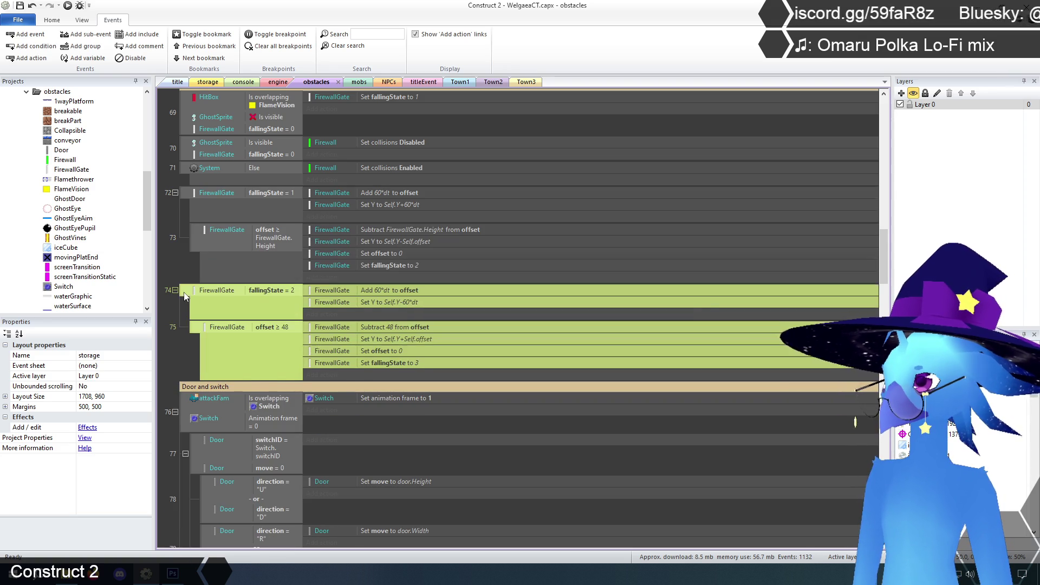
pyautogui.hotkey('ctrl', 'v')
pyautogui.click(281, 388)
pyautogui.doubleClick(271, 387)
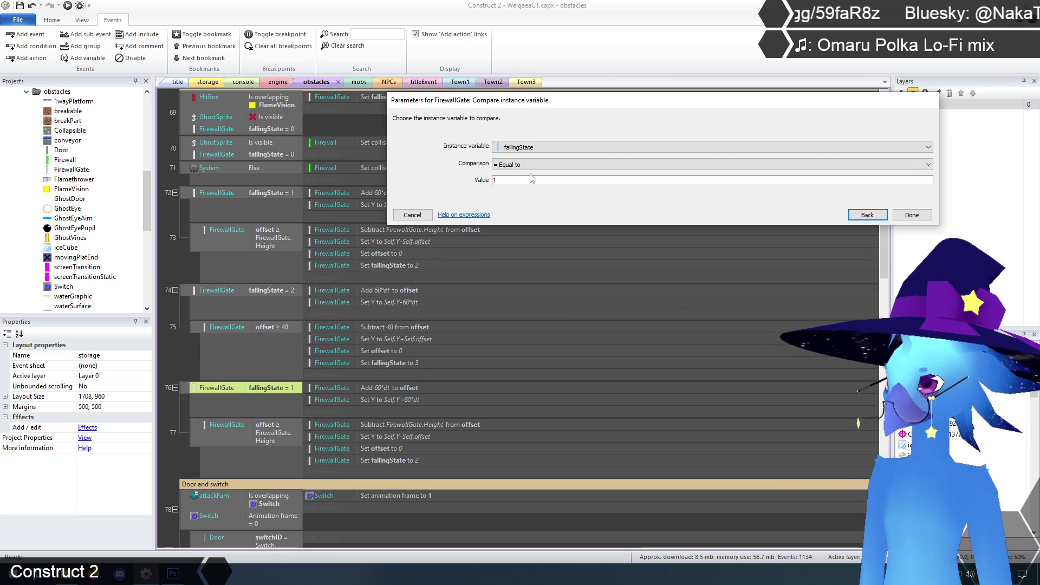
pyautogui.press('Tab')
pyautogui.press('Tab')
pyautogui.write('3')
pyautogui.press('Return')
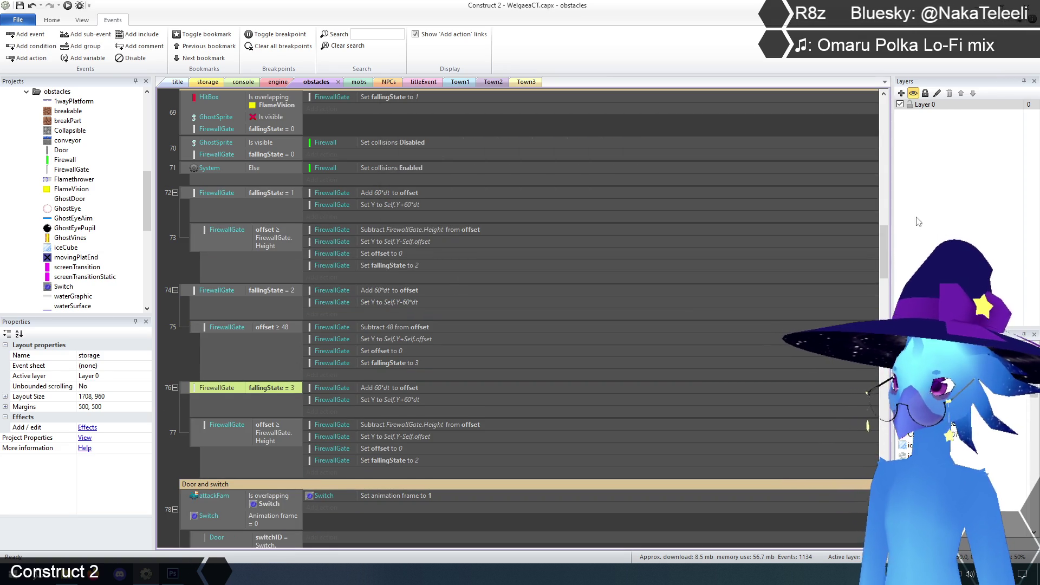
# Make event 77 check offset ≥ 48 and subtract 48 from offset.
pyautogui.scroll(-2, 255, 333)
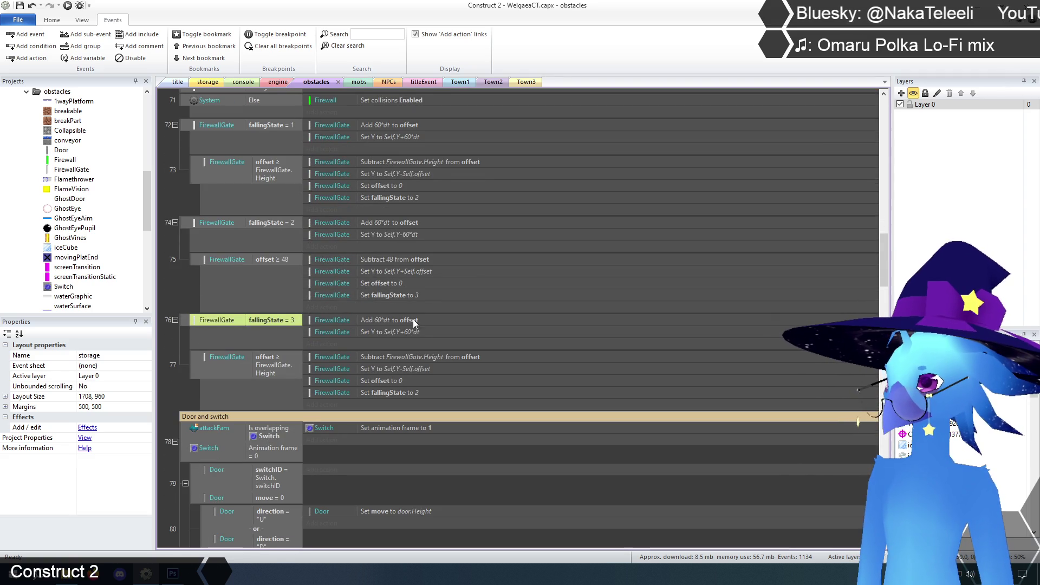
pyautogui.doubleClick(268, 360)
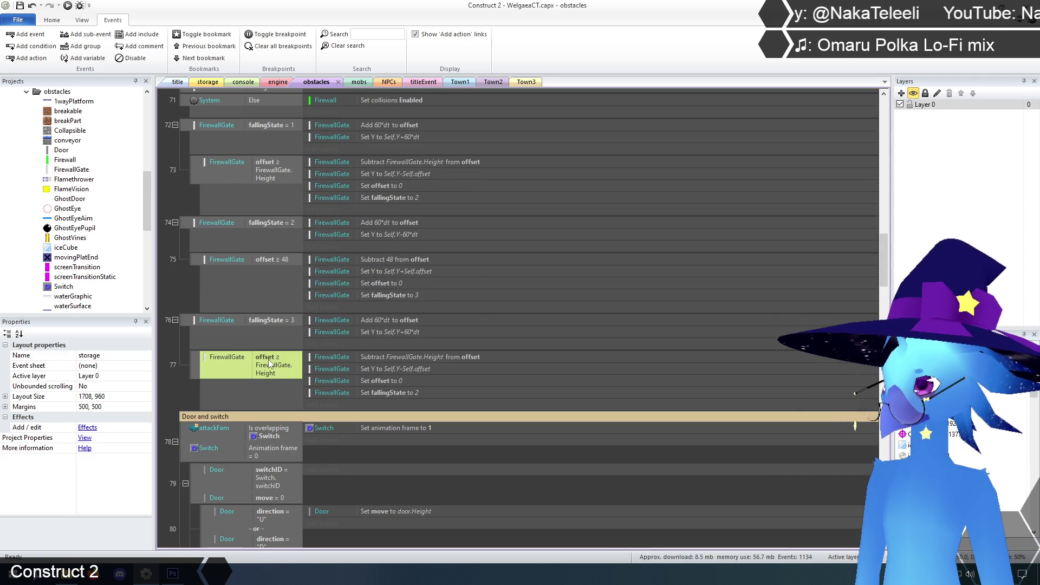
pyautogui.doubleClick(575, 180)
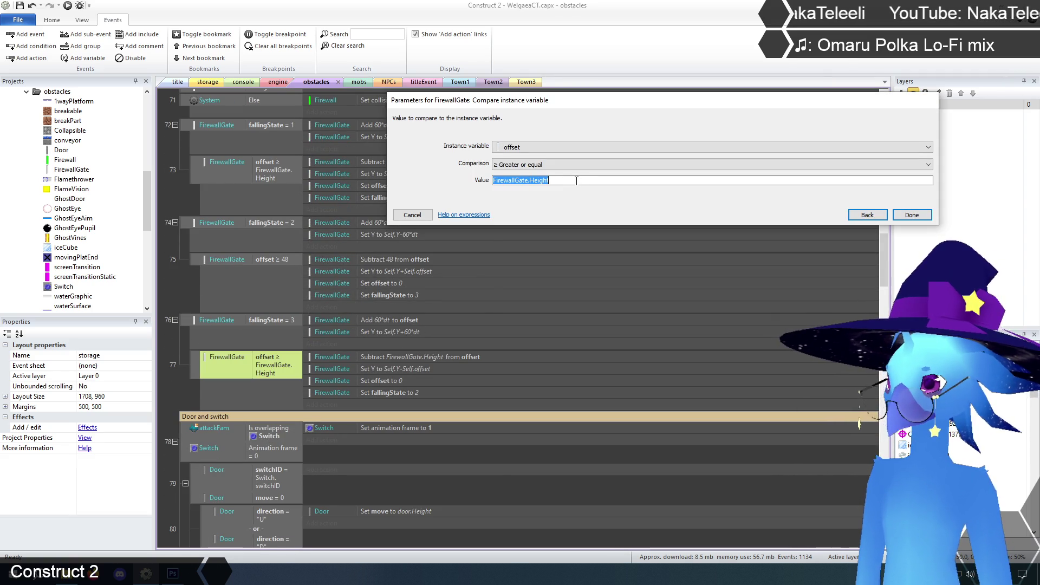
pyautogui.write('48')
pyautogui.press('Return')
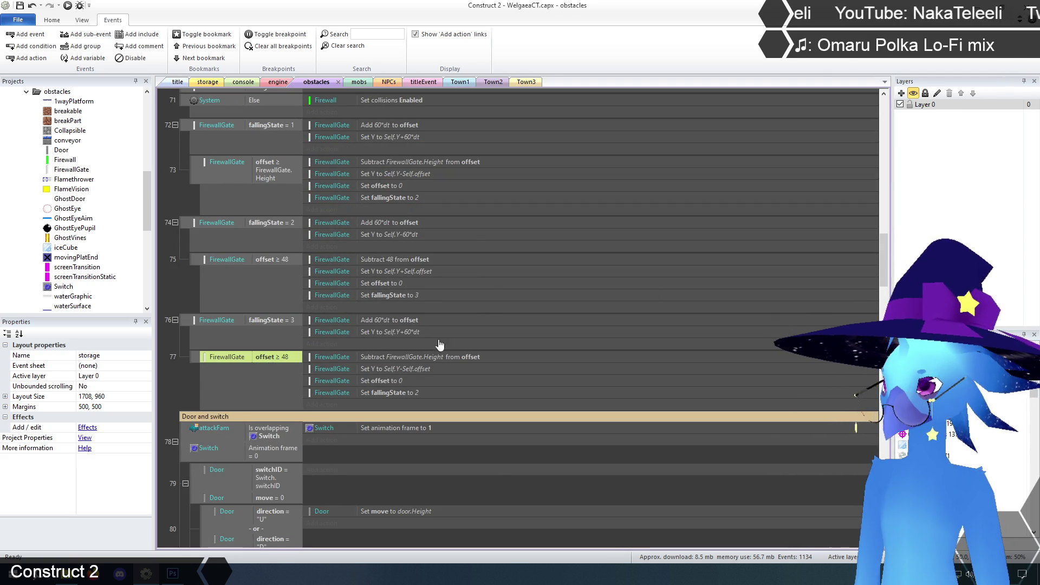
pyautogui.doubleClick(418, 357)
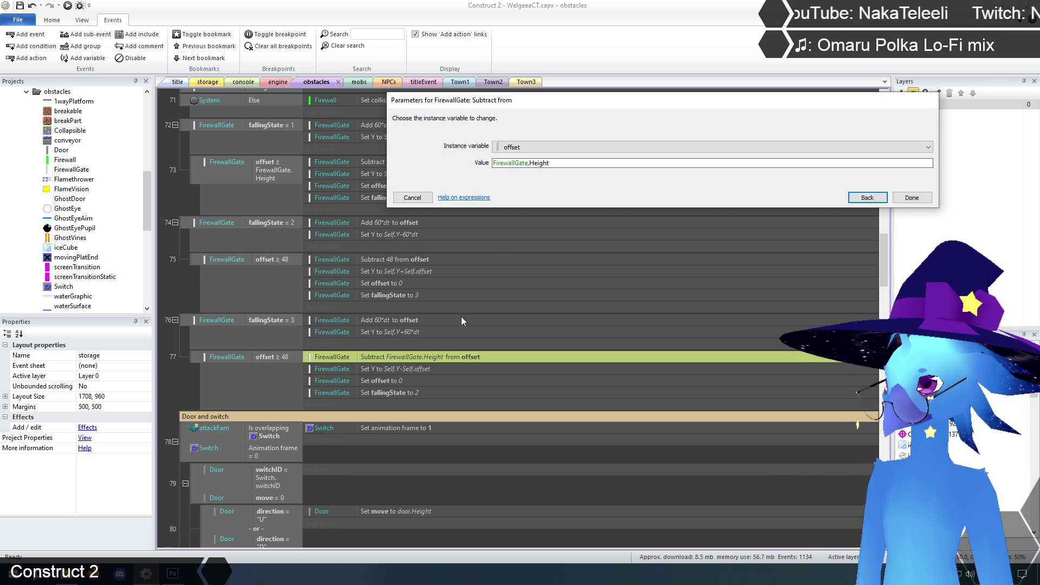
pyautogui.doubleClick(557, 164)
pyautogui.click(556, 164)
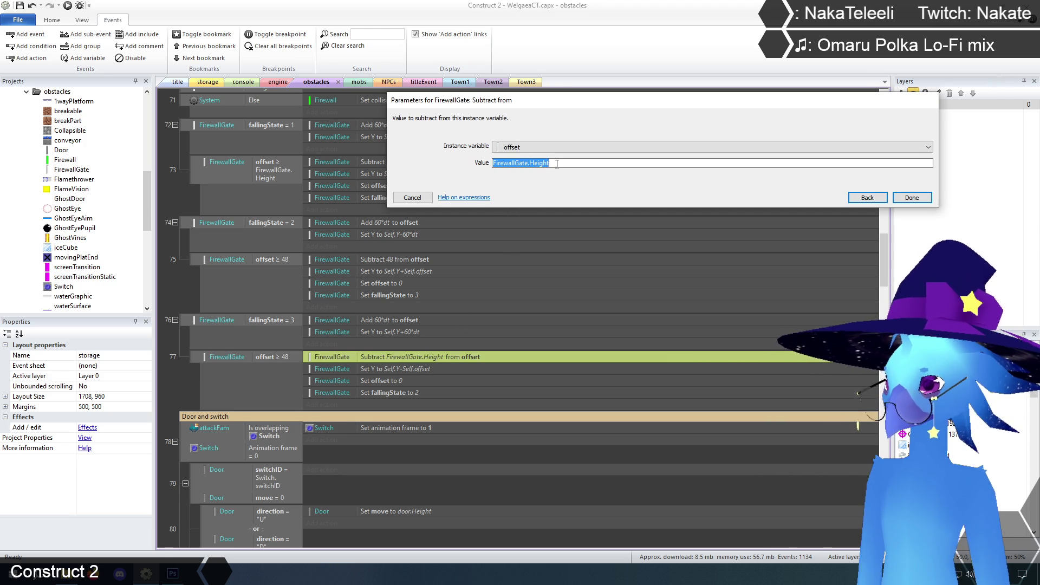
pyautogui.write('48')
pyautogui.click(912, 198)
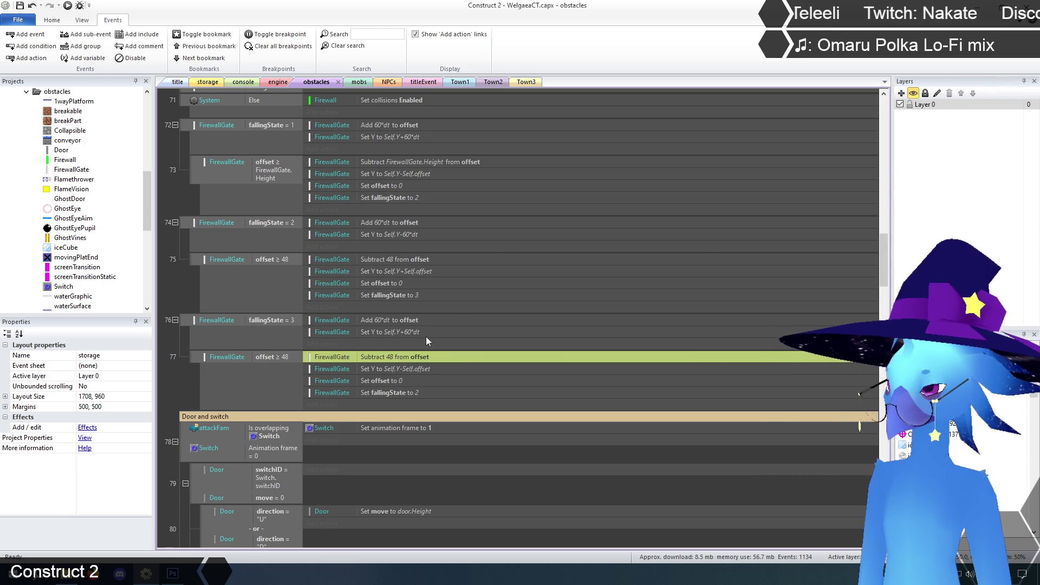
# Set event 77's fallingState assignment to 4.
pyautogui.doubleClick(391, 393)
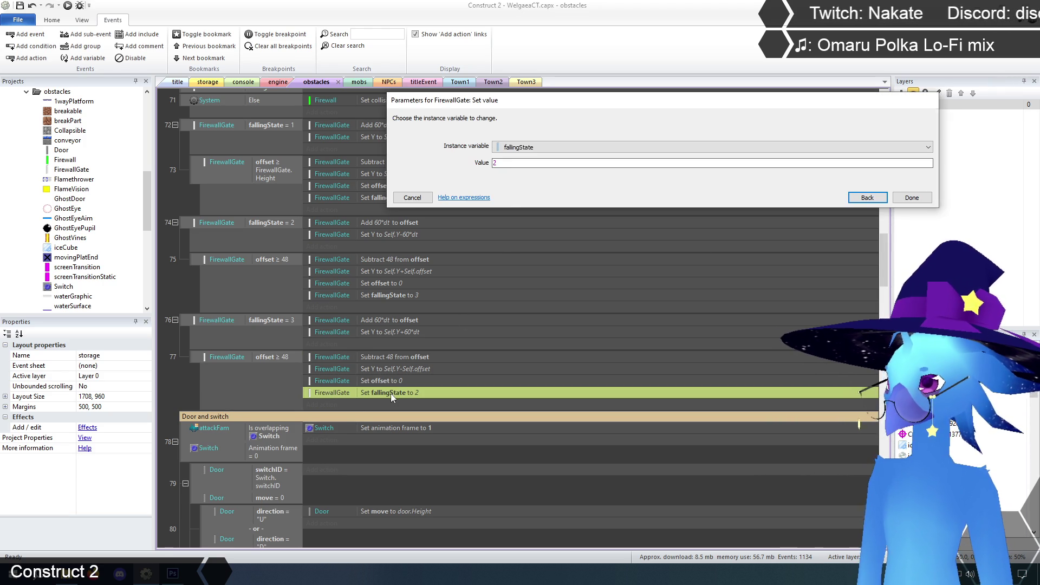
pyautogui.click(512, 163)
pyautogui.write('4')
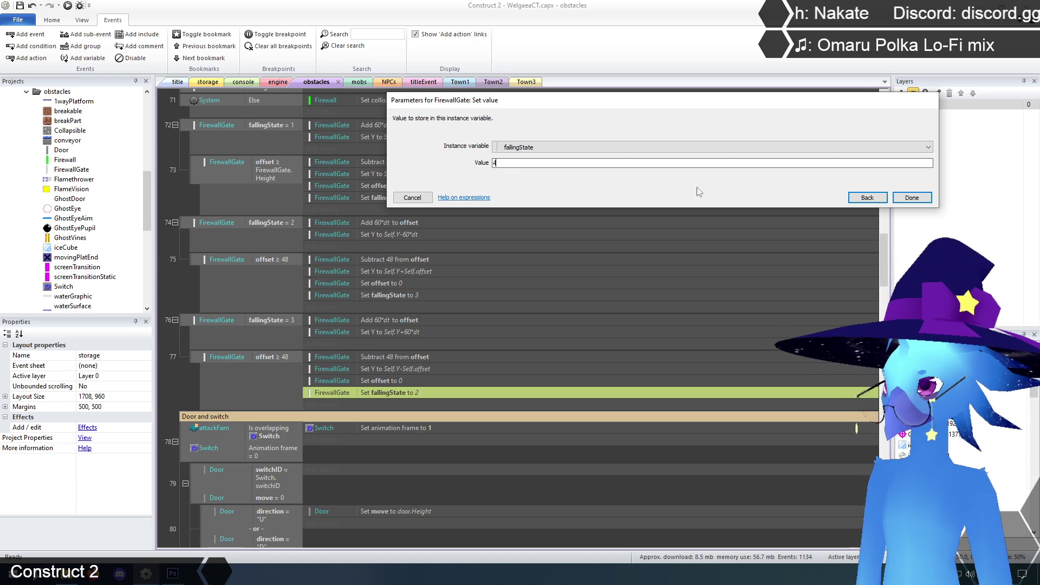
pyautogui.click(918, 199)
pyautogui.click(173, 384)
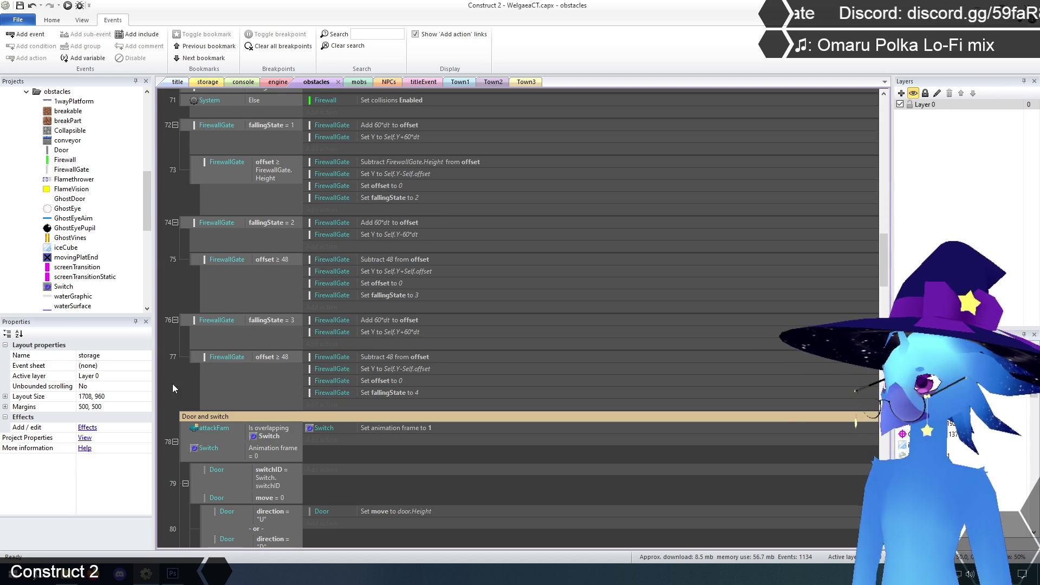
pyautogui.scroll(3, 173, 384)
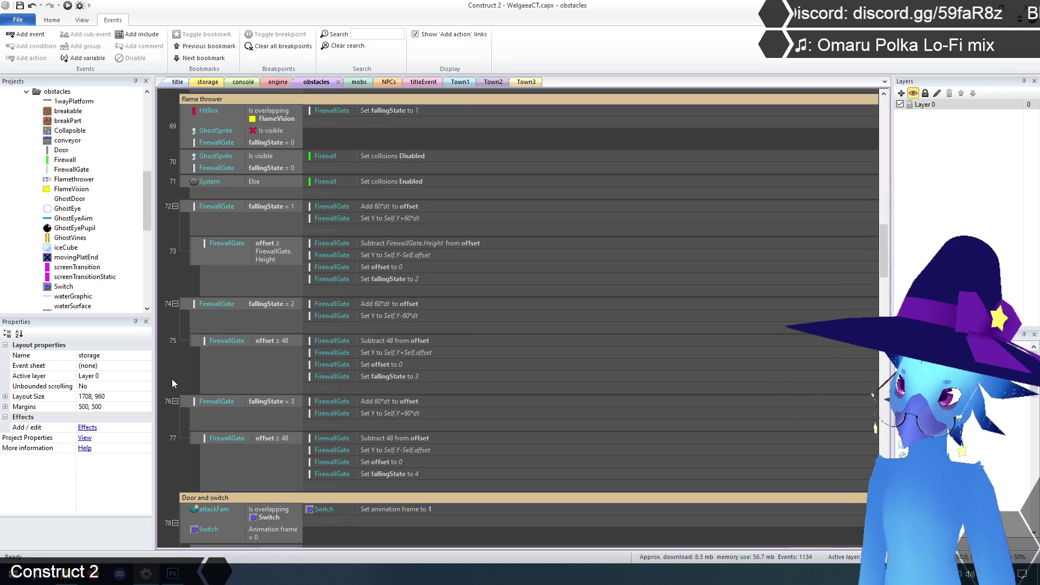
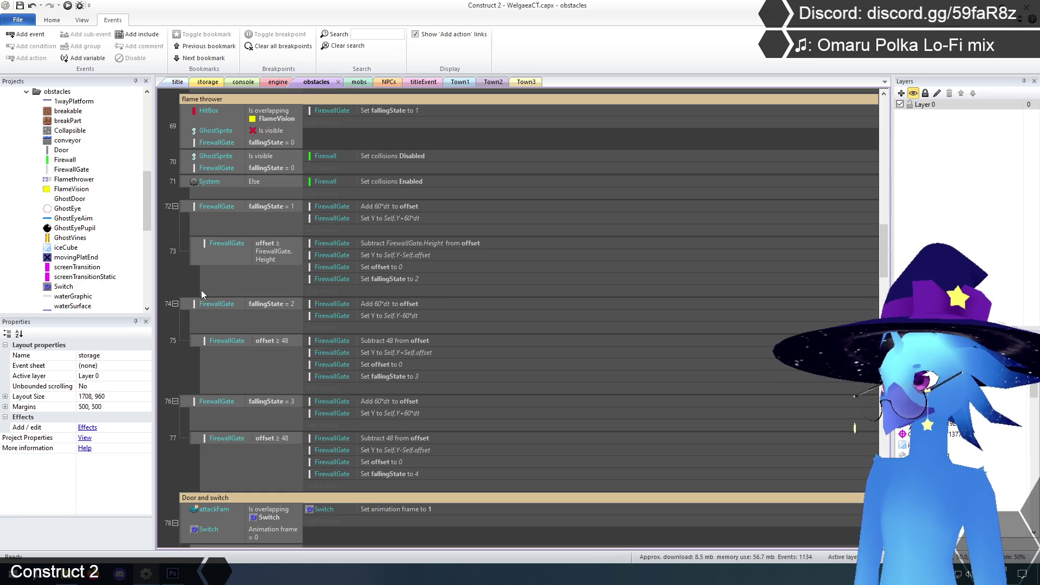
# Review the flame thrower group in the obstacles sheet, then switch to the storage layout.
pyautogui.scroll(3, 180, 285)
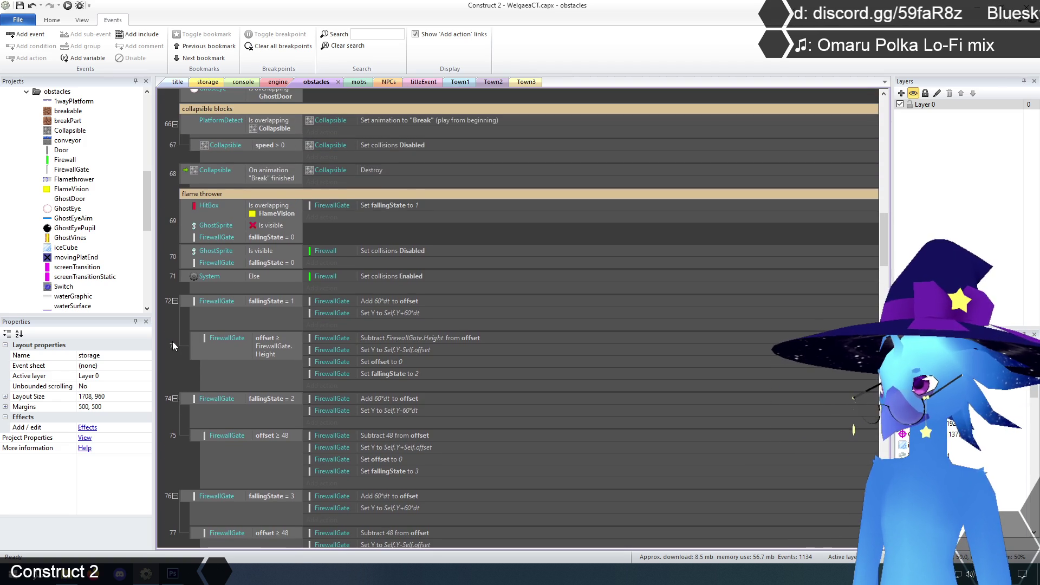
pyautogui.scroll(-3, 173, 345)
pyautogui.scroll(4, 173, 345)
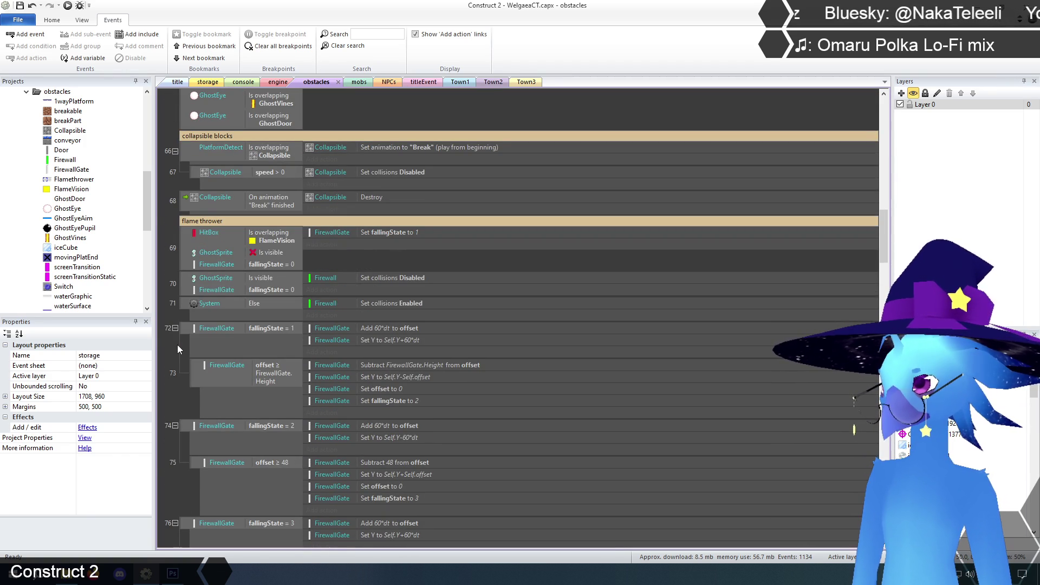
pyautogui.click(222, 83)
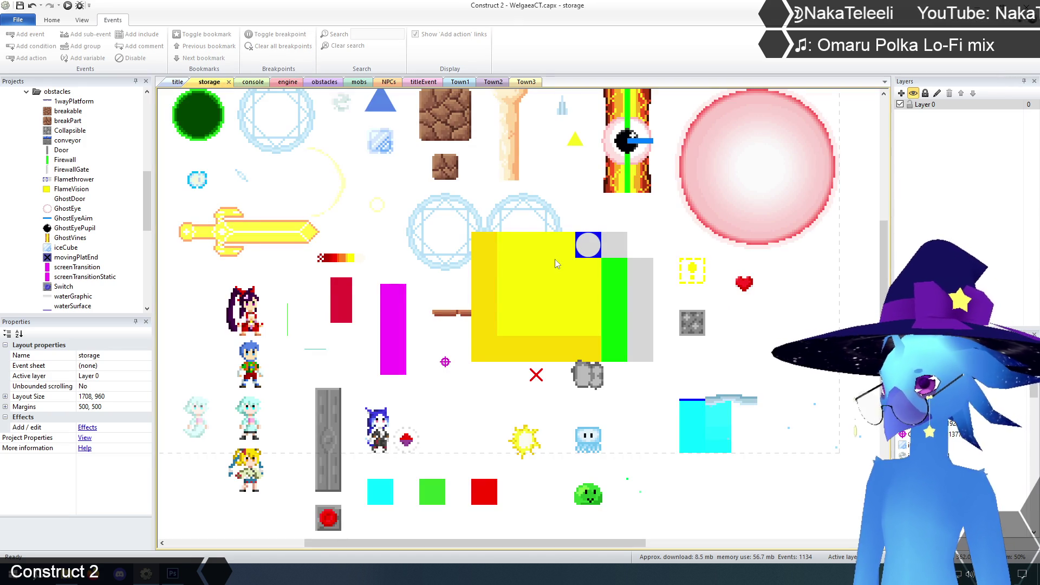
# Duplicate FlameVision's yellow frame 0 into a new frame 1 and check the Default animation's speed.
pyautogui.click(534, 282)
pyautogui.rightClick(534, 284)
pyautogui.click(563, 303)
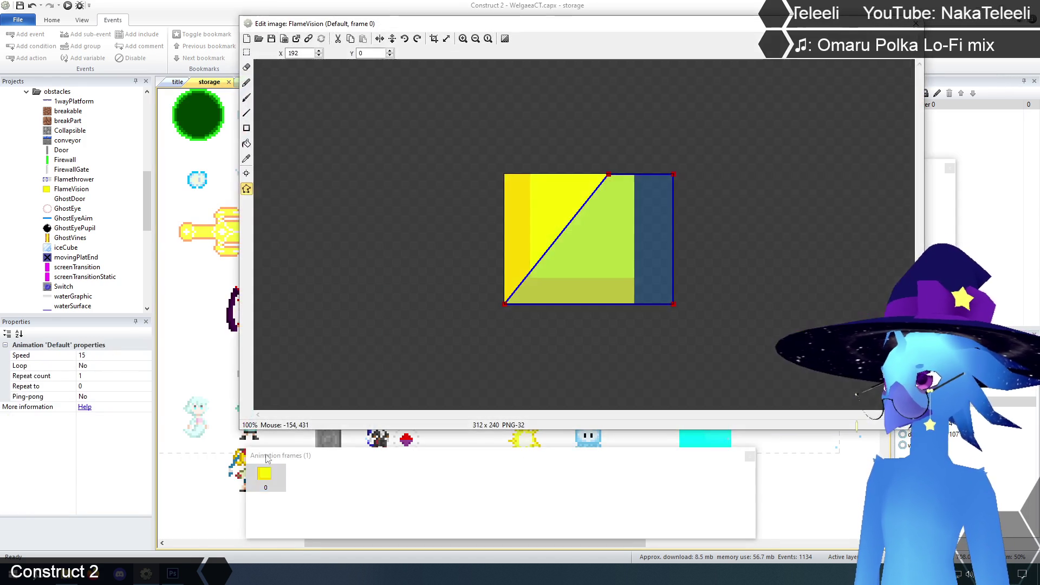
pyautogui.rightClick(267, 478)
pyautogui.click(297, 487)
pyautogui.click(303, 480)
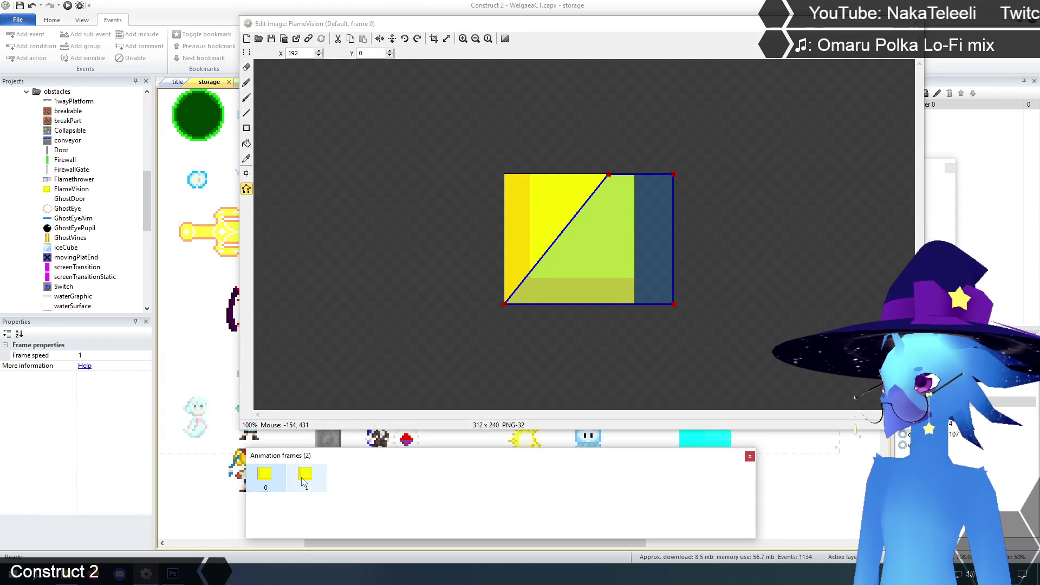
pyautogui.moveTo(730, 24)
pyautogui.mouseDown()
pyautogui.moveTo(623, 26)
pyautogui.moveTo(646, 35)
pyautogui.mouseUp()
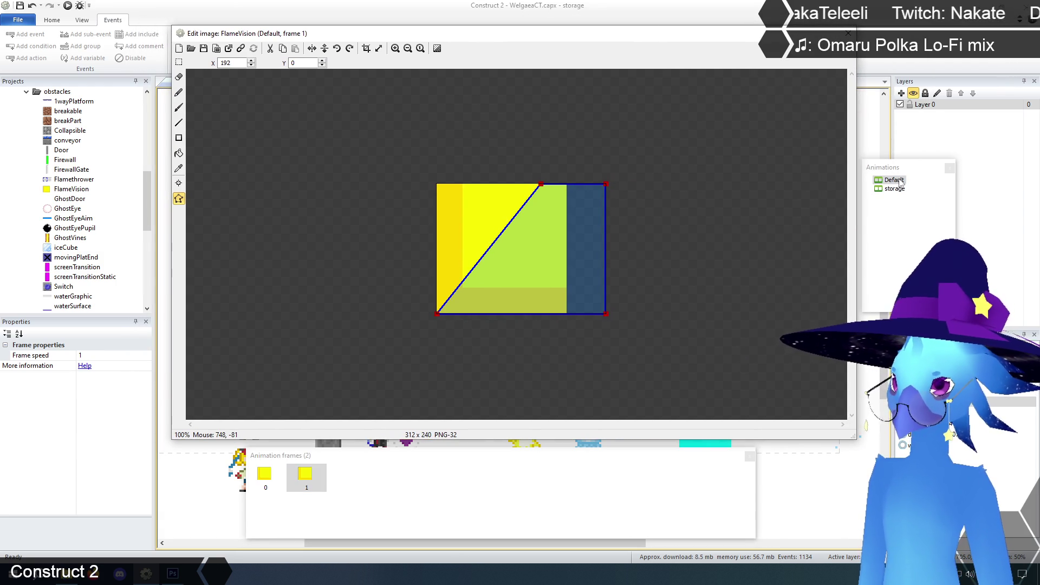
pyautogui.click(893, 180)
pyautogui.click(109, 355)
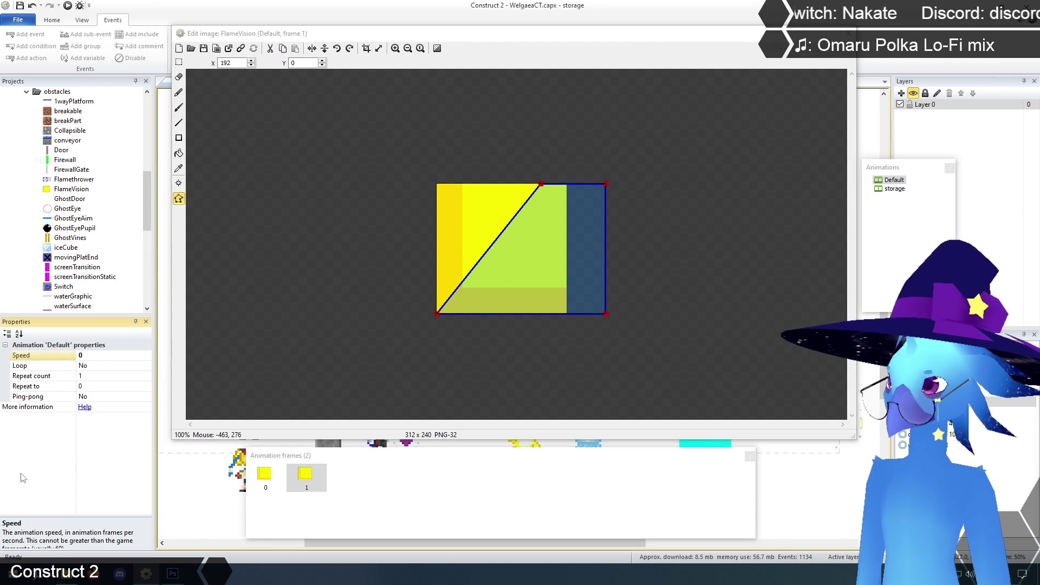
pyautogui.click(306, 475)
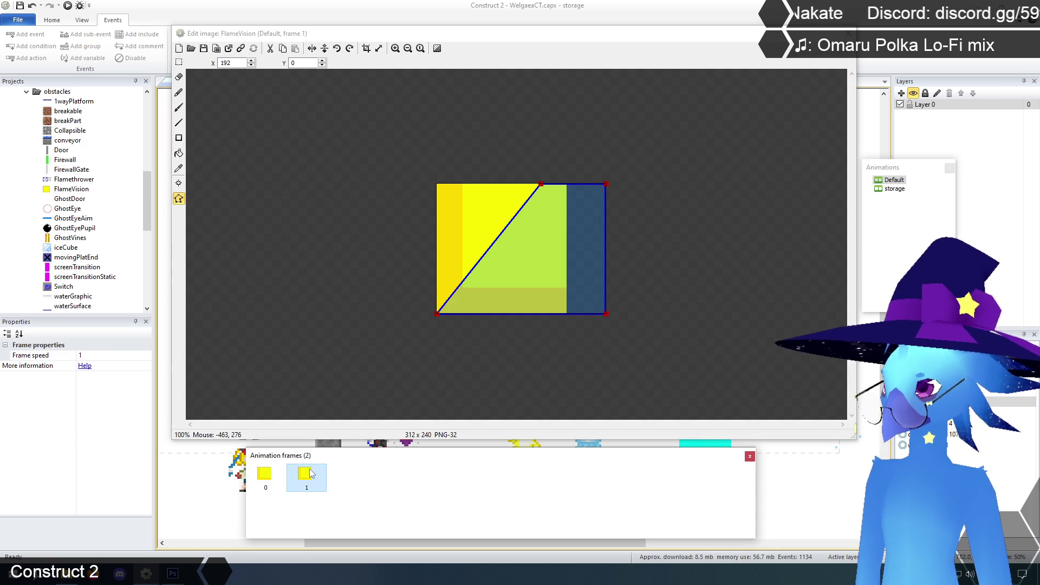
# At 200% zoom, fill frame 1's inner rectangle orange-red and its L-shaped border dark red.
pyautogui.click(396, 49)
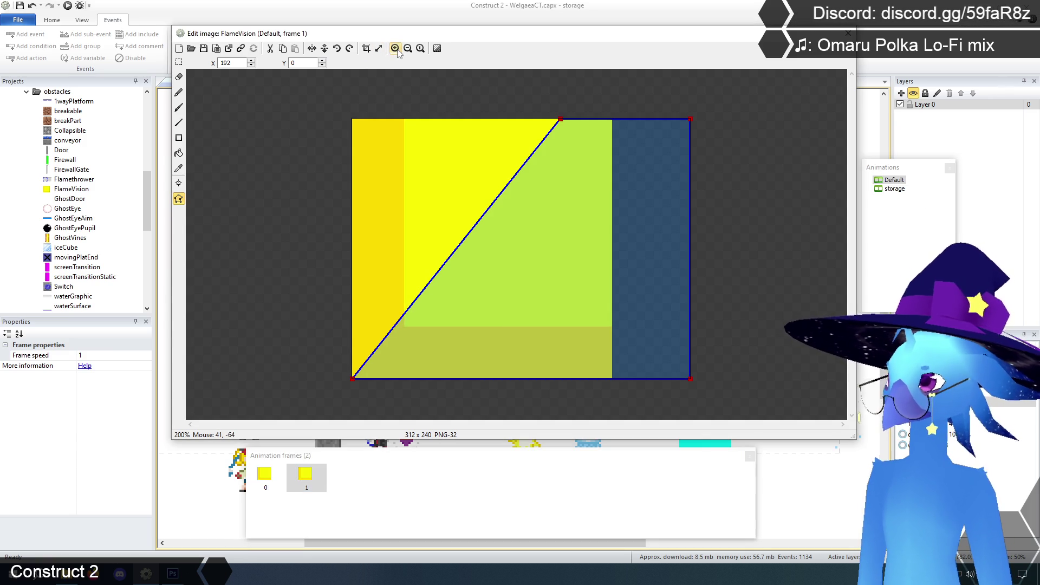
pyautogui.click(179, 168)
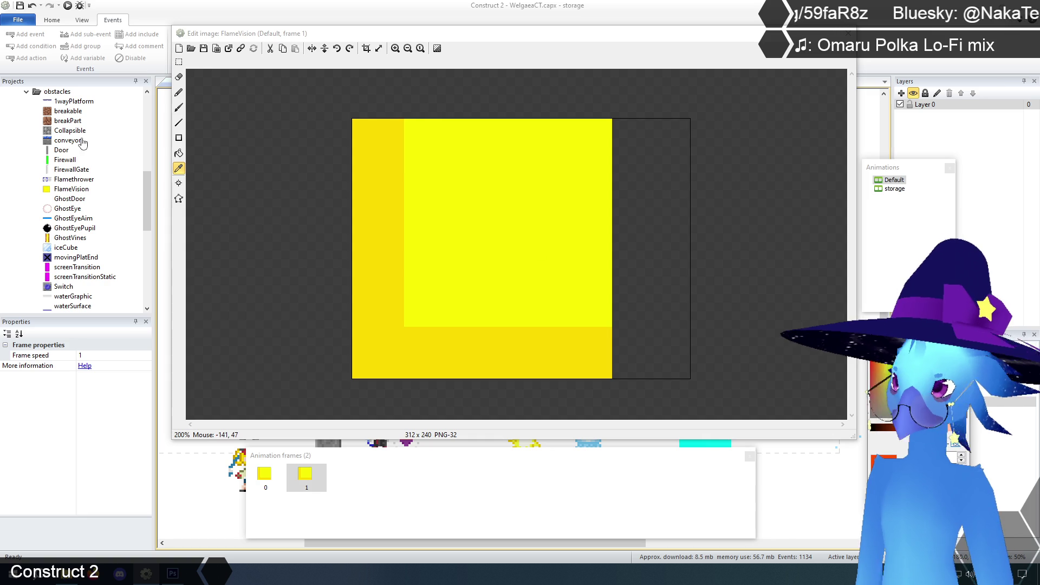
pyautogui.click(179, 152)
pyautogui.click(584, 277)
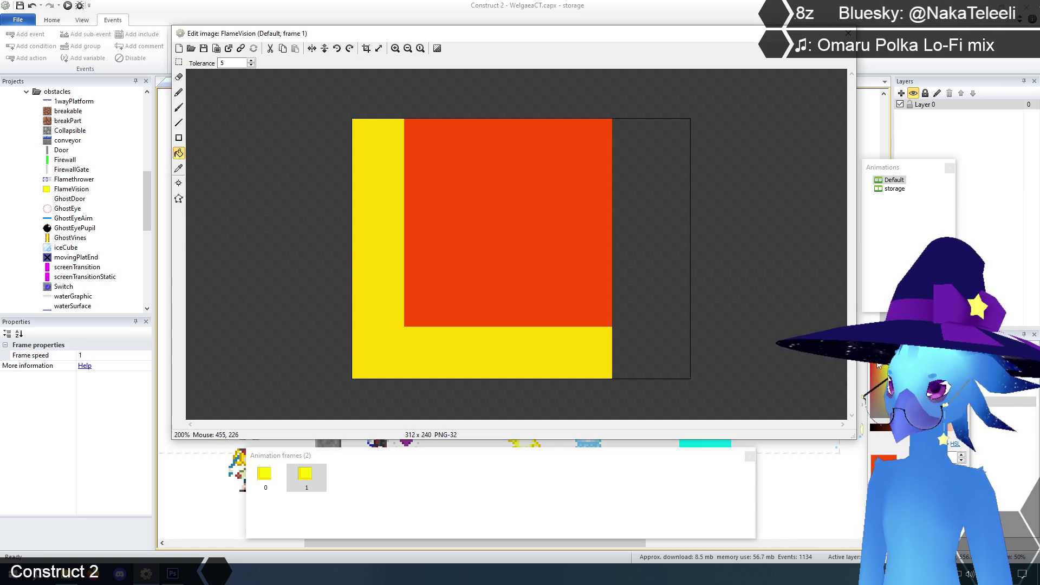
pyautogui.click(873, 433)
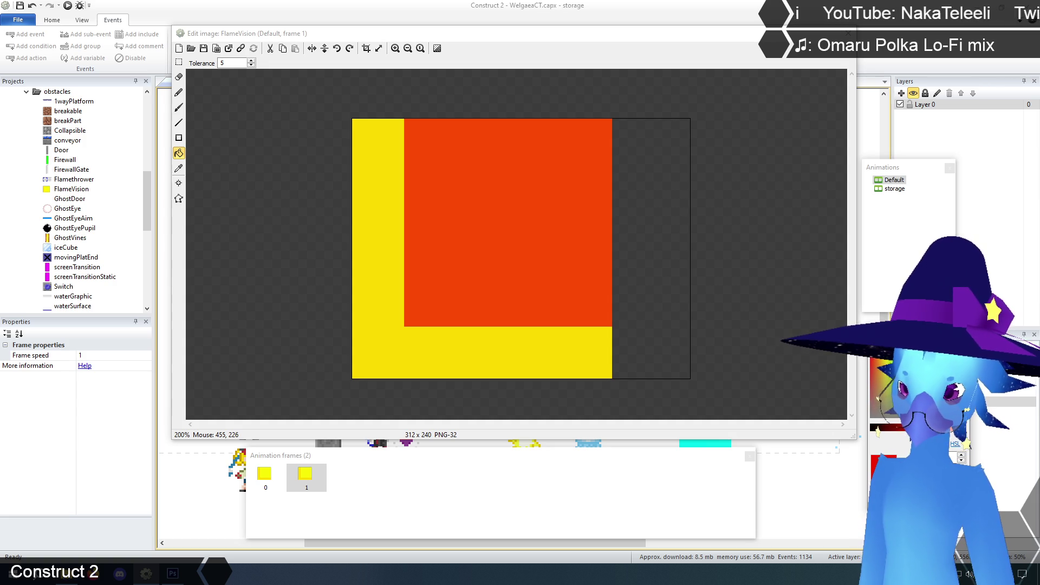
pyautogui.click(386, 352)
pyautogui.click(265, 473)
pyautogui.click(305, 472)
pyautogui.click(849, 33)
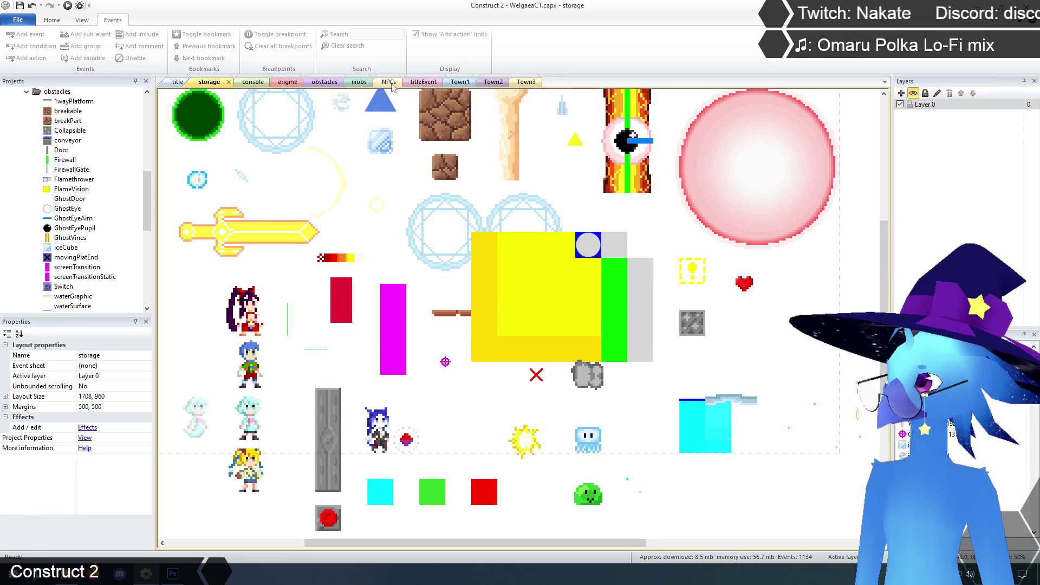
# Add a FlameVision 'Set animation frame to 1' action to flame thrower event 69.
pyautogui.click(323, 82)
pyautogui.click(333, 244)
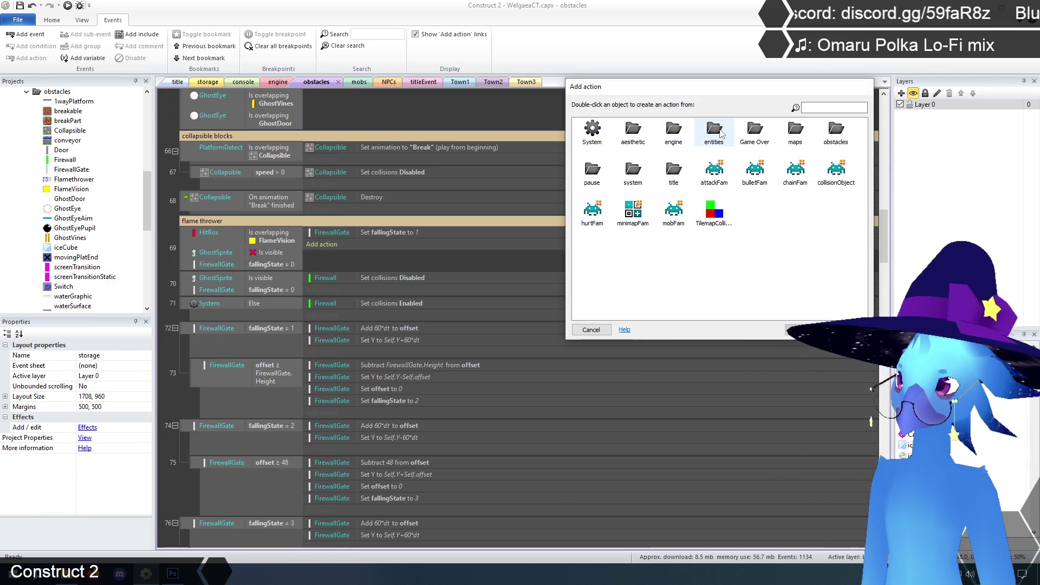
pyautogui.doubleClick(836, 130)
pyautogui.doubleClick(714, 170)
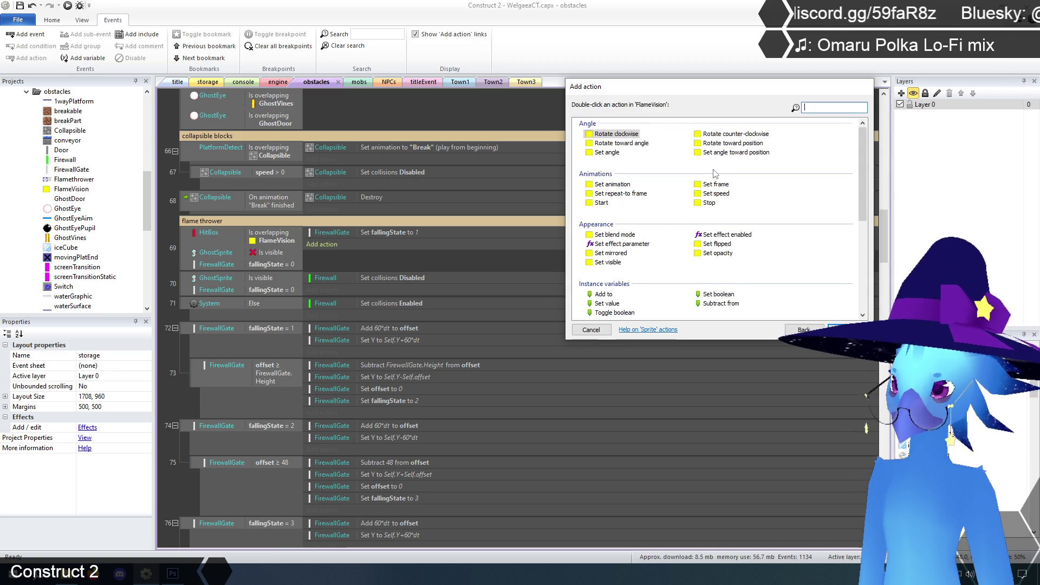
pyautogui.doubleClick(715, 184)
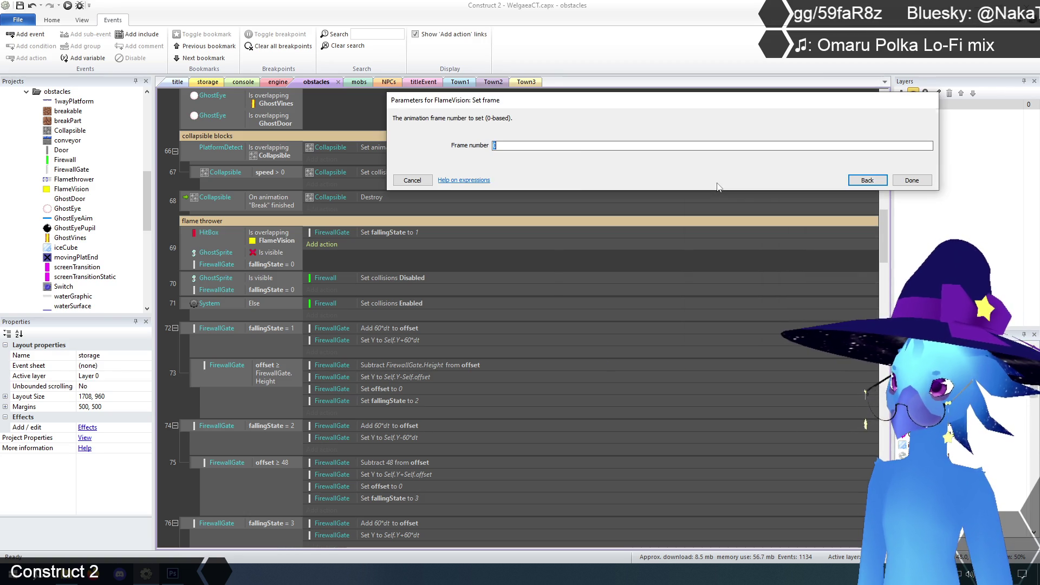
pyautogui.write('1')
pyautogui.click(902, 179)
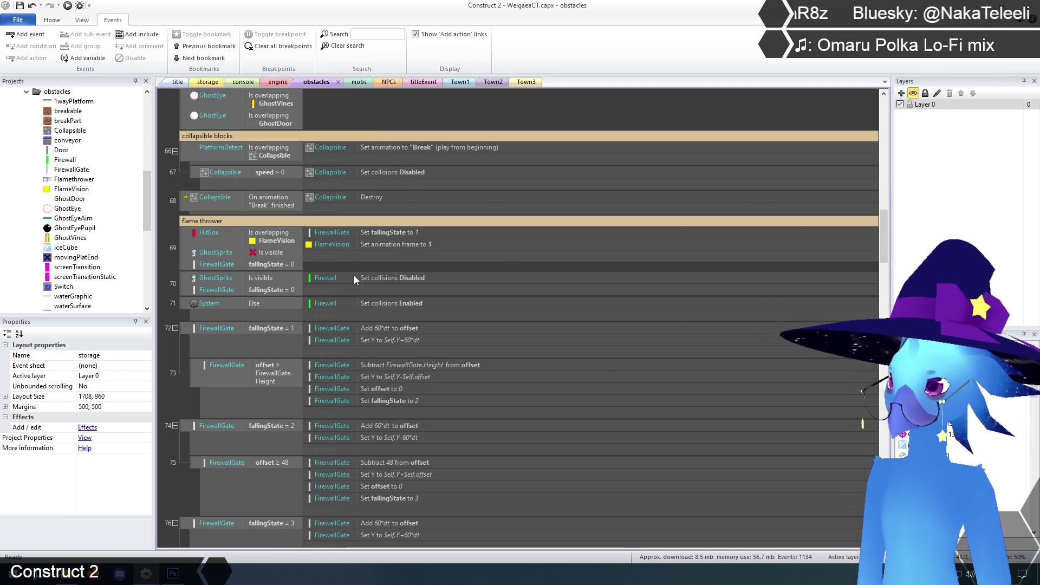
pyautogui.click(389, 243)
pyautogui.click(171, 268)
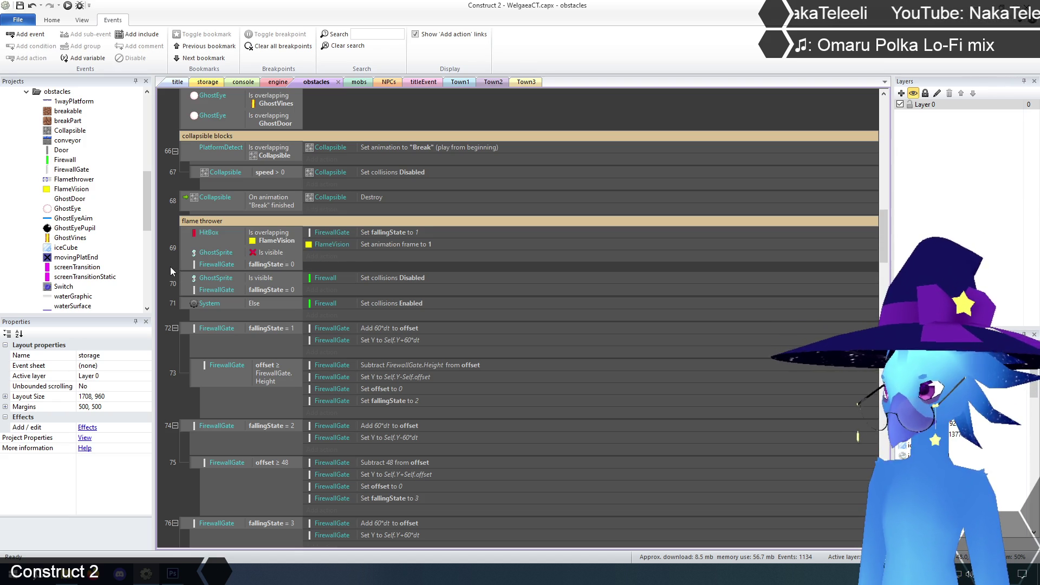
pyautogui.click(388, 242)
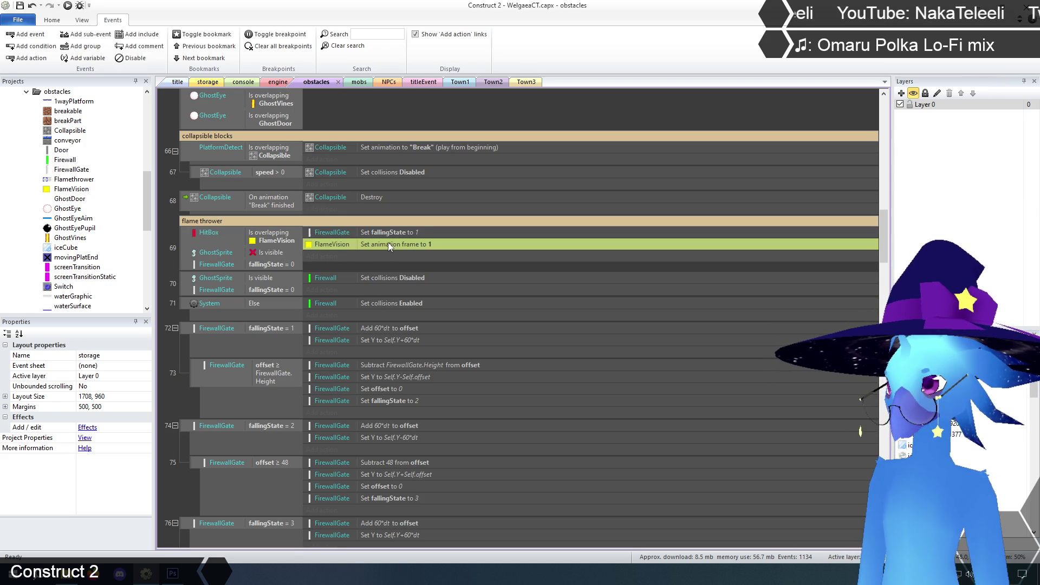
pyautogui.click(172, 259)
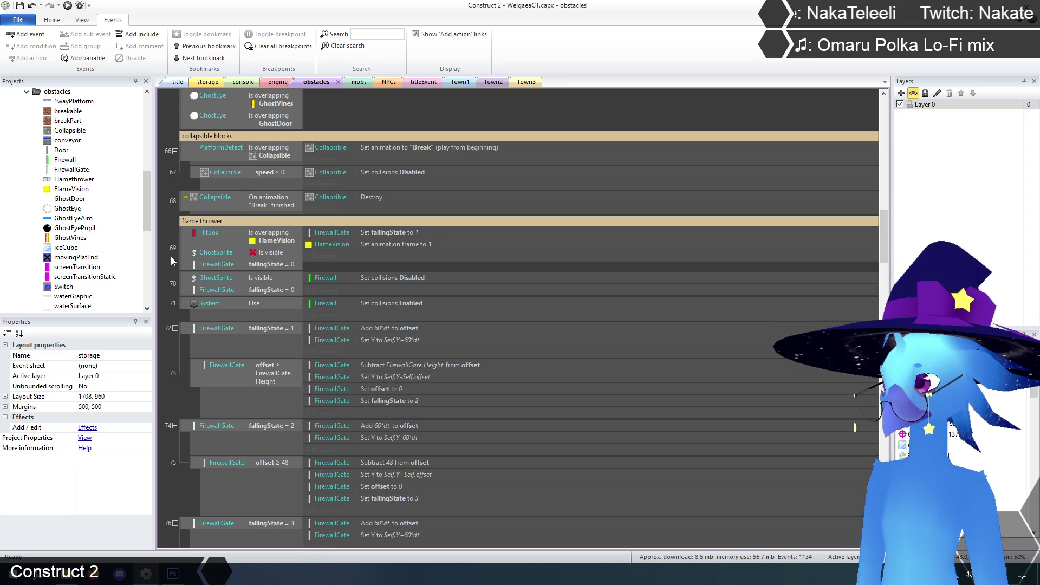
# Look over the events down to event 71, browse the other tabs, and settle on the storage layout.
pyautogui.scroll(-3, 171, 256)
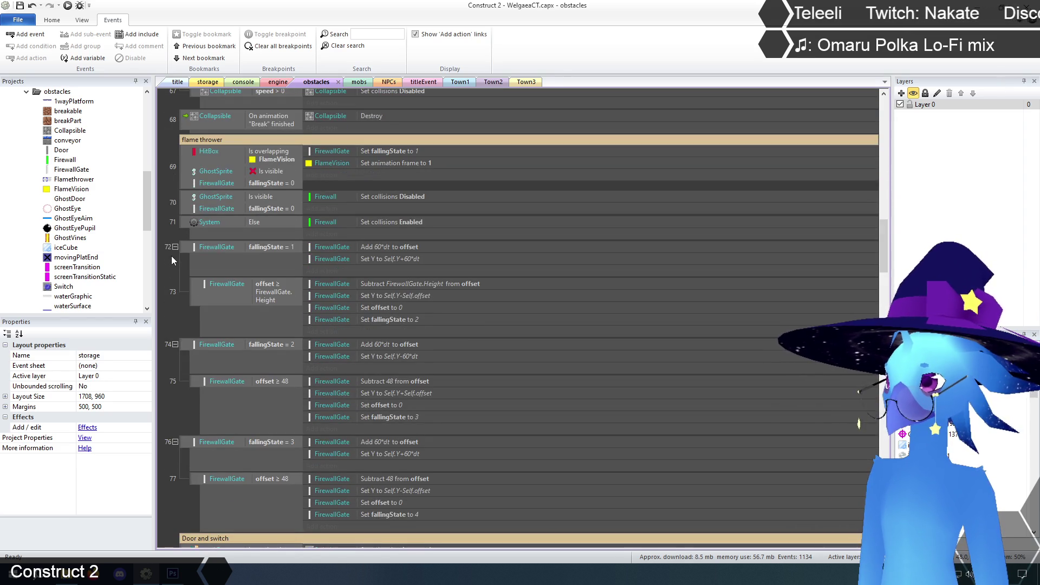
pyautogui.scroll(2, 170, 256)
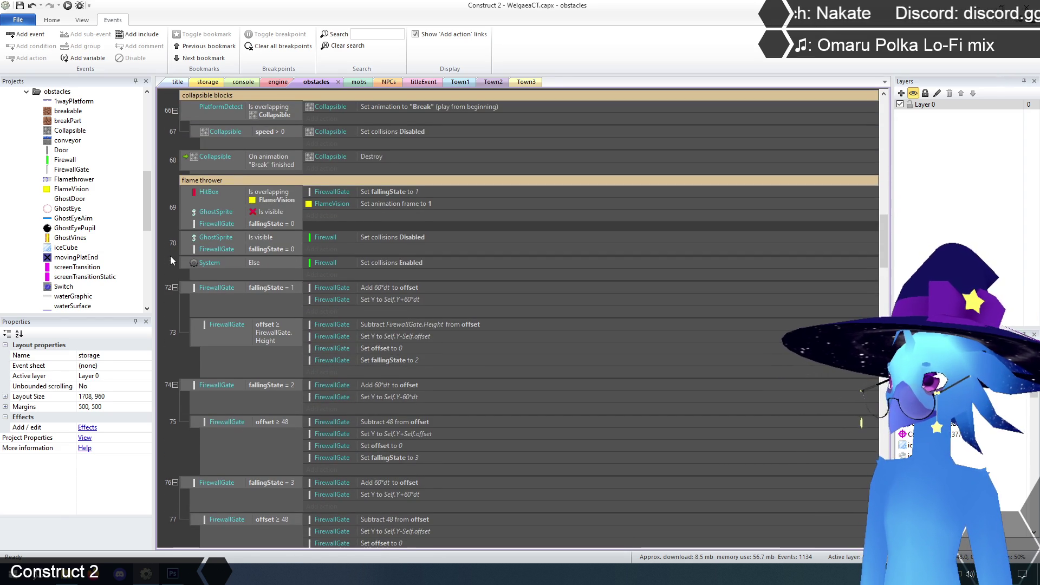
pyautogui.scroll(-2, 170, 255)
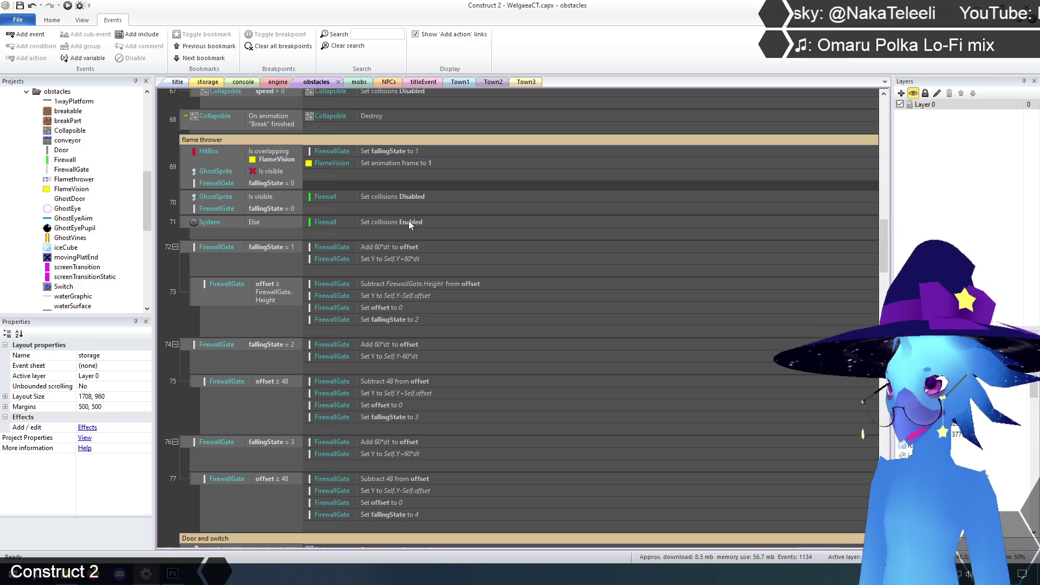
pyautogui.click(378, 223)
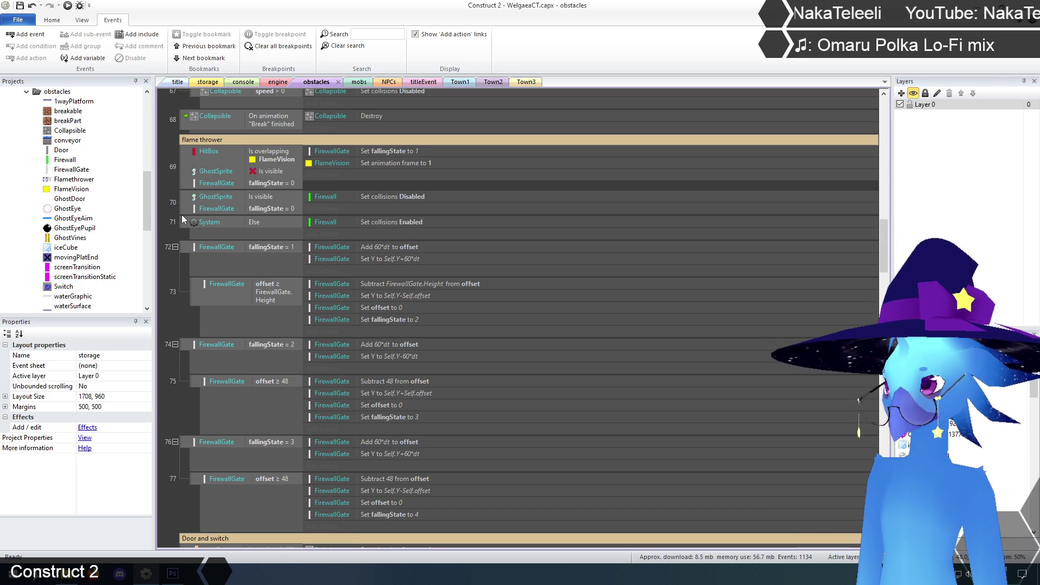
pyautogui.click(177, 82)
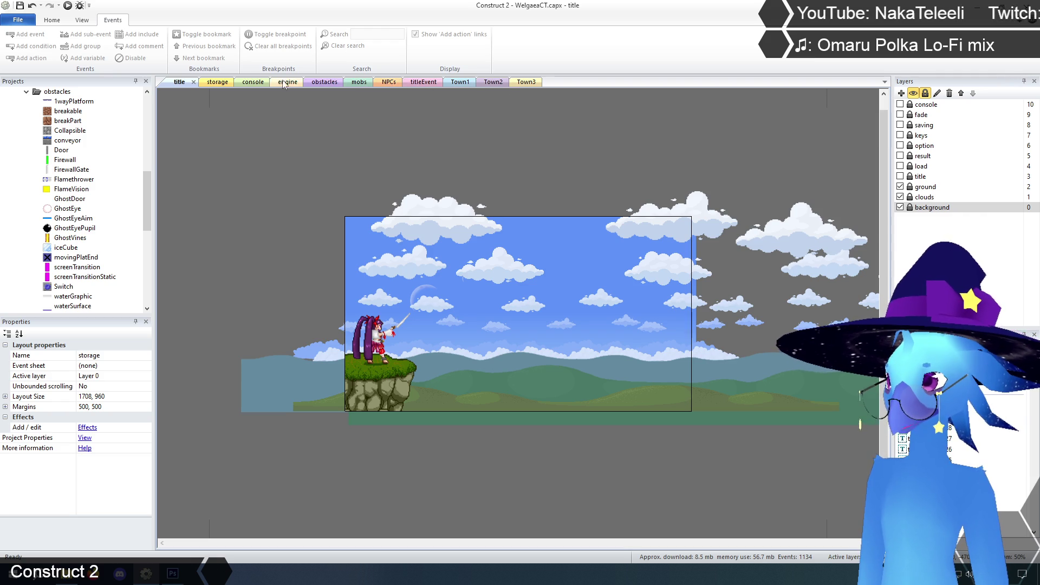
pyautogui.click(217, 82)
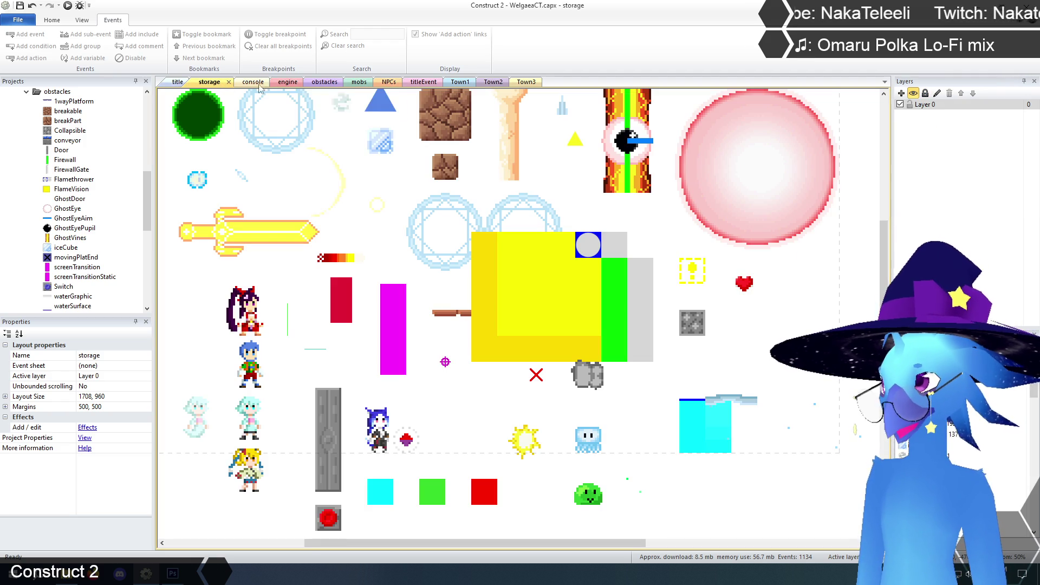
pyautogui.click(319, 82)
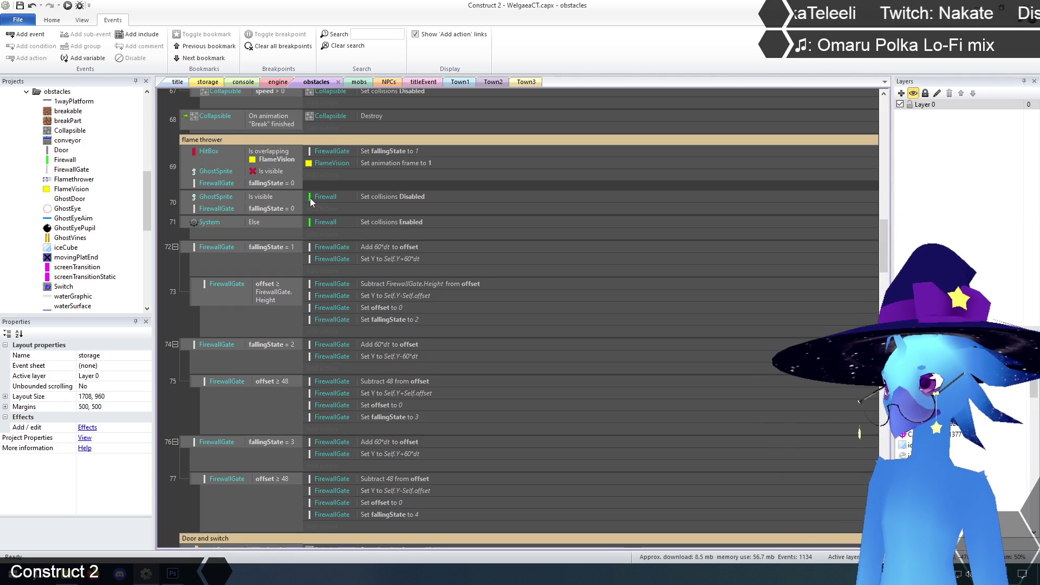
pyautogui.click(280, 82)
pyautogui.click(209, 82)
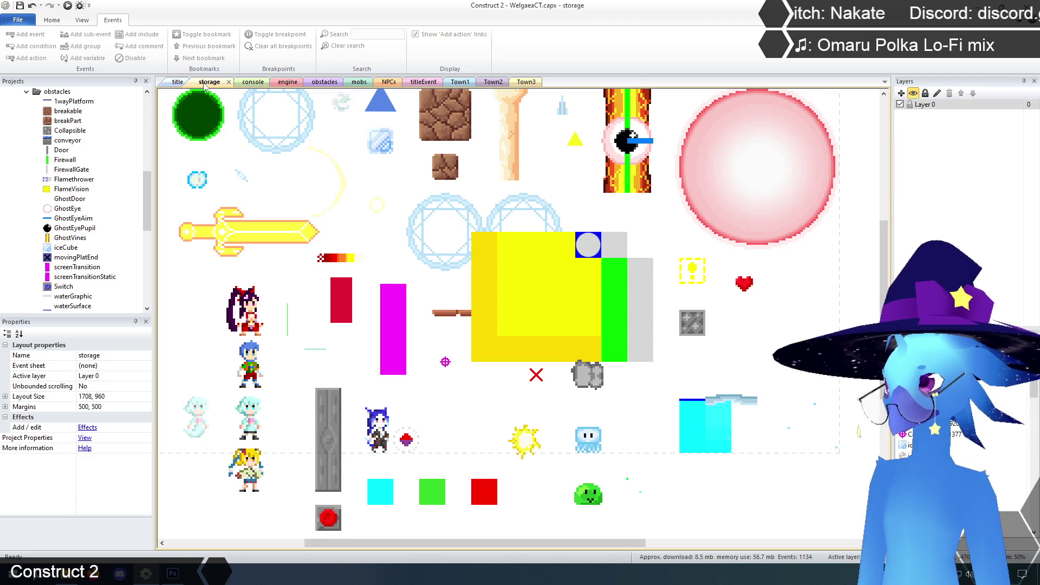
# Add Firewall, Flamethrower and FirewallGate to FlameVision's container.
pyautogui.click(535, 286)
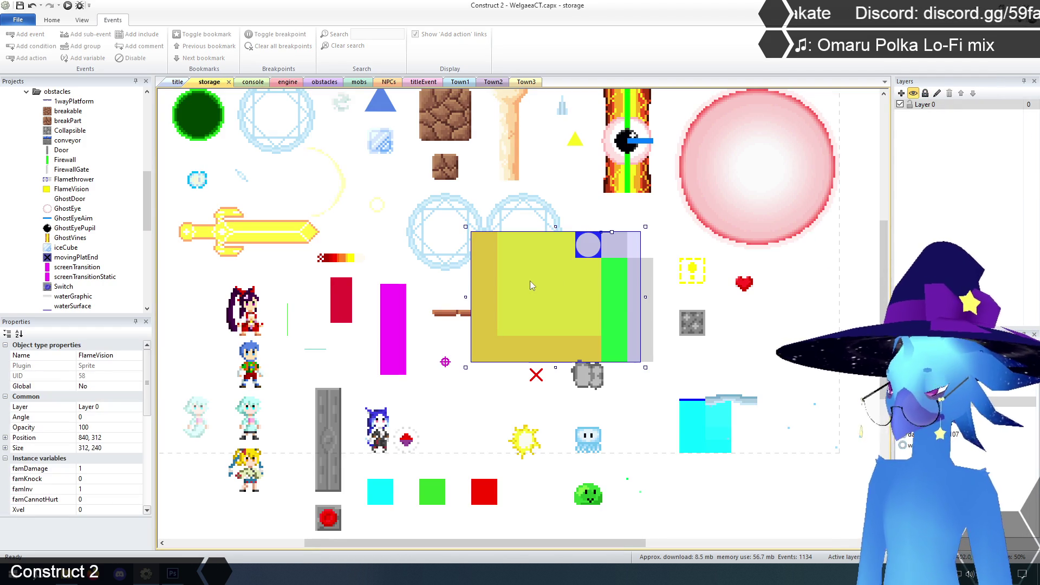
pyautogui.moveTo(146, 384); pyautogui.dragTo(153, 456)
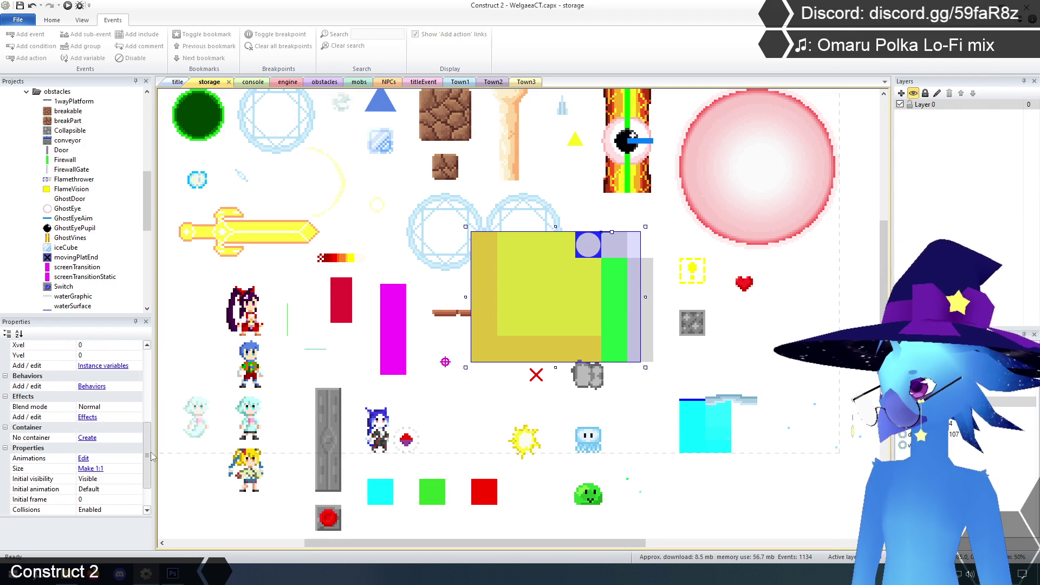
pyautogui.click(87, 437)
pyautogui.moveTo(687, 181)
pyautogui.mouseDown()
pyautogui.moveTo(738, 225)
pyautogui.moveTo(735, 187)
pyautogui.moveTo(734, 271)
pyautogui.moveTo(724, 280)
pyautogui.mouseUp()
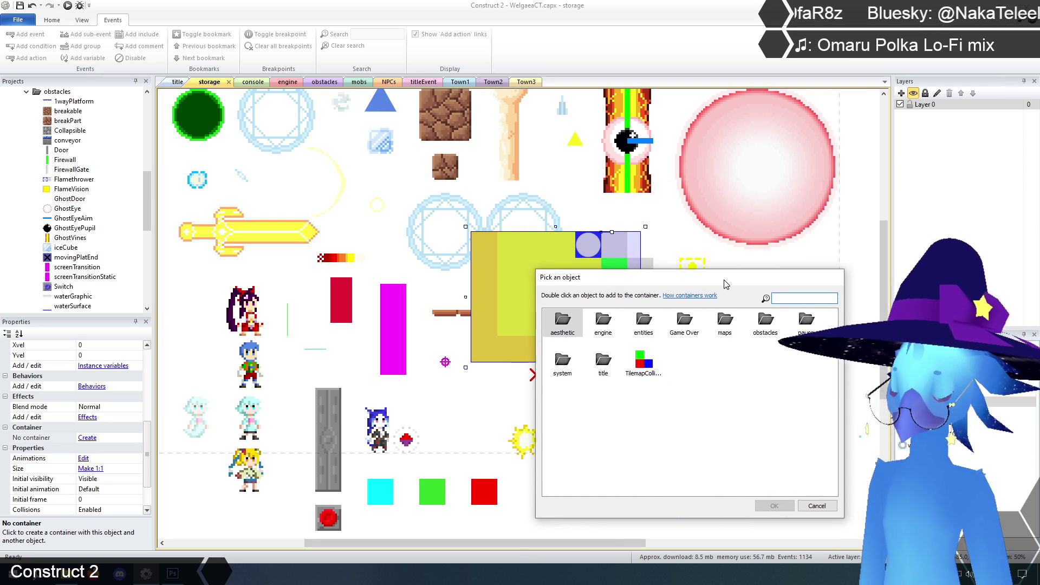
pyautogui.doubleClick(761, 321)
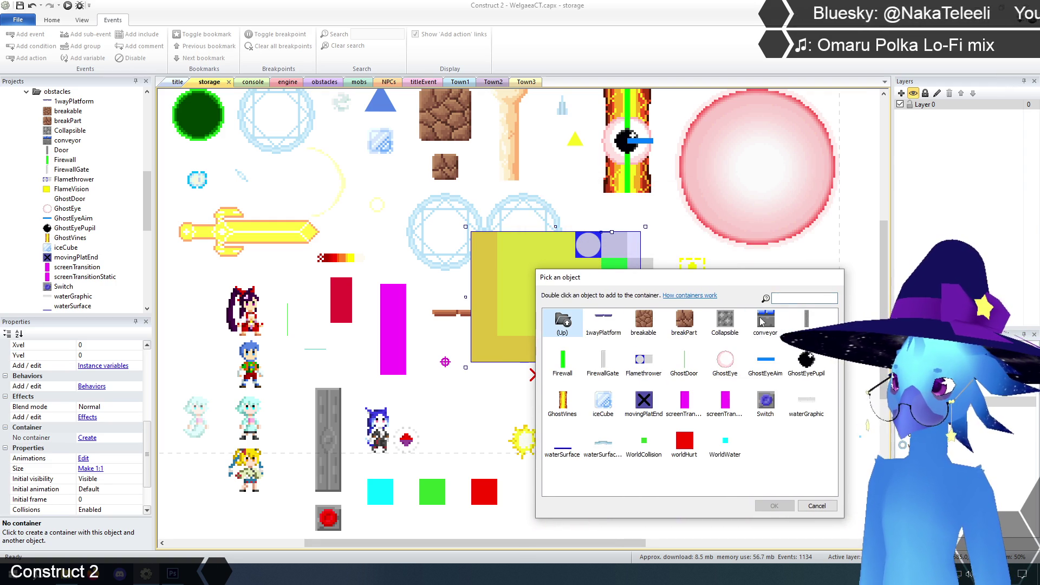
pyautogui.doubleClick(563, 362)
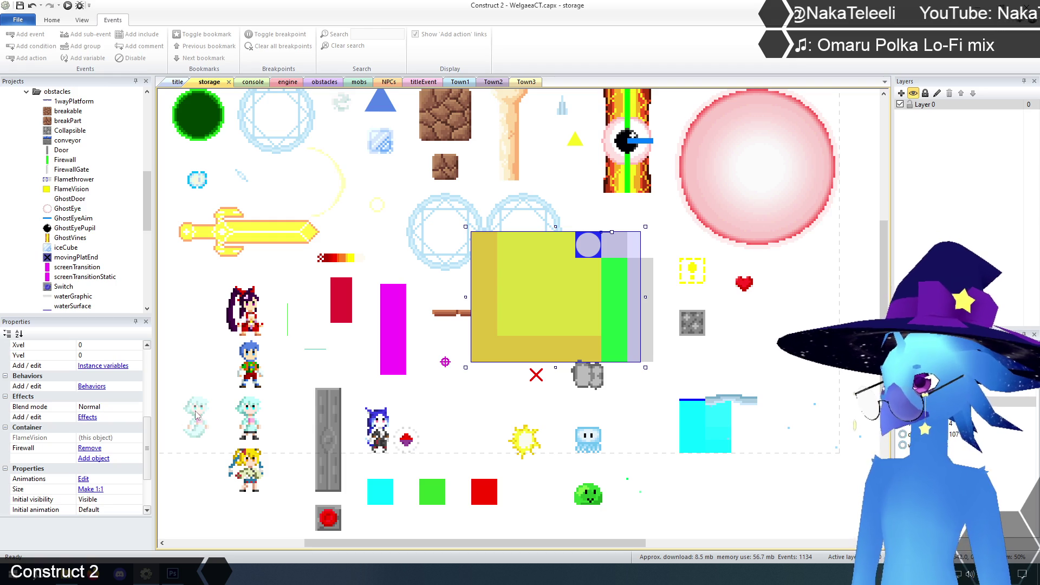
pyautogui.click(104, 460)
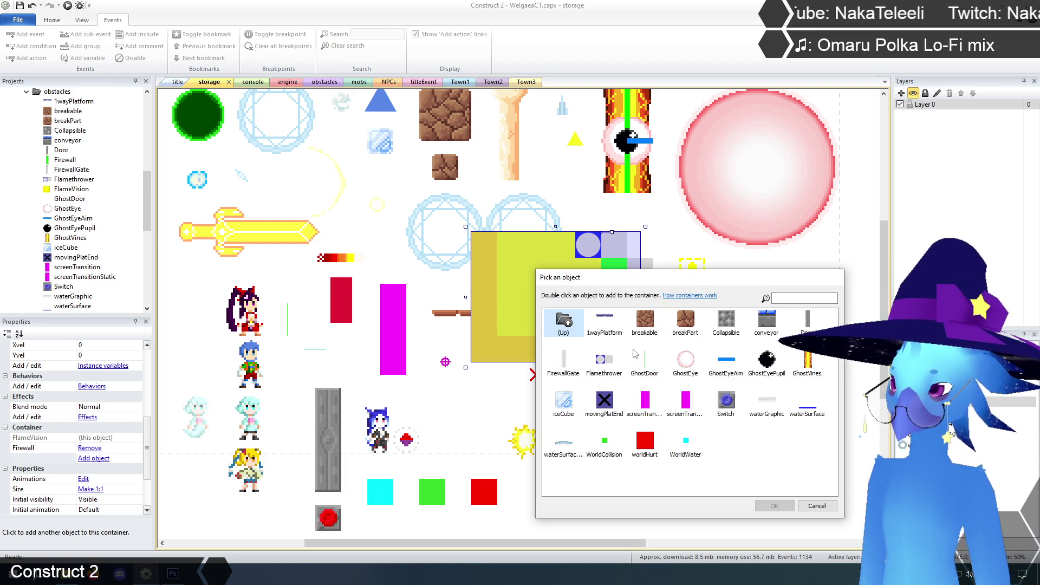
pyautogui.doubleClick(603, 360)
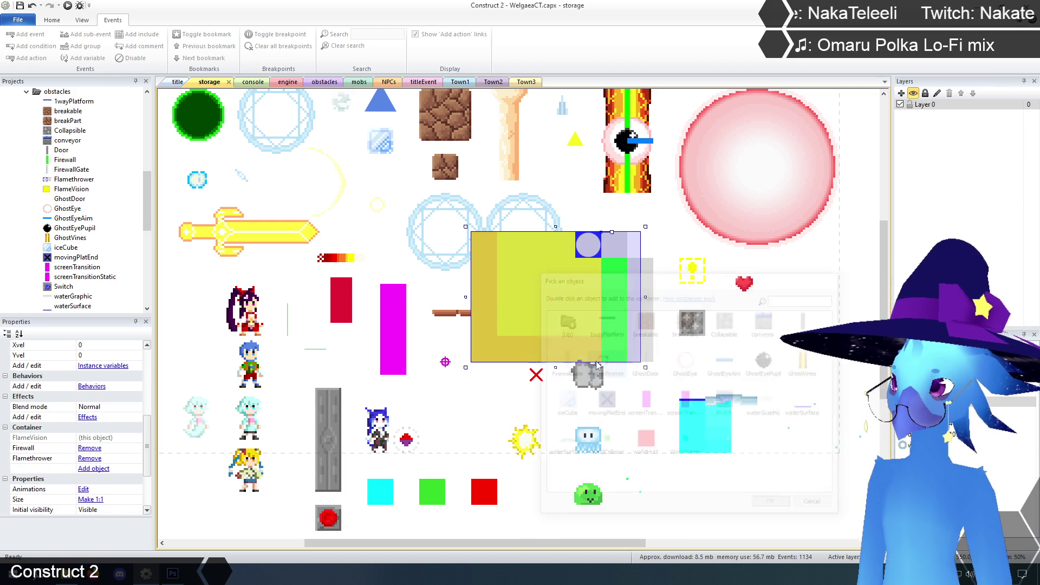
pyautogui.click(103, 468)
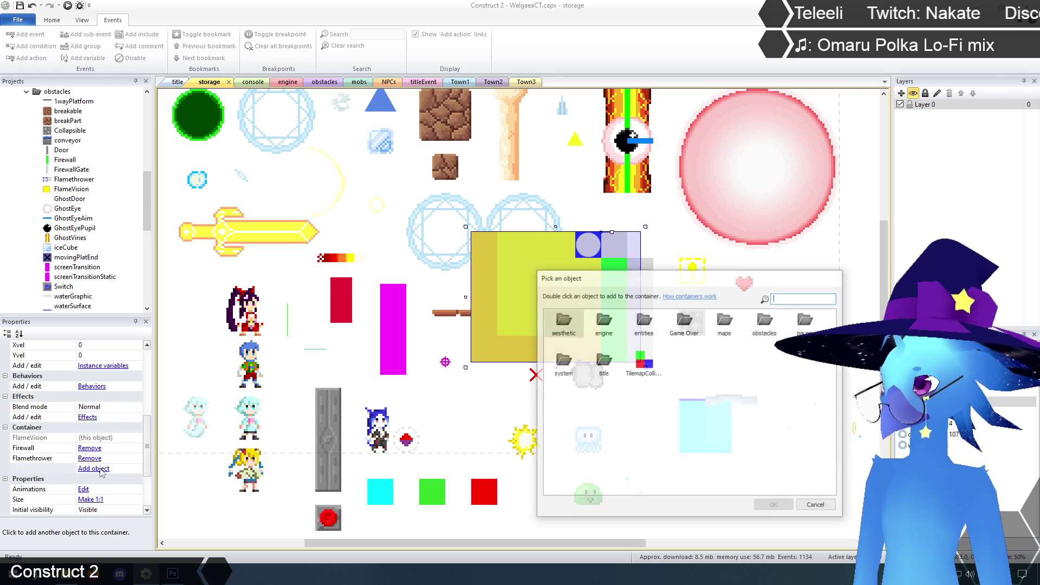
pyautogui.doubleClick(763, 322)
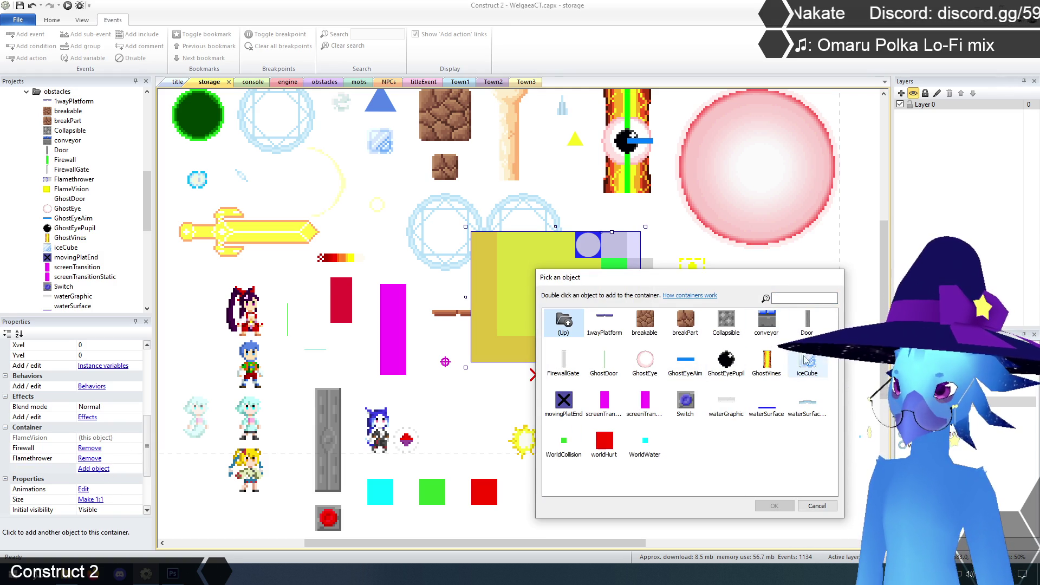
pyautogui.doubleClick(564, 363)
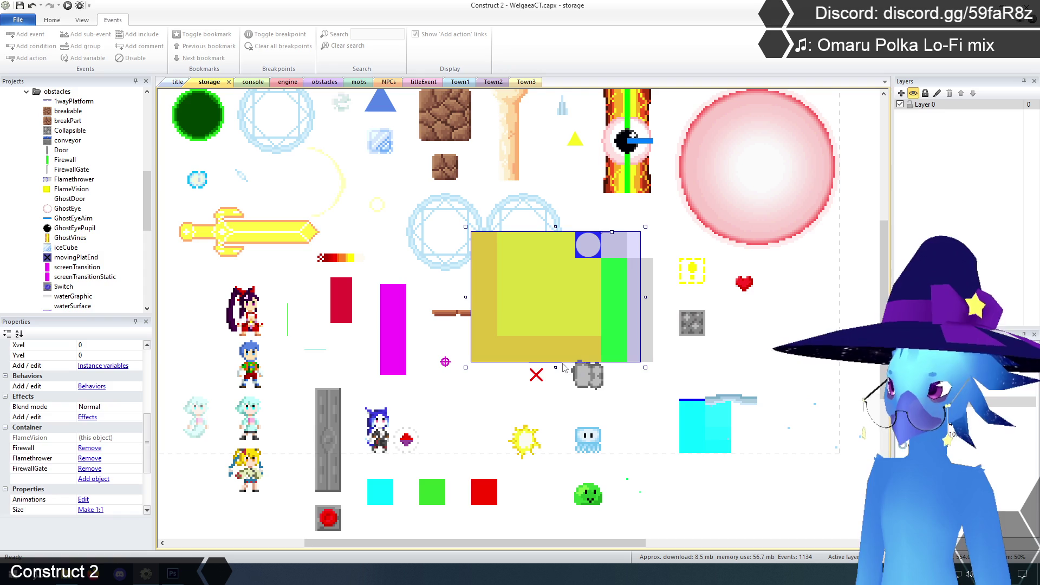
# Select the FlameVision box, Flamethrower, Firewall bar and FirewallGate together to check the container grouping.
pyautogui.click(649, 335)
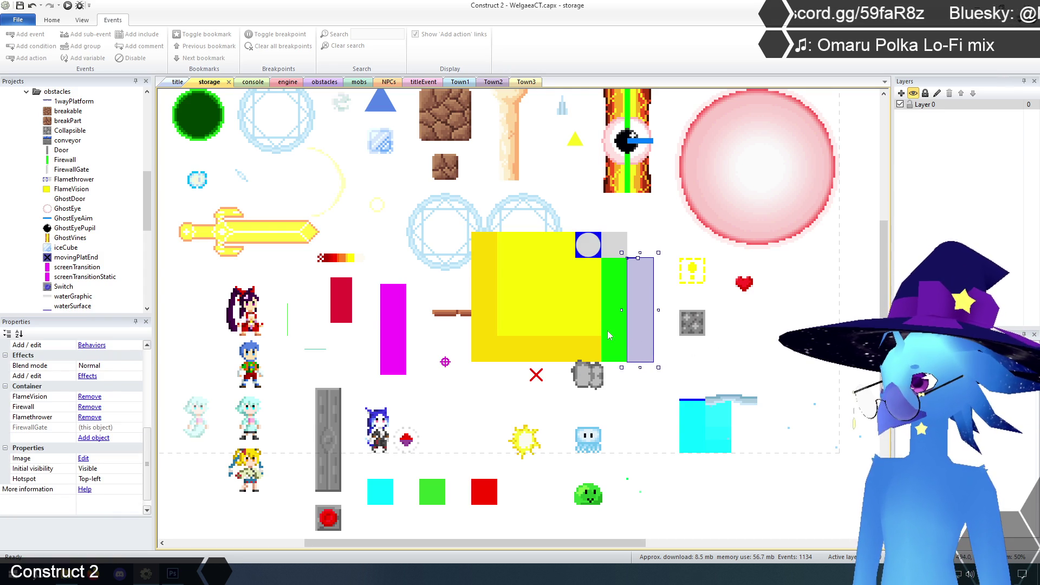
pyautogui.click(609, 335)
pyautogui.click(557, 325)
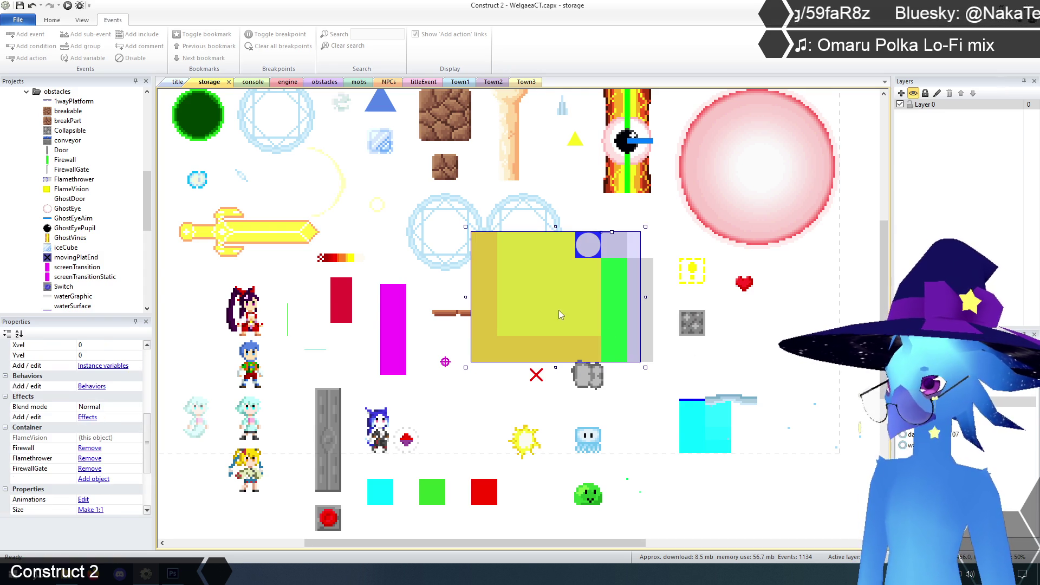
pyautogui.click(605, 257)
pyautogui.keyDown('shift'); pyautogui.click(557, 306); pyautogui.keyUp('shift')
pyautogui.keyDown('shift'); pyautogui.click(612, 305); pyautogui.keyUp('shift')
pyautogui.keyDown('shift'); pyautogui.click(640, 316); pyautogui.keyUp('shift')
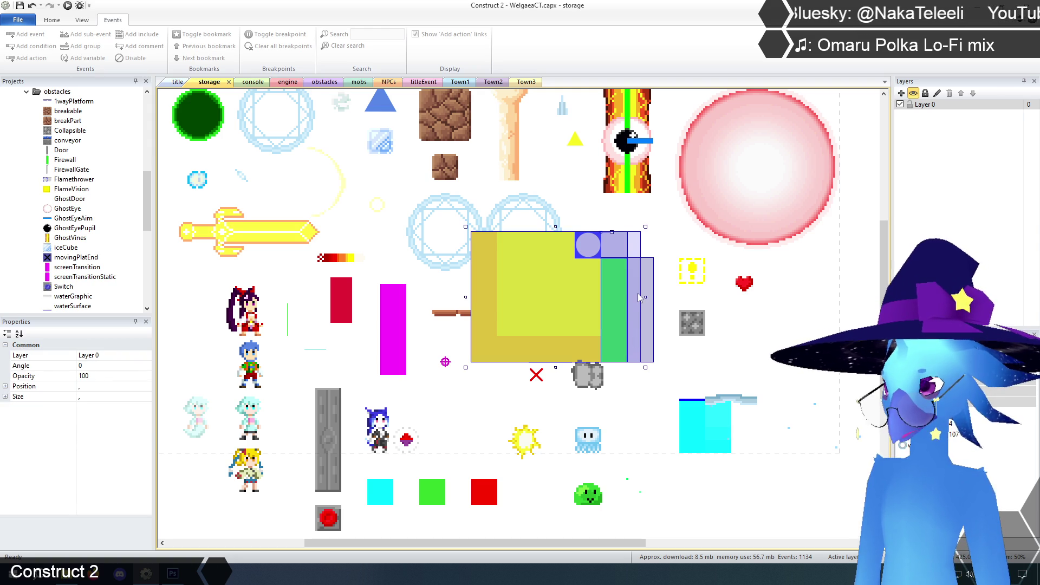
pyautogui.press('Escape')
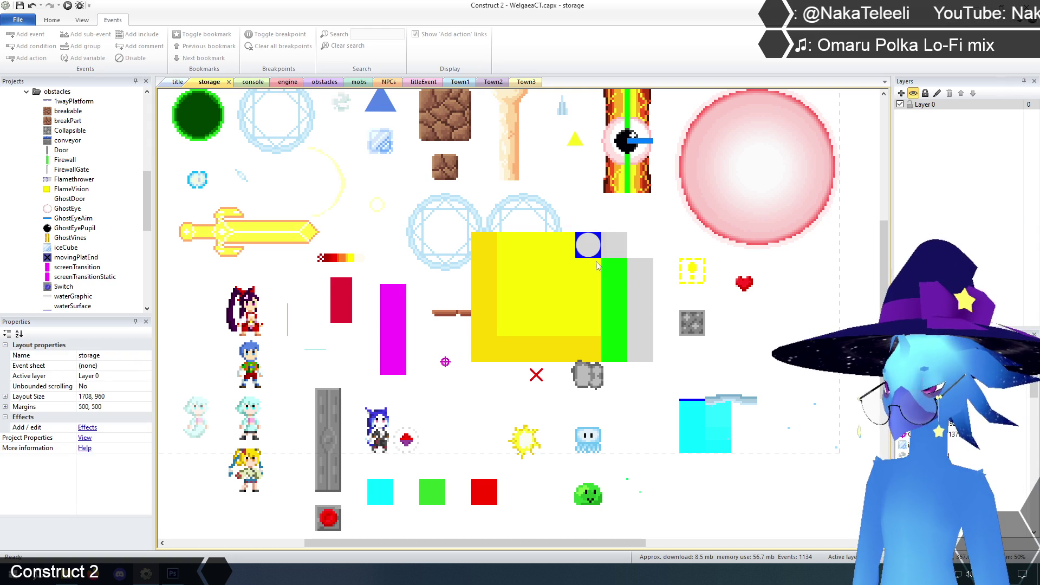
pyautogui.click(570, 291)
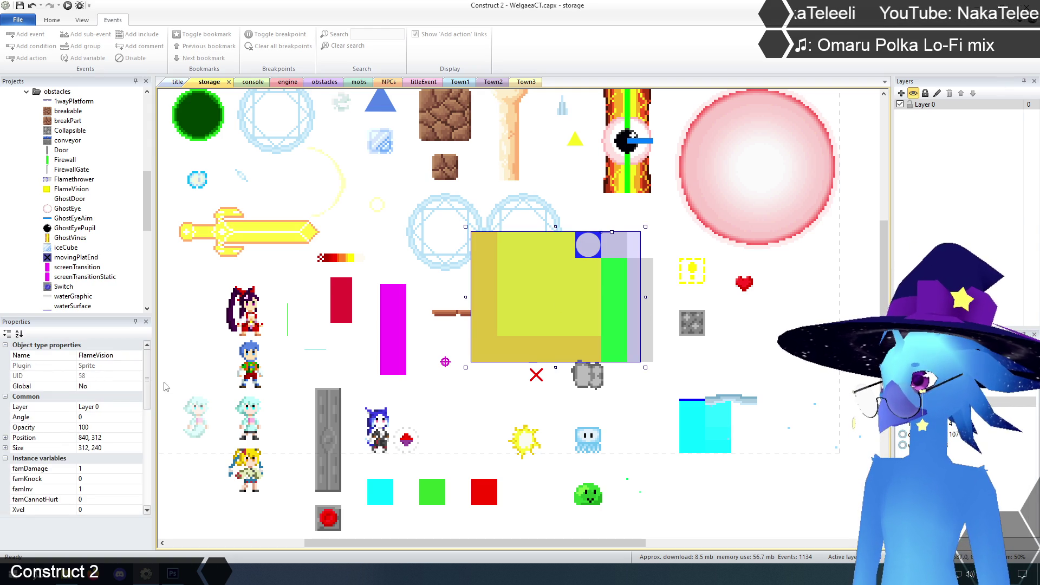
# Inspect the Flamethrower and FirewallGate objects, then open the Town3 layout.
pyautogui.scroll(-7, 101, 407)
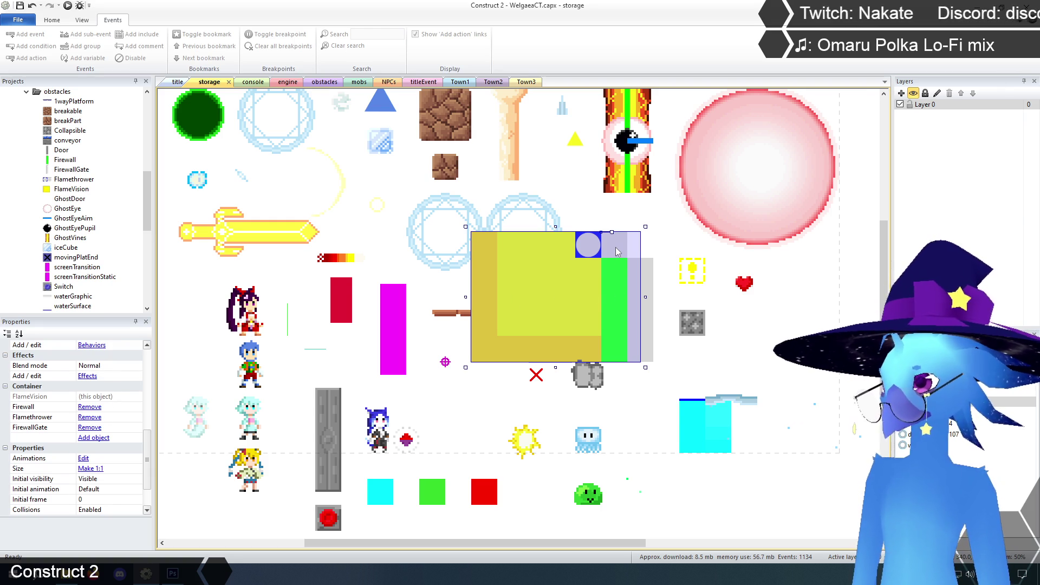
pyautogui.click(598, 250)
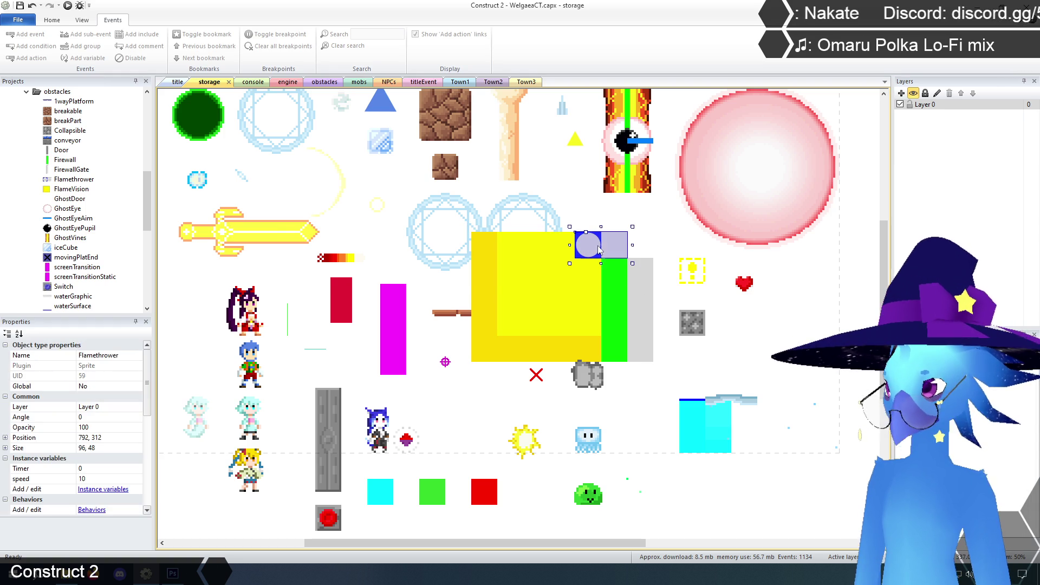
pyautogui.click(632, 304)
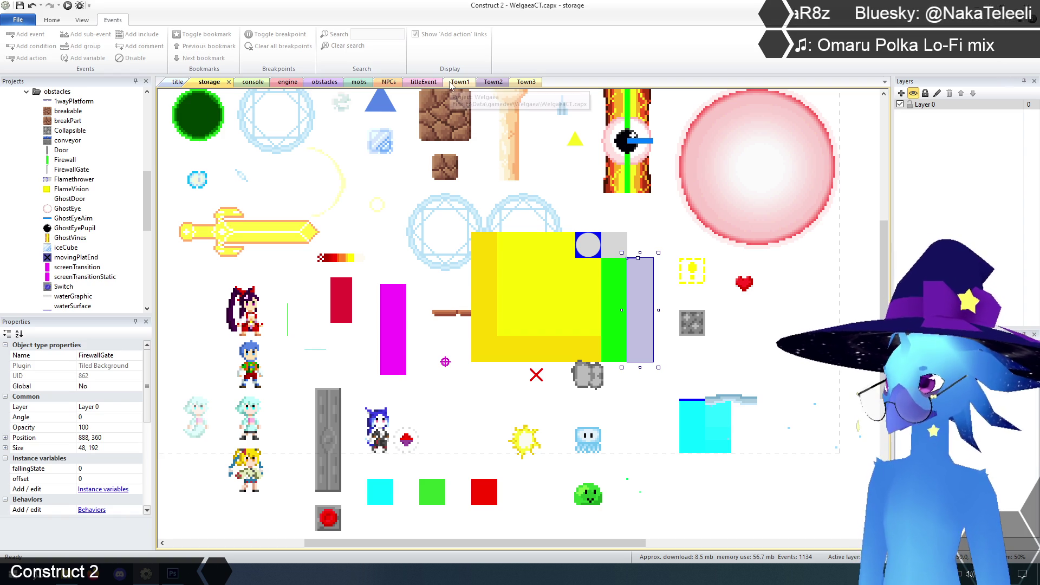
pyautogui.click(522, 84)
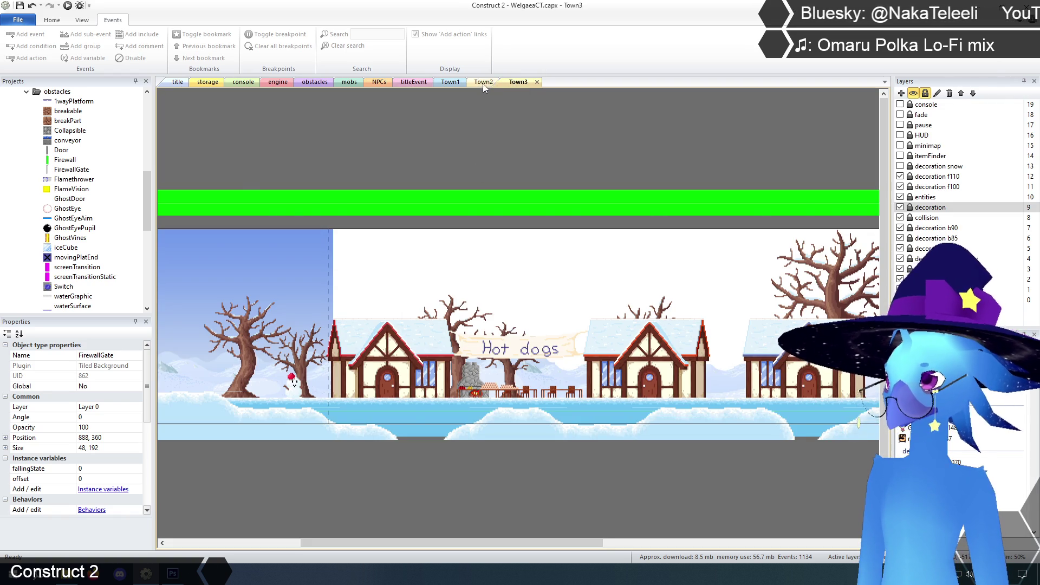
# Open the Town2 layout at 100% zoom and select the FirewallGate pillar.
pyautogui.click(484, 84)
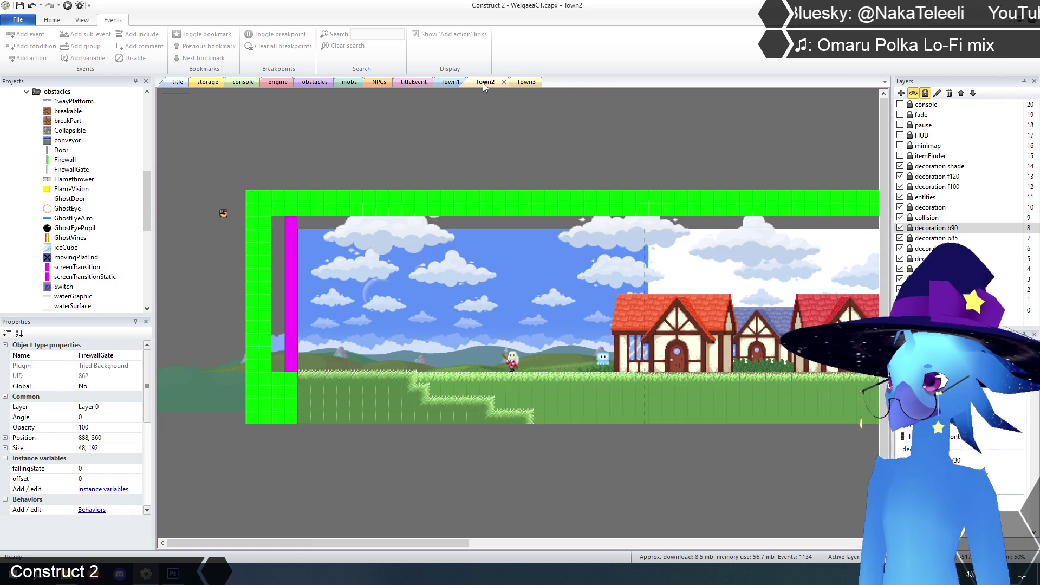
pyautogui.click(82, 20)
pyautogui.click(195, 34)
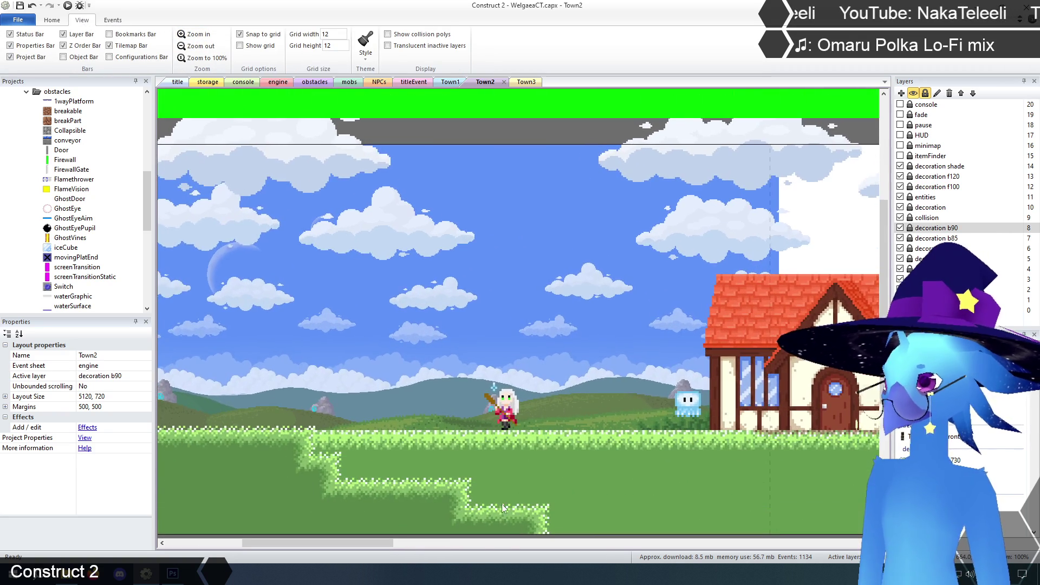
pyautogui.moveTo(366, 544)
pyautogui.mouseDown()
pyautogui.moveTo(299, 543)
pyautogui.moveTo(332, 543)
pyautogui.mouseUp()
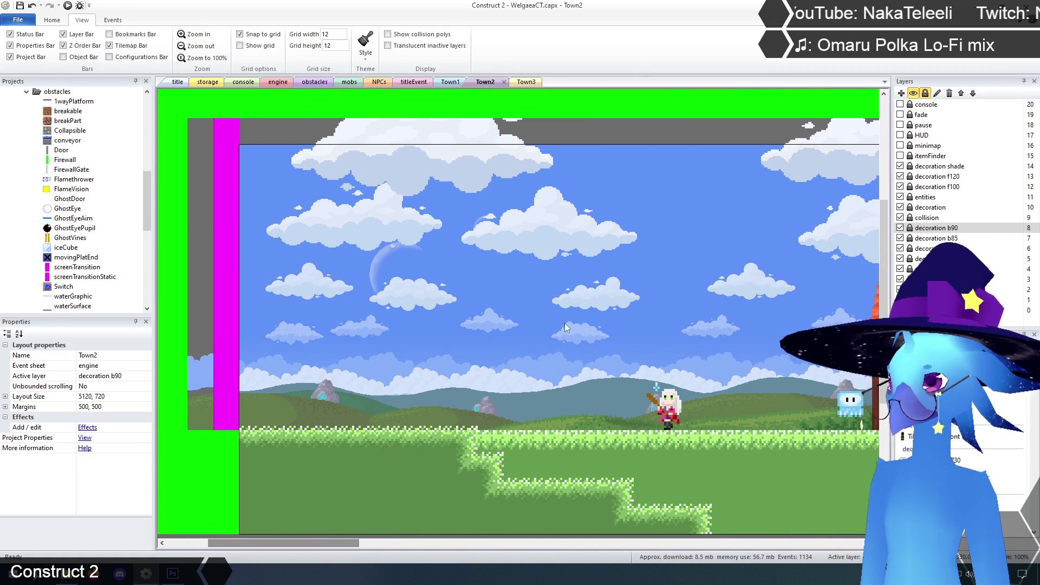
pyautogui.click(513, 319)
pyautogui.moveTo(525, 353); pyautogui.dragTo(525, 366)
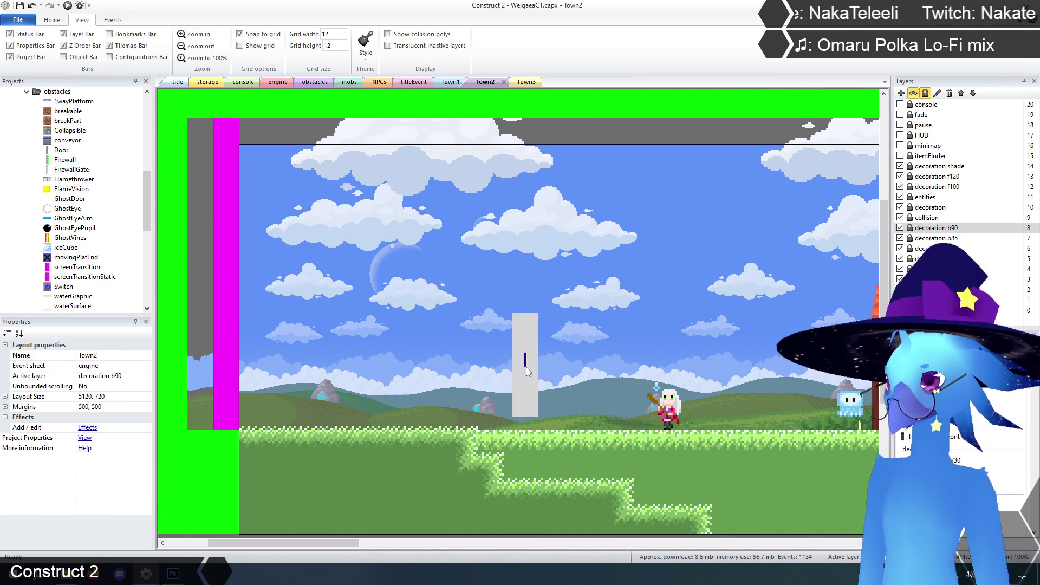
# Unlock and activate the entities layer, then nudge FirewallGate down to 540, 336.
pyautogui.click(910, 228)
pyautogui.click(530, 366)
pyautogui.click(739, 300)
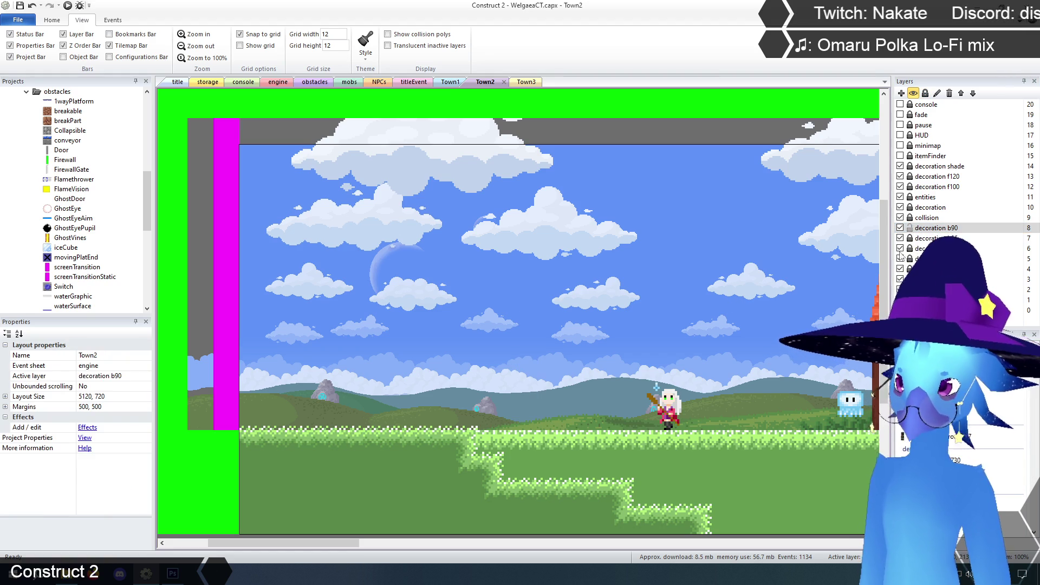
pyautogui.click(910, 198)
pyautogui.click(931, 199)
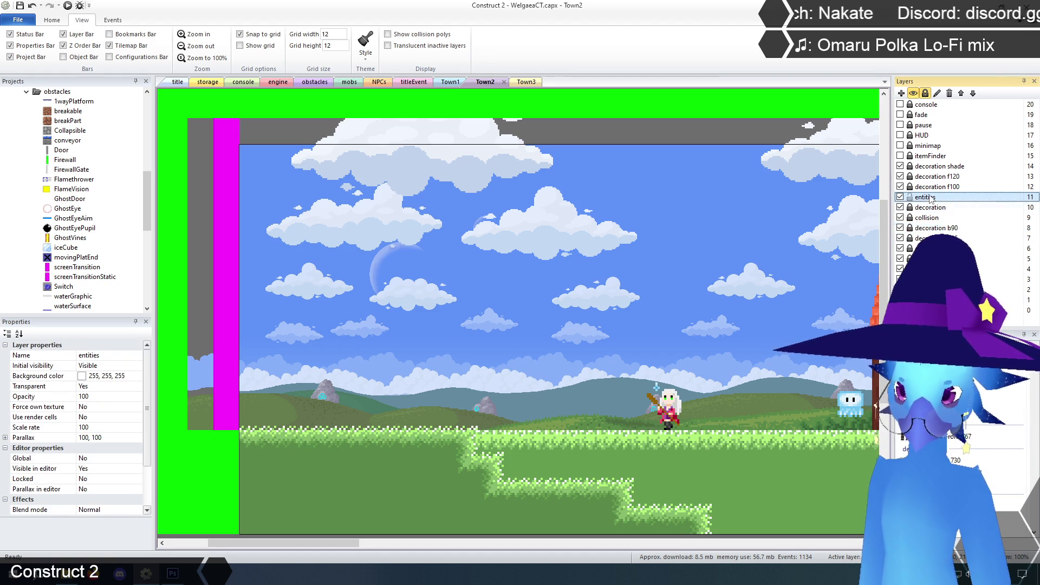
pyautogui.click(545, 347)
pyautogui.moveTo(545, 359); pyautogui.dragTo(544, 366)
pyautogui.click(605, 132)
pyautogui.click(545, 385)
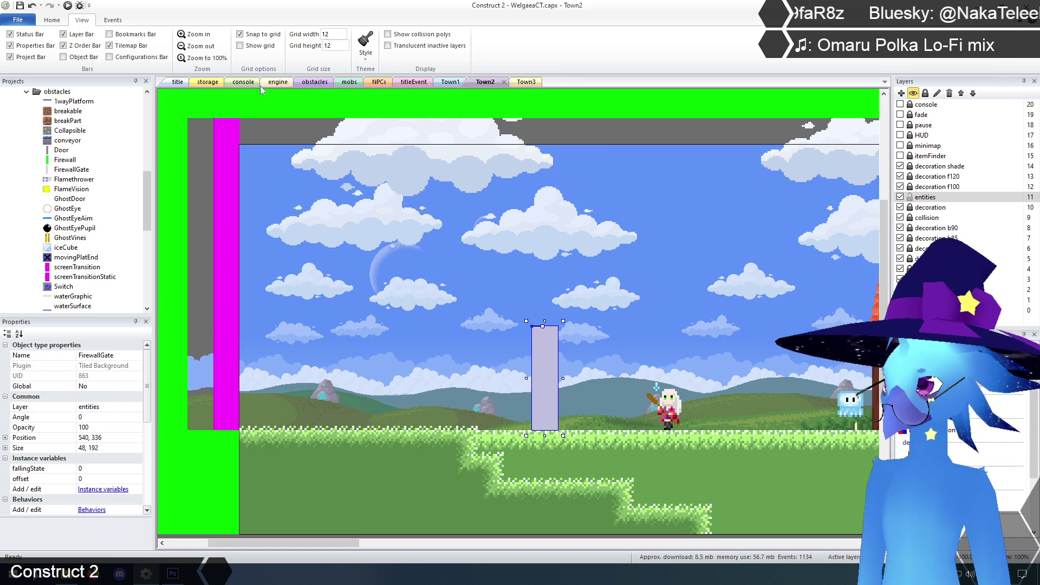
# In the storage layout, remove Flamethrower from FirewallGate's container.
pyautogui.click(210, 82)
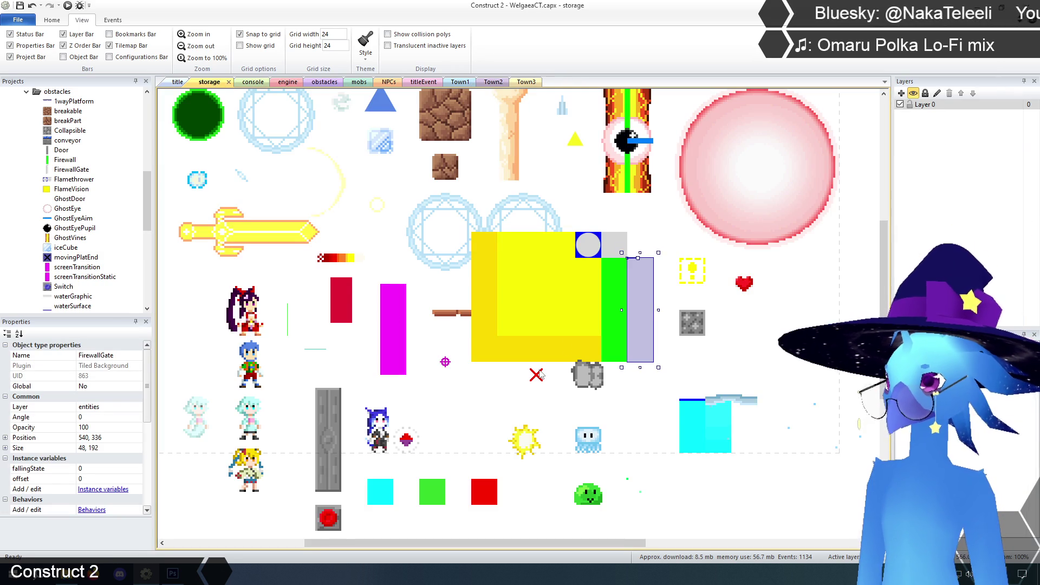
pyautogui.click(608, 244)
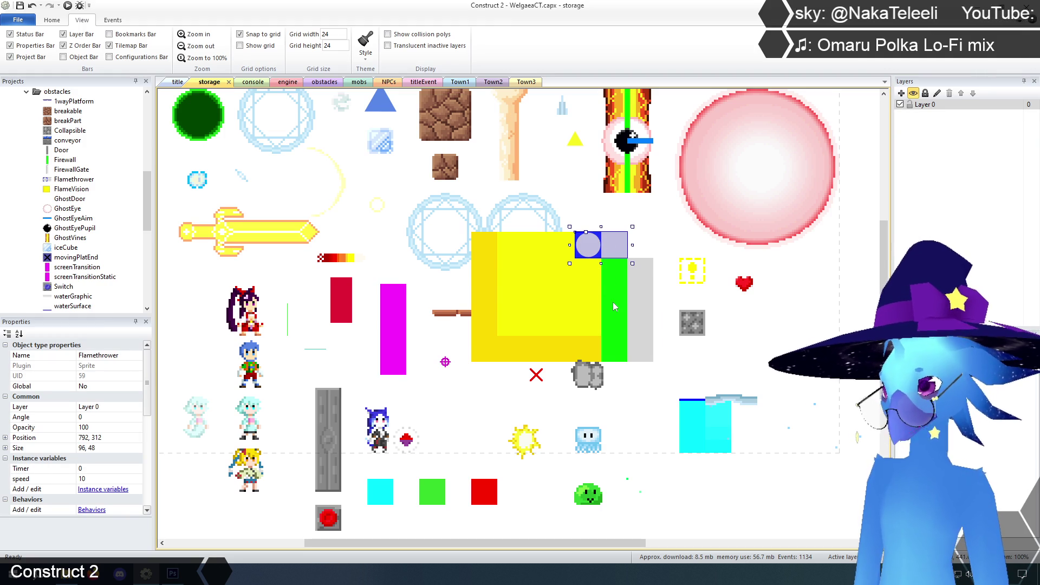
pyautogui.click(643, 306)
pyautogui.moveTo(147, 390); pyautogui.dragTo(150, 467)
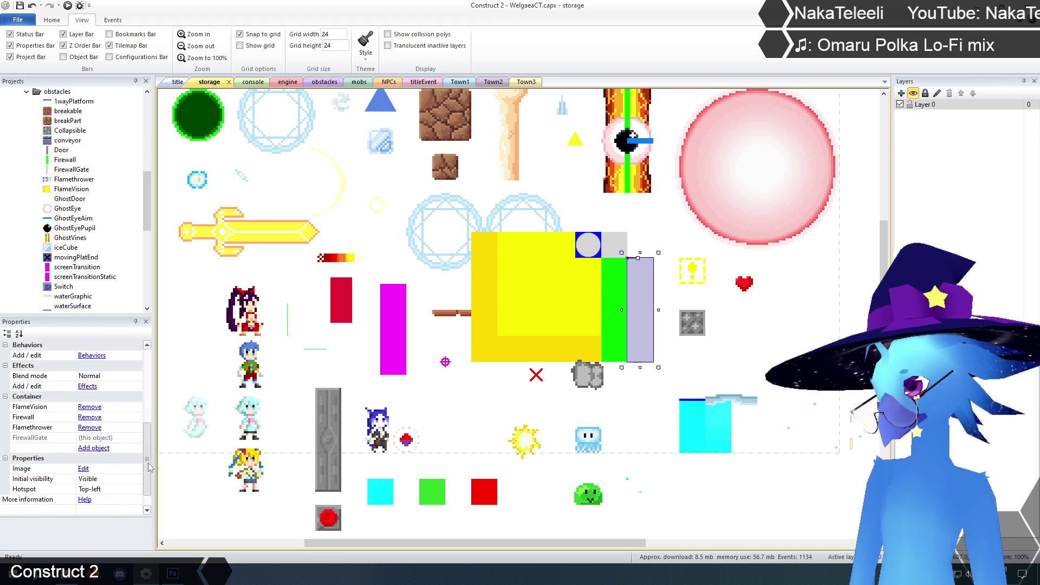
pyautogui.click(88, 429)
# Confirm Flamethrower now has no container, then return to the Town2 layout.
pyautogui.click(590, 248)
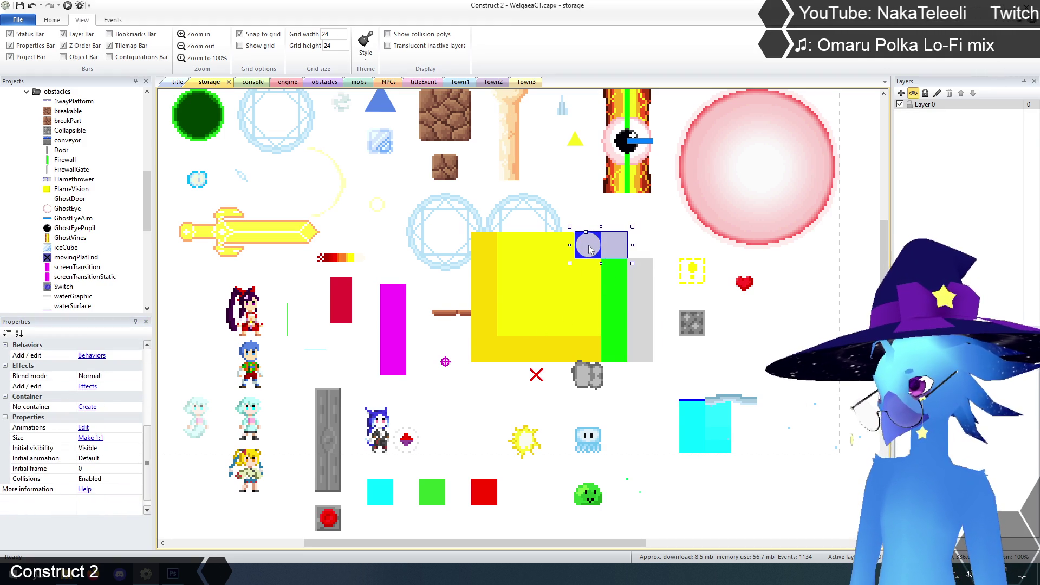
pyautogui.click(551, 310)
pyautogui.click(609, 308)
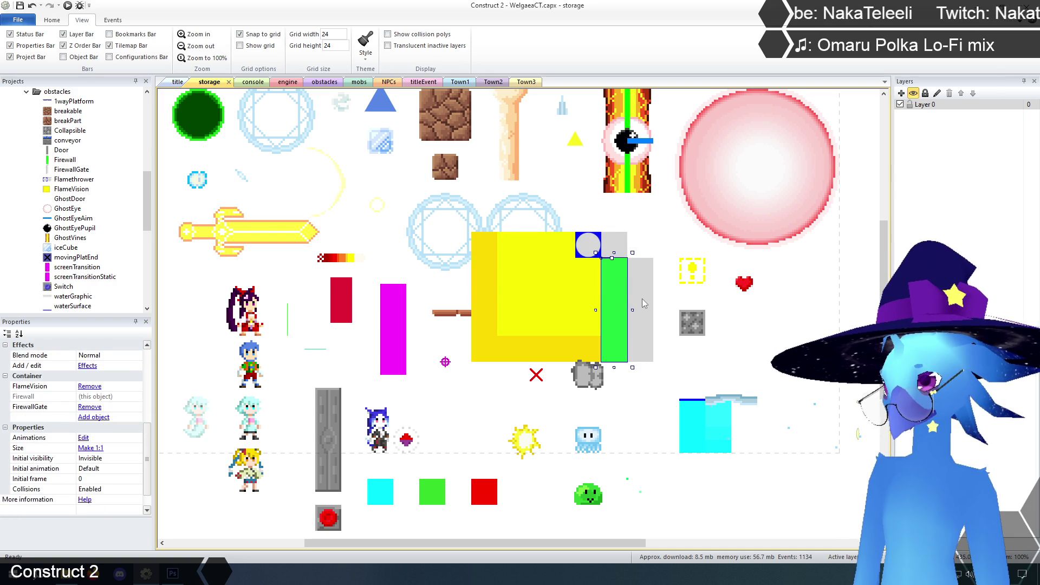
pyautogui.click(600, 251)
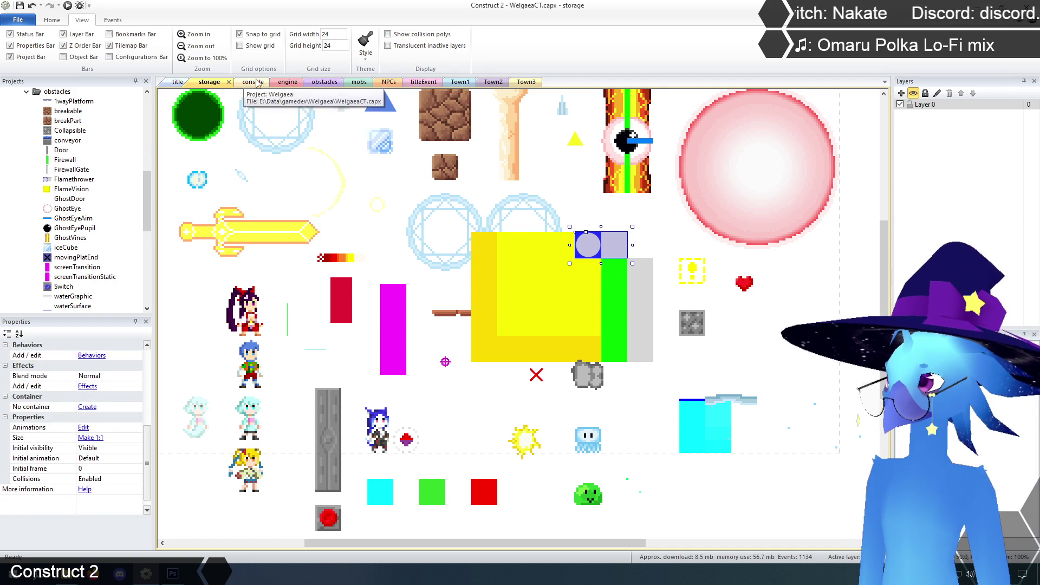
pyautogui.click(492, 82)
pyautogui.click(473, 325)
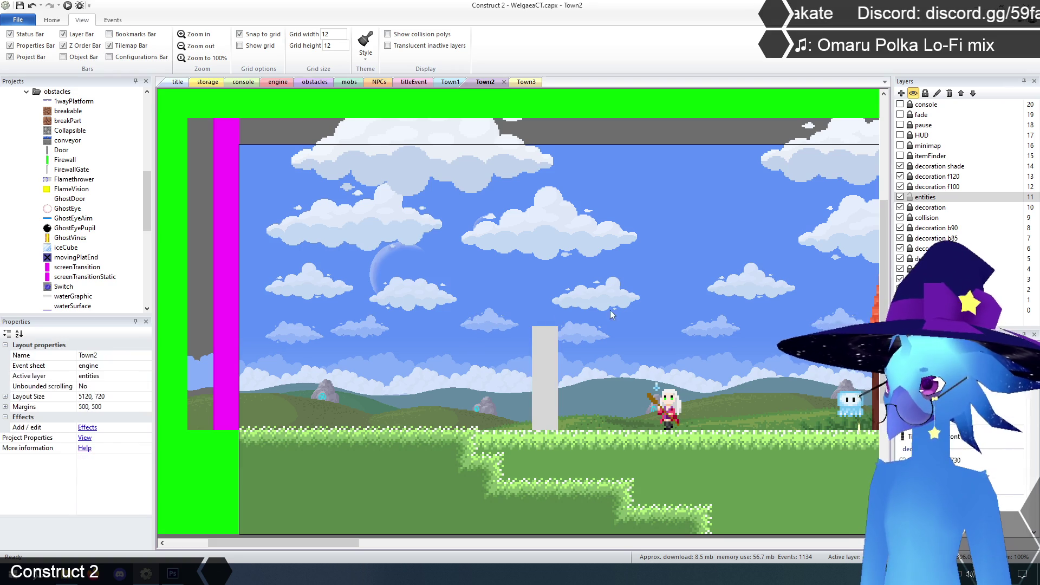
# Paste a Flamethrower onto the pillar's base and raise the FirewallGate pillar to 540, 144.
pyautogui.hotkey('ctrl', 'v')
pyautogui.click(549, 311)
pyautogui.click(563, 276)
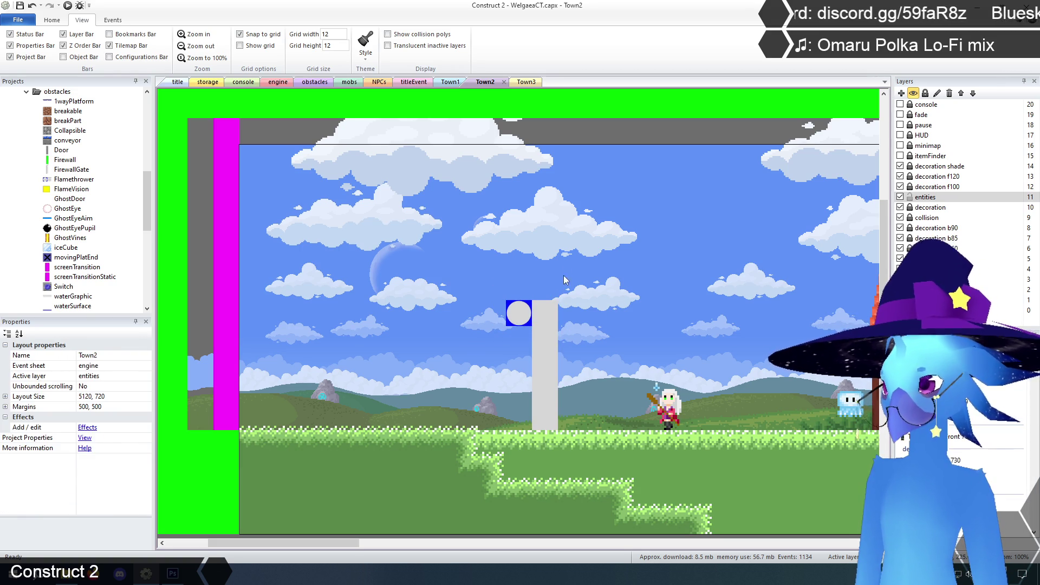
pyautogui.moveTo(544, 398)
pyautogui.mouseDown()
pyautogui.moveTo(571, 287)
pyautogui.moveTo(544, 294)
pyautogui.mouseUp()
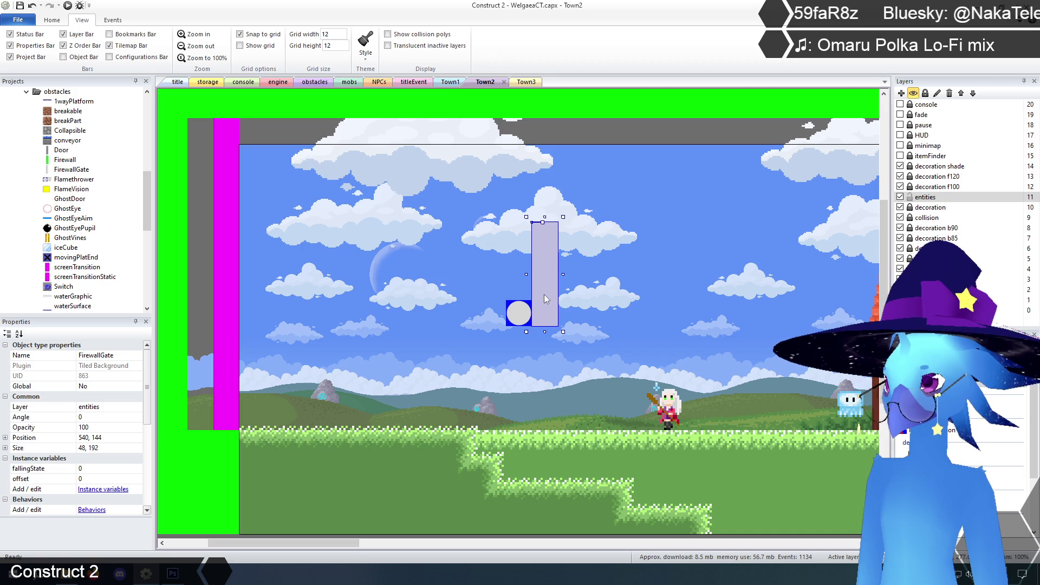
pyautogui.click(613, 282)
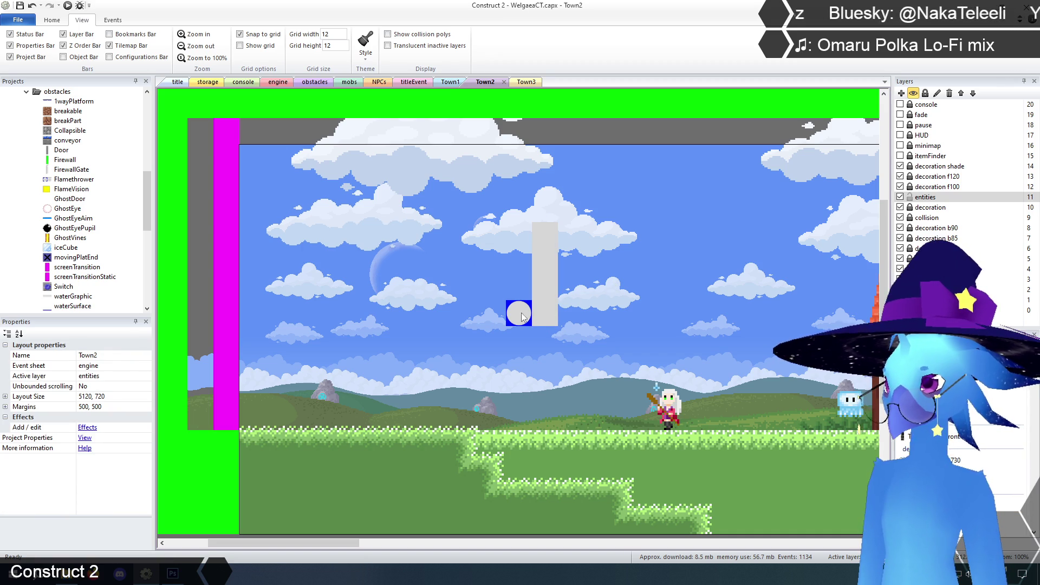
pyautogui.click(177, 82)
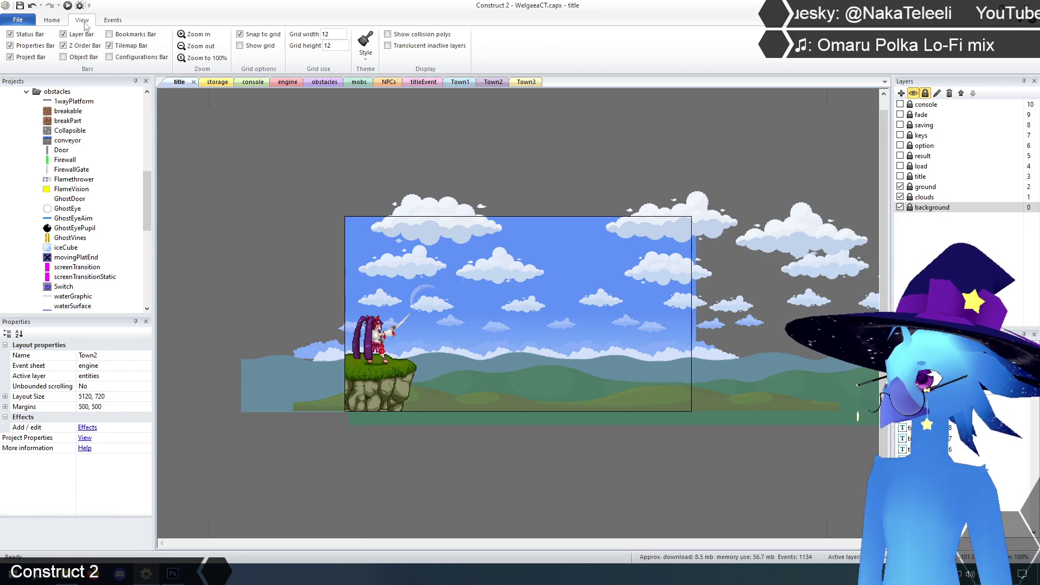
# Preview the game in Chrome and run the character left through the village.
pyautogui.click(67, 5)
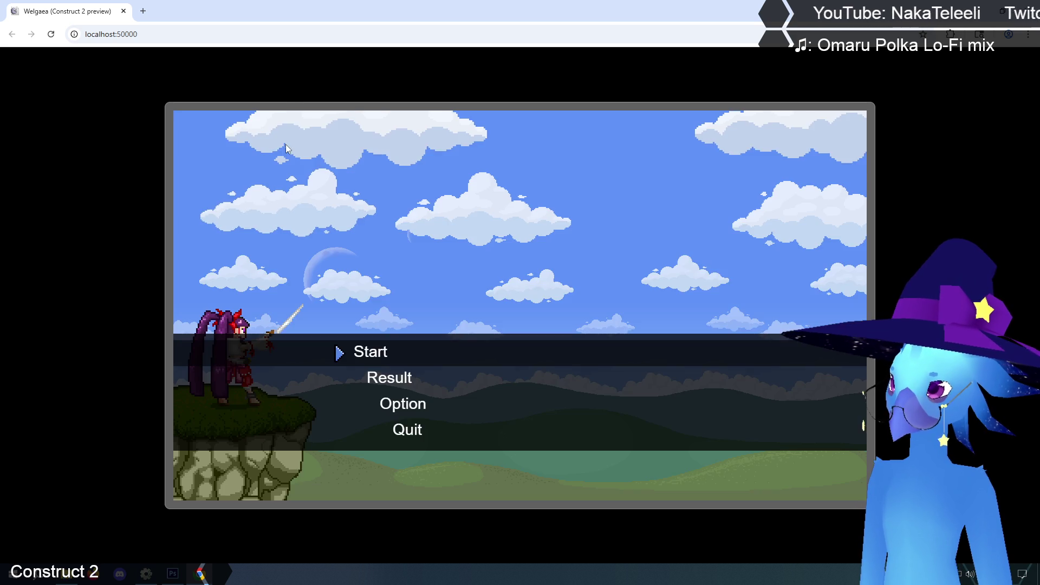
pyautogui.press('Return')
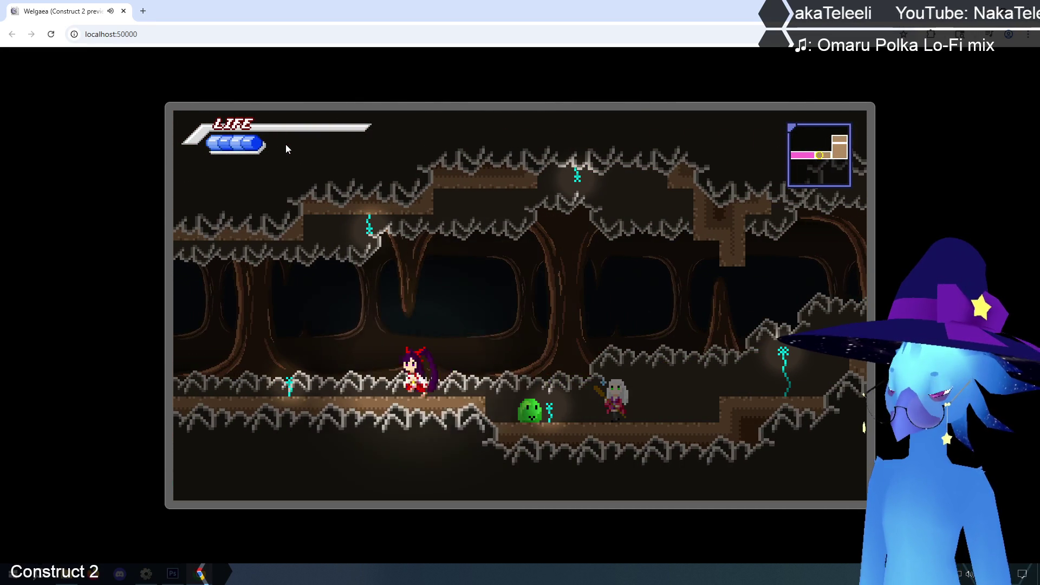
pyautogui.press('Left')
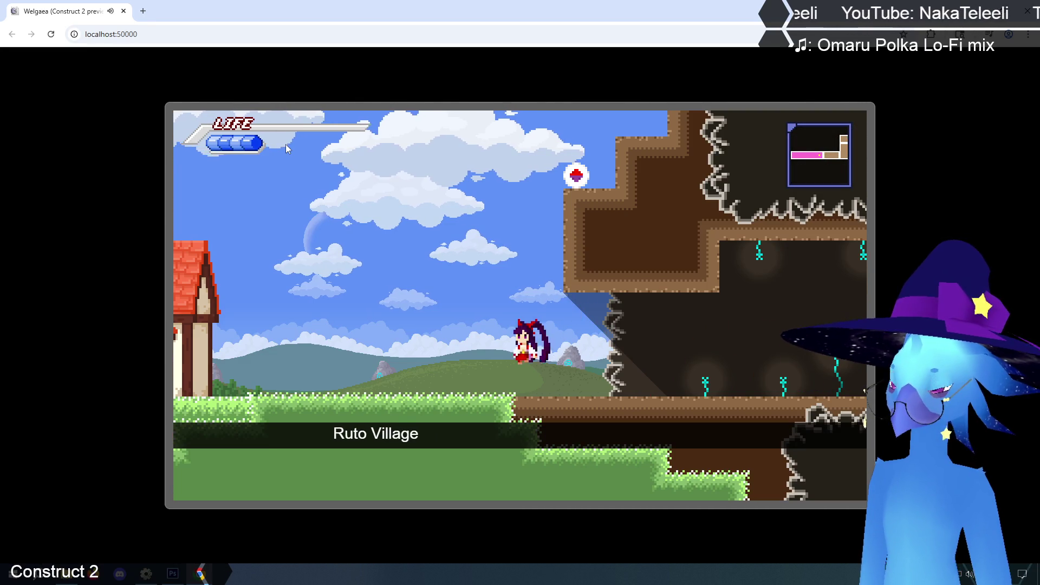
pyautogui.press('Up')
pyautogui.press('Left')
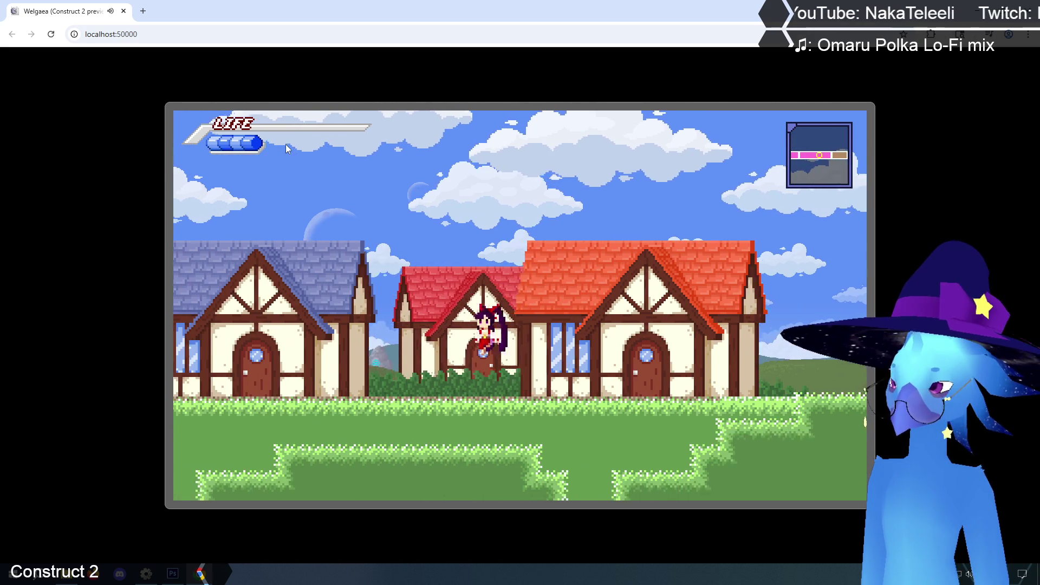
pyautogui.press('Left')
pyautogui.press('Up')
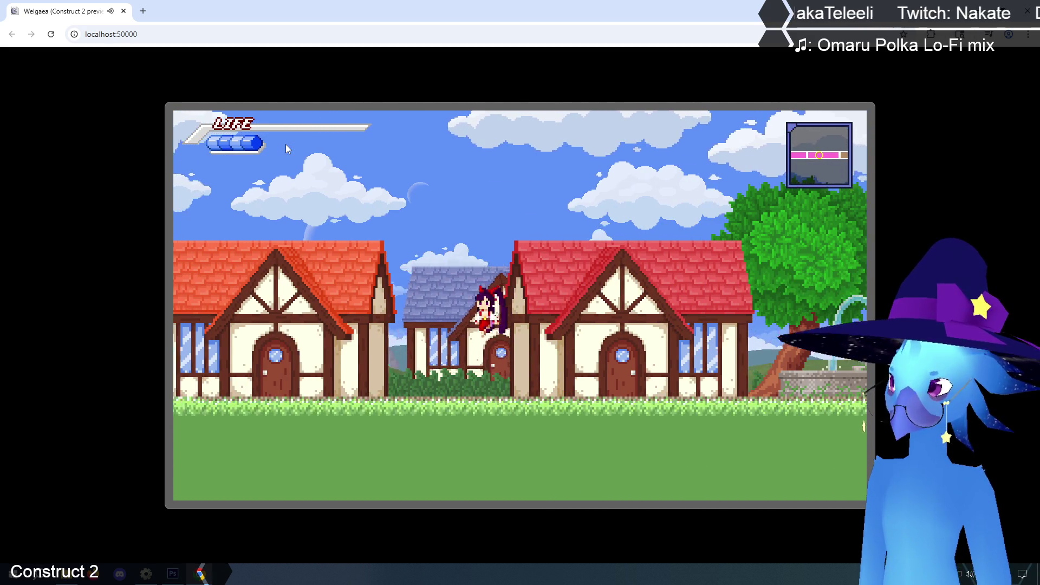
pyautogui.press('Left')
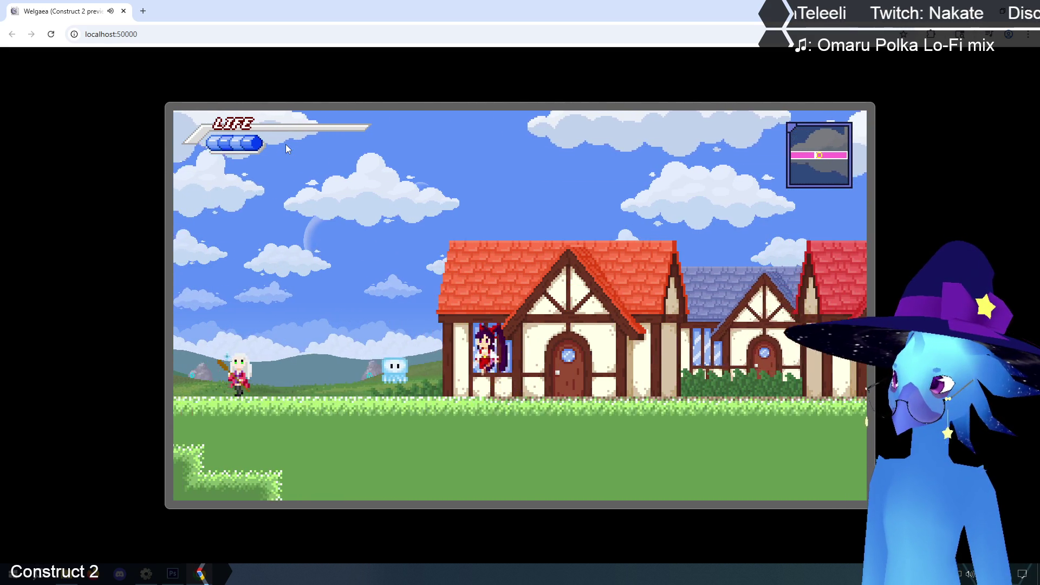
pyautogui.press('Up')
# Save the game at the companion, walk under the FlameVision block, and close the preview.
pyautogui.press('Right')
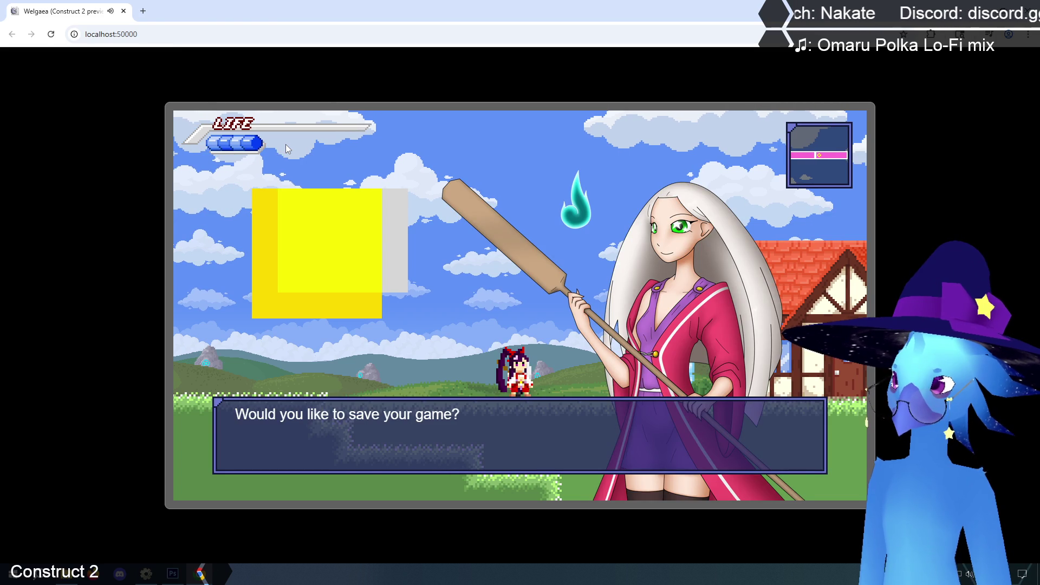
pyautogui.press('Return')
pyautogui.press('Return')
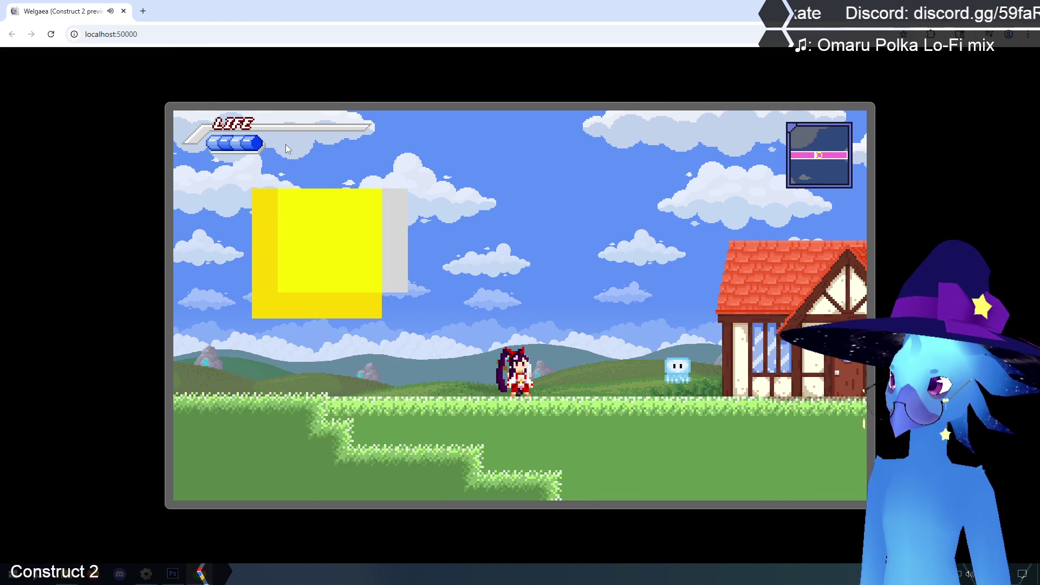
pyautogui.press('Left')
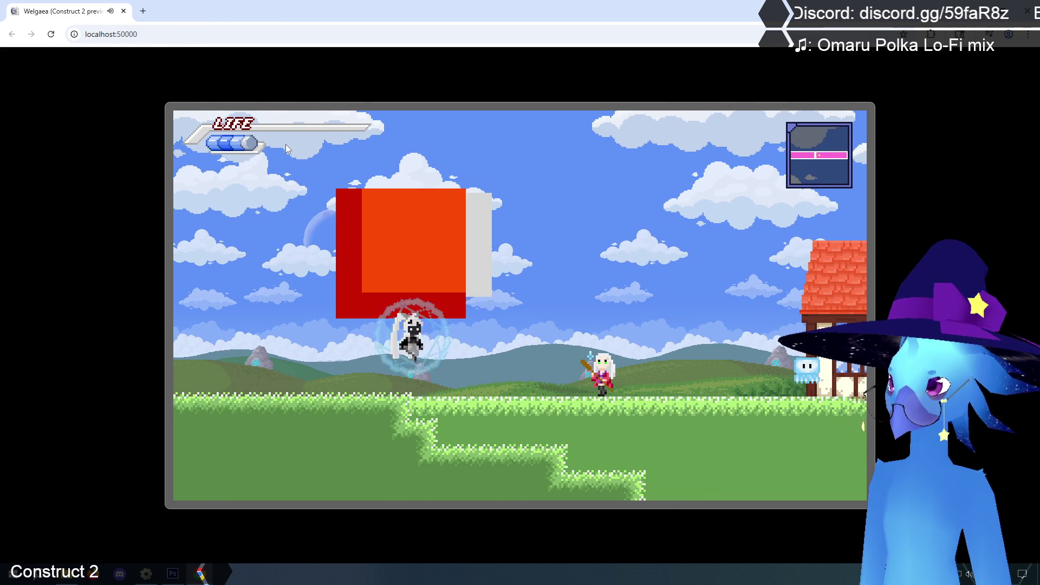
pyautogui.press('Right')
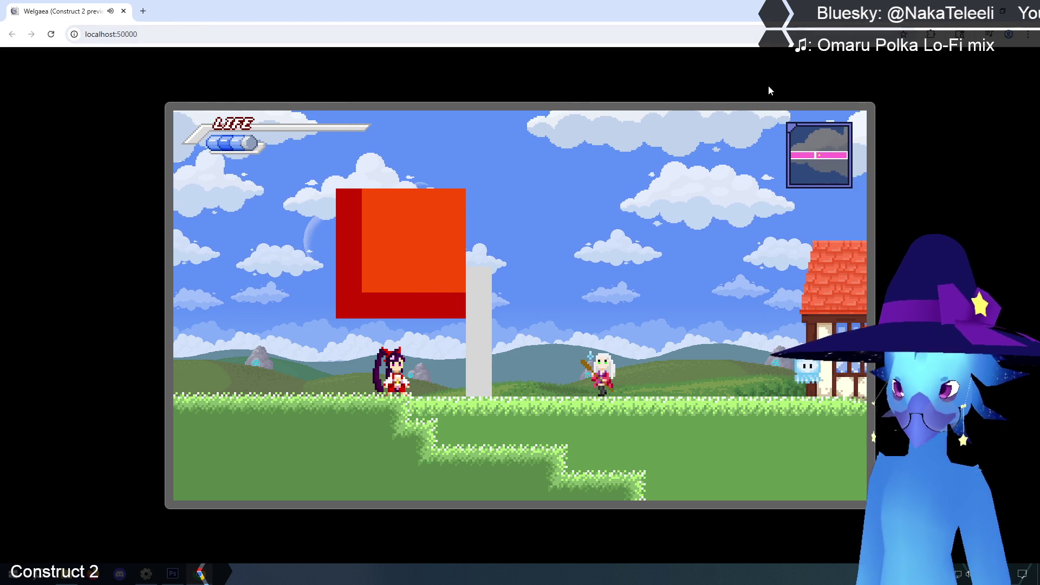
pyautogui.click(1027, 7)
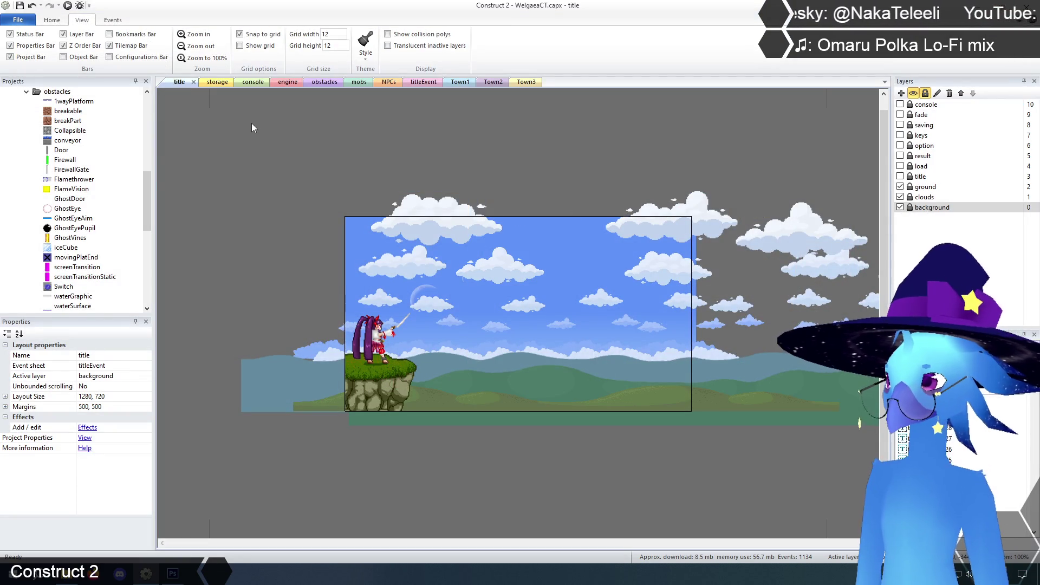
# In the storage layout, expand hurtFam in the project tree and locate FlameVision.
pyautogui.click(216, 82)
pyautogui.click(590, 295)
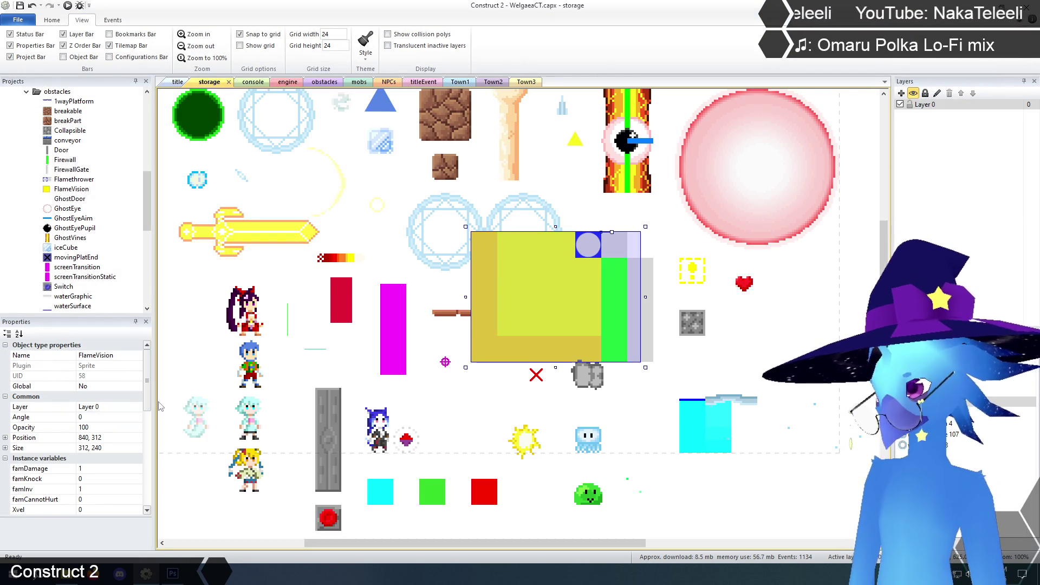
pyautogui.scroll(-5, 150, 465)
pyautogui.scroll(2, 150, 465)
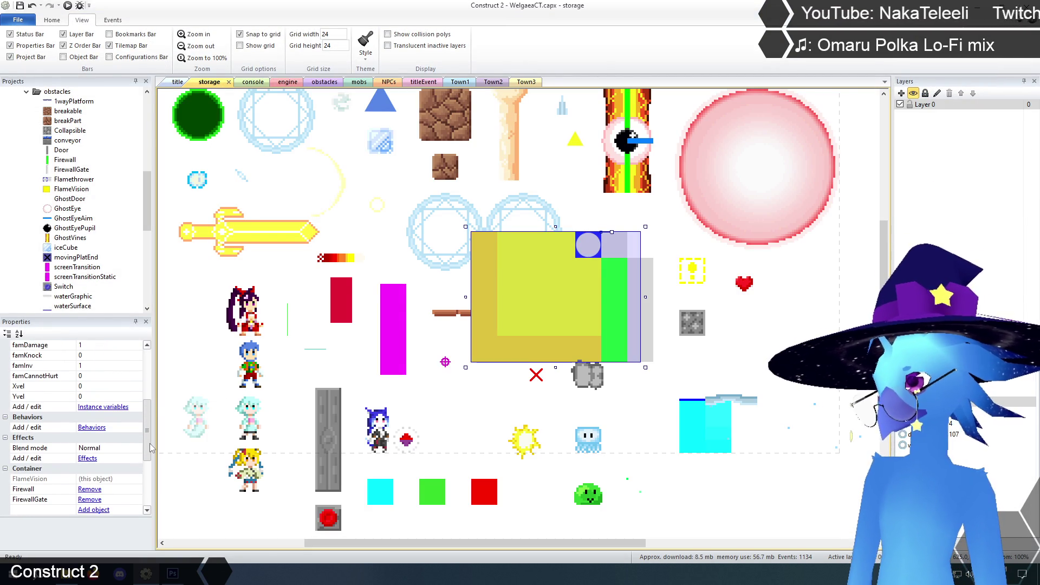
pyautogui.scroll(-1, 152, 459)
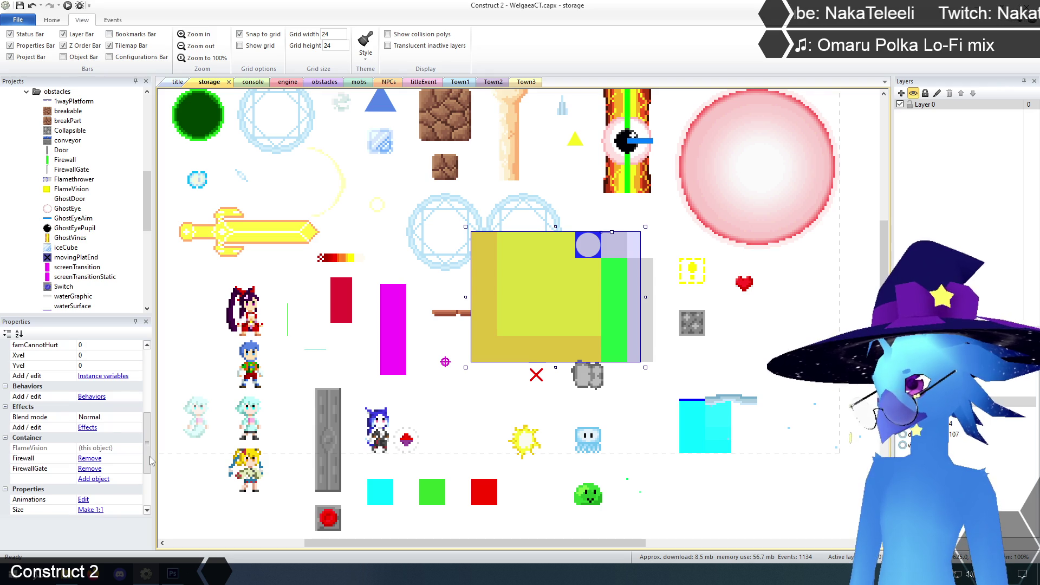
pyautogui.scroll(-3, 152, 460)
pyautogui.scroll(10, 151, 502)
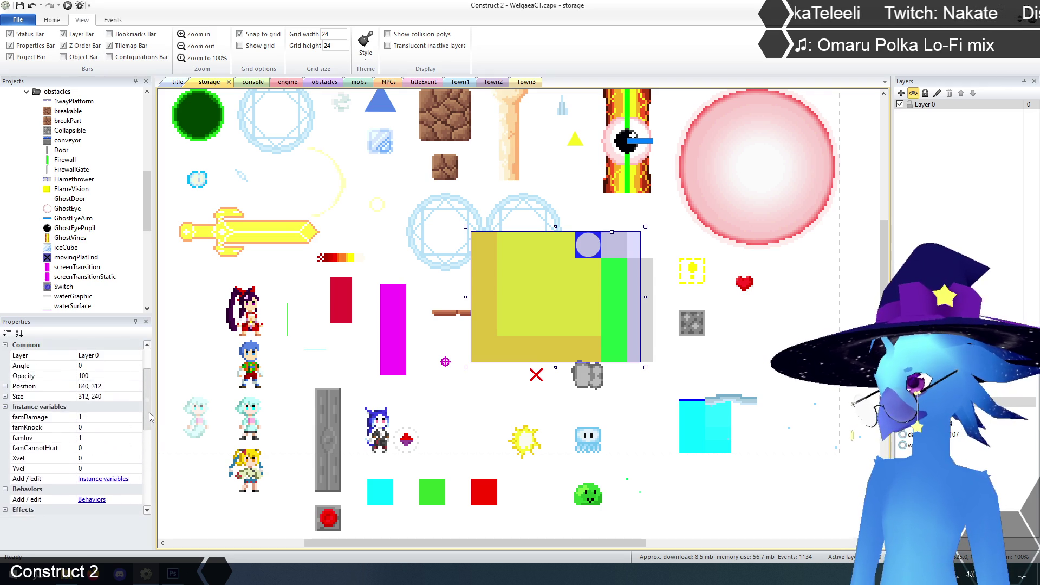
pyautogui.scroll(5, 110, 301)
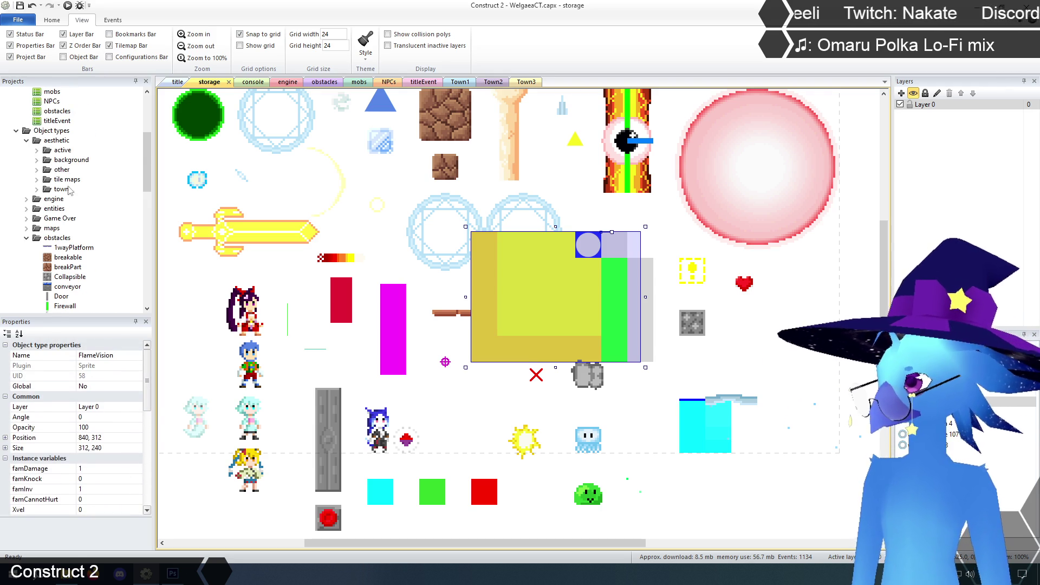
pyautogui.click(26, 239)
pyautogui.scroll(-6, 30, 217)
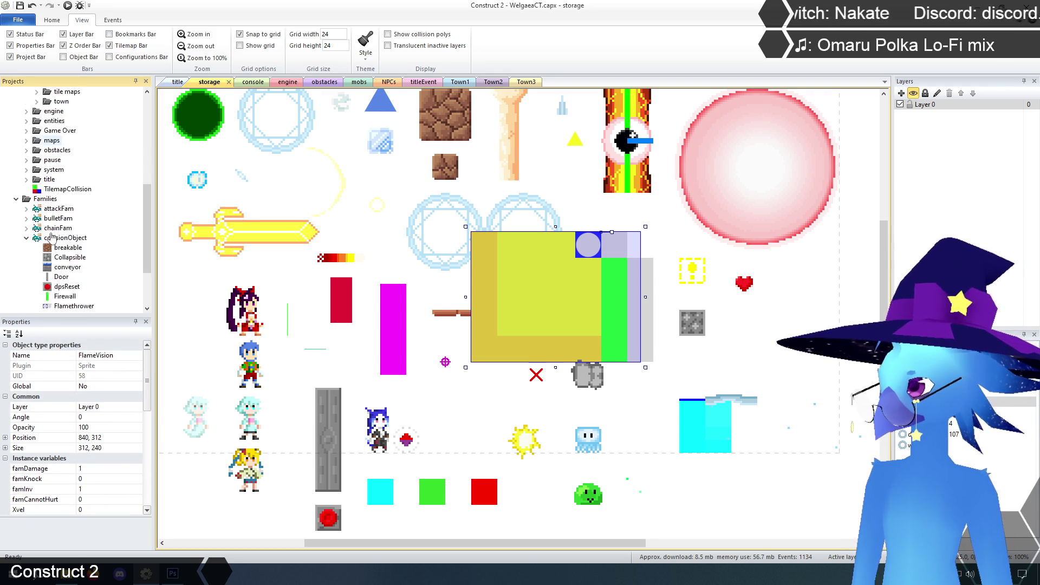
pyautogui.click(26, 160)
pyautogui.click(26, 257)
pyautogui.scroll(-2, 30, 261)
pyautogui.click(69, 218)
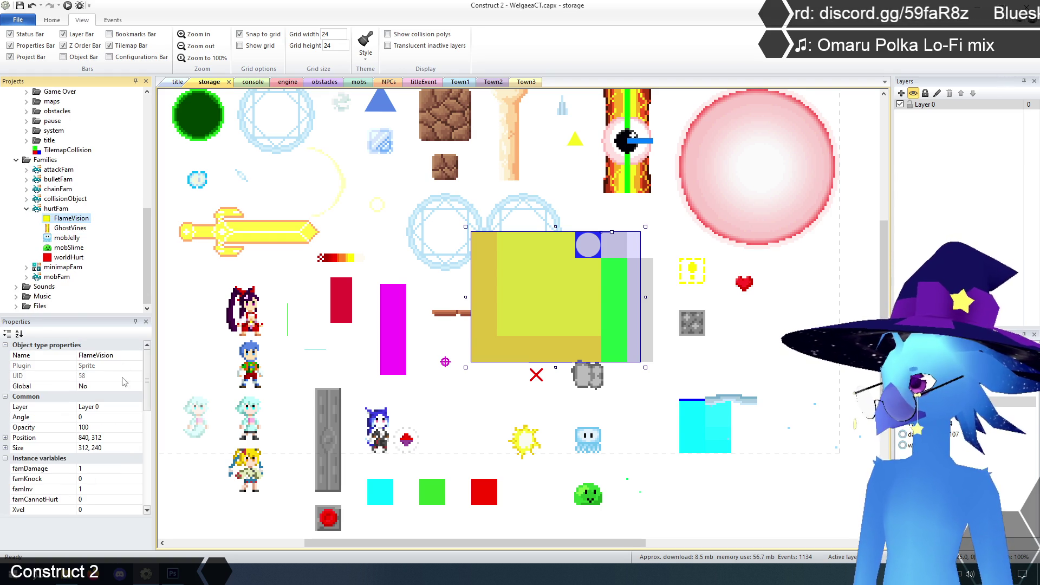
# Remove FlameVision from hurtFam's member list and confirm the change.
pyautogui.rightClick(59, 210)
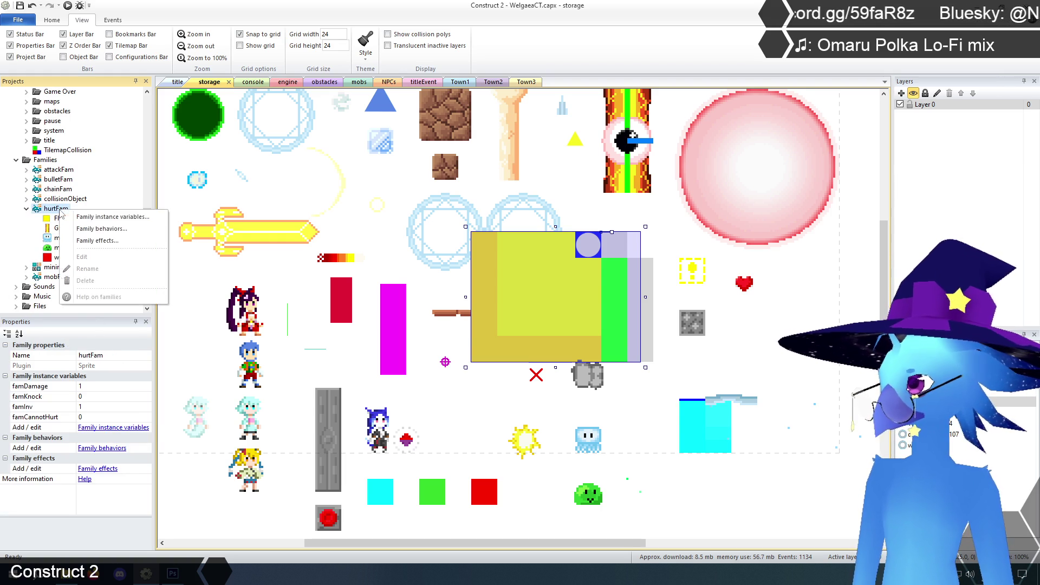
pyautogui.click(92, 258)
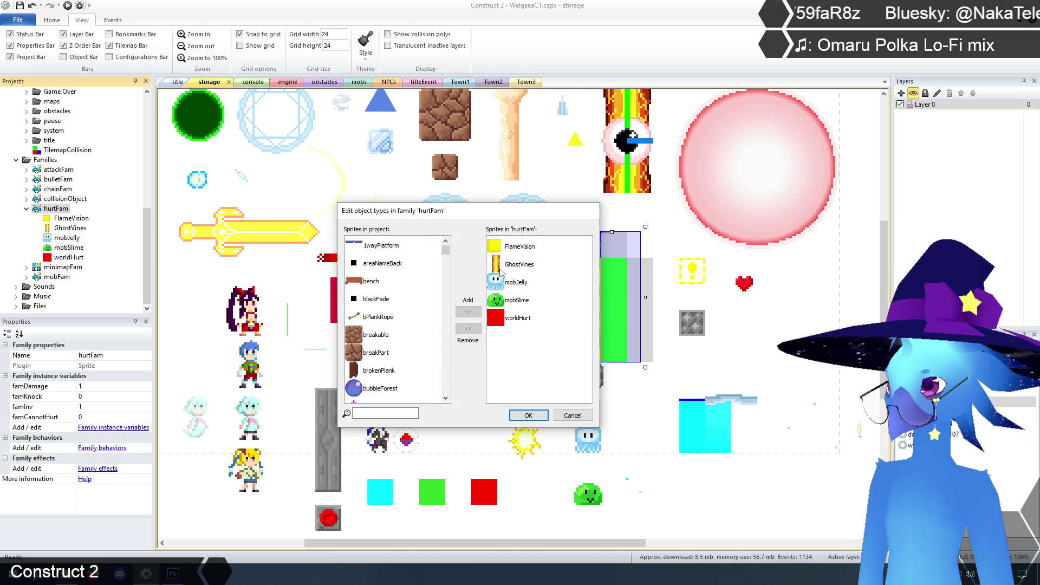
pyautogui.click(515, 249)
pyautogui.click(469, 330)
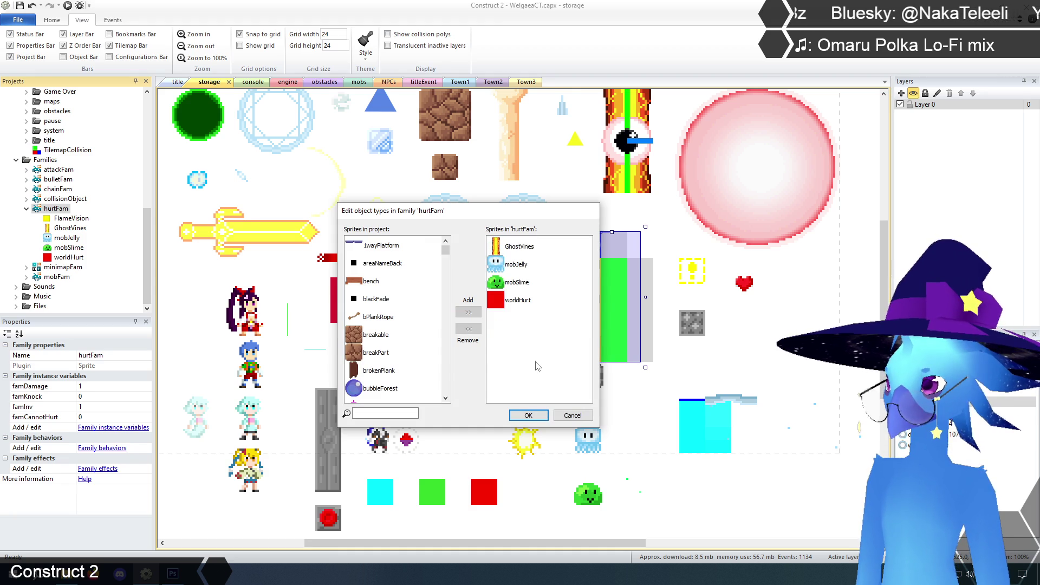
pyautogui.click(528, 415)
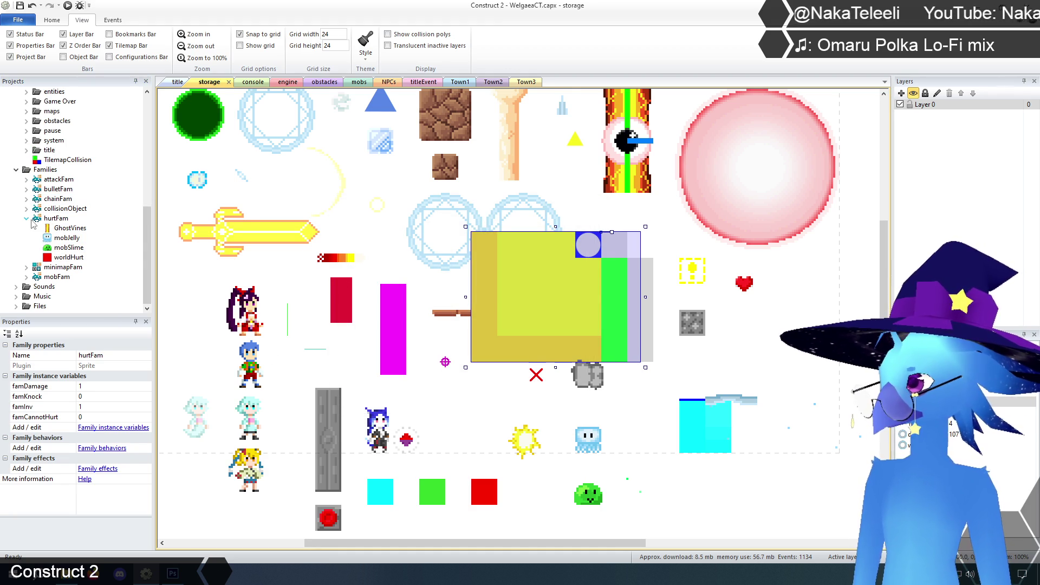
pyautogui.click(672, 244)
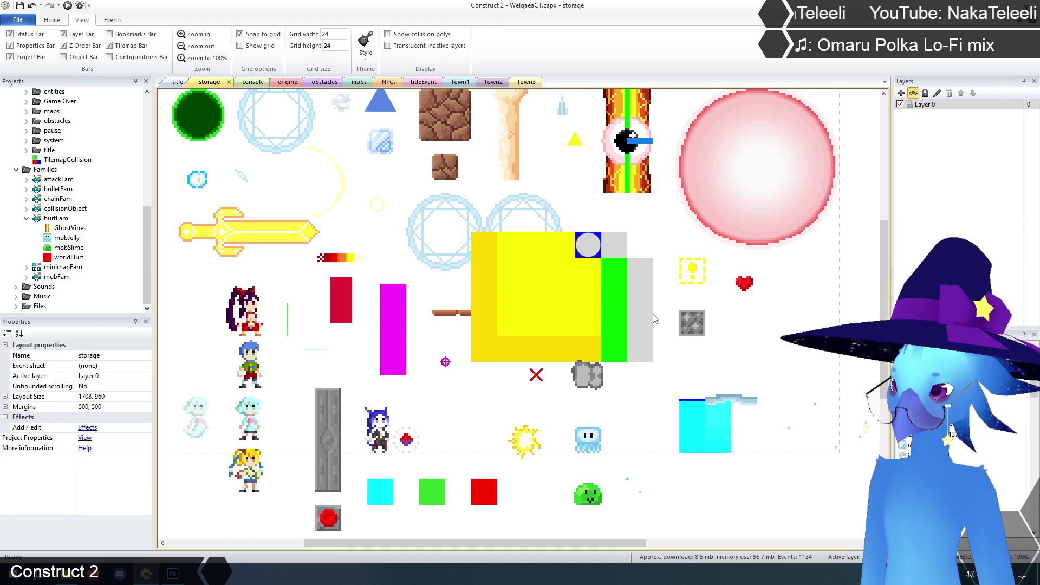
pyautogui.click(554, 298)
pyautogui.click(590, 293)
pyautogui.click(590, 293)
pyautogui.click(551, 290)
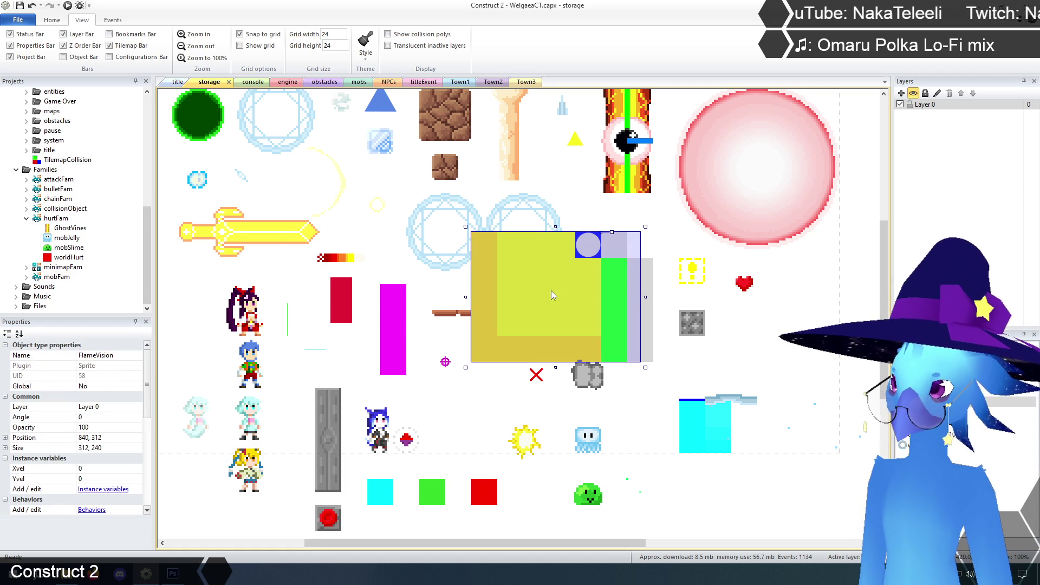
pyautogui.click(644, 287)
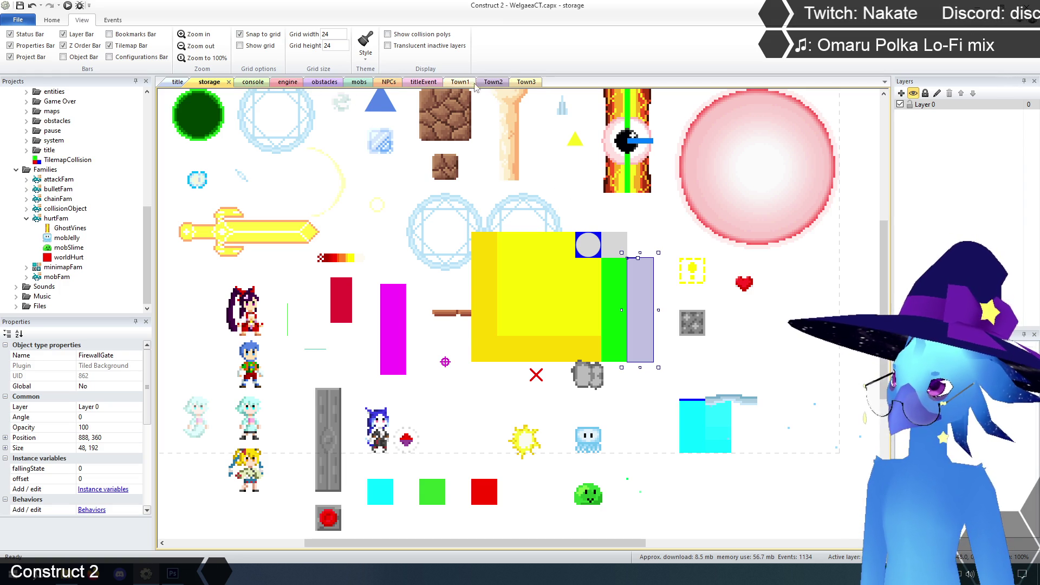
pyautogui.click(493, 82)
# Close the Town3 layout and drag the FirewallGate pillar back down onto the ground.
pyautogui.click(528, 84)
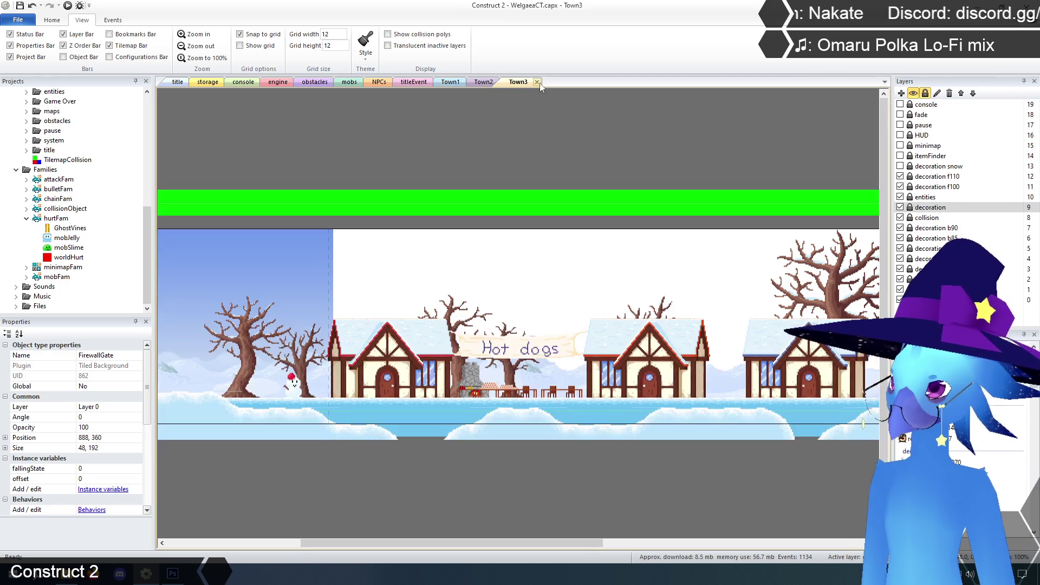
pyautogui.click(538, 83)
pyautogui.moveTo(544, 268)
pyautogui.mouseDown()
pyautogui.moveTo(545, 362)
pyautogui.moveTo(538, 348)
pyautogui.mouseUp()
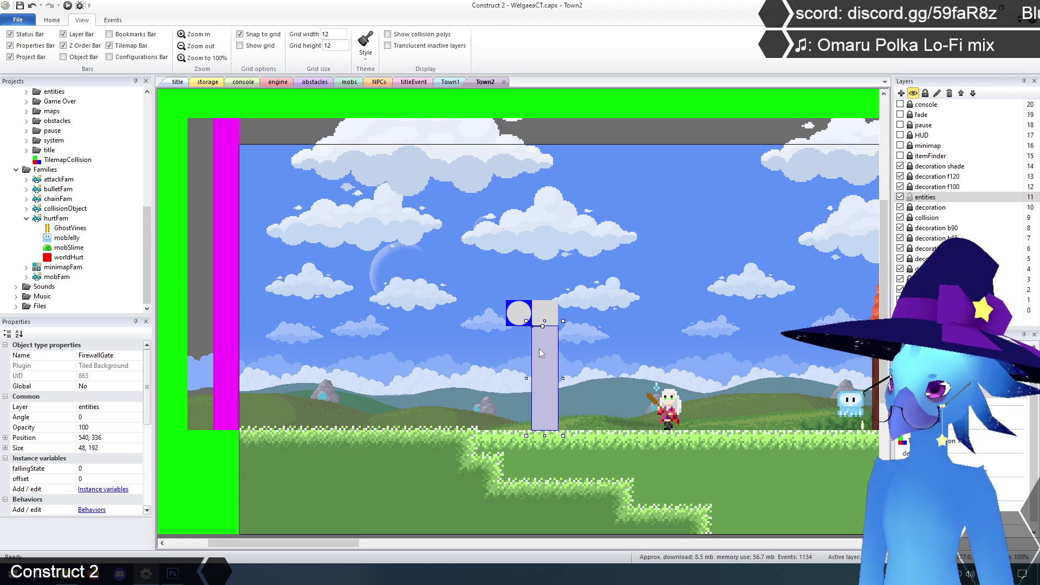
pyautogui.click(648, 222)
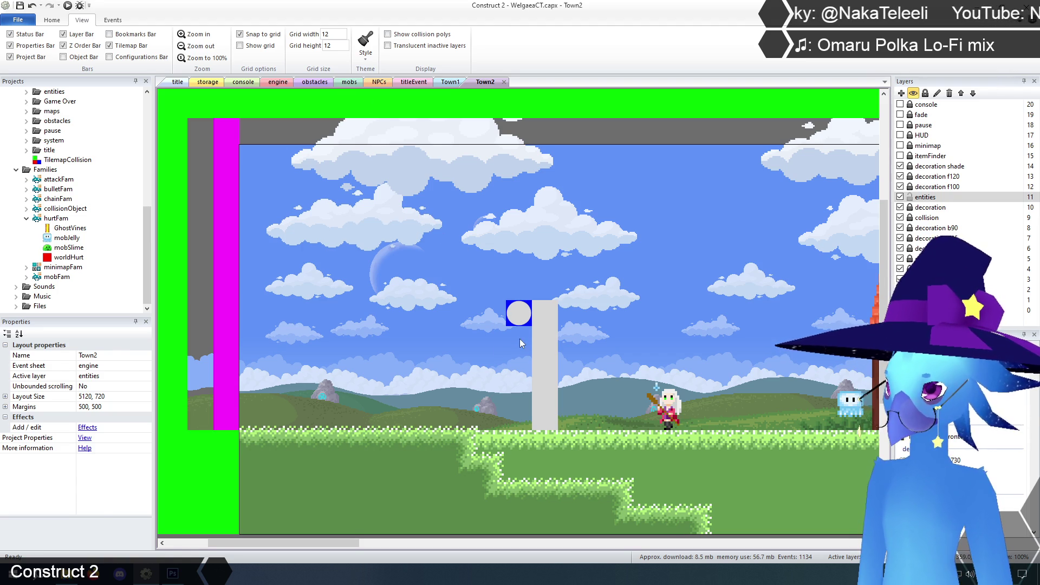
# Inspect the Flamethrower sprite and the grey FirewallGate pillar, then go to the storage layout.
pyautogui.click(535, 349)
pyautogui.click(529, 315)
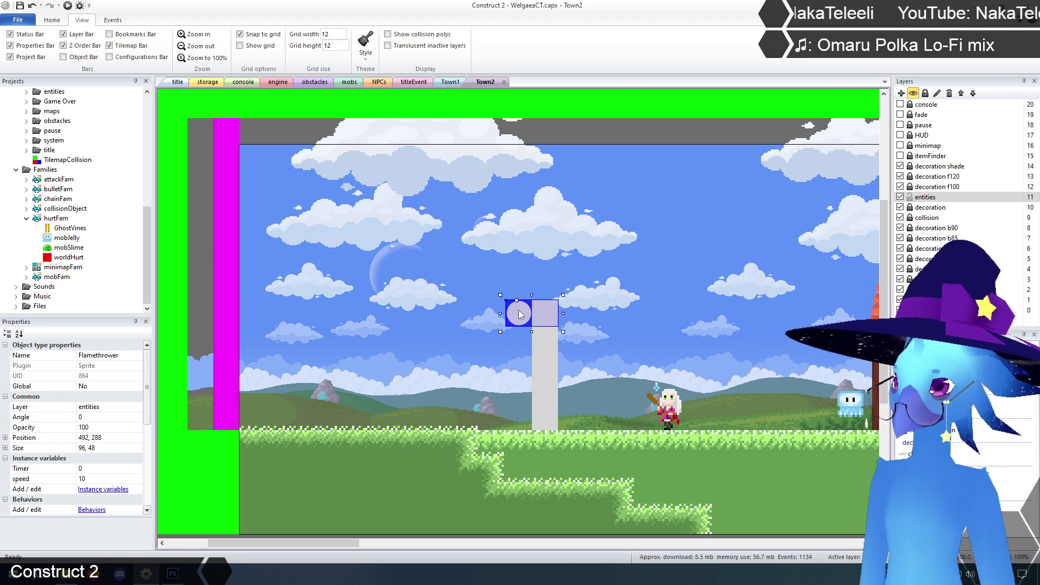
pyautogui.click(545, 353)
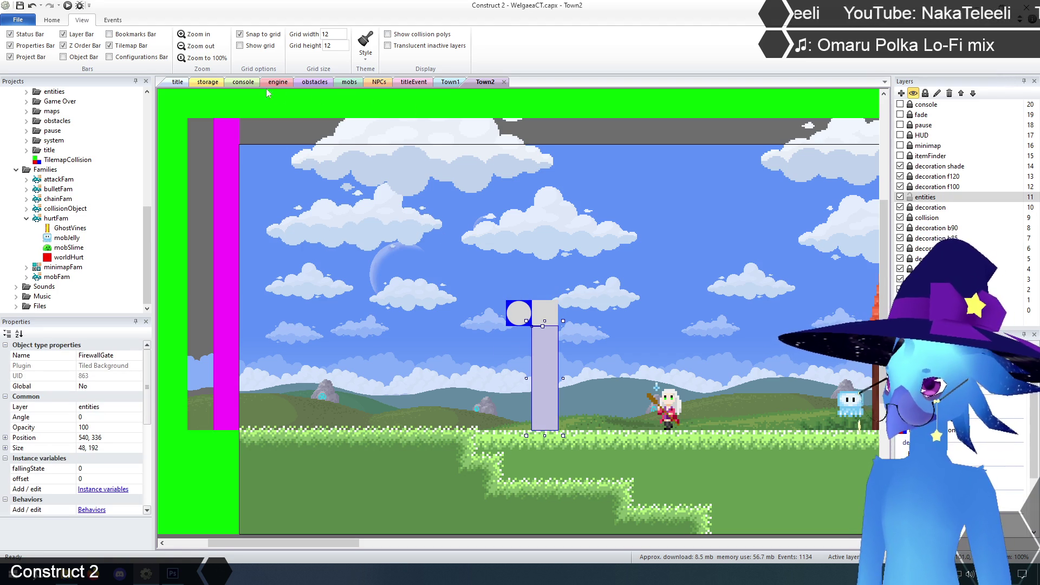
pyautogui.click(209, 83)
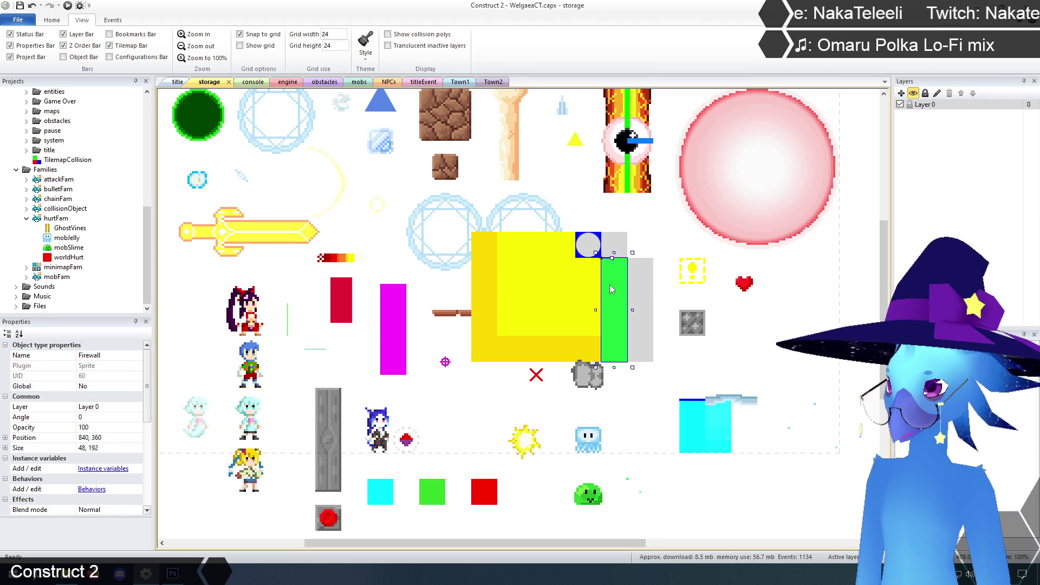
# Jump to FlameVision's events and add a System 'On start of layout' event.
pyautogui.click(554, 284)
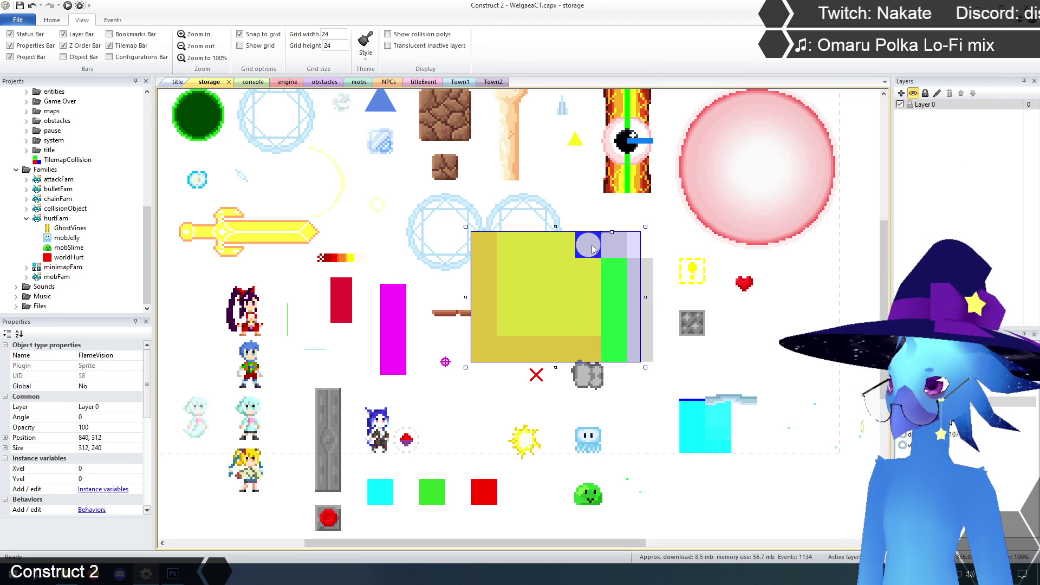
pyautogui.rightClick(550, 278)
pyautogui.click(574, 422)
pyautogui.press('e')
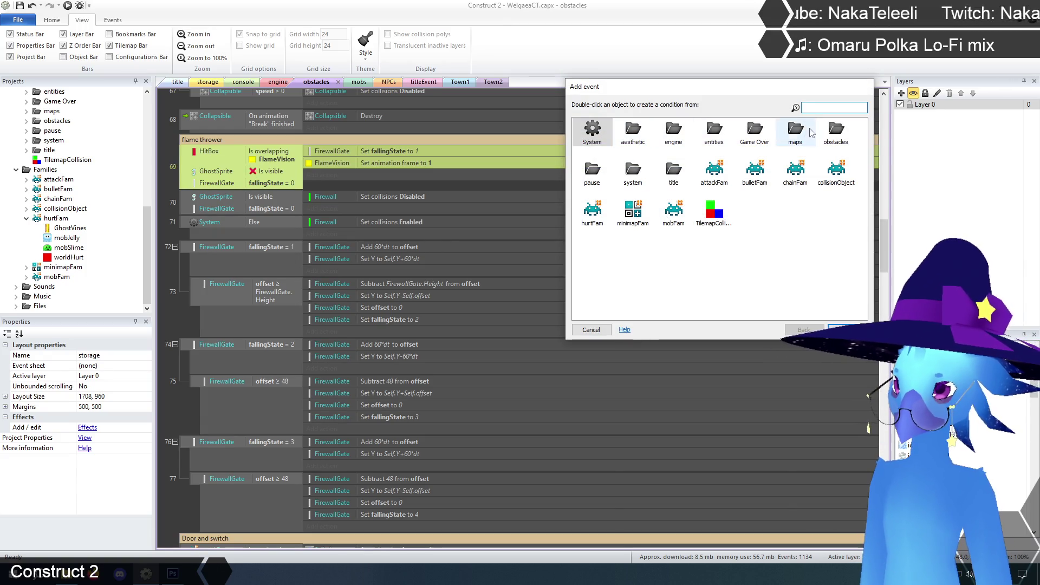
pyautogui.doubleClick(634, 172)
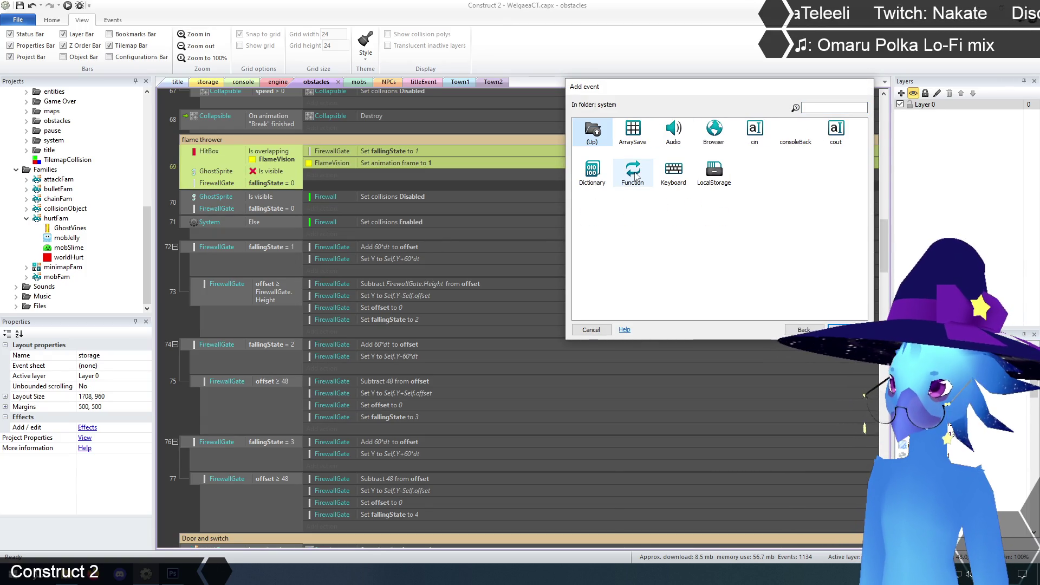
pyautogui.click(818, 328)
pyautogui.doubleClick(594, 137)
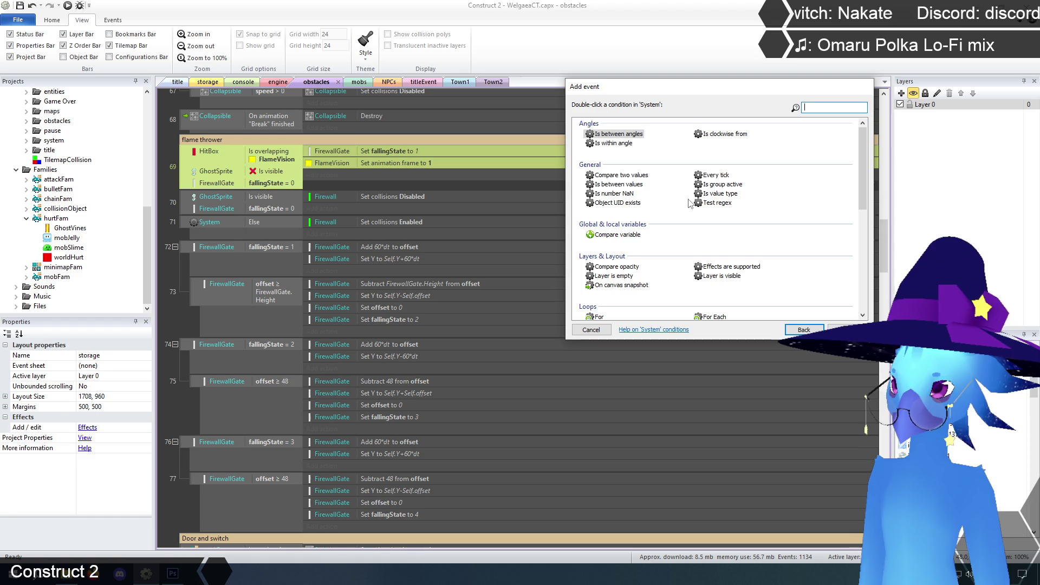
pyautogui.scroll(-10, 689, 210)
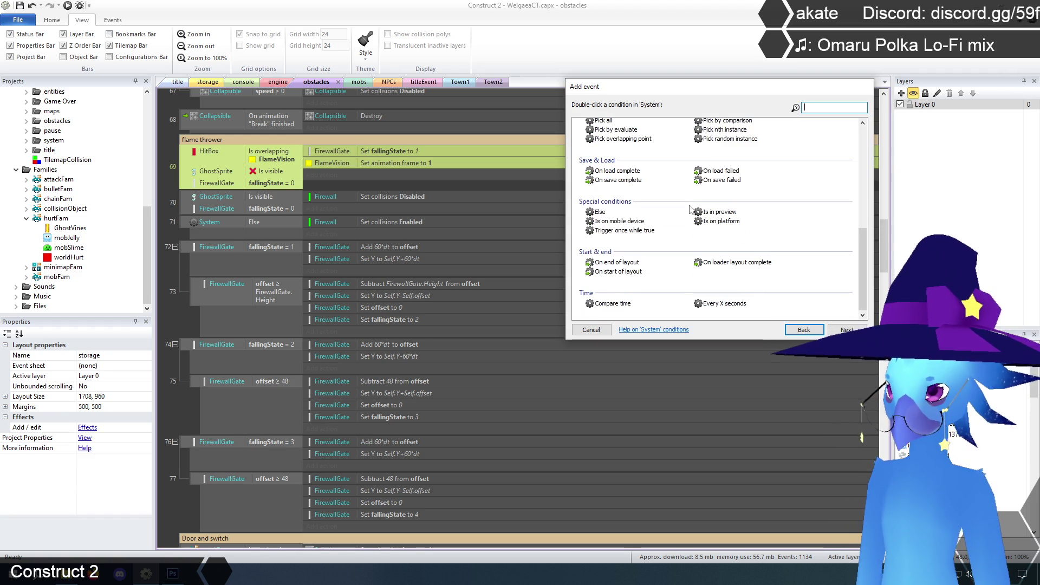
pyautogui.doubleClick(614, 273)
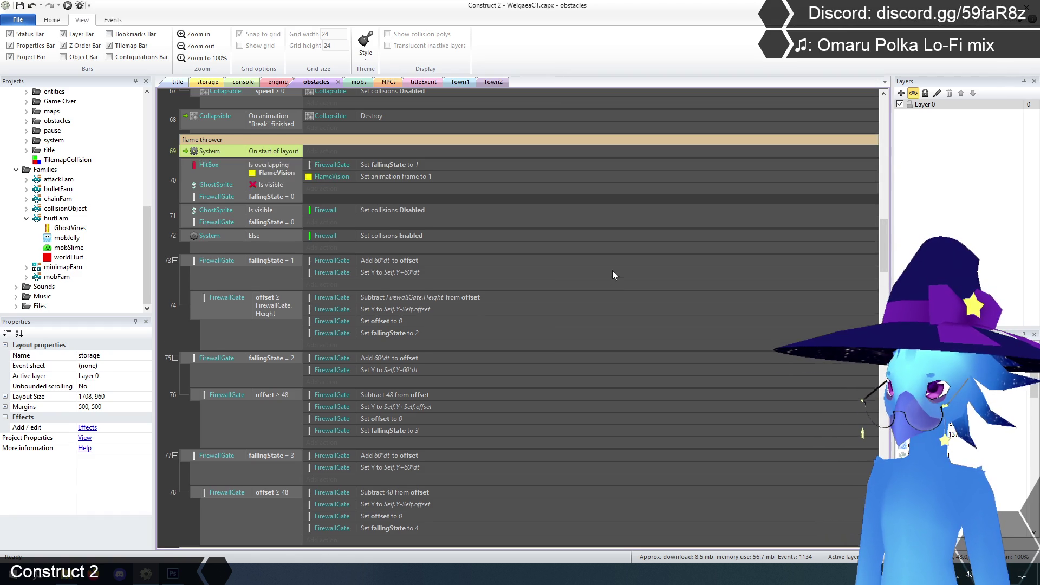
# Give the event a FirewallGate Set Y action with the expression Self.Y-Self.Height.
pyautogui.click(364, 156)
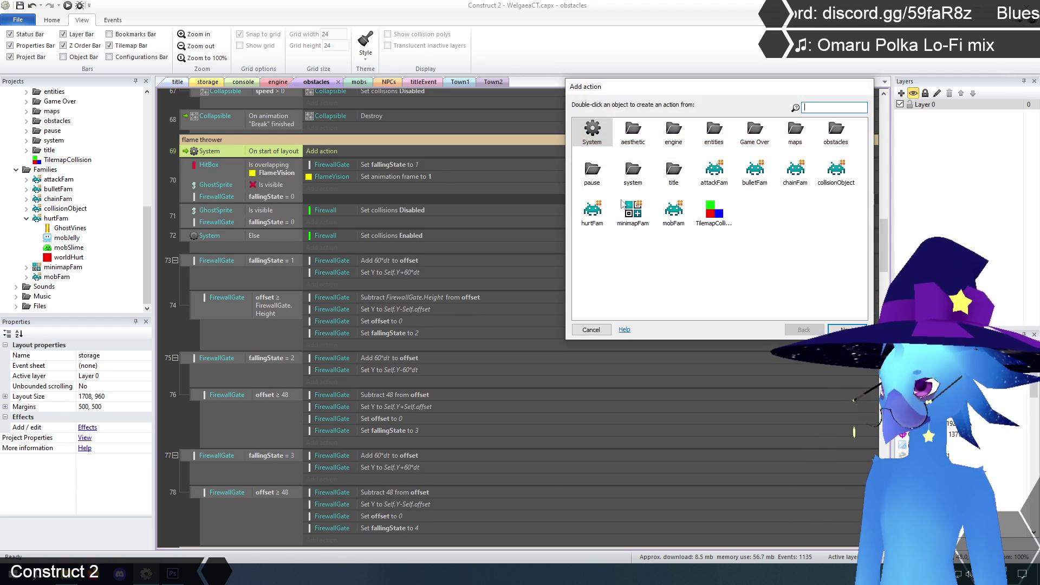
pyautogui.doubleClick(833, 132)
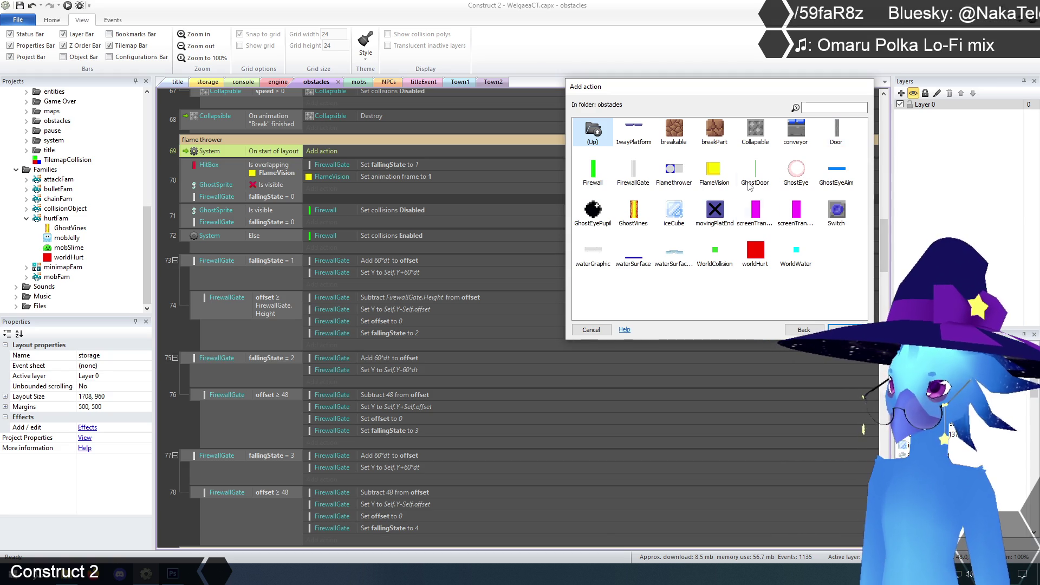
pyautogui.doubleClick(632, 172)
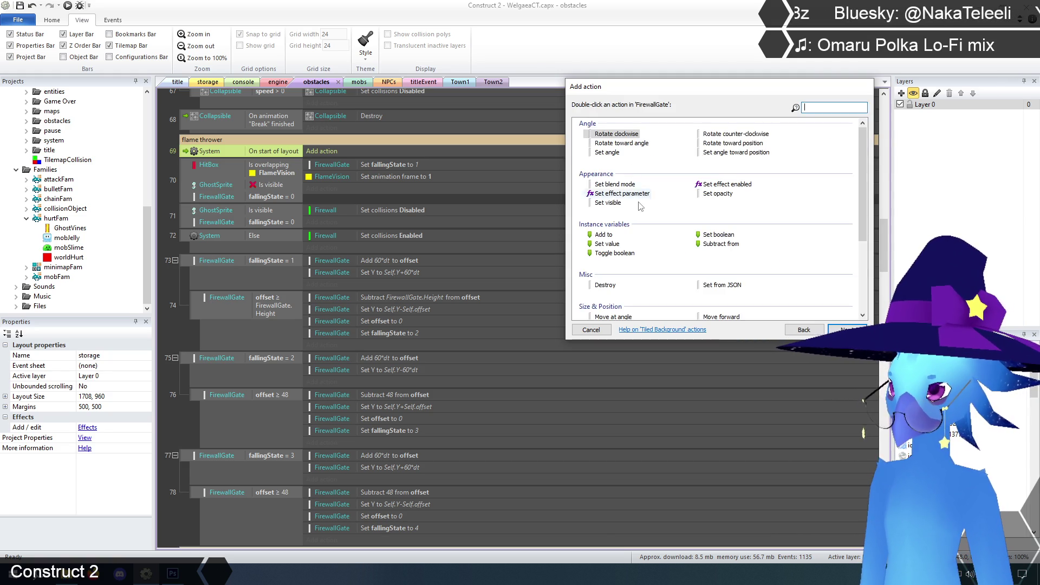
pyautogui.scroll(-3, 605, 228)
pyautogui.doubleClick(602, 230)
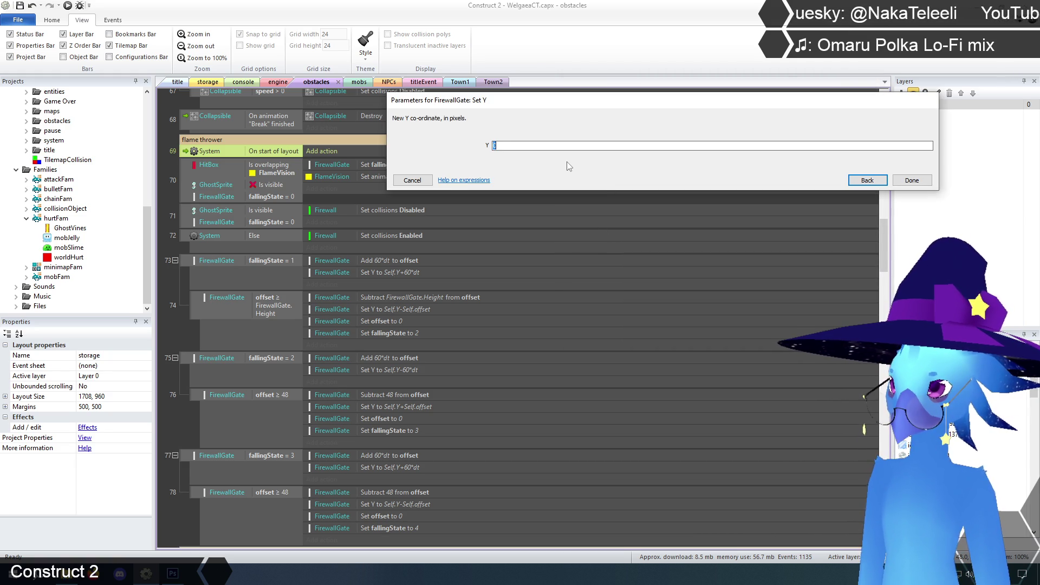
pyautogui.write('Self')
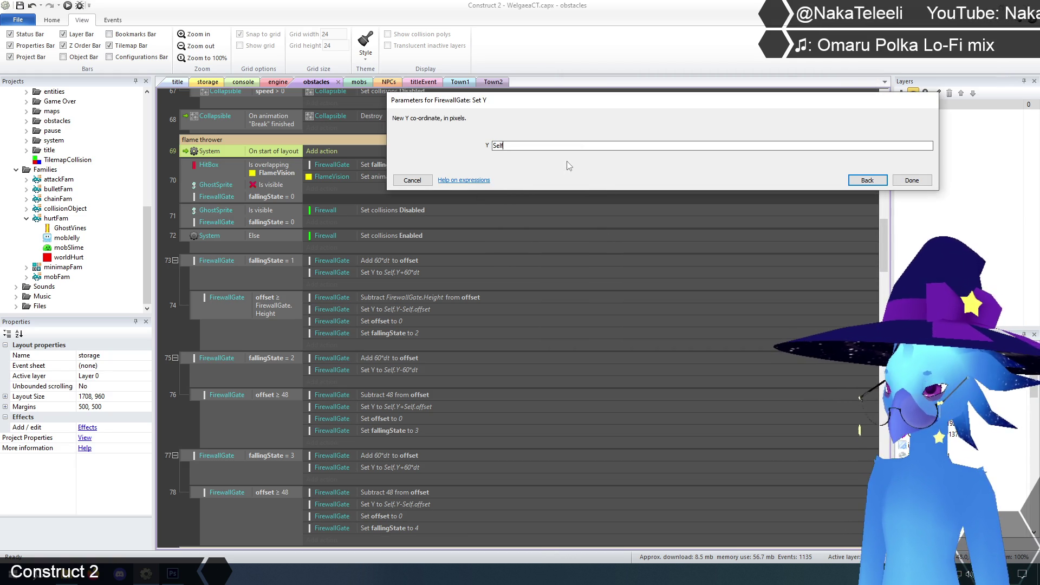
pyautogui.write('.Y')
pyautogui.press('Return')
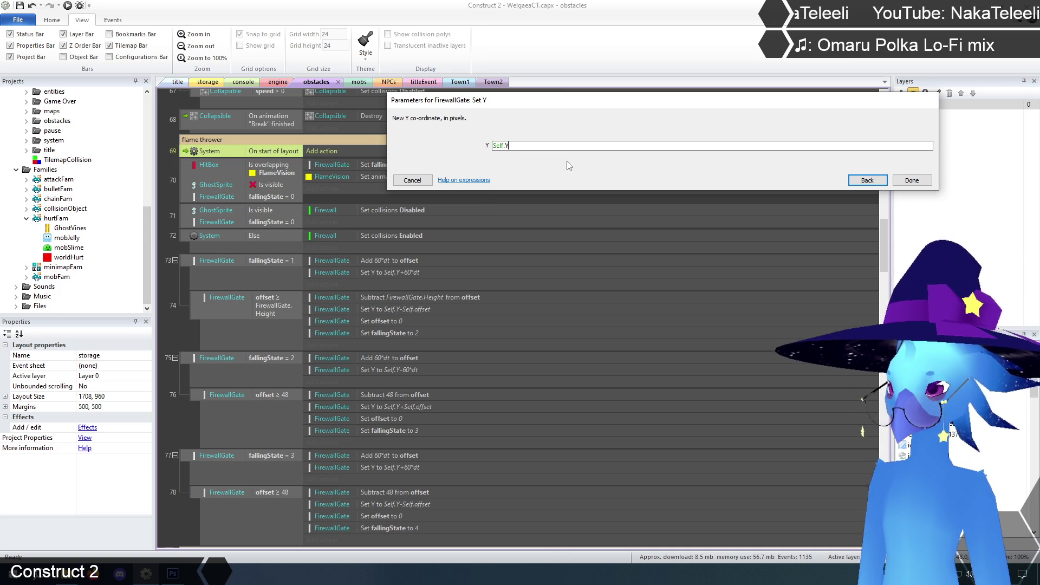
pyautogui.write('Self.')
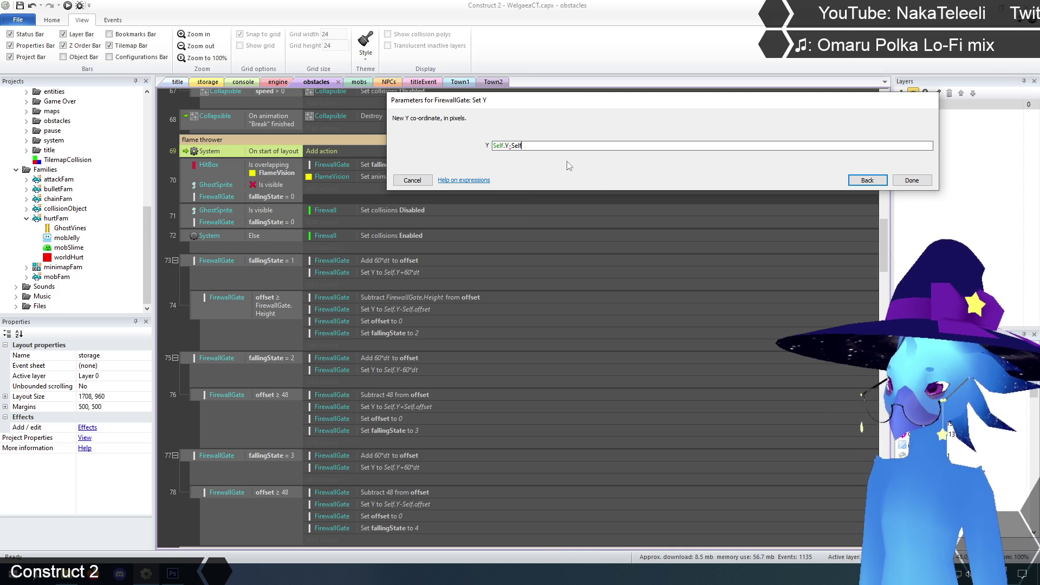
pyautogui.write('Height')
pyautogui.press('Return')
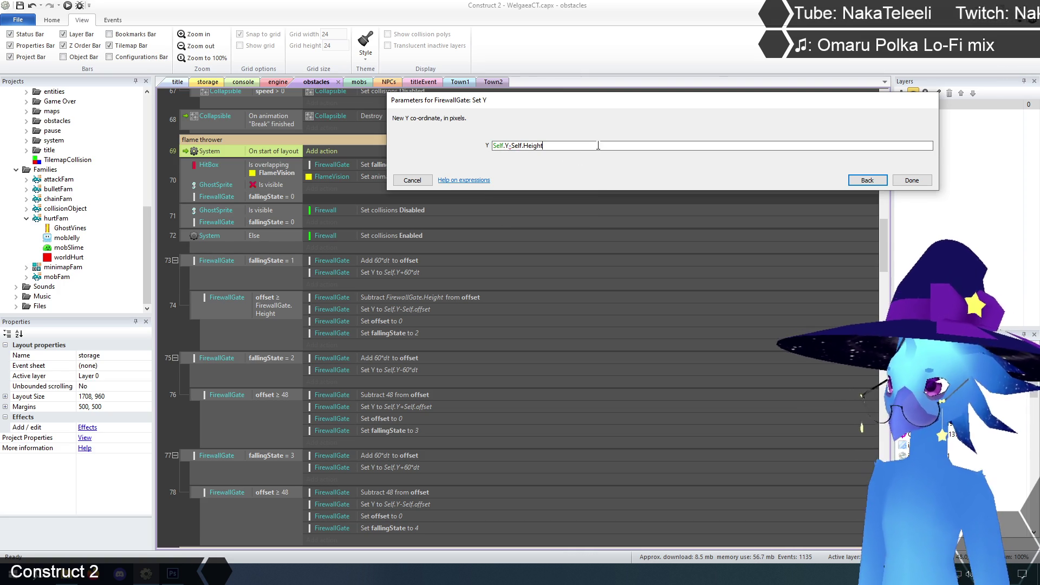
pyautogui.click(912, 180)
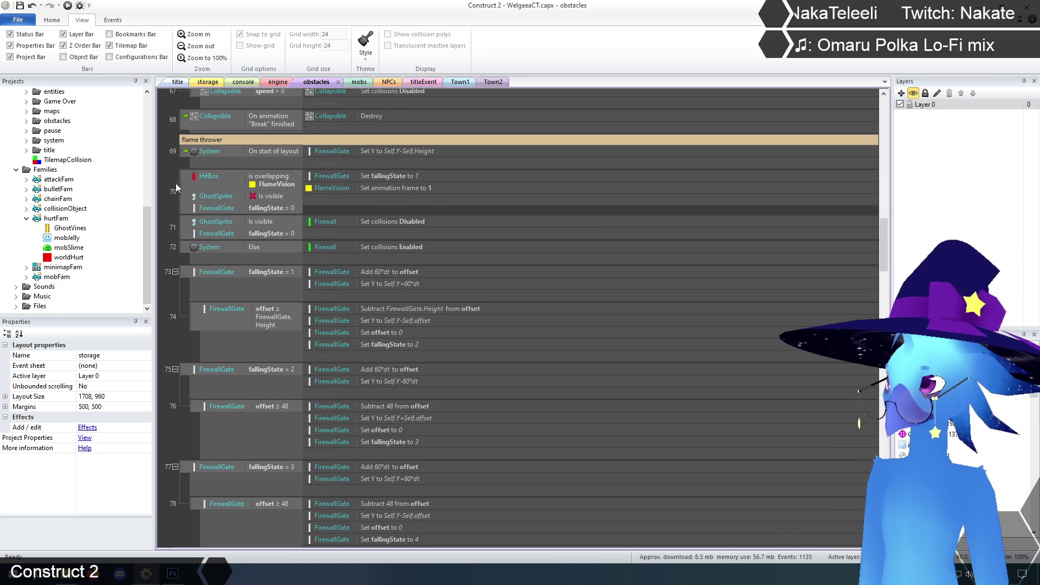
pyautogui.click(176, 82)
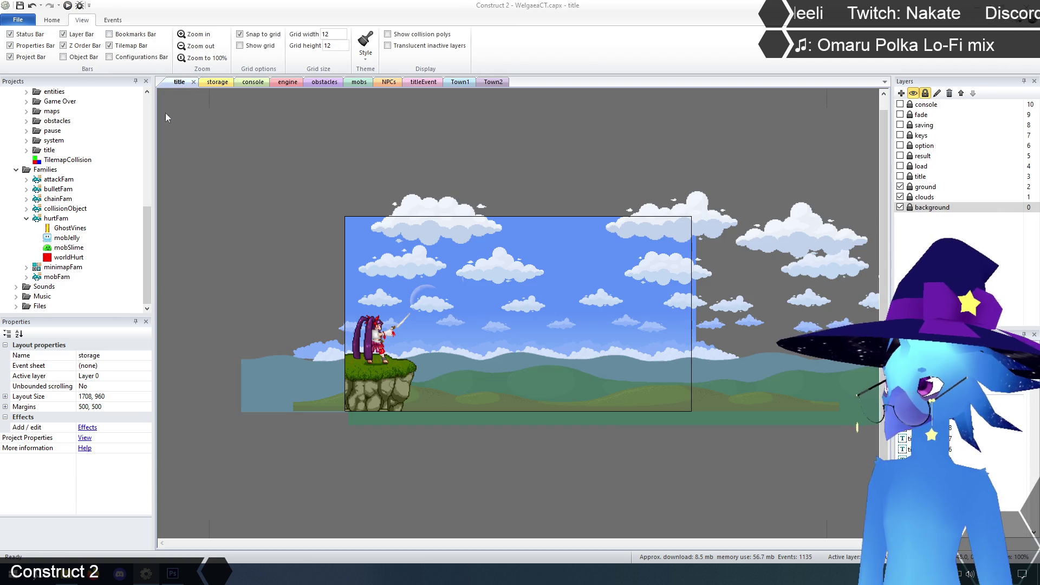
# Preview the game, walk left and hop on and off the blue block.
pyautogui.press('F5')
pyautogui.press('z')
pyautogui.press('z')
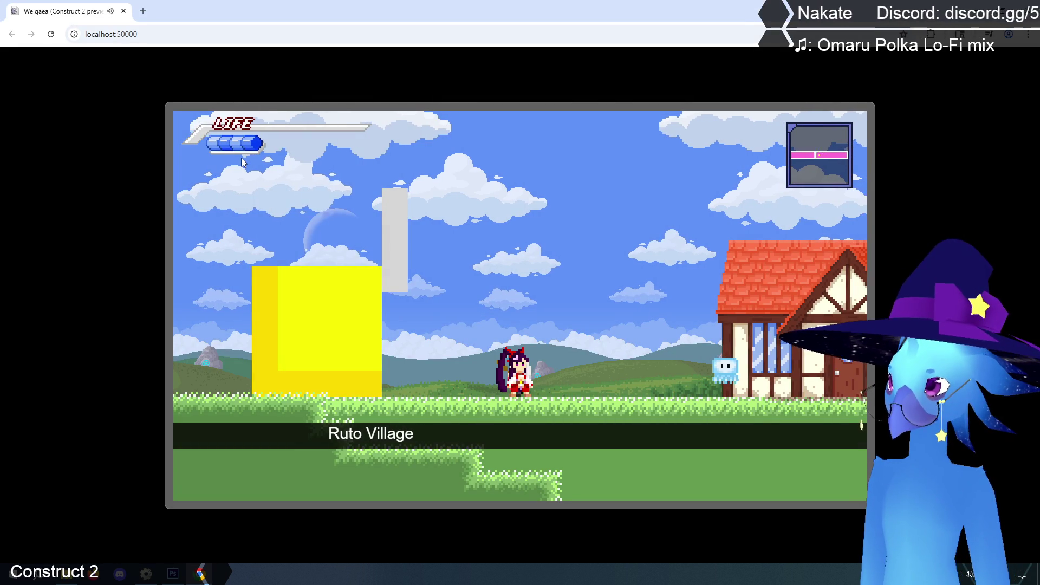
pyautogui.press('Left')
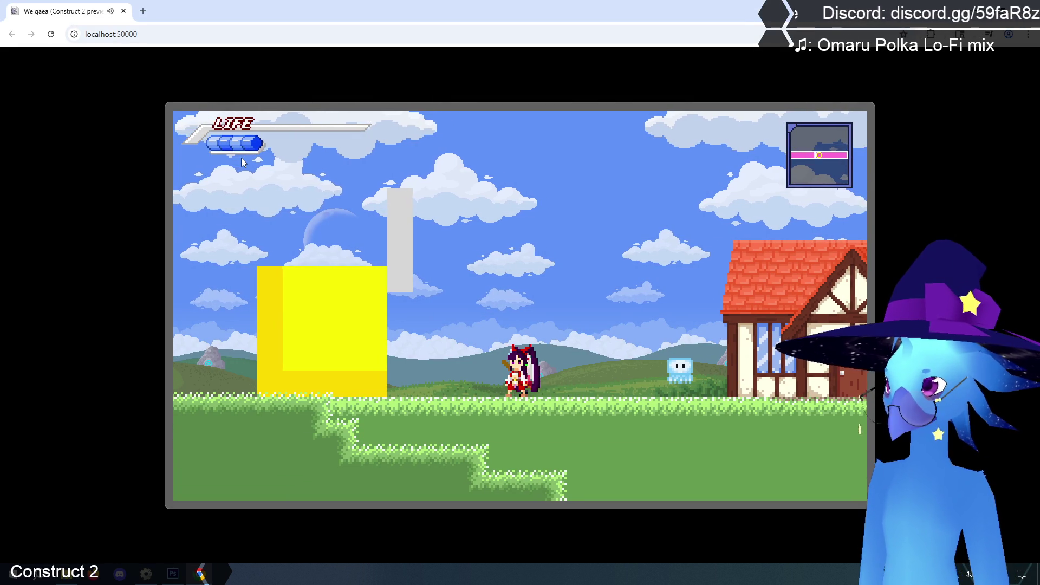
pyautogui.press('Left')
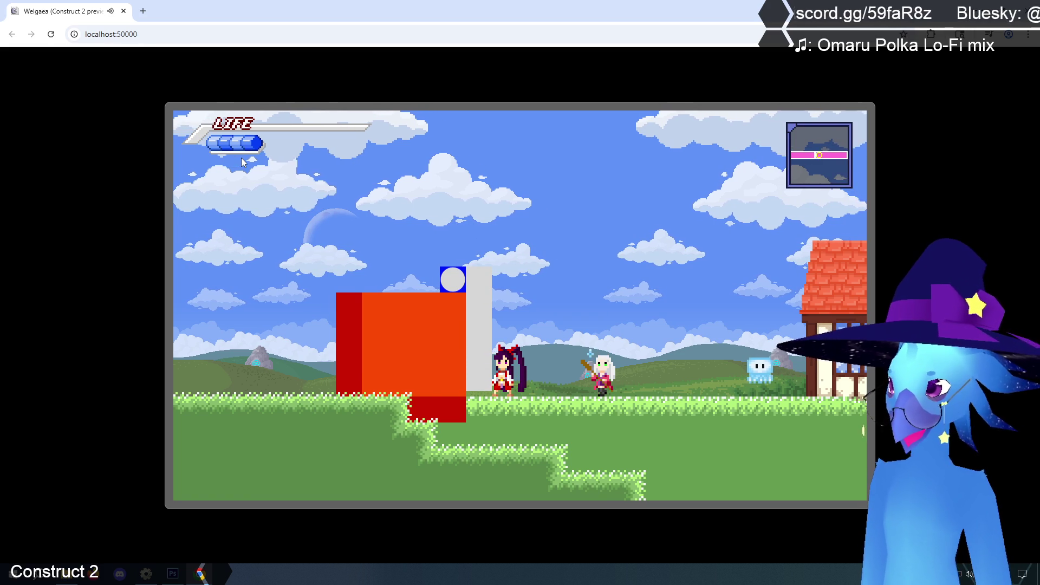
pyautogui.press('Up')
pyautogui.press('Left')
pyautogui.press('Down')
pyautogui.press('Up')
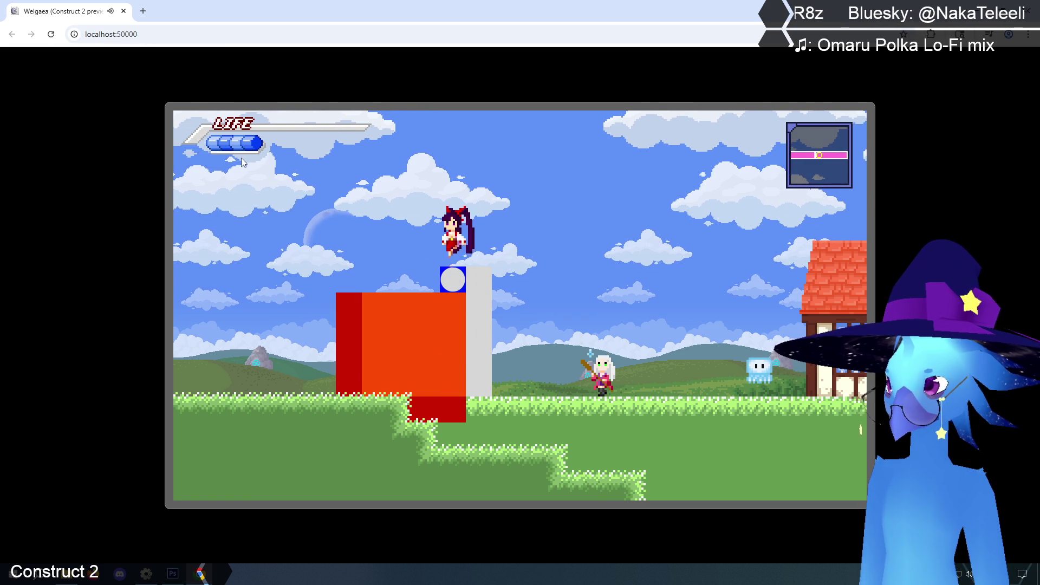
pyautogui.press('Down')
pyautogui.press('Up')
pyautogui.press('Left')
pyautogui.press('Up')
pyautogui.press('Left')
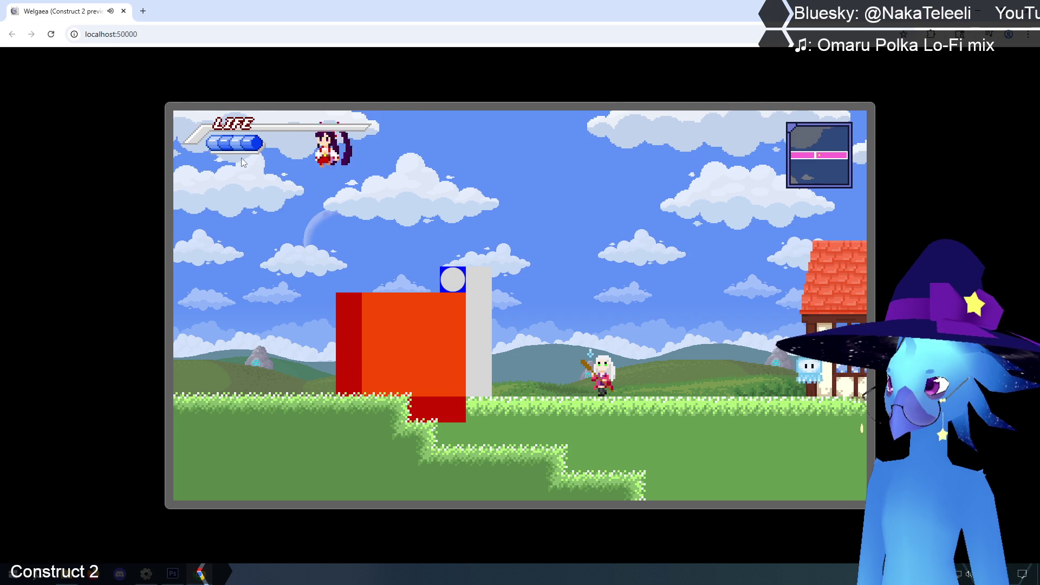
# Walk back into Ruto Village, fire two green orbs at the ghost and dash right.
pyautogui.press('Right')
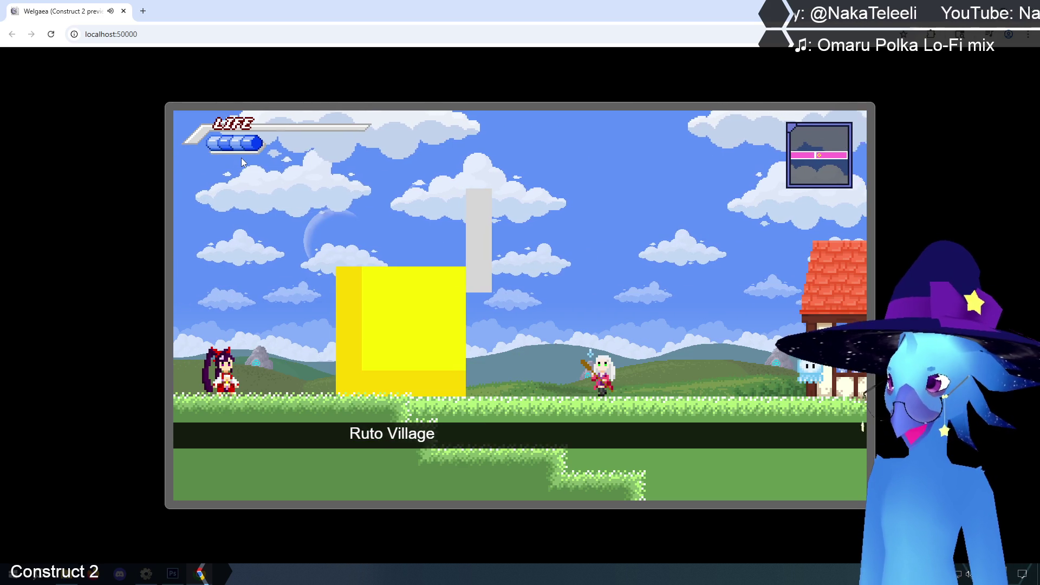
pyautogui.press('Right')
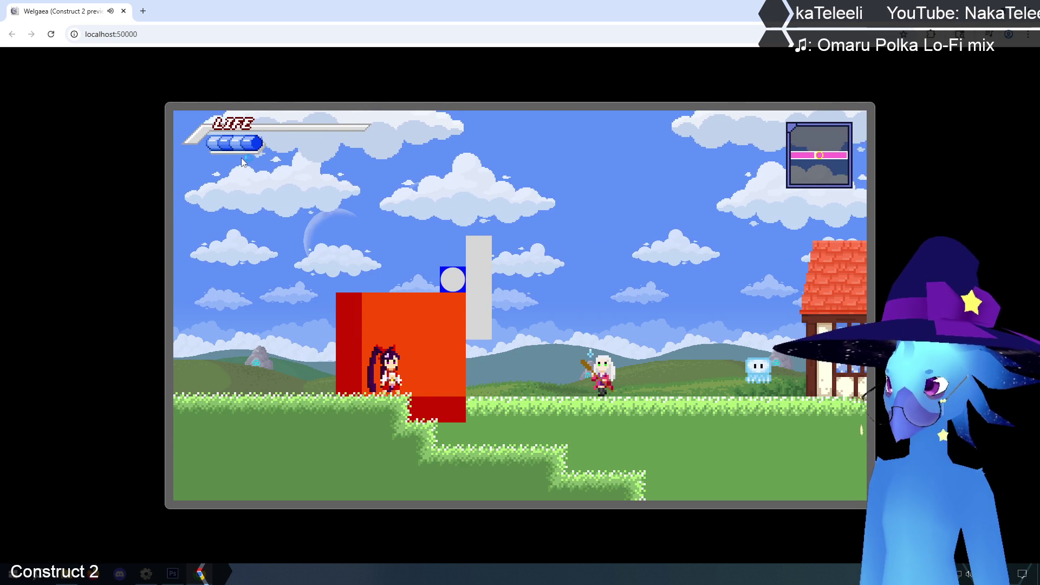
pyautogui.press('Right')
pyautogui.press('Left')
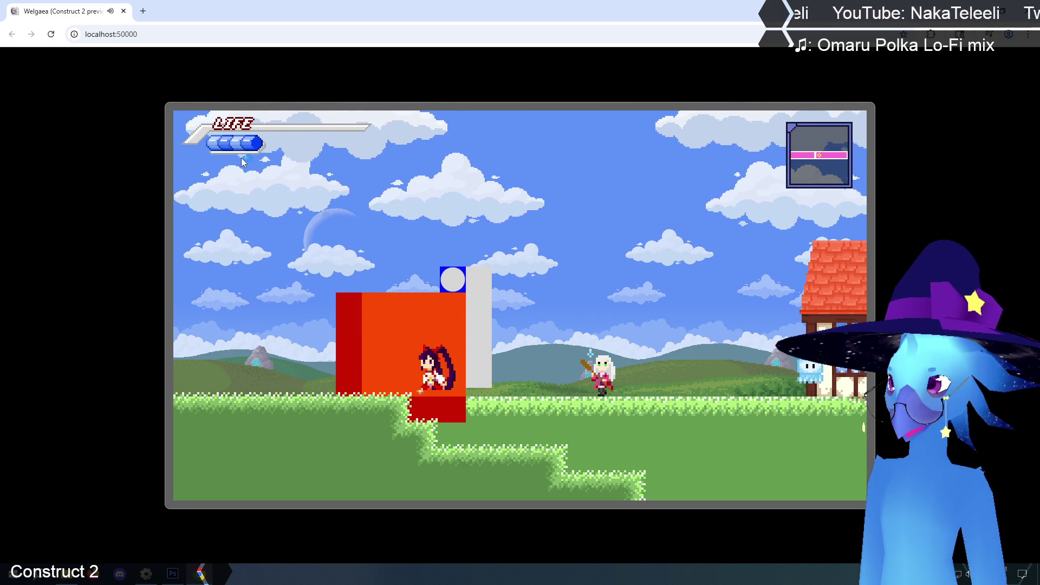
pyautogui.press('Right')
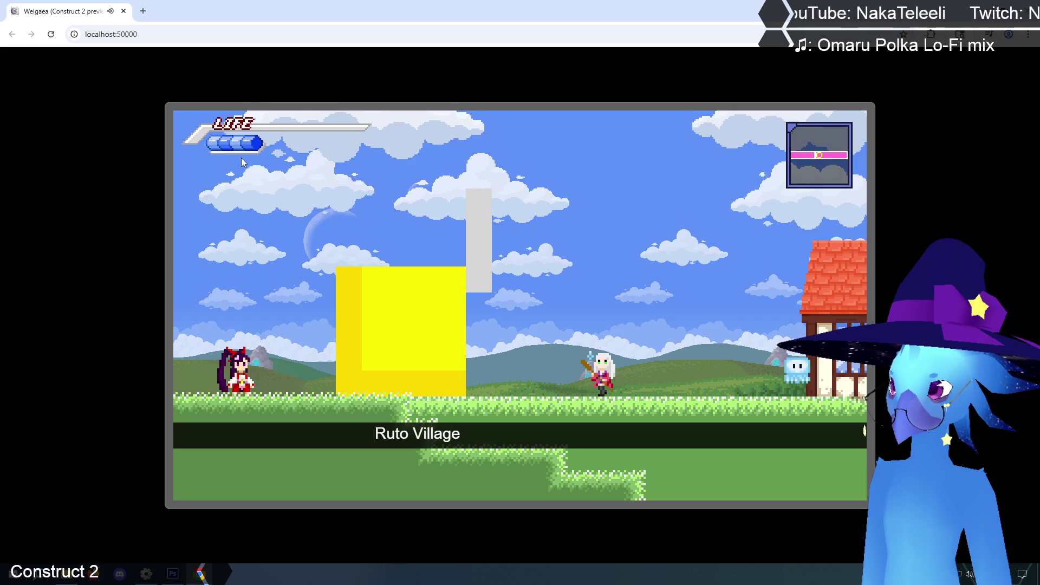
pyautogui.press('x')
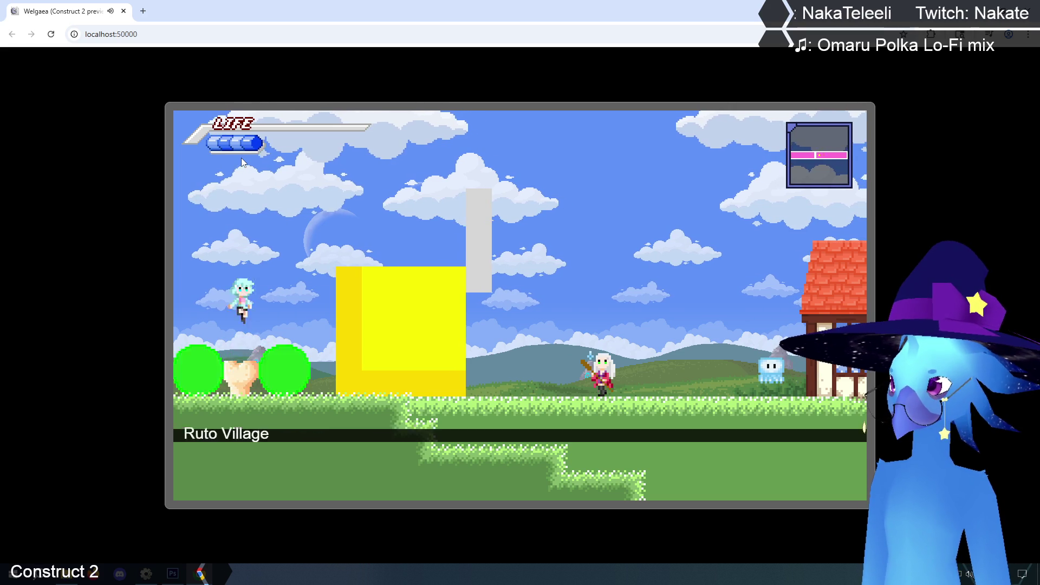
pyautogui.press('x')
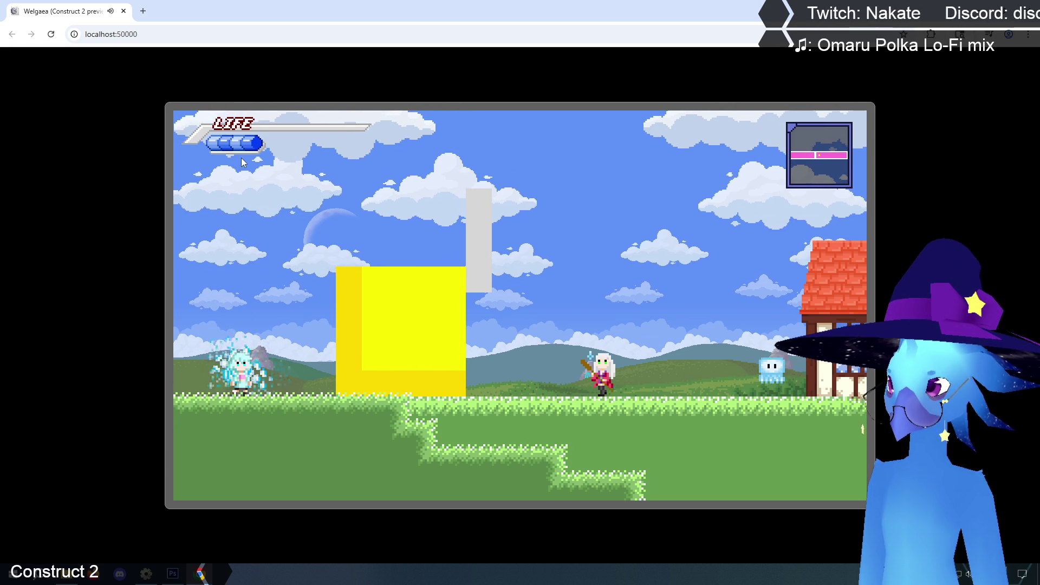
pyautogui.press('Right')
pyautogui.press('Right')
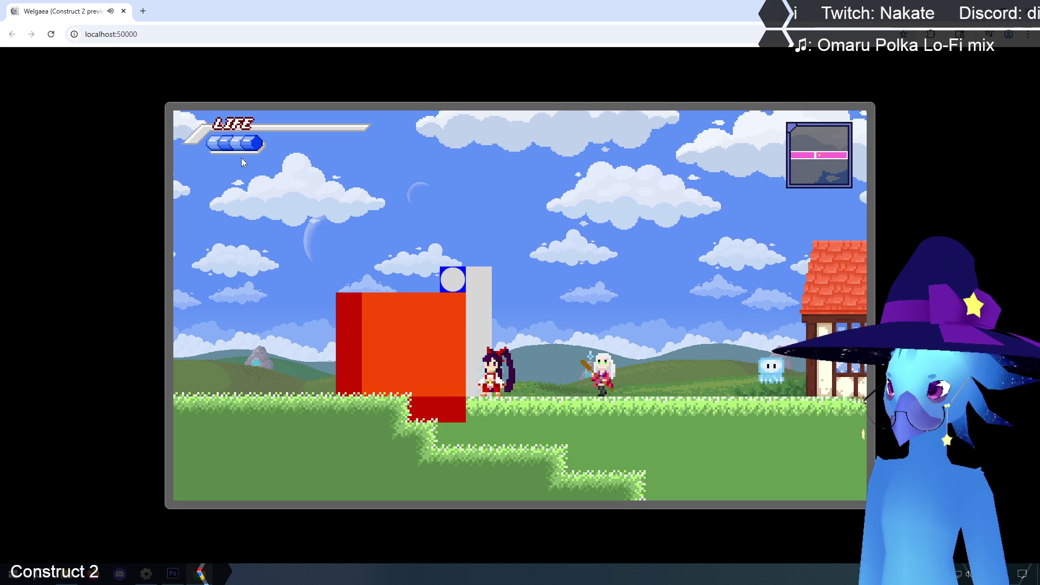
# Switch to the dark-haired character, jump onto the grey block, then close the preview.
pyautogui.press('Right')
pyautogui.press('Left')
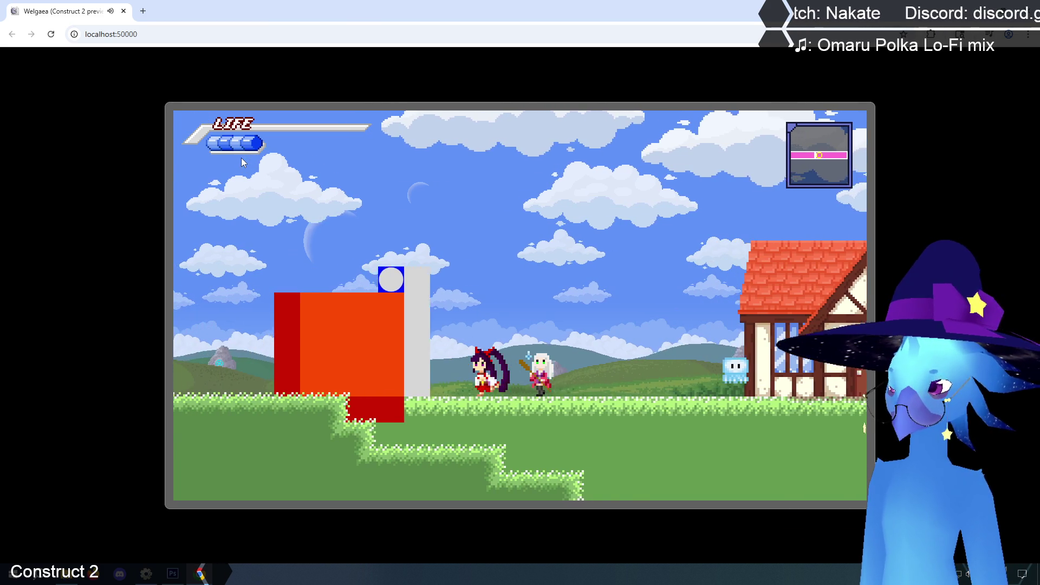
pyautogui.press('Up')
pyautogui.press('Left')
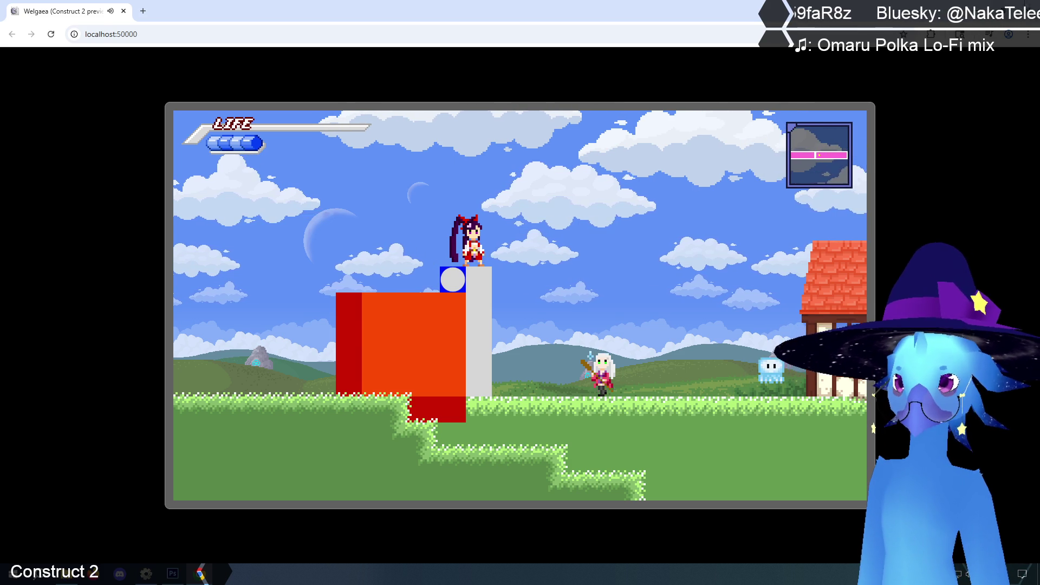
pyautogui.hotkey('ctrl', 'w')
pyautogui.click(216, 82)
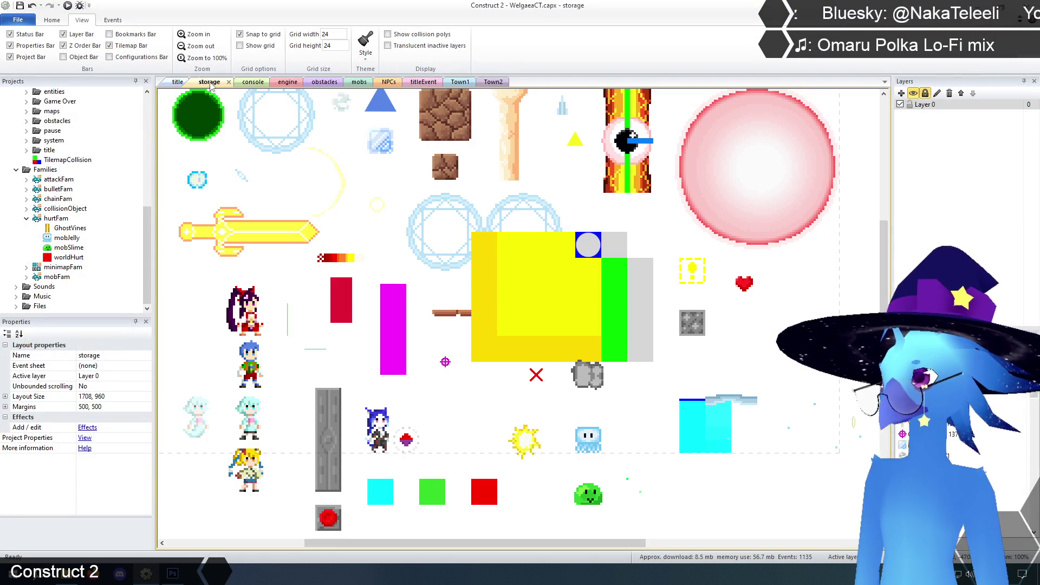
# Move the origin of FlameVision's red frame 1 to 240, 48 in the animation editor.
pyautogui.click(499, 293)
pyautogui.rightClick(501, 292)
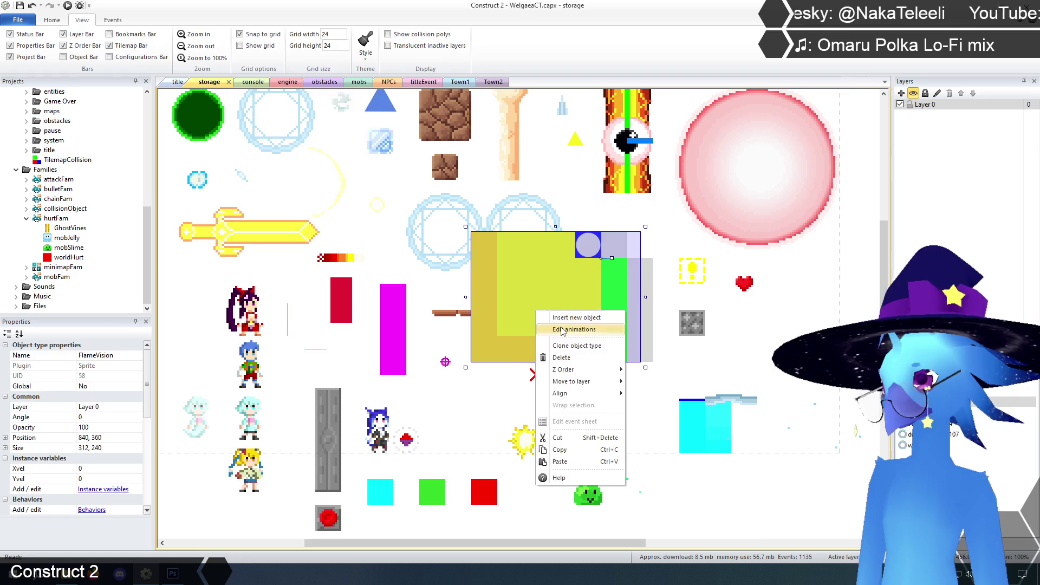
pyautogui.click(518, 306)
pyautogui.click(306, 476)
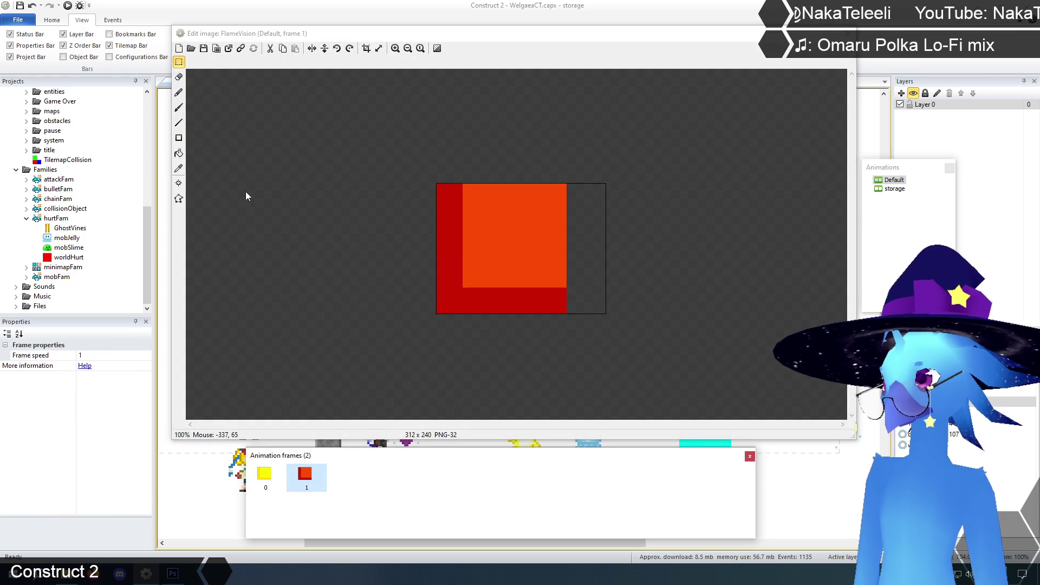
pyautogui.click(179, 184)
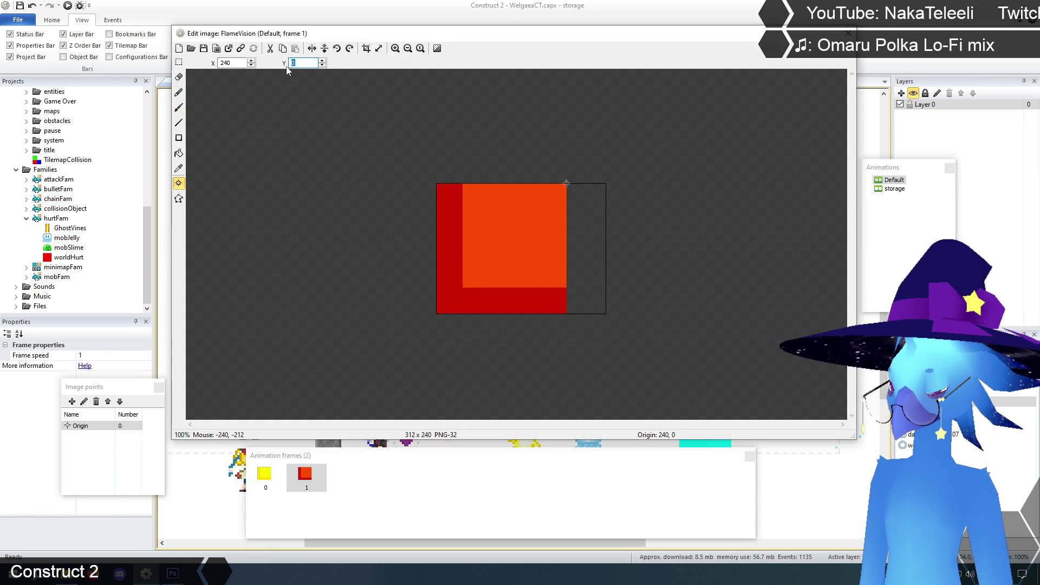
pyautogui.click(181, 63)
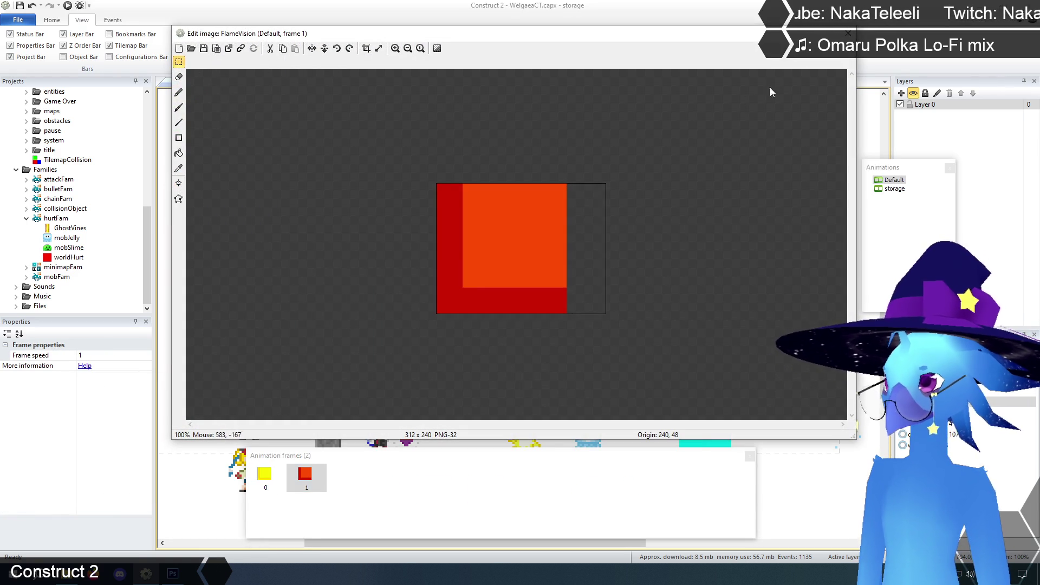
pyautogui.click(849, 33)
pyautogui.click(563, 187)
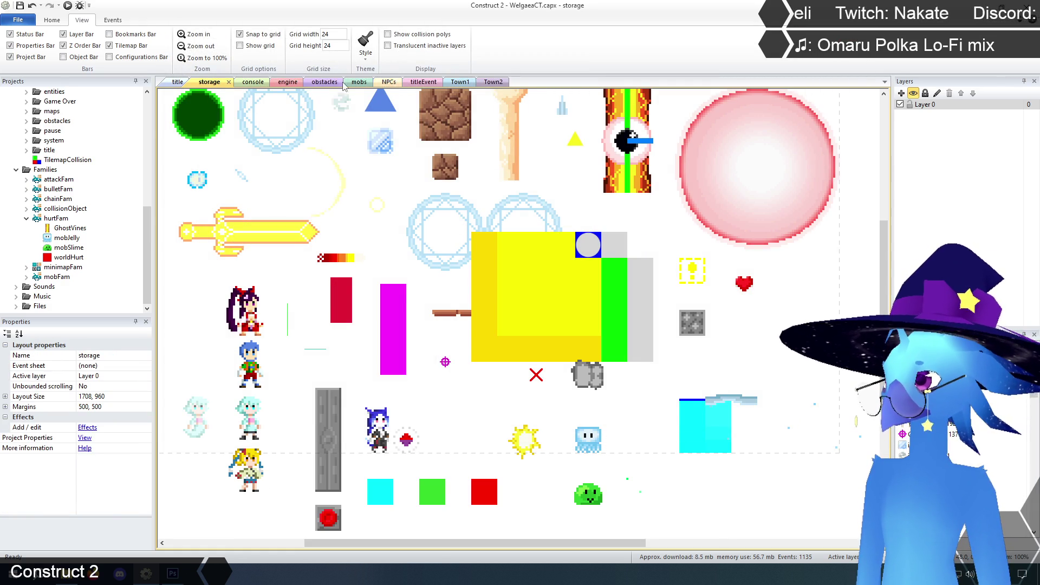
pyautogui.click(324, 82)
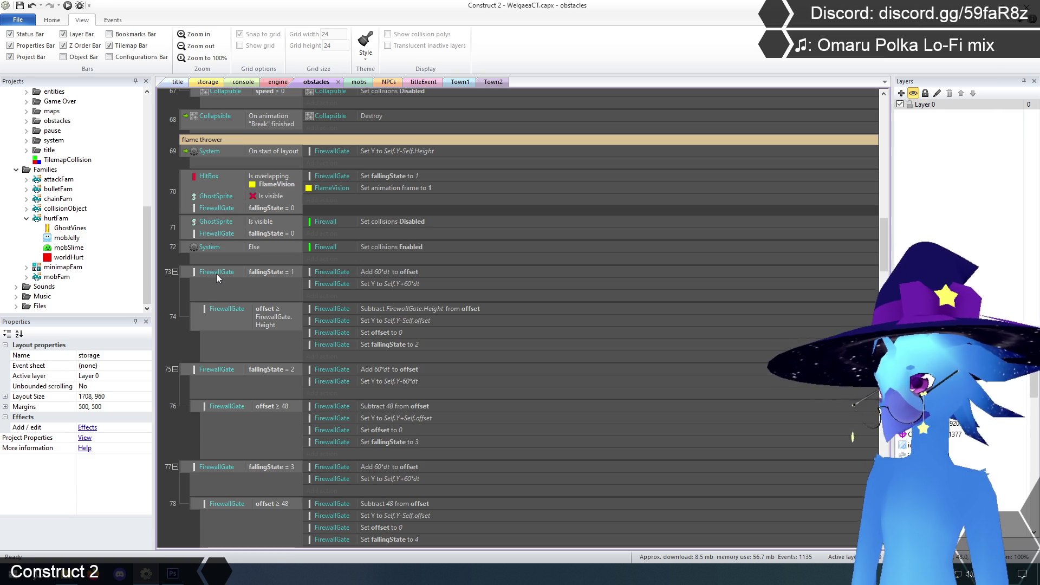
# Change event 73's Add to offset and Set Y actions to use 60*dt*4.
pyautogui.scroll(-2, 216, 274)
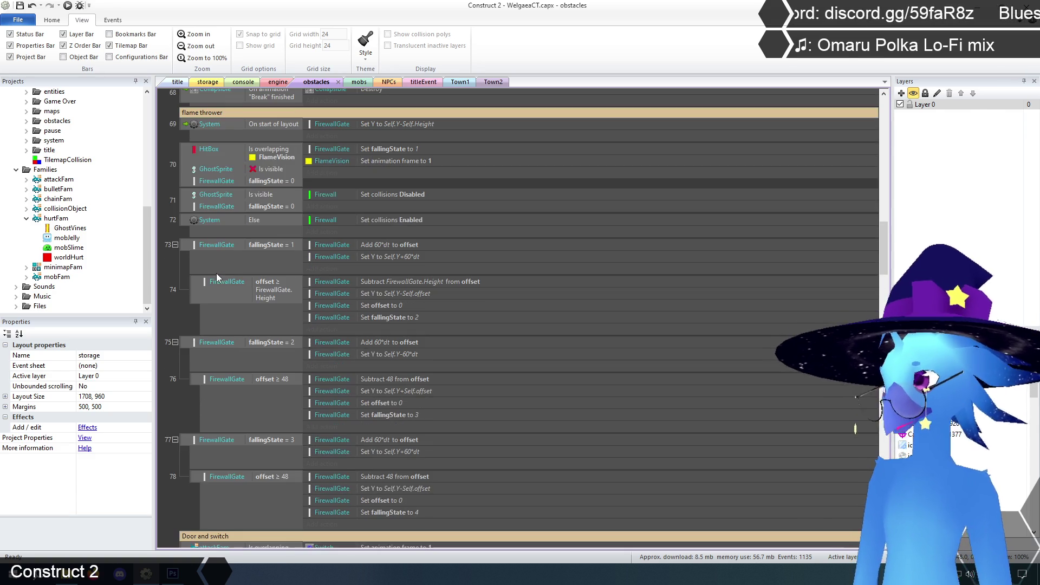
pyautogui.doubleClick(389, 244)
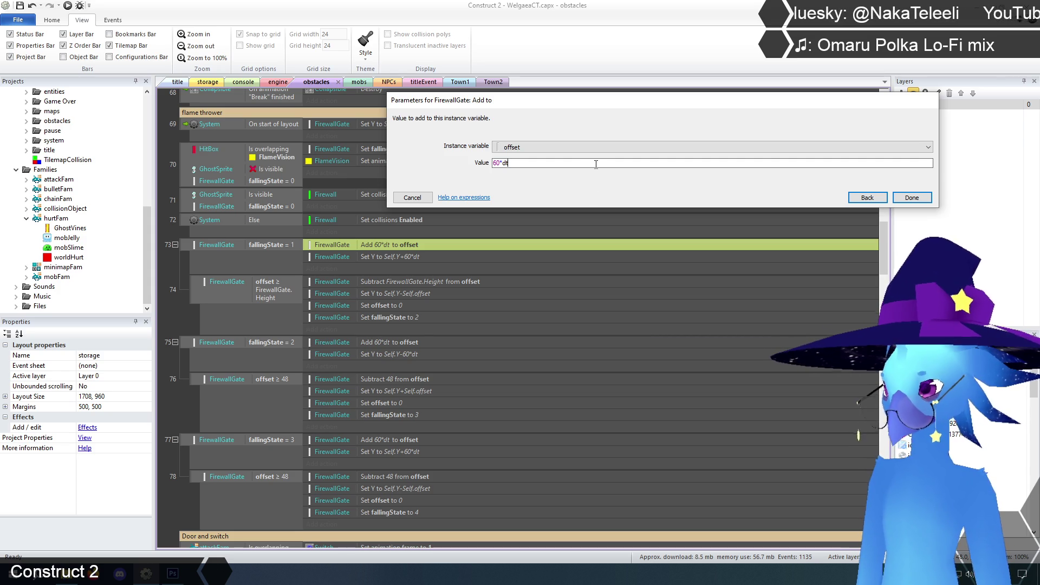
pyautogui.click(912, 197)
pyautogui.doubleClick(392, 256)
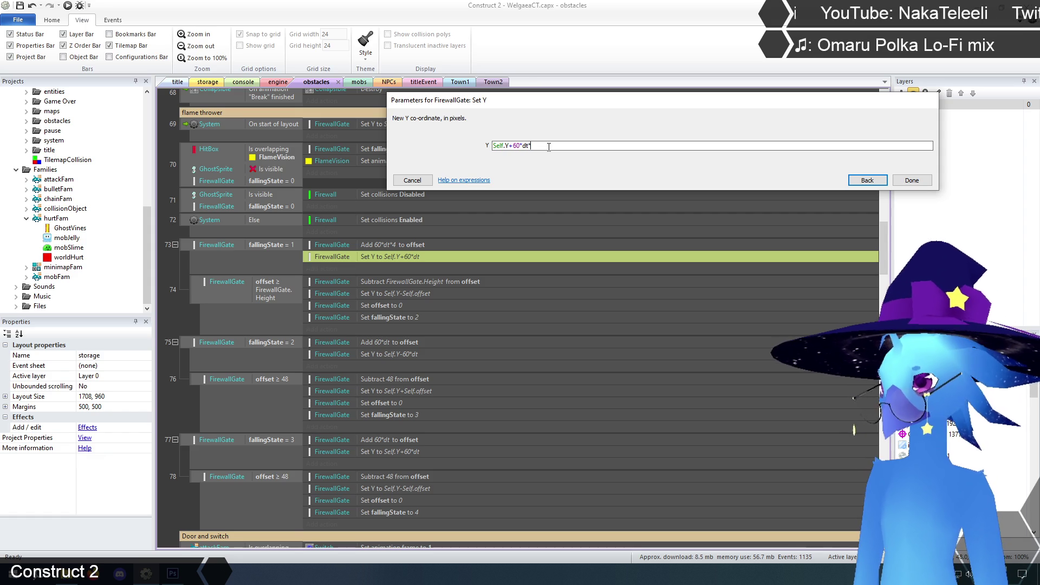
pyautogui.click(911, 180)
# Change event 75's Add to offset and Set Y actions to use 60*dt*4.
pyautogui.scroll(-1, 453, 305)
pyautogui.scroll(-1, 453, 310)
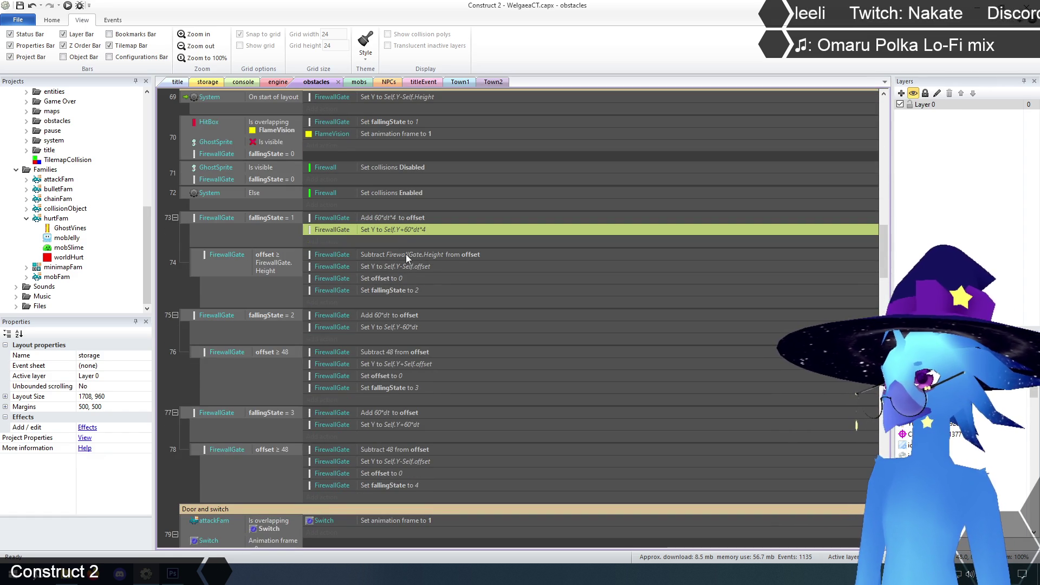
pyautogui.doubleClick(396, 315)
pyautogui.click(526, 165)
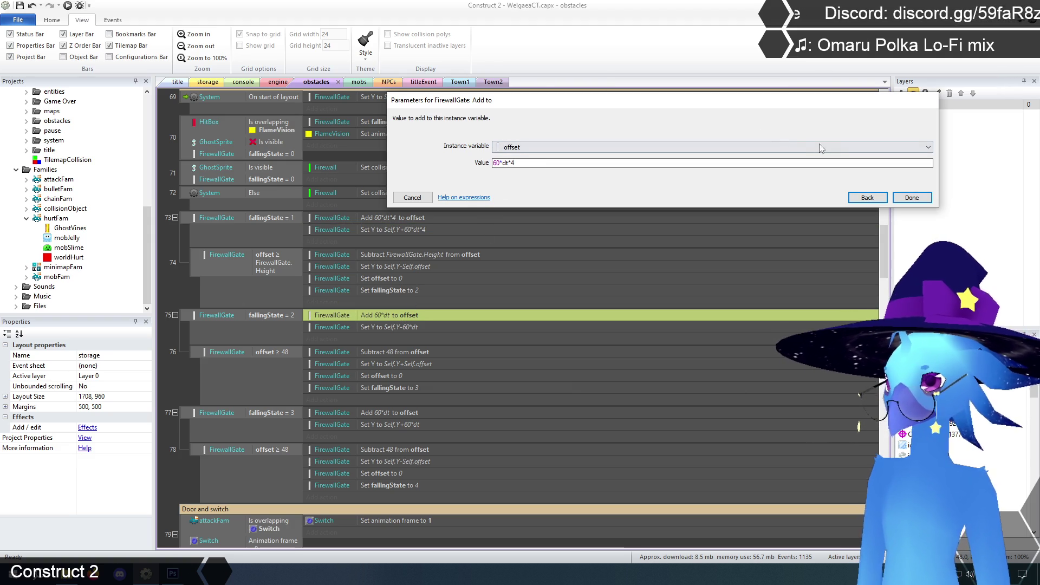
pyautogui.click(911, 197)
pyautogui.doubleClick(412, 328)
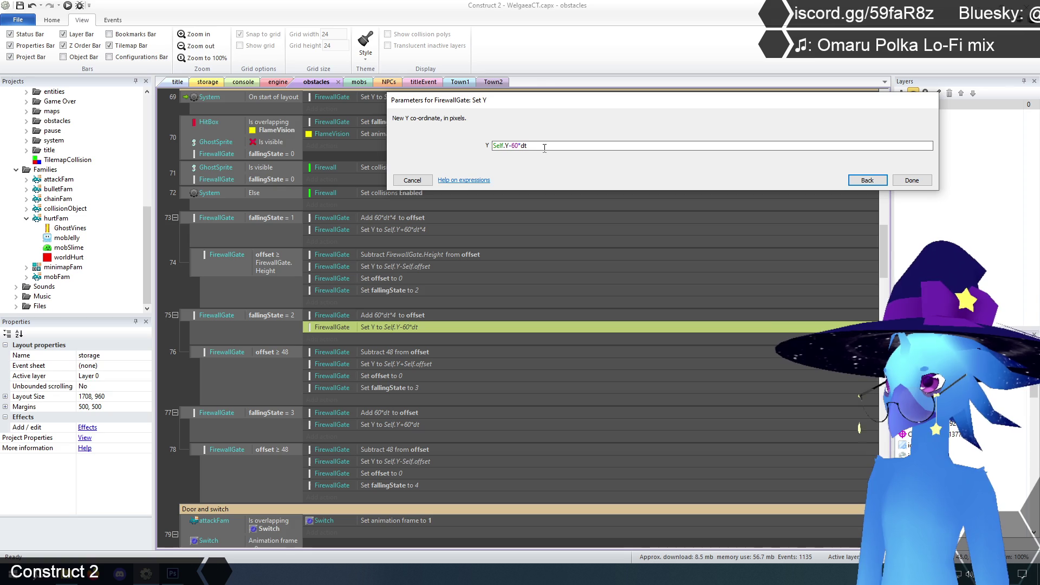
pyautogui.click(911, 180)
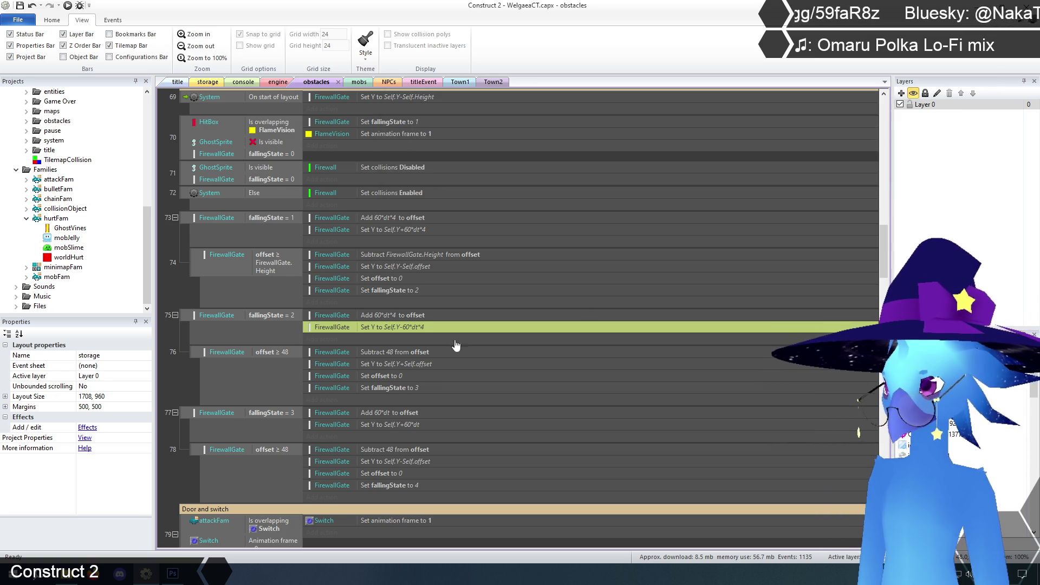
# Change event 77's Add to offset and Set Y actions to use 60*dt*4.
pyautogui.scroll(-1, 376, 360)
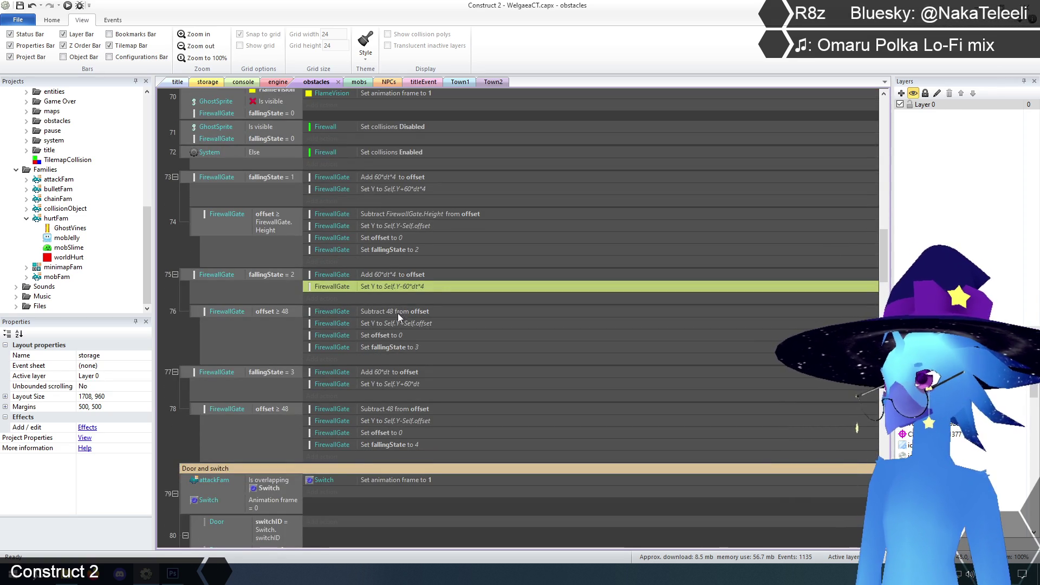
pyautogui.doubleClick(407, 376)
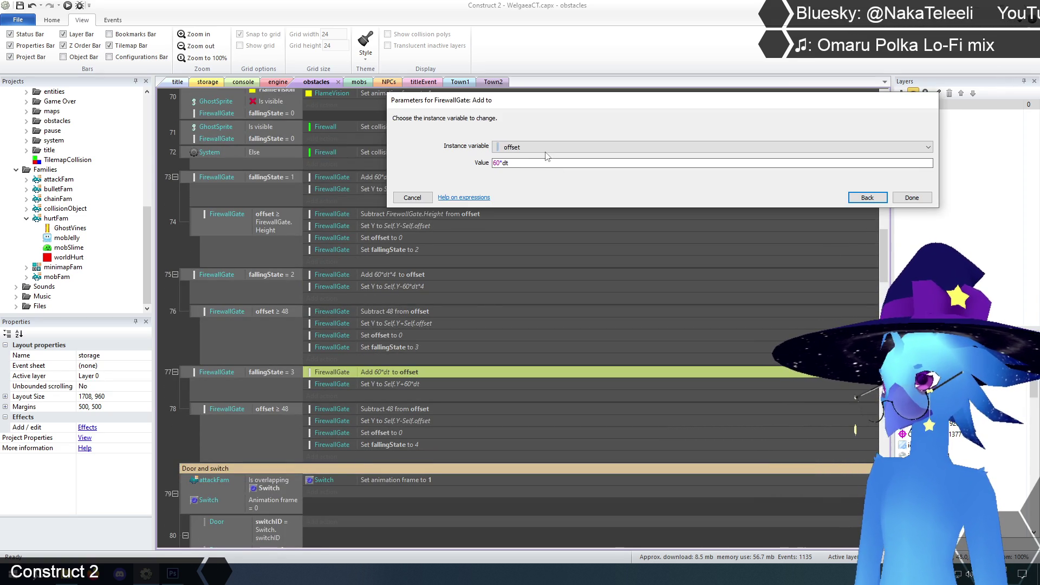
pyautogui.click(528, 163)
pyautogui.write('*4')
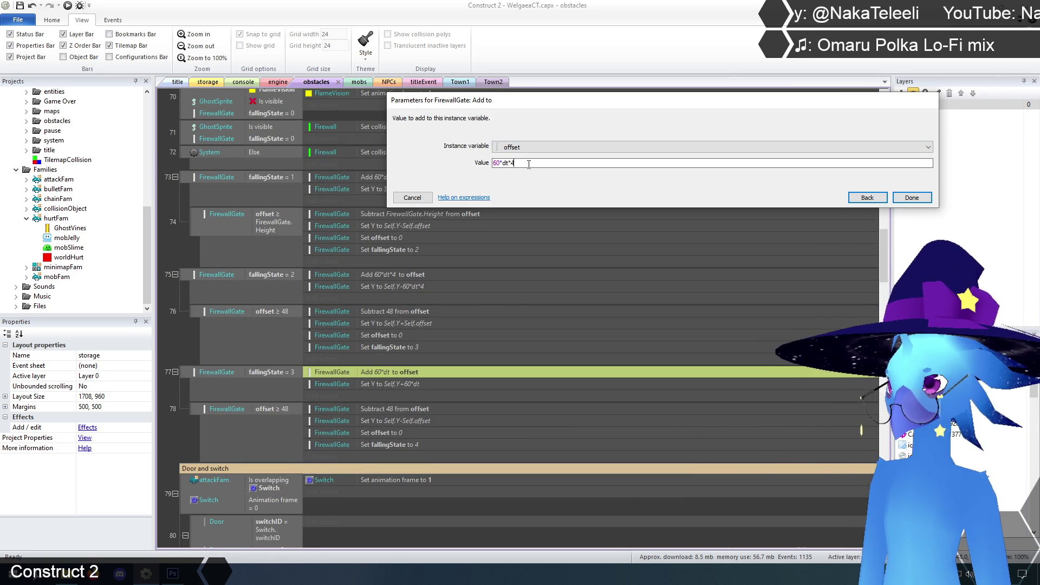
pyautogui.click(918, 198)
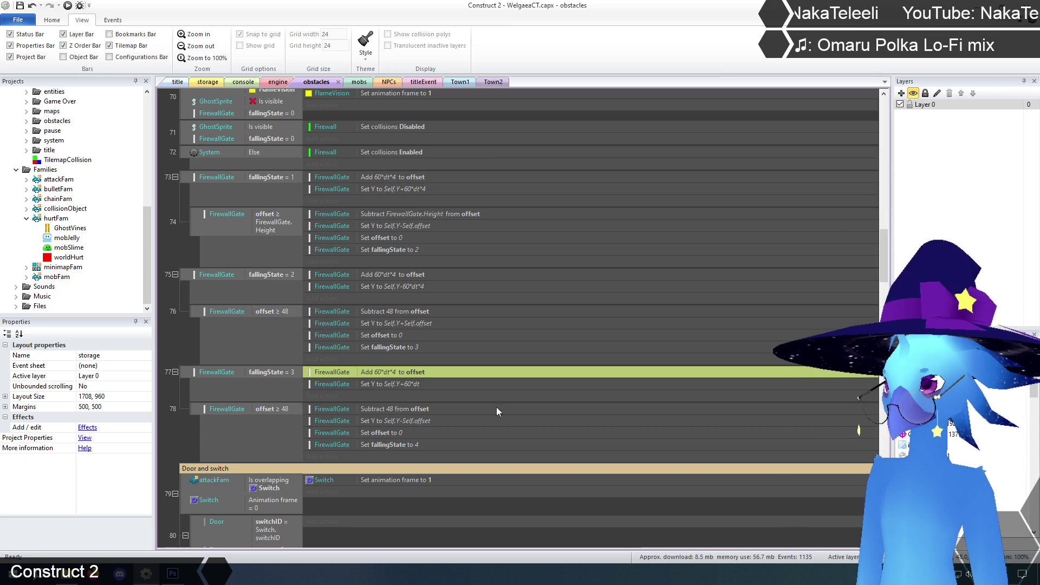
pyautogui.doubleClick(399, 384)
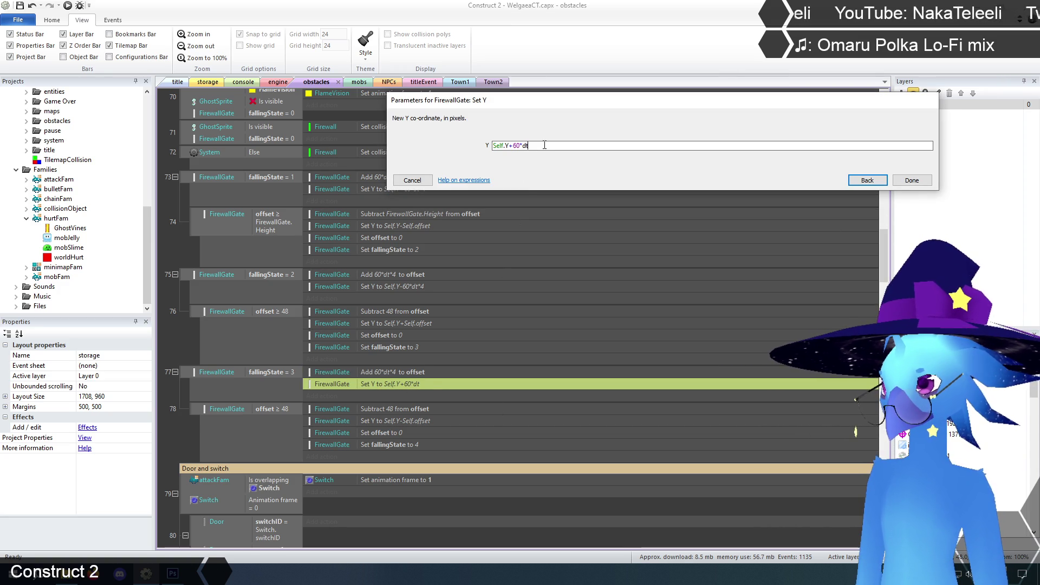
pyautogui.click(910, 181)
pyautogui.click(177, 83)
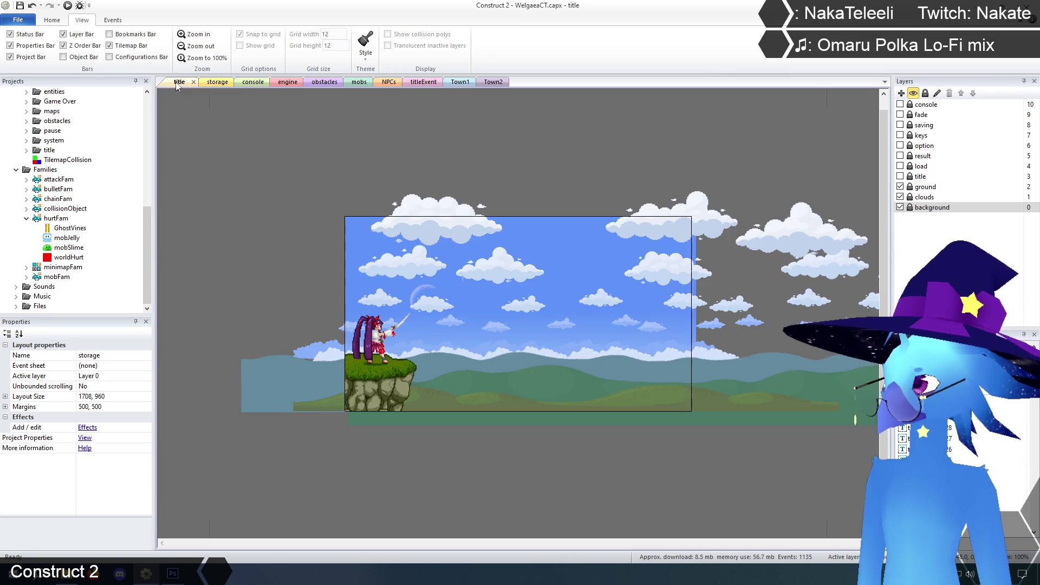
pyautogui.click(68, 6)
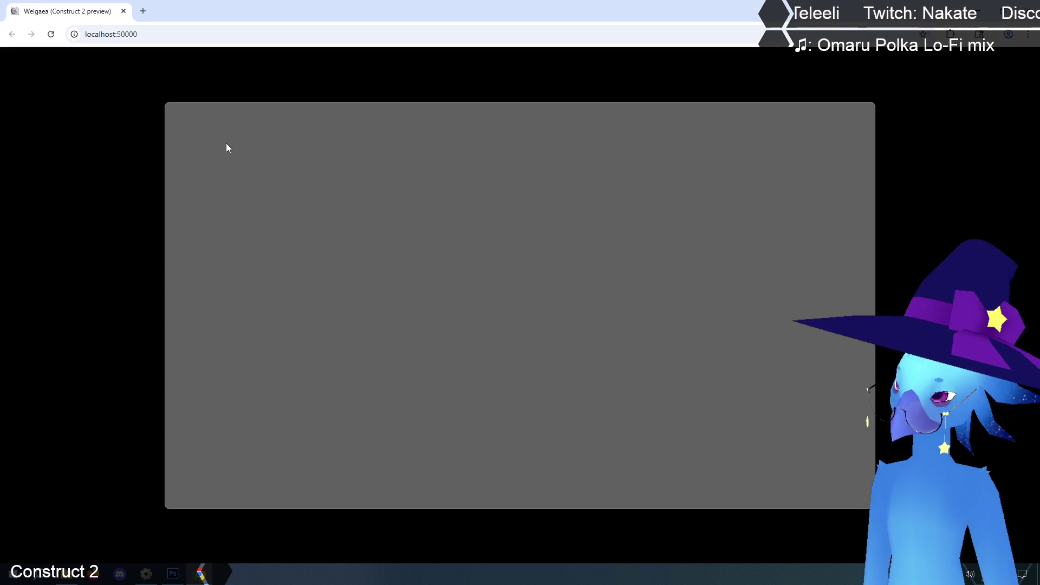
pyautogui.press('z')
pyautogui.press('z')
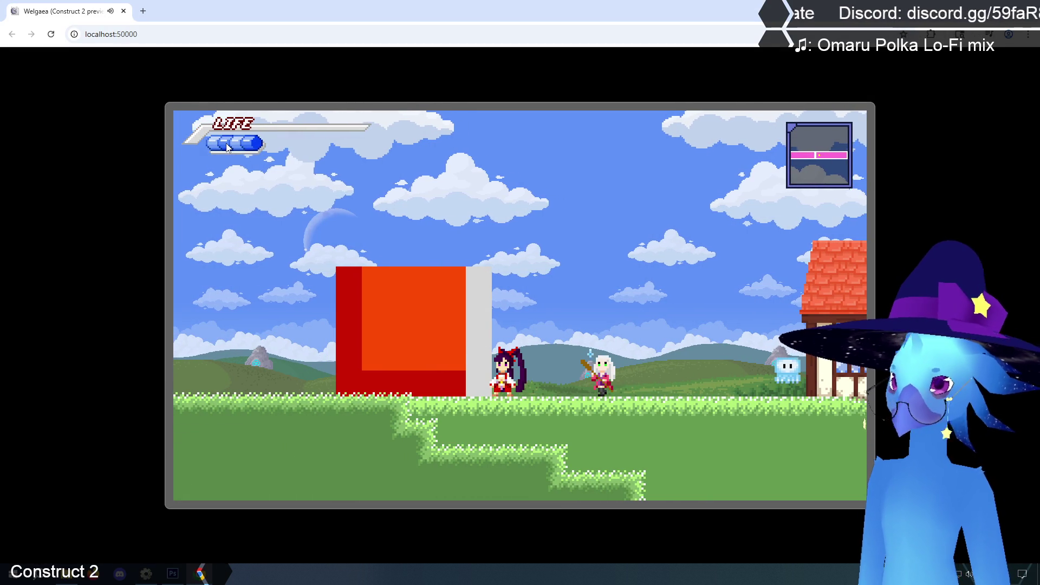
pyautogui.hotkey('alt', 'Tab')
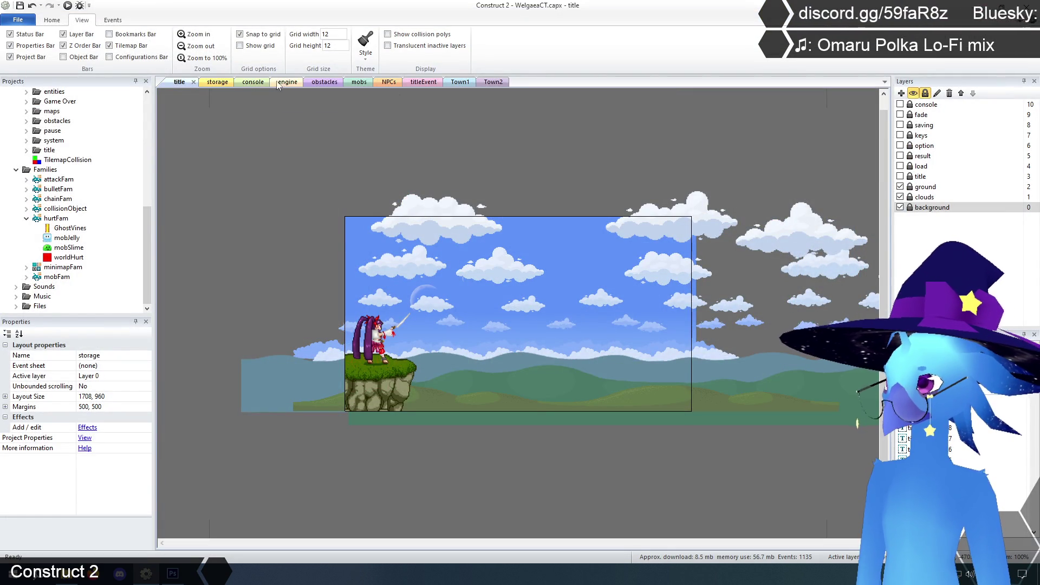
pyautogui.click(220, 89)
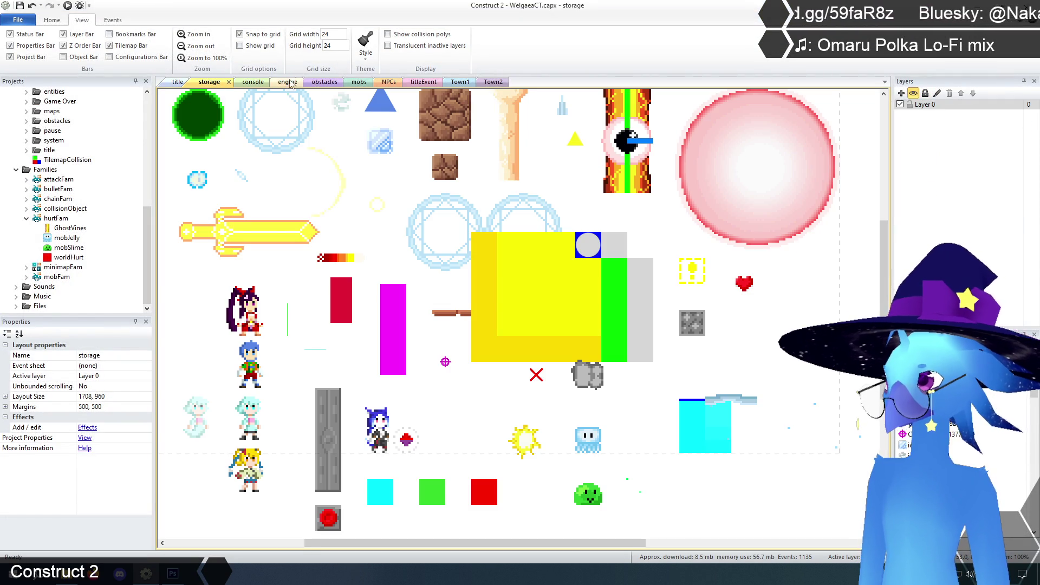
# In the obstacles sheet, change event 73's offset and Set Y actions to 60*dt*8.
pyautogui.click(324, 81)
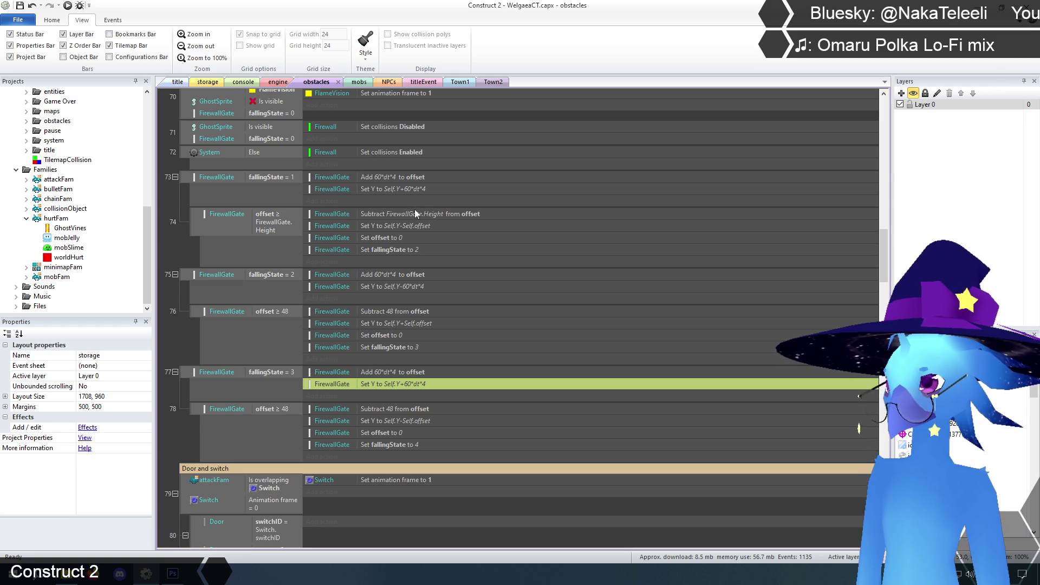
pyautogui.doubleClick(401, 178)
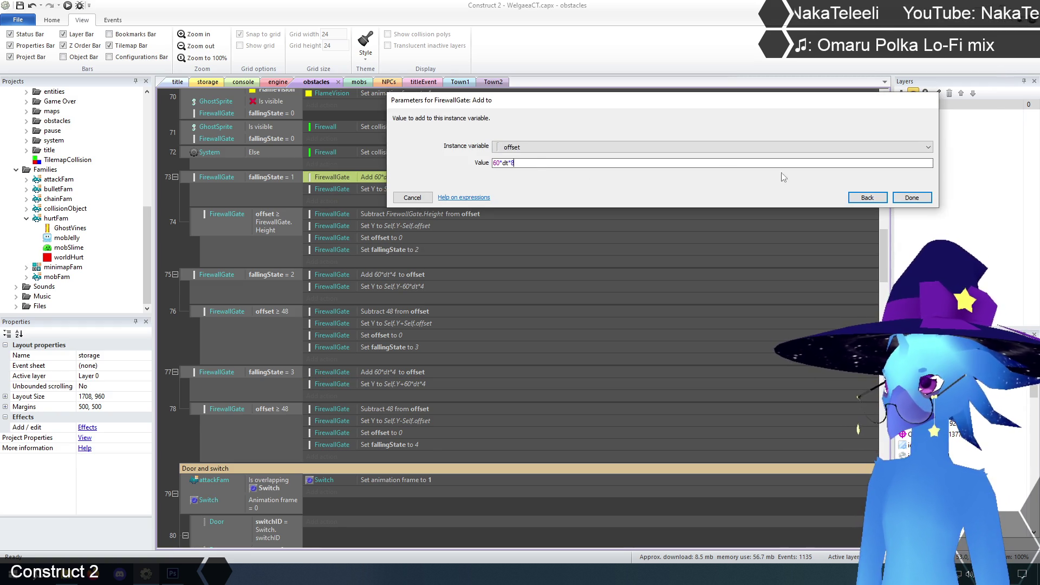
pyautogui.click(912, 198)
pyautogui.doubleClick(415, 190)
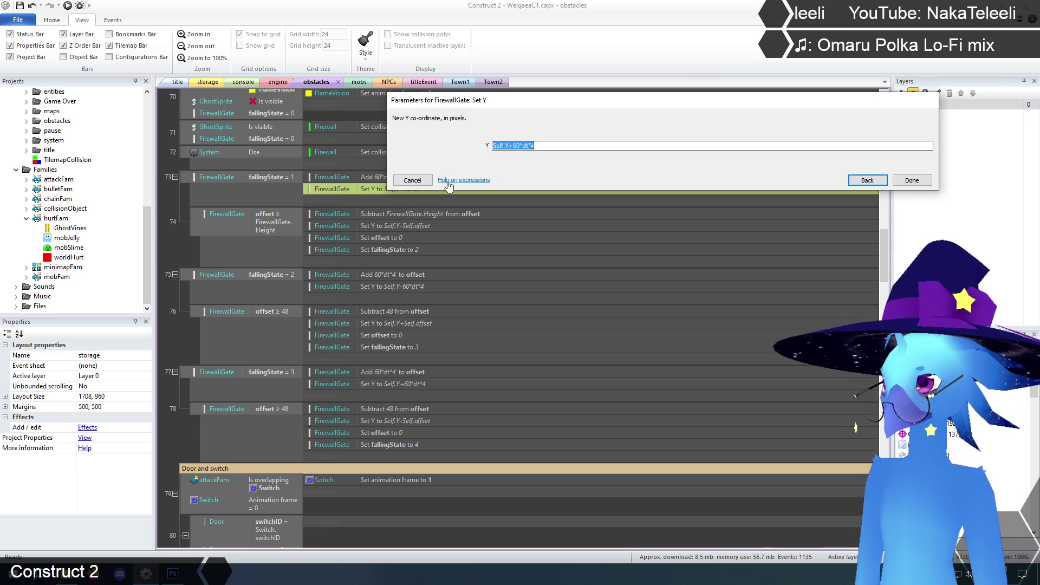
pyautogui.click(905, 183)
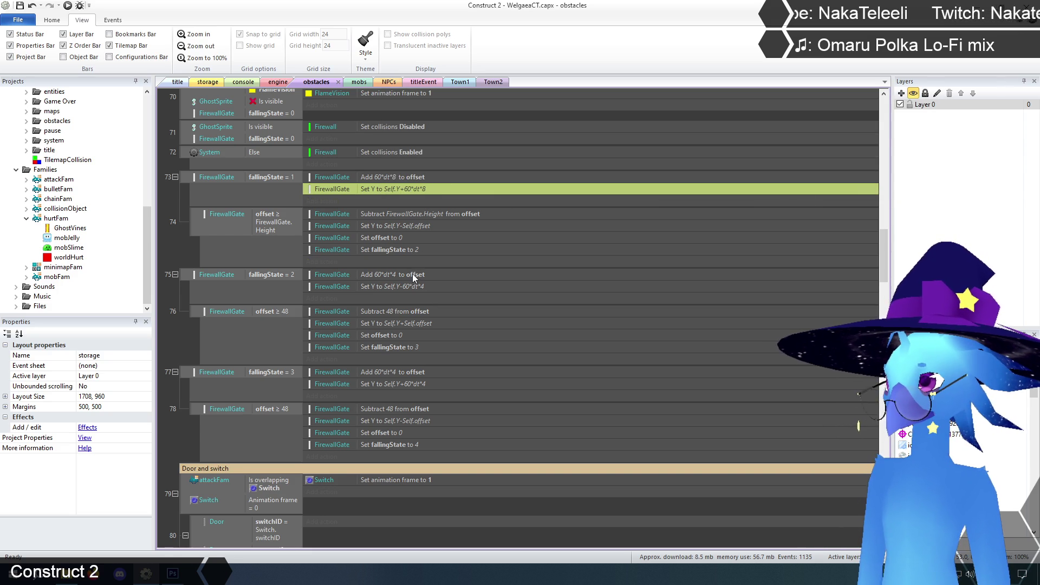
# Change event 75's Add to offset and Set Y actions to 60*dt*8.
pyautogui.doubleClick(412, 276)
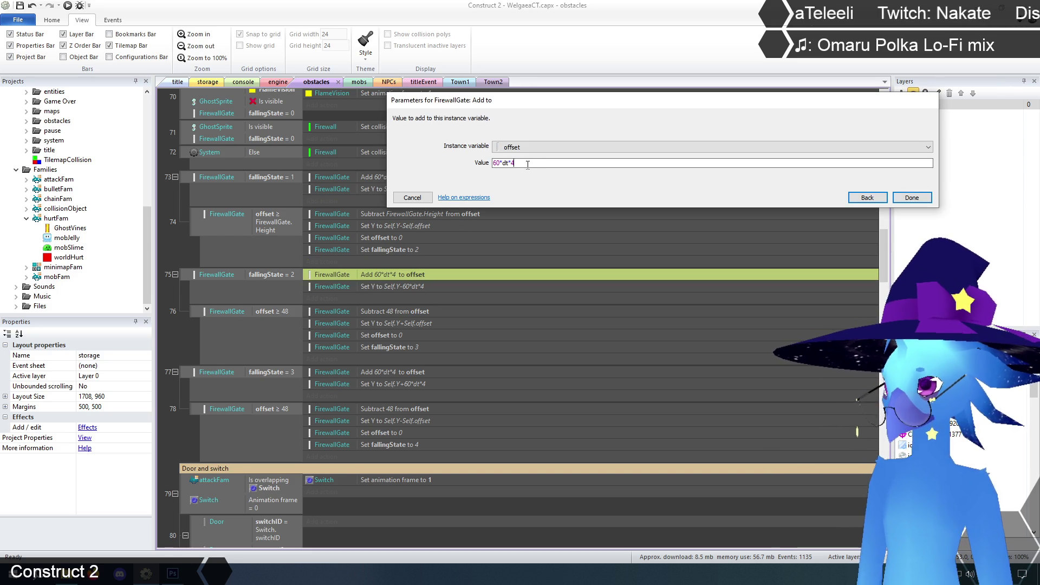
pyautogui.click(911, 198)
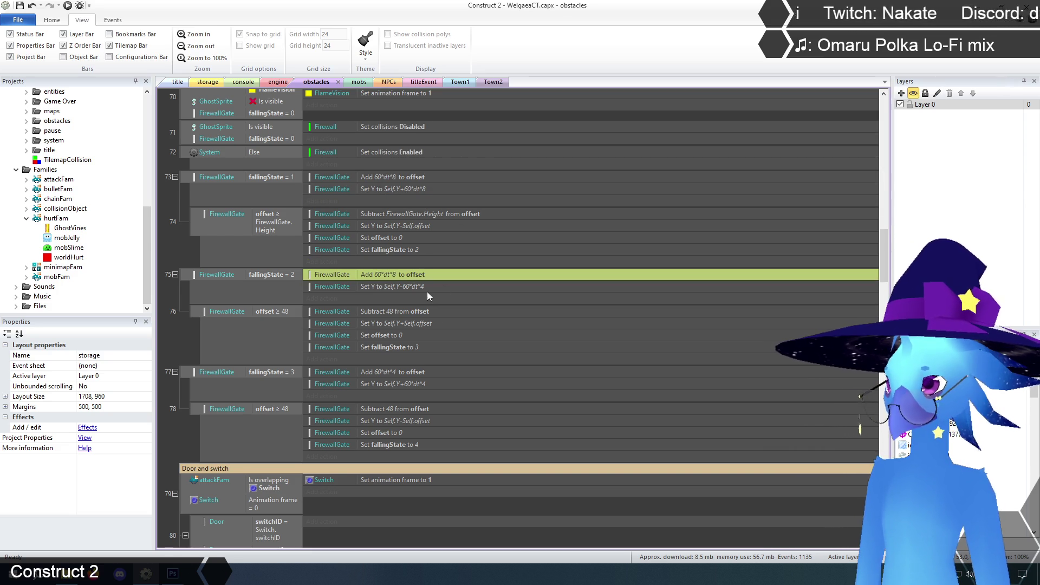
pyautogui.doubleClick(414, 287)
pyautogui.write('Self.Y-60*dt*8')
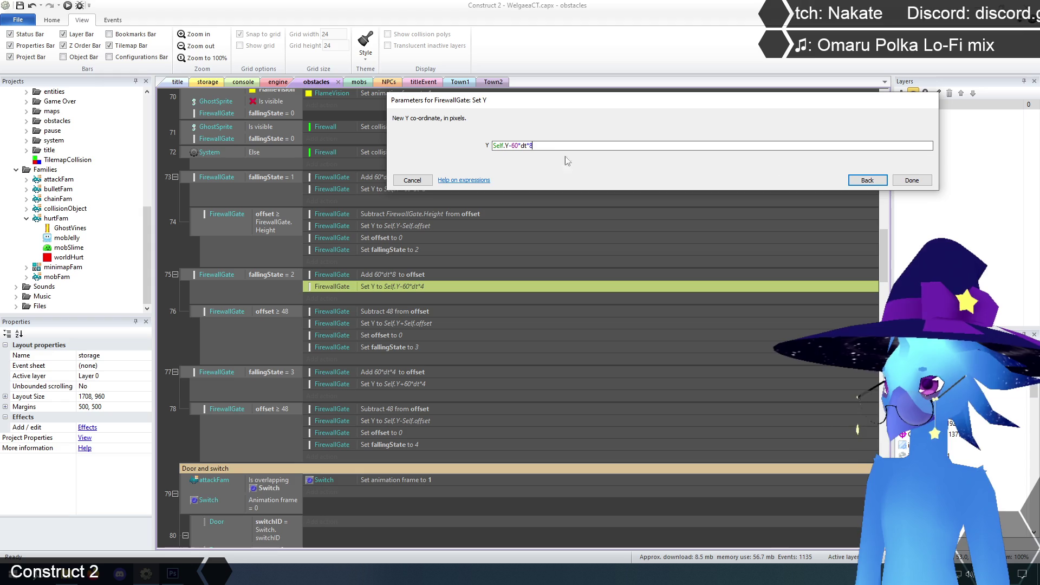
pyautogui.click(912, 180)
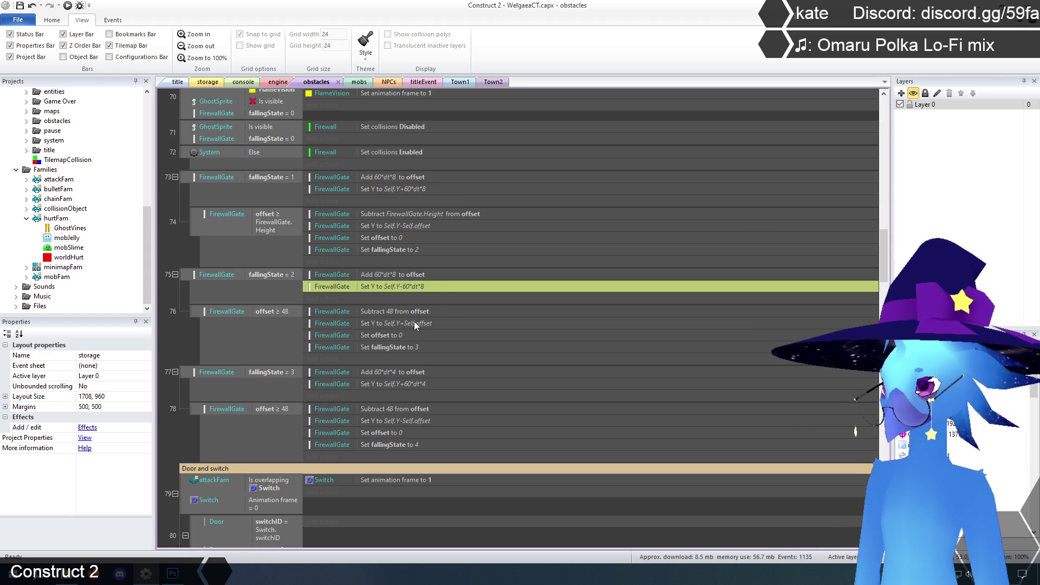
# Change event 77's offset and Set Y actions to 60*dt*8, then run a preview.
pyautogui.doubleClick(410, 374)
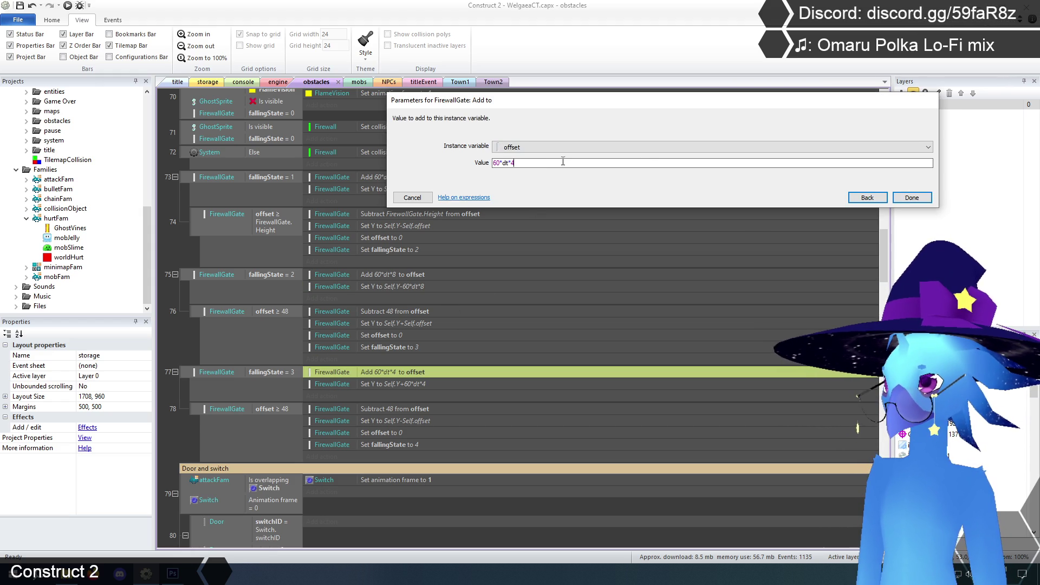
pyautogui.click(924, 197)
pyautogui.doubleClick(407, 385)
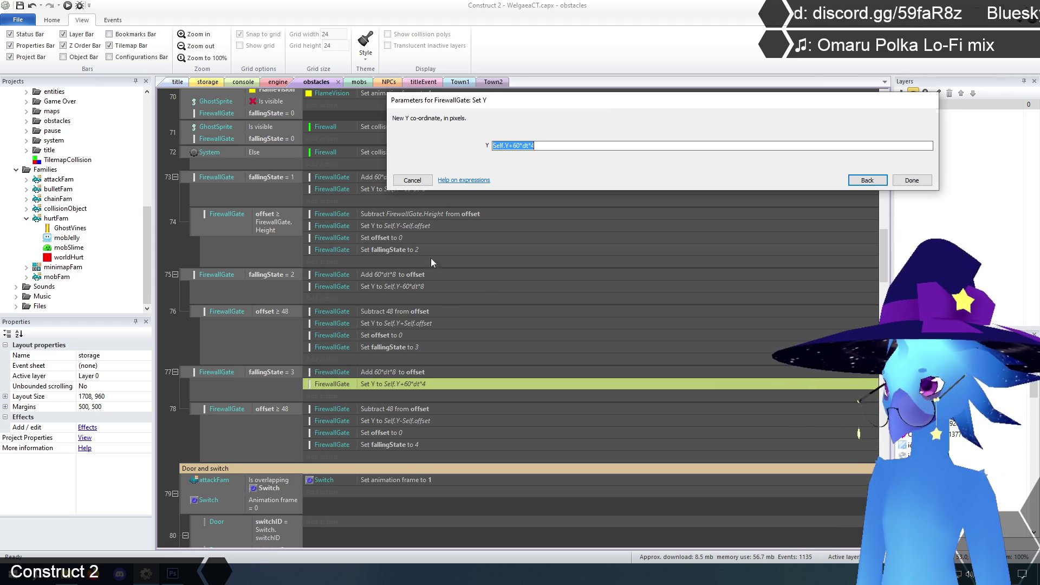
pyautogui.click(911, 182)
pyautogui.click(172, 83)
pyautogui.click(68, 6)
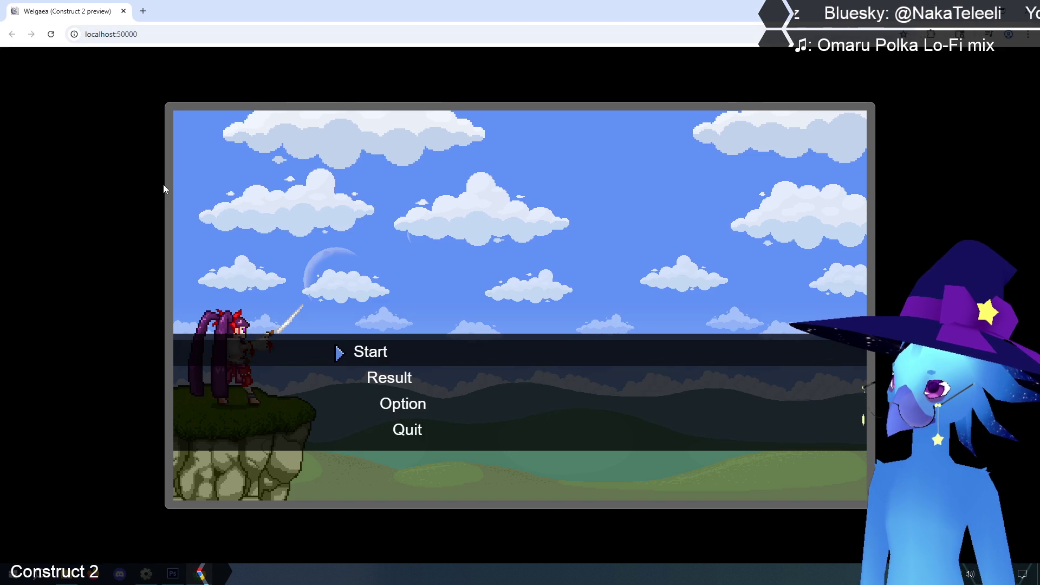
# Start the game from the title menu, then close the preview and return to the storage layout.
pyautogui.press('Return')
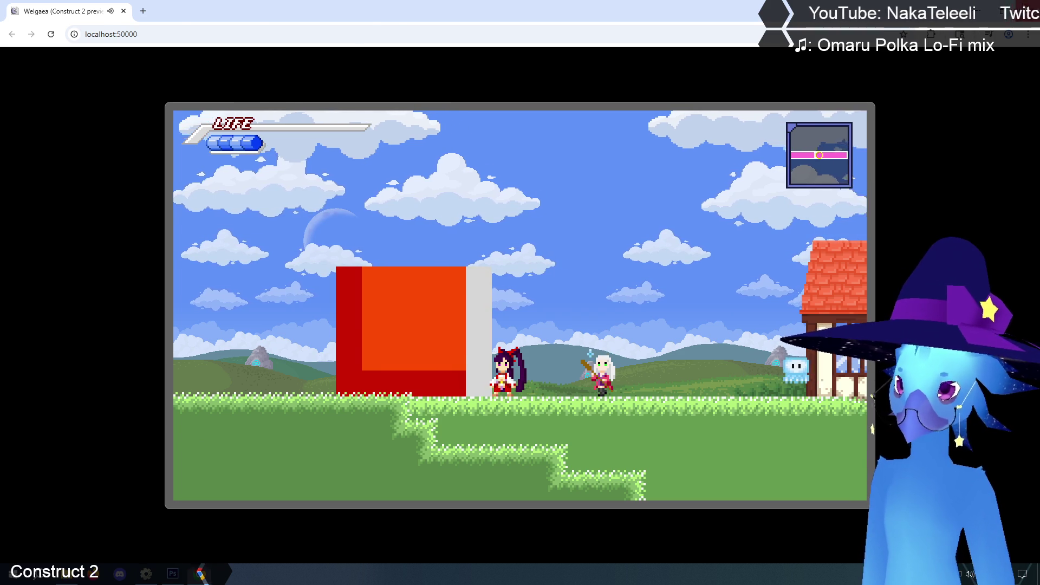
pyautogui.hotkey('ctrl', 'w')
pyautogui.click(218, 83)
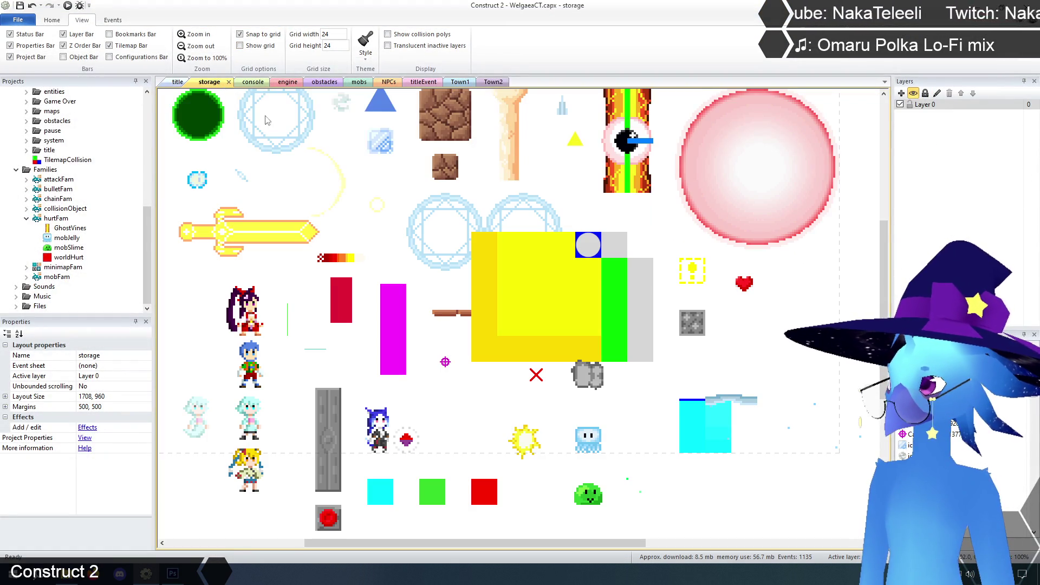
# Change event 73's Add to offset and Set Y actions to 60*dt*16.
pyautogui.click(323, 82)
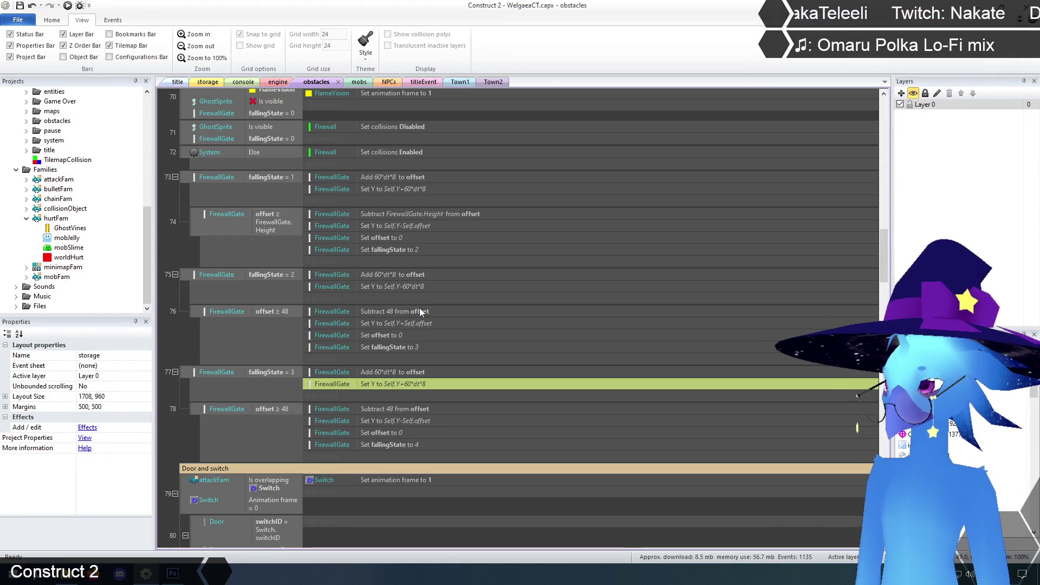
pyautogui.scroll(1, 419, 308)
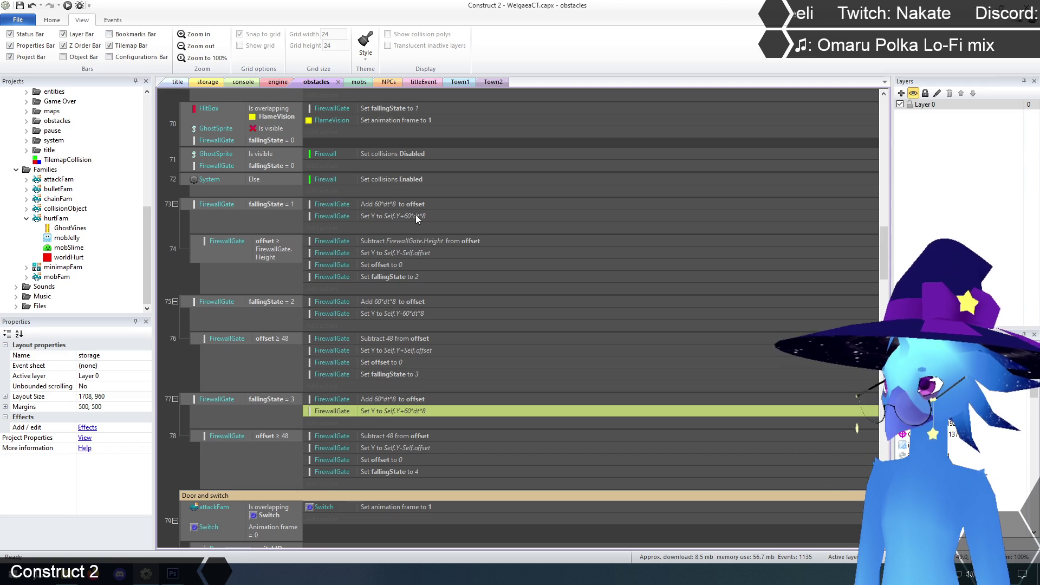
pyautogui.doubleClick(399, 205)
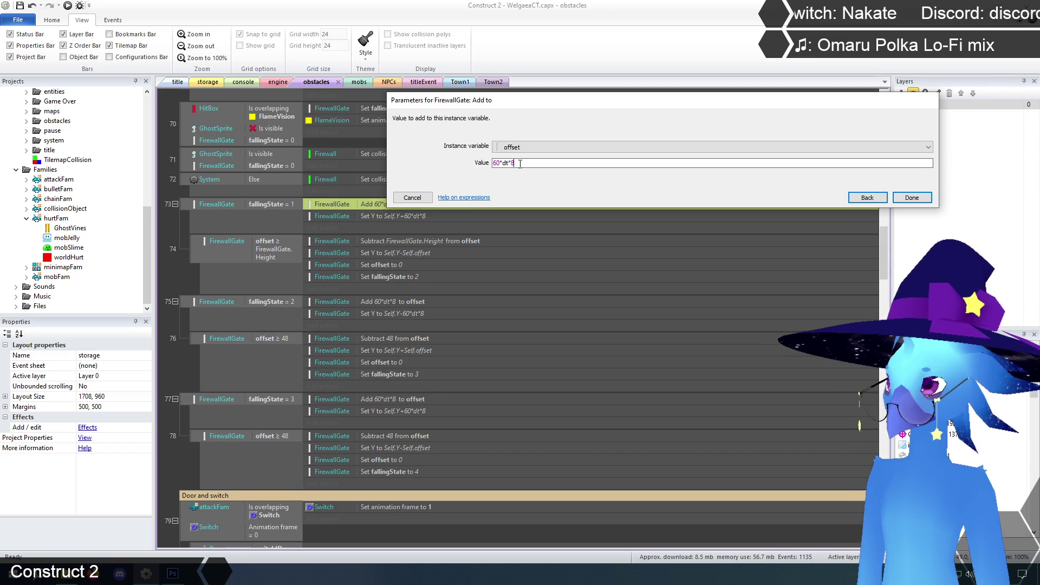
pyautogui.write('16')
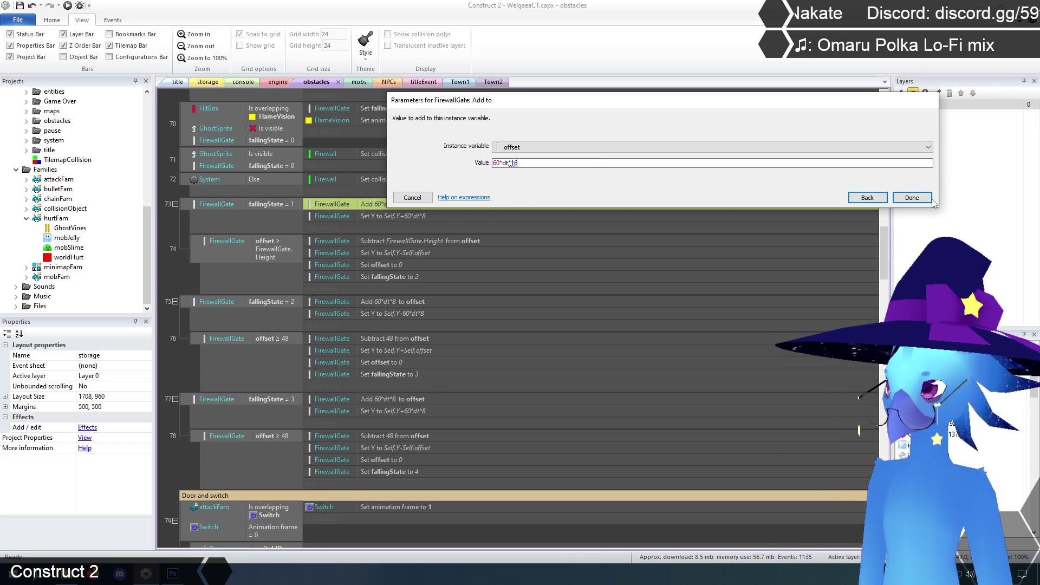
pyautogui.click(923, 199)
pyautogui.doubleClick(422, 215)
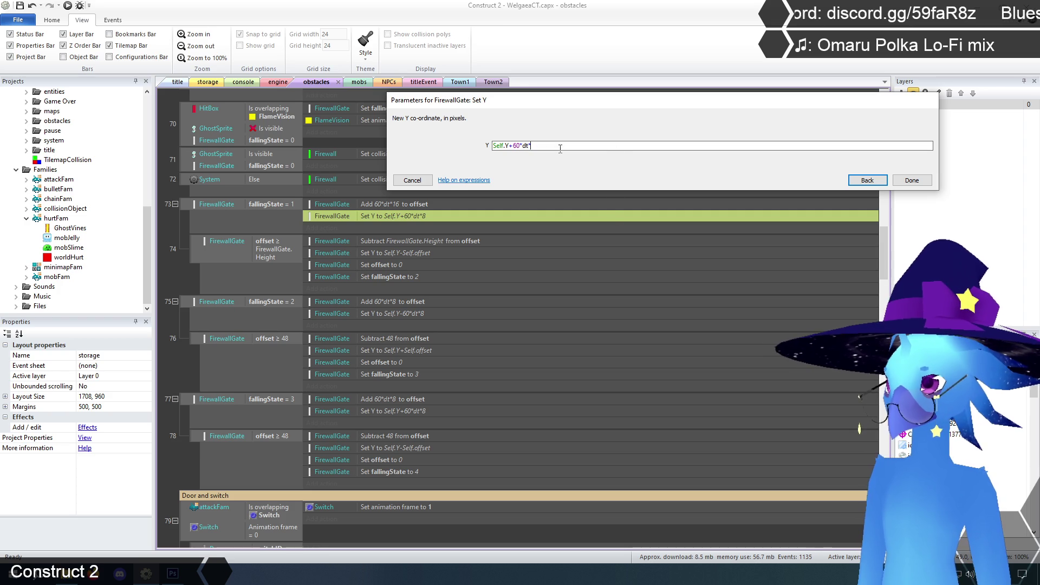
pyautogui.click(912, 181)
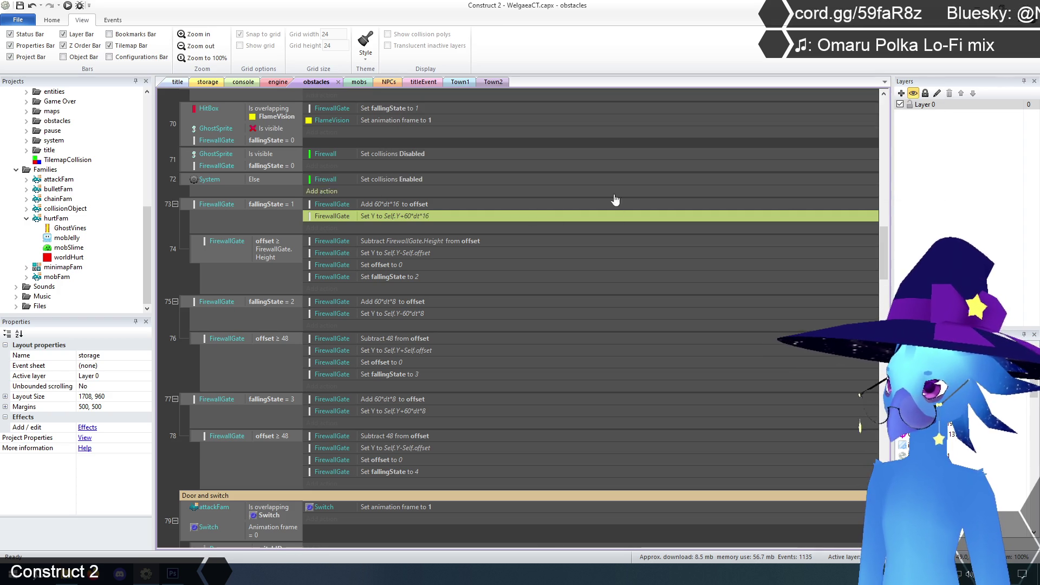
pyautogui.click(176, 82)
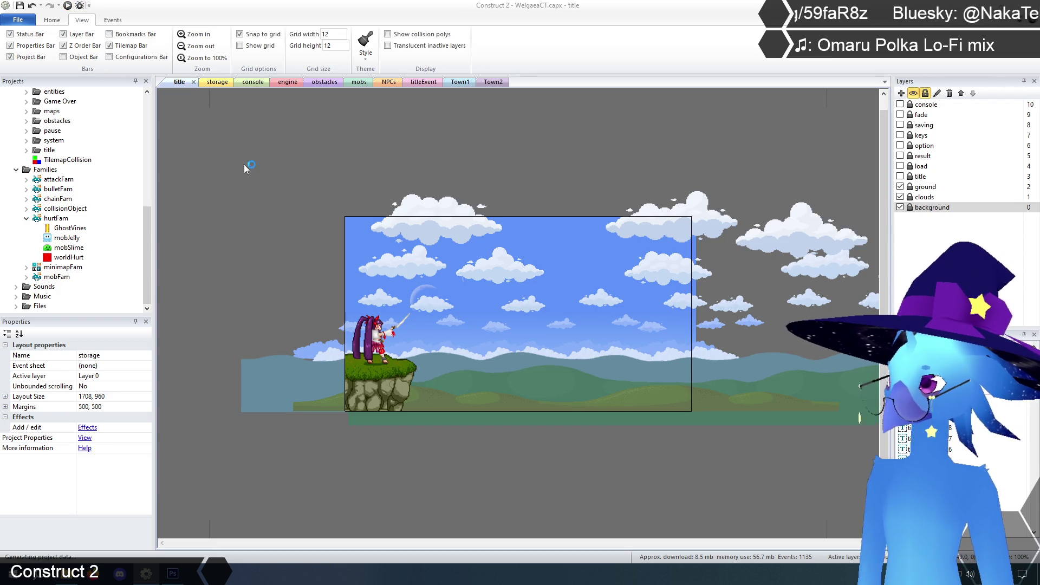
# Preview the game and walk the heroine in and out of Ruto Village toward the red block.
pyautogui.press('Return')
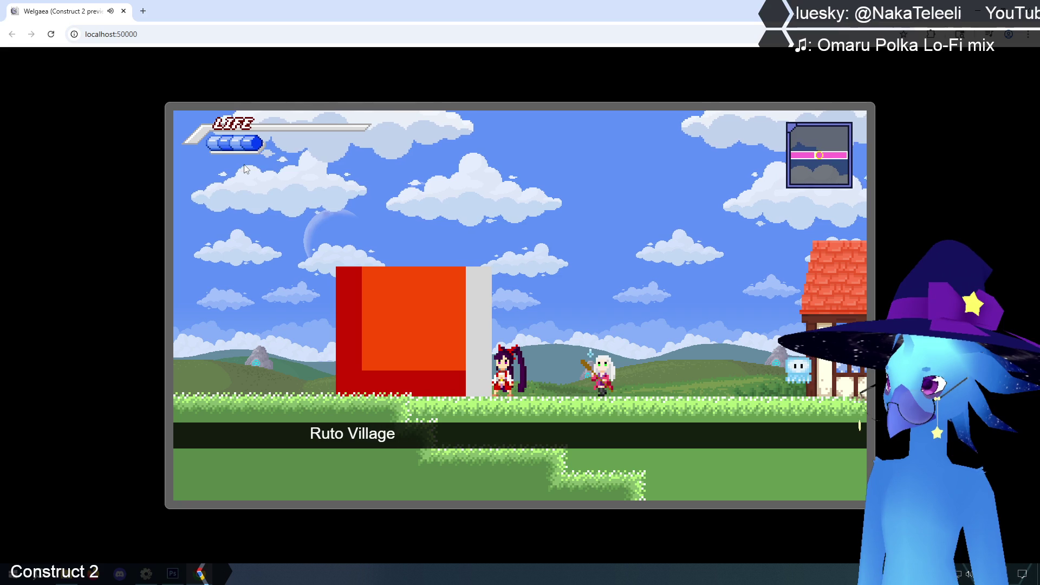
pyautogui.press('Right')
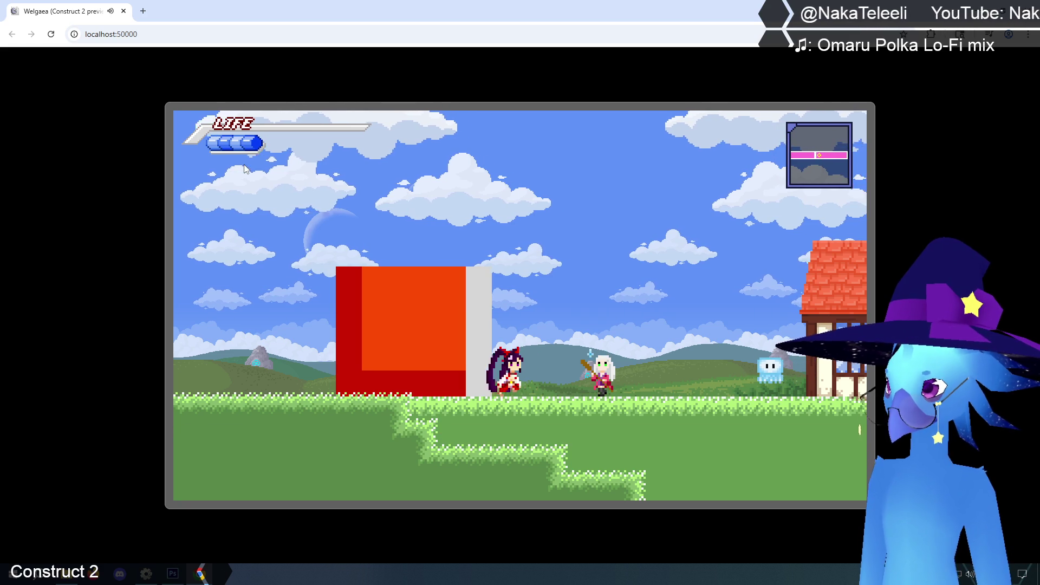
pyautogui.press('Right')
pyautogui.press('Left')
pyautogui.press('Up')
pyautogui.press('Left')
pyautogui.press('Right')
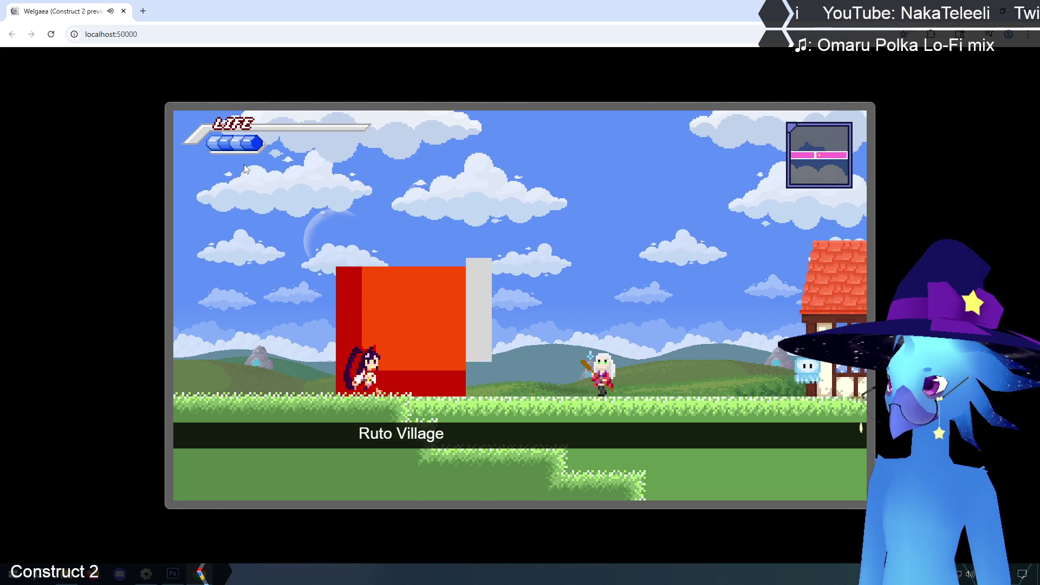
pyautogui.press('Right')
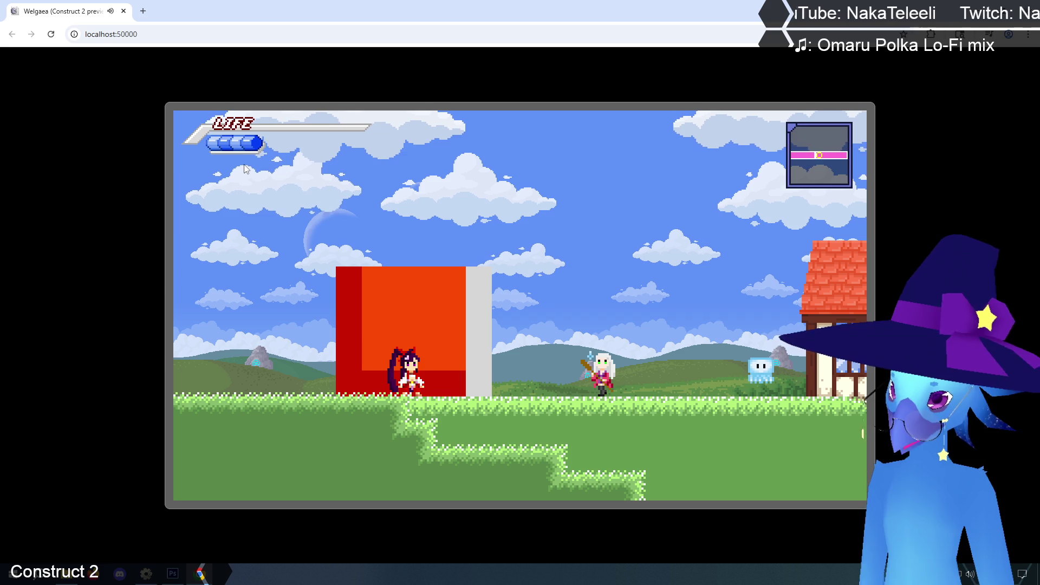
pyautogui.press('Left')
pyautogui.press('Right')
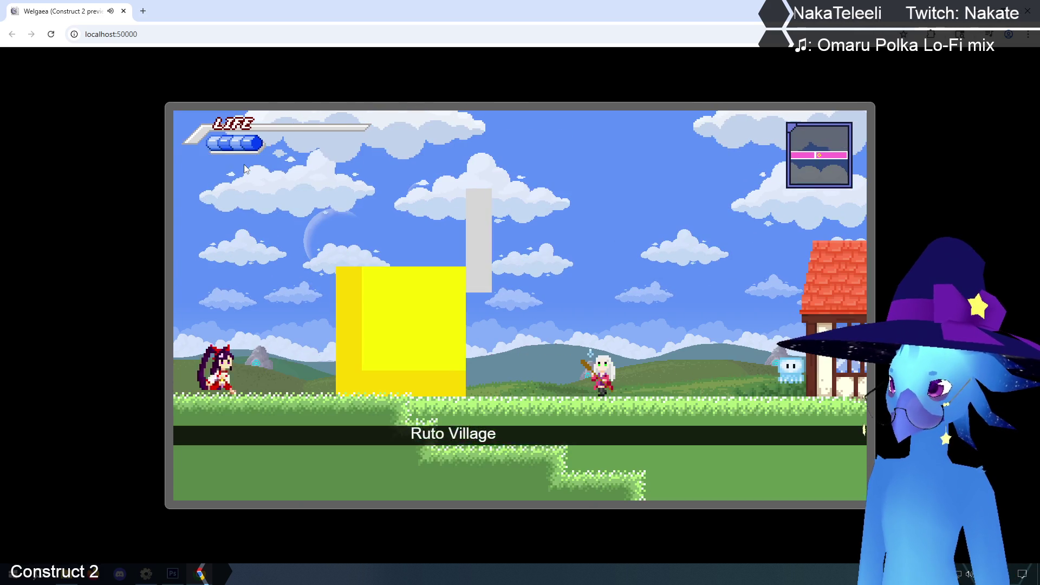
pyautogui.press('Right')
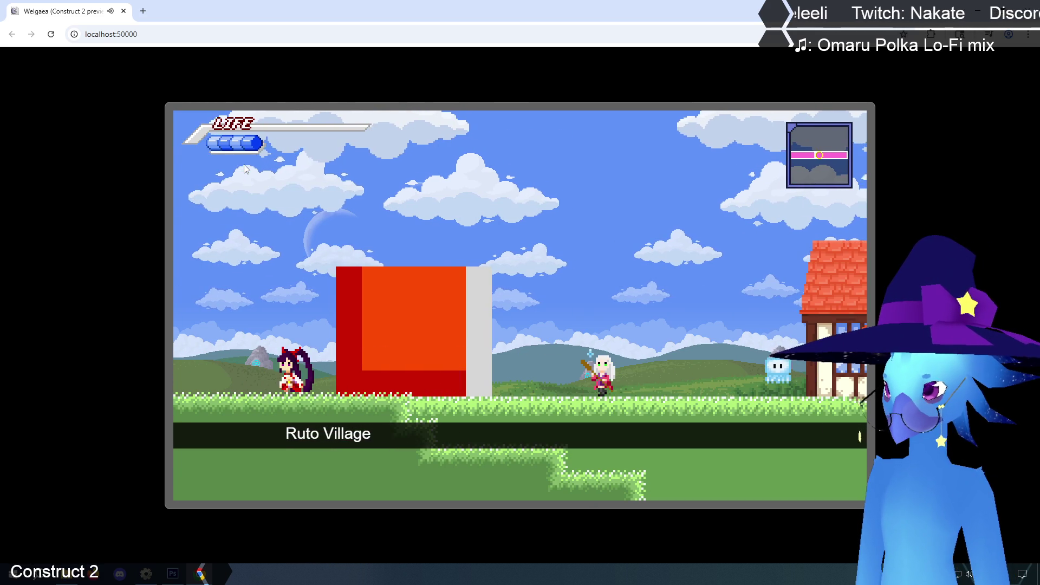
pyautogui.press('Left')
pyautogui.press('Right')
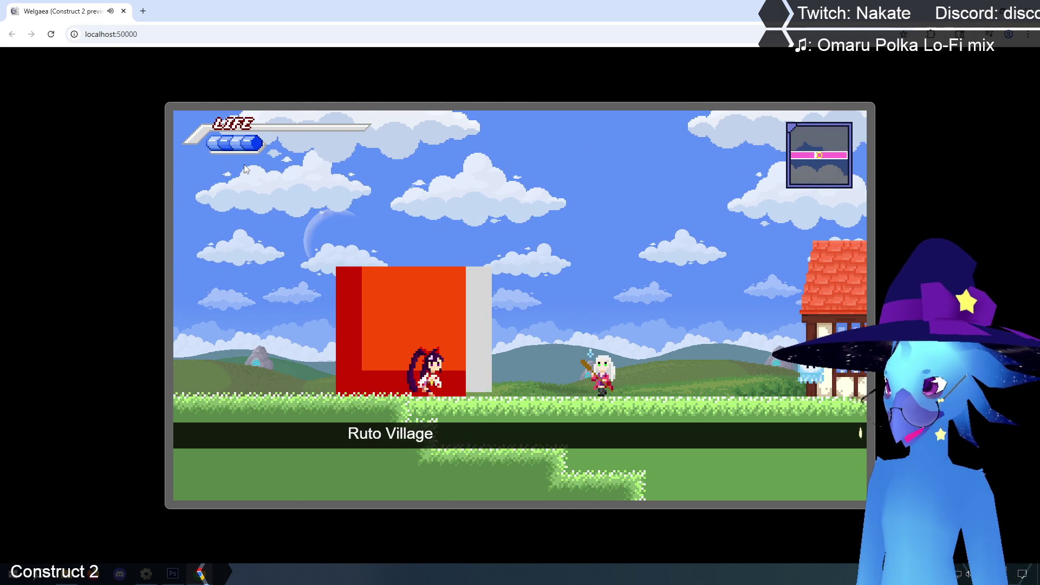
pyautogui.press('Left')
pyautogui.press('Right')
pyautogui.press('Left')
pyautogui.press('Right')
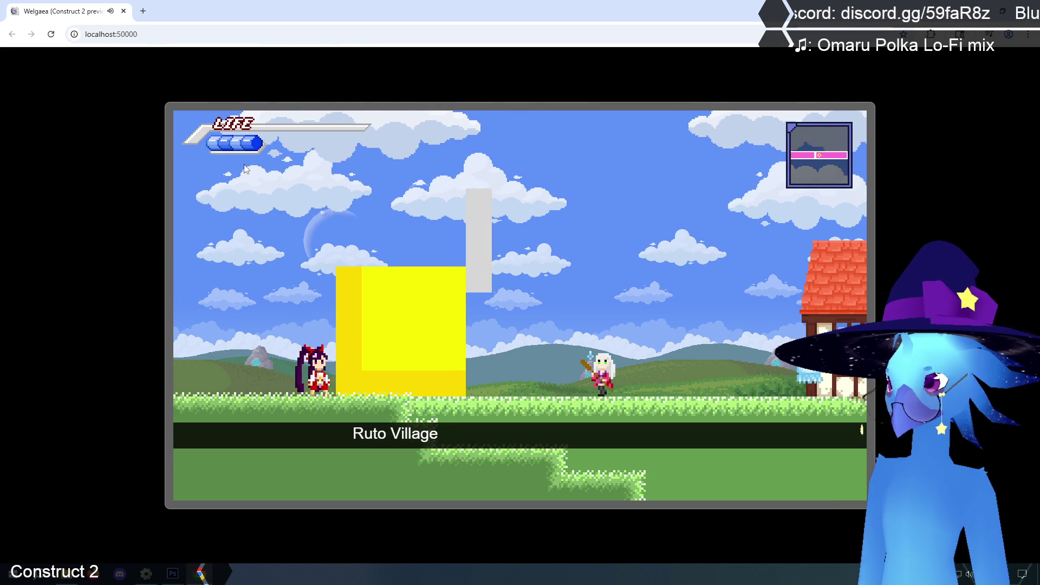
# Test the gate rising and jumping above the red block, then open the engine event sheet.
pyautogui.press('Right')
pyautogui.press('Left')
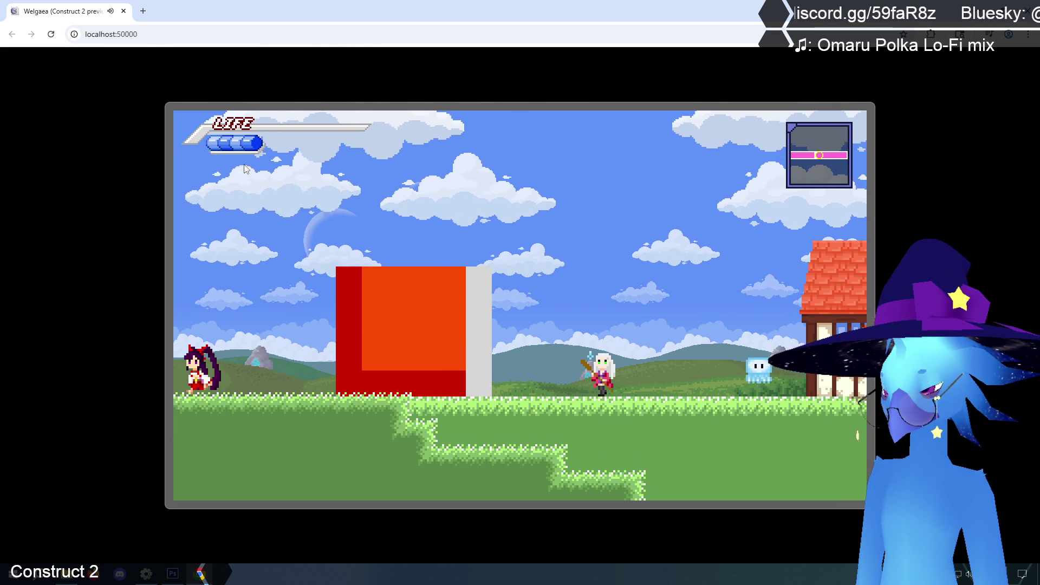
pyautogui.press('Left')
pyautogui.press('Right')
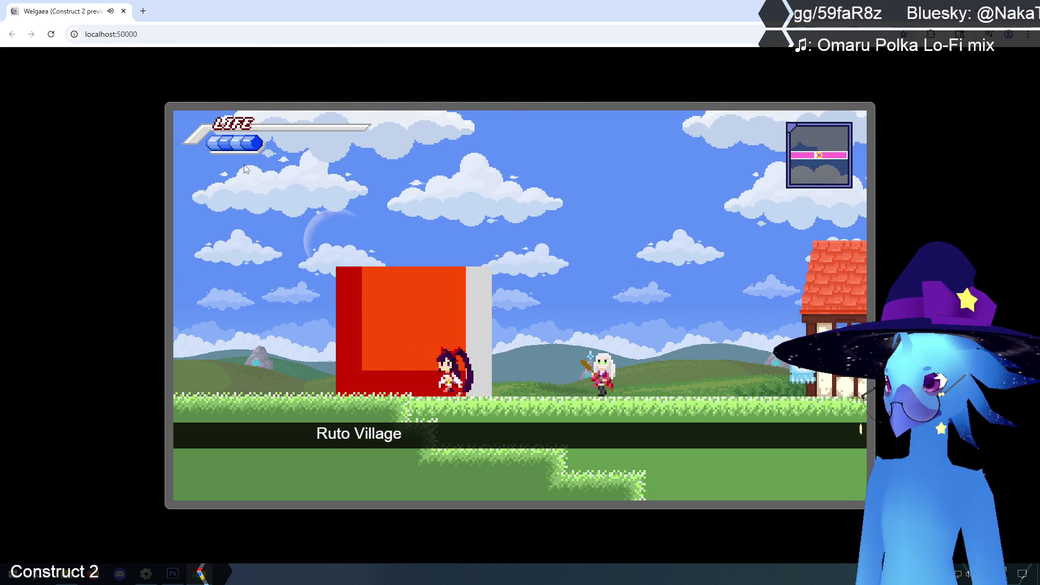
pyautogui.press('Left')
pyautogui.press('Right')
pyautogui.press('Left')
pyautogui.press('Right')
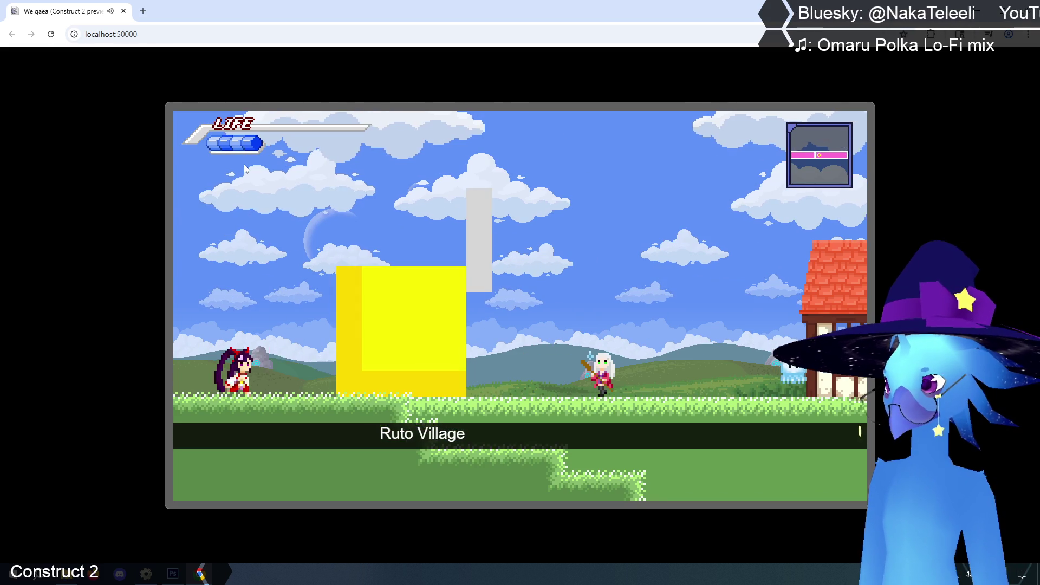
pyautogui.press('Right')
pyautogui.press('Left')
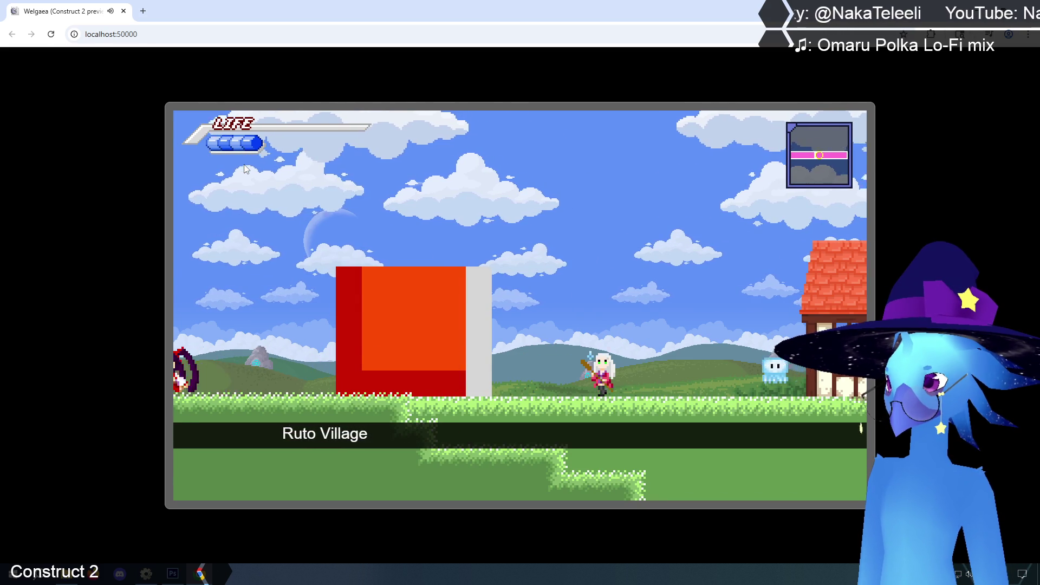
pyautogui.press('Left')
pyautogui.press('Right')
pyautogui.press('Up')
pyautogui.press('Right')
pyautogui.press('Up')
pyautogui.press('Left')
pyautogui.press('Up')
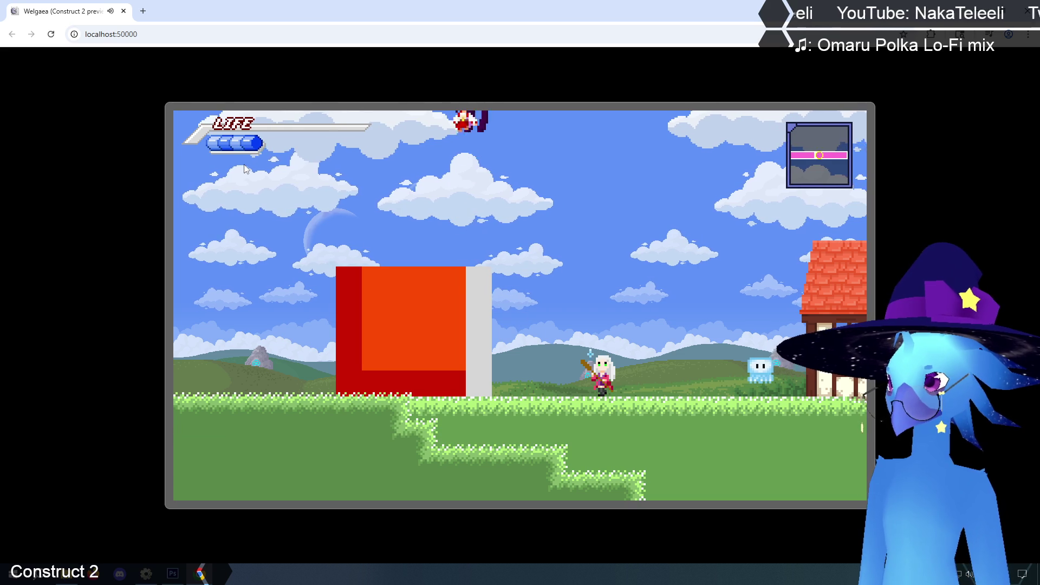
pyautogui.press('Up')
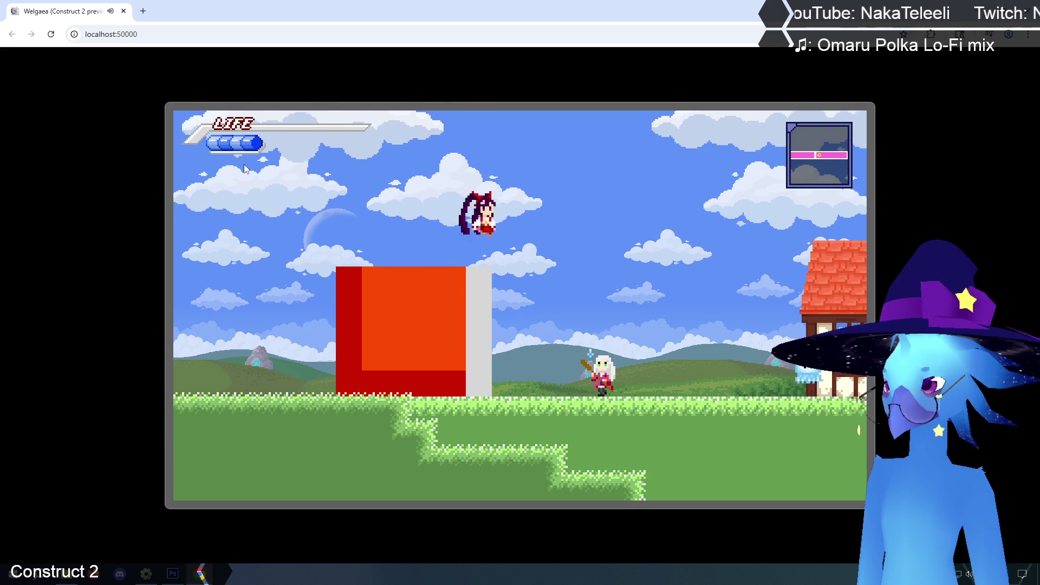
pyautogui.press('Up')
pyautogui.press('Left')
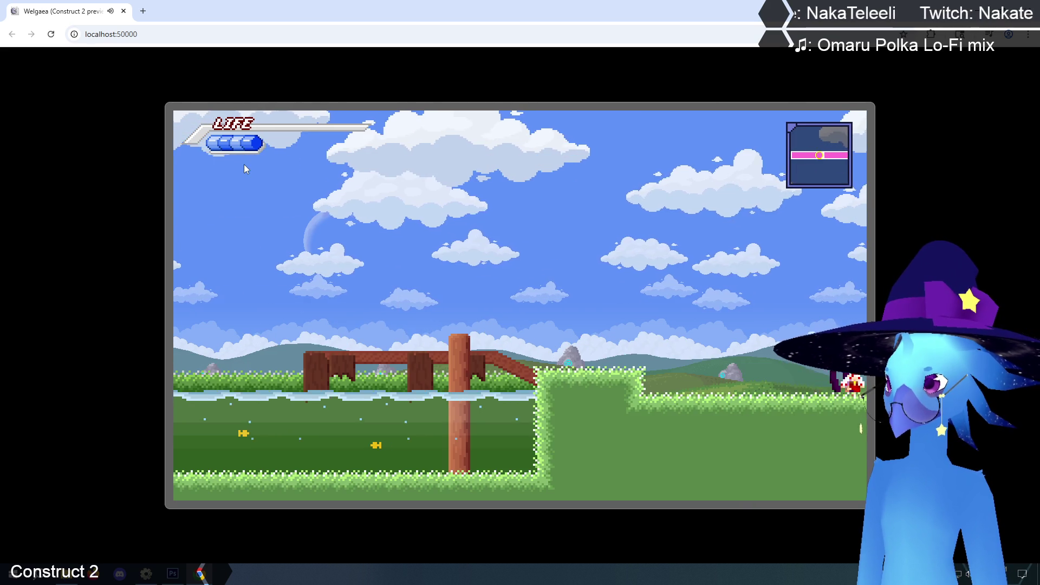
pyautogui.press('Right')
pyautogui.press('Left')
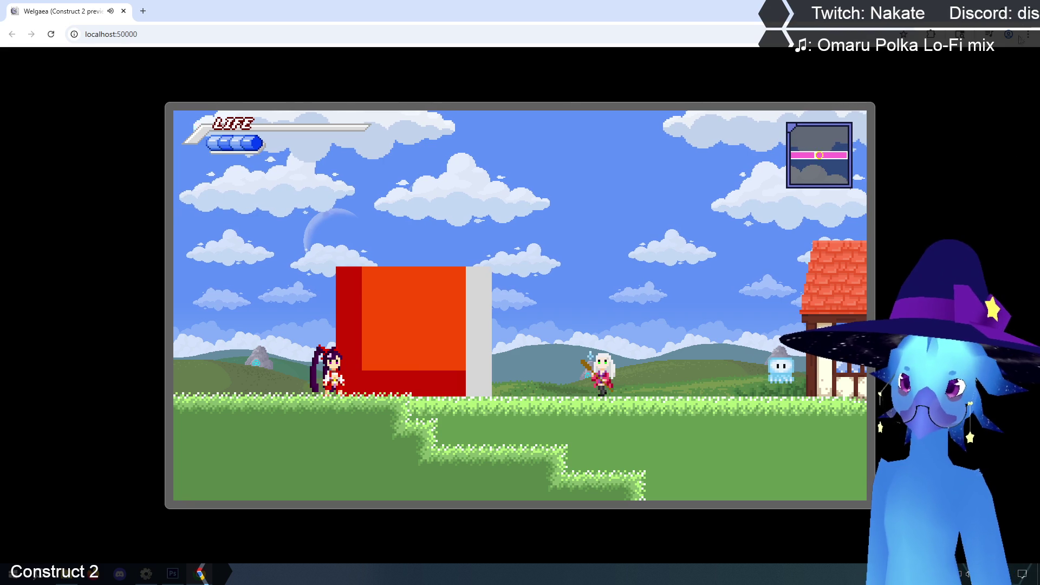
pyautogui.hotkey('alt', 'Tab')
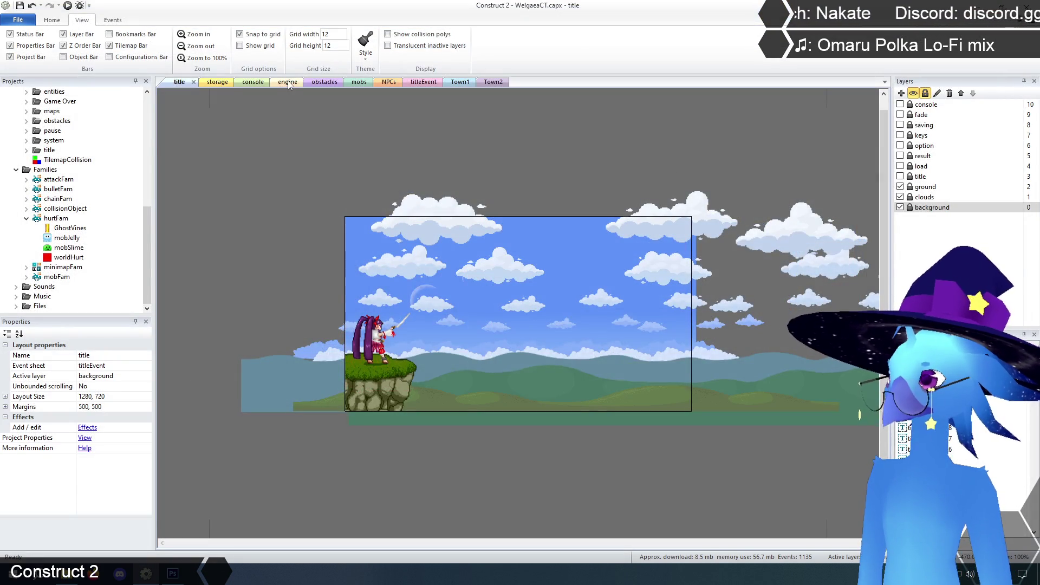
pyautogui.click(288, 82)
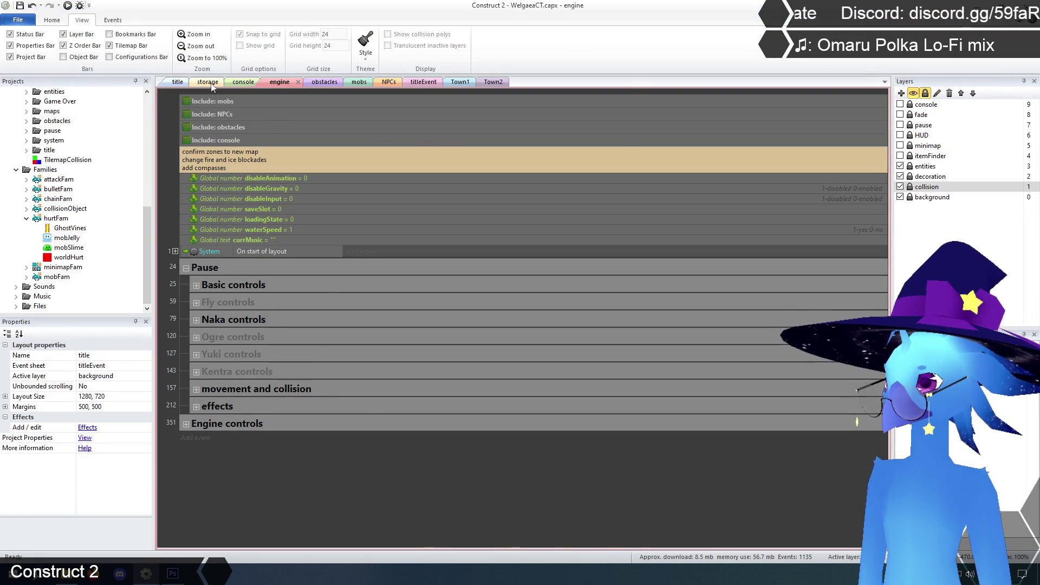
# From the storage layout, open FlameVision's yellow frame and send it to Photoshop.
pyautogui.click(209, 82)
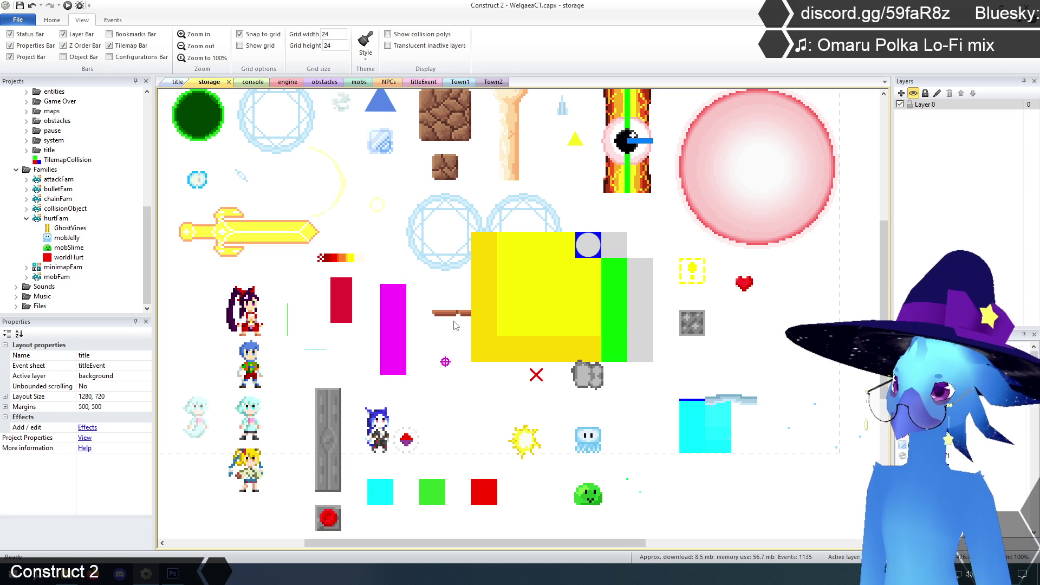
pyautogui.rightClick(527, 304)
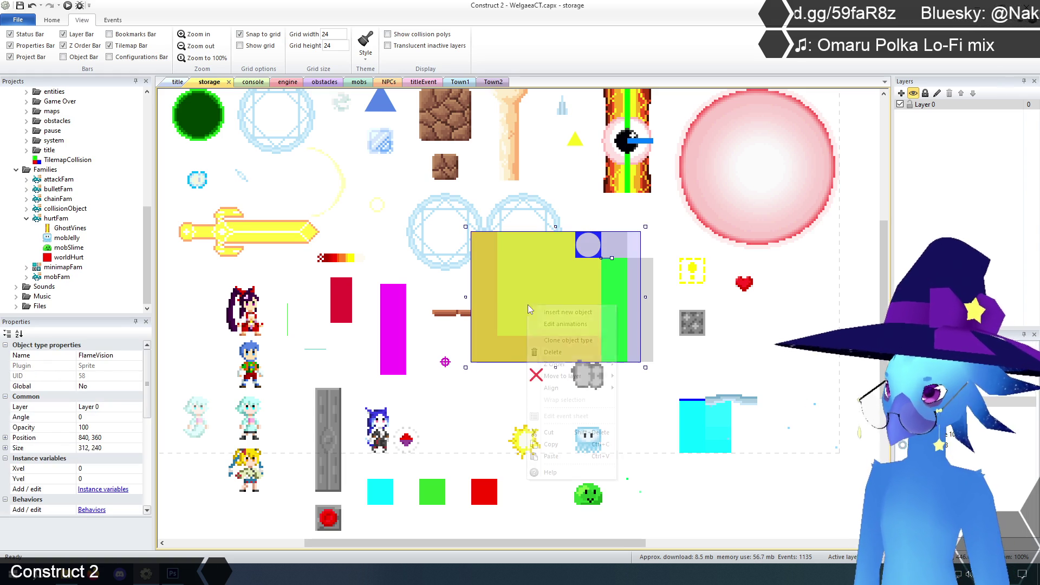
pyautogui.click(546, 322)
pyautogui.click(395, 48)
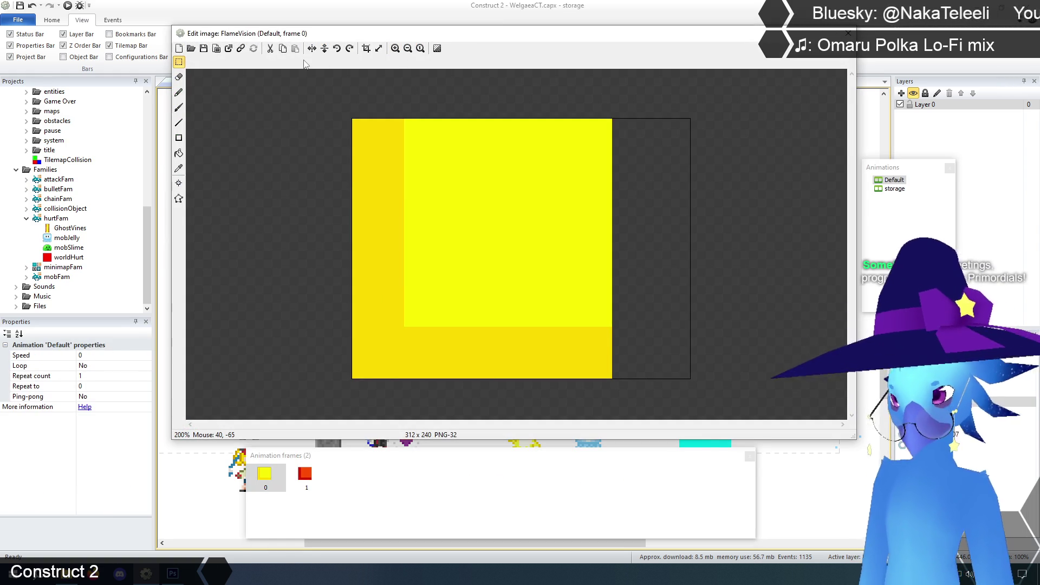
pyautogui.click(229, 48)
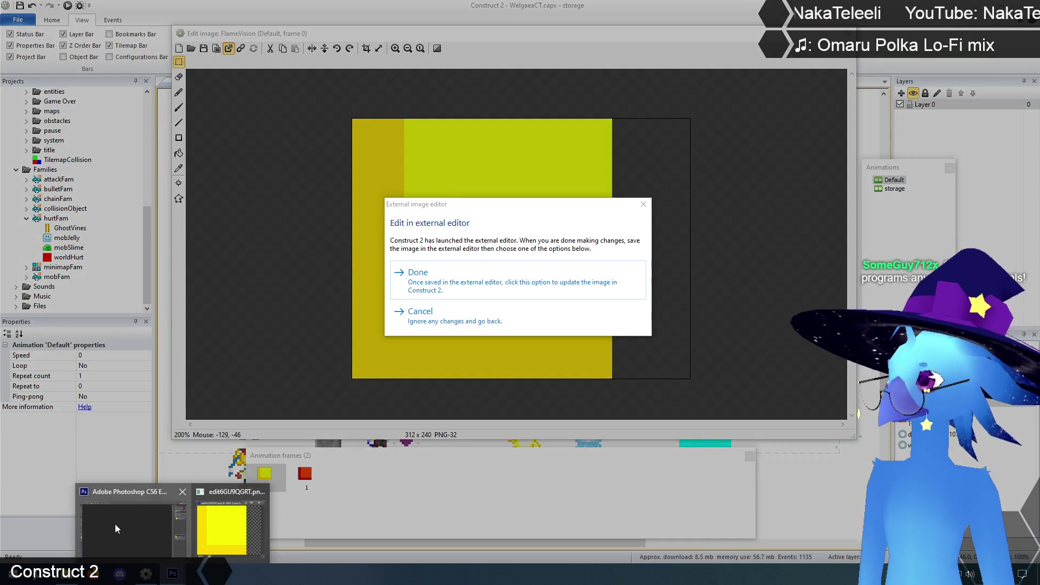
pyautogui.click(171, 580)
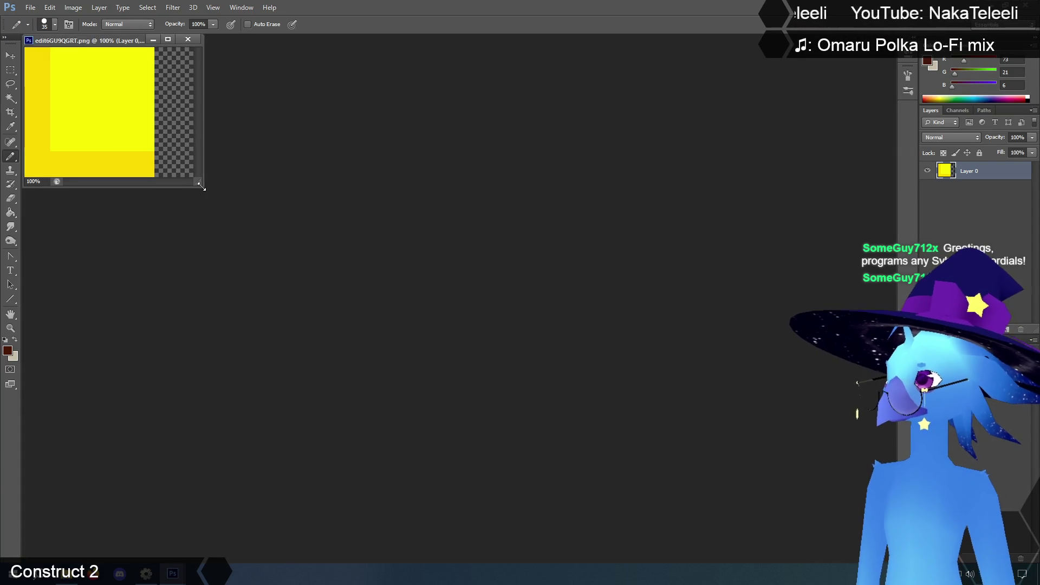
# Maximize the FlameVision document and zoom the view to 300%.
pyautogui.click(168, 39)
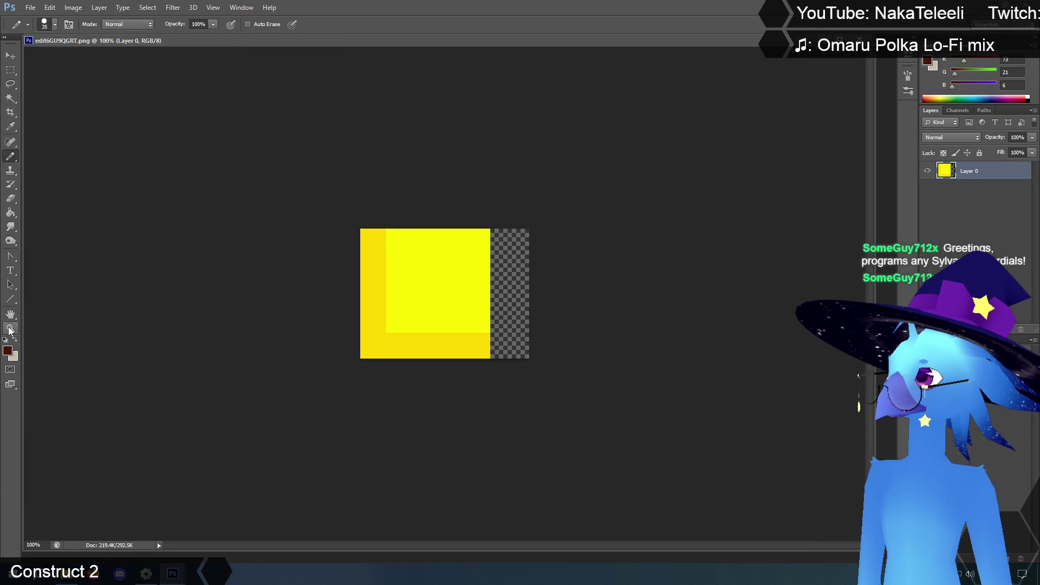
pyautogui.click(9, 329)
pyautogui.click(441, 318)
pyautogui.click(444, 318)
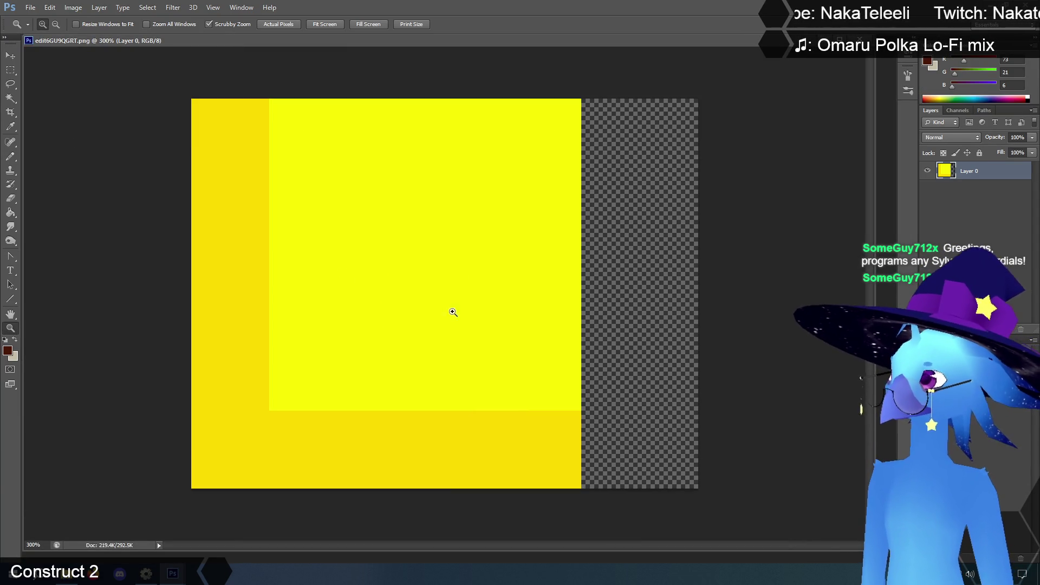
# Marquee-select thin strips at the top and right edges, delete them, and deselect.
pyautogui.click(5, 75)
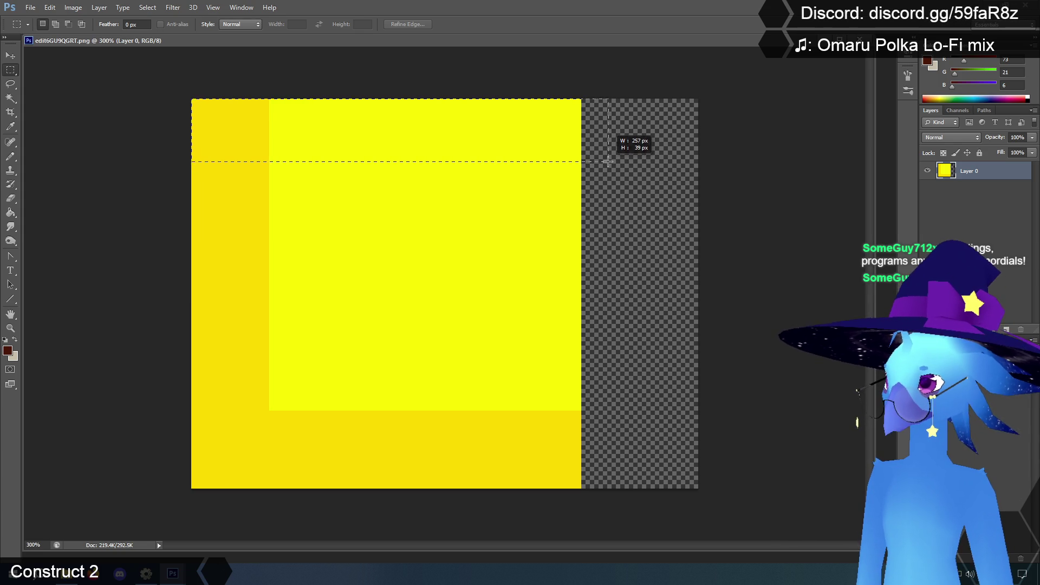
pyautogui.moveTo(610, 177); pyautogui.dragTo(611, 176)
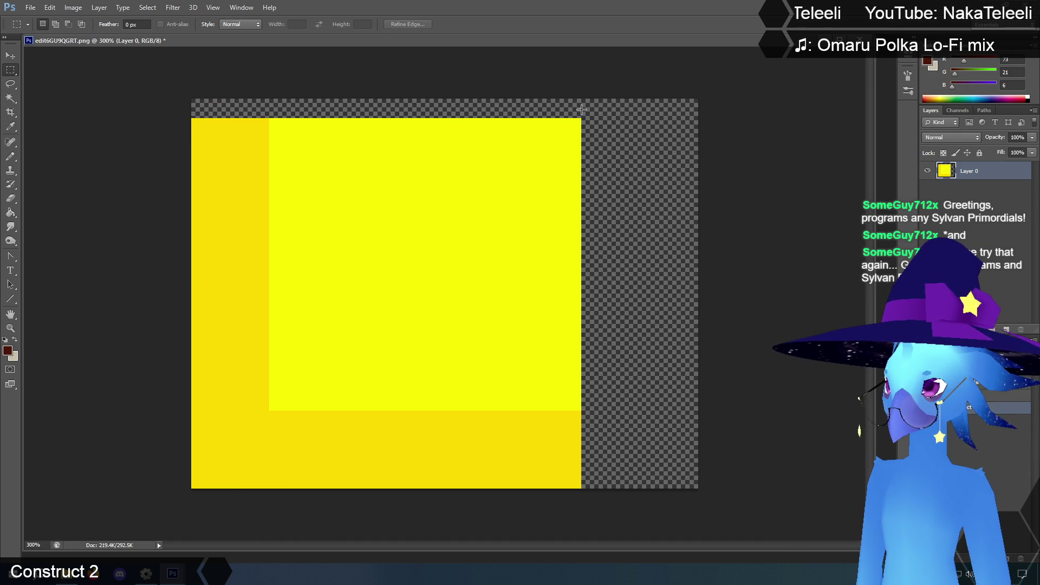
pyautogui.moveTo(581, 109)
pyautogui.mouseDown()
pyautogui.moveTo(545, 297)
pyautogui.moveTo(529, 471)
pyautogui.moveTo(540, 518)
pyautogui.moveTo(563, 516)
pyautogui.mouseUp()
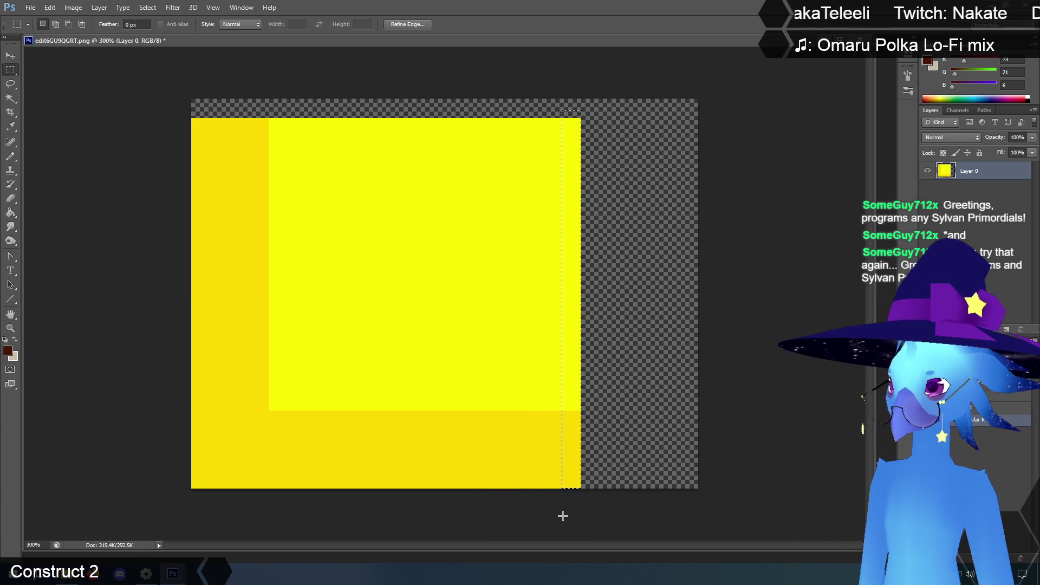
pyautogui.press('Delete')
pyautogui.hotkey('ctrl', 'd')
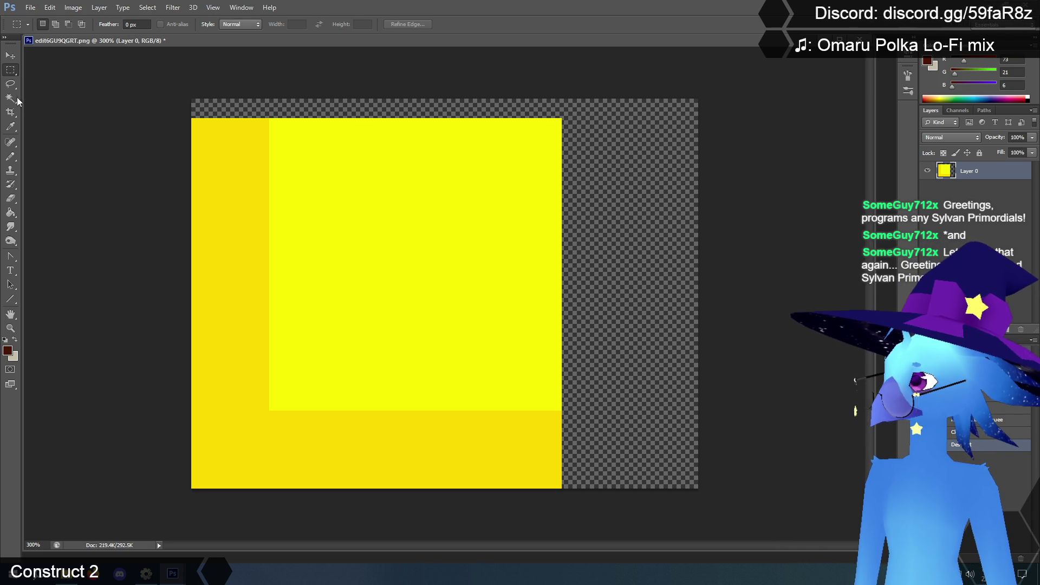
pyautogui.rightClick(9, 84)
# Delete the square's upper-left diagonal half with a Polygonal Lasso selection, then deselect.
pyautogui.click(38, 94)
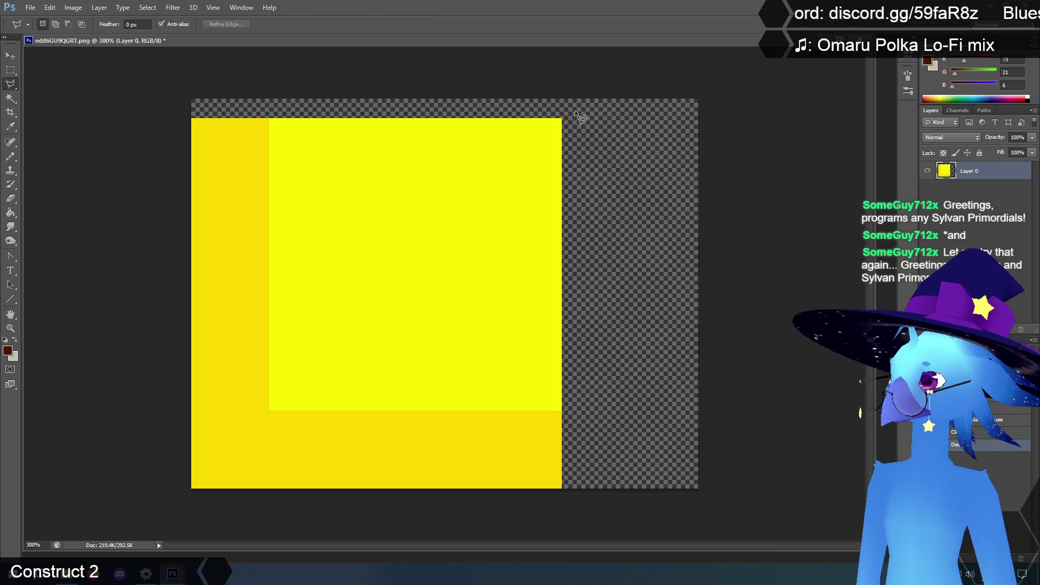
pyautogui.click(562, 117)
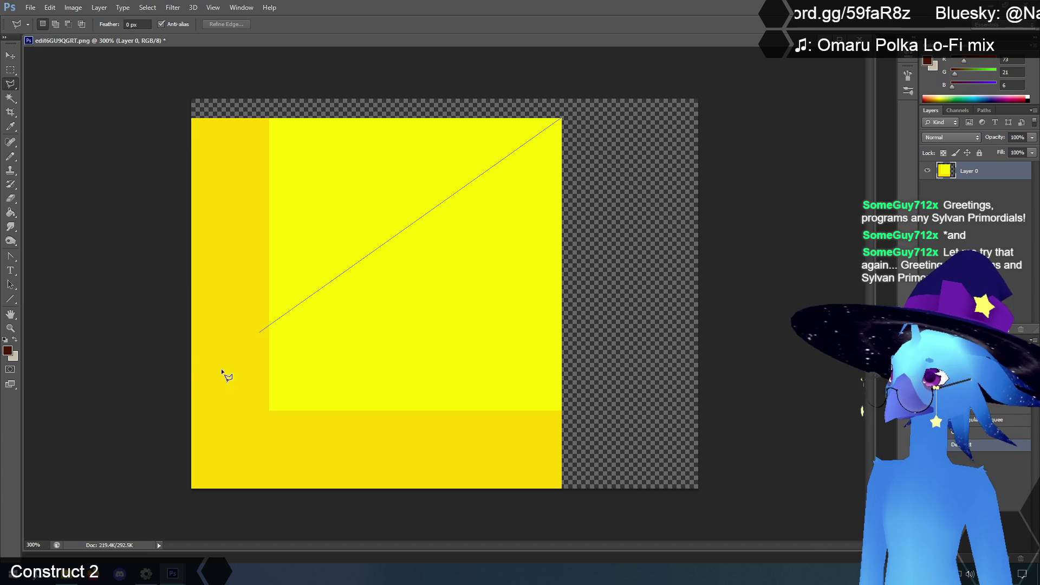
pyautogui.click(141, 539)
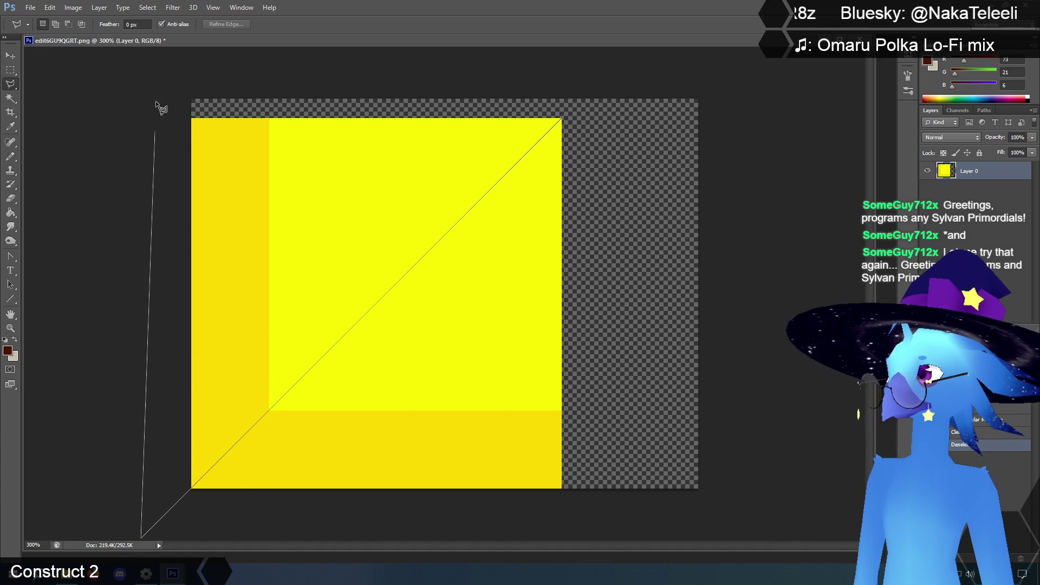
pyautogui.click(156, 89)
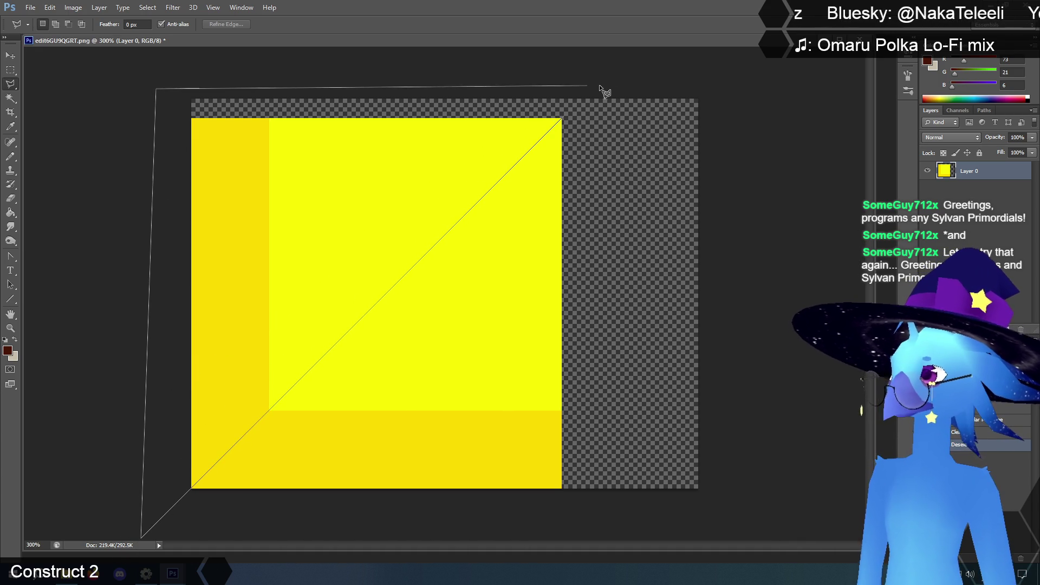
pyautogui.click(563, 115)
pyautogui.press('Delete')
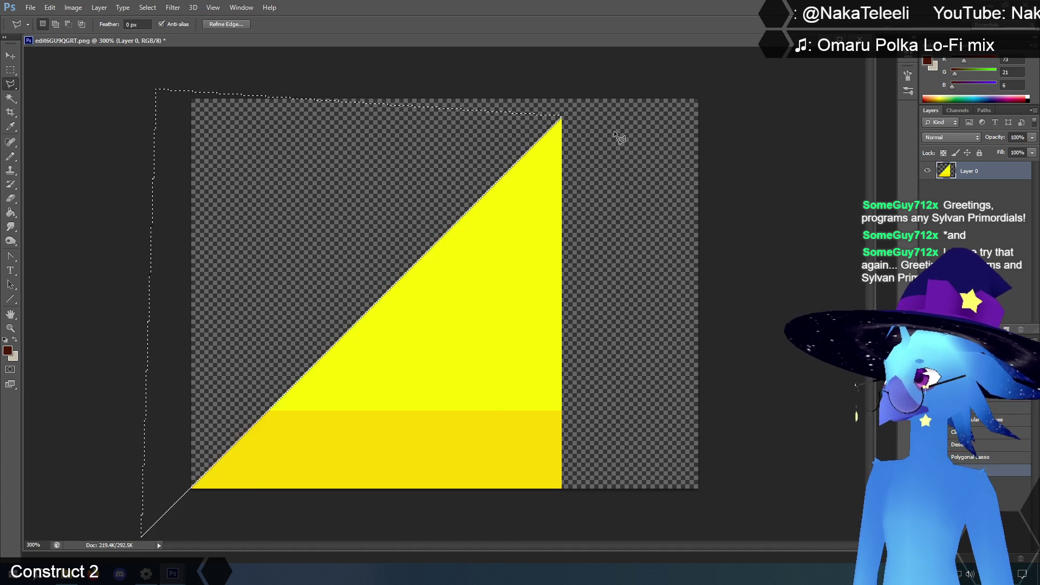
pyautogui.click(12, 70)
pyautogui.click(336, 179)
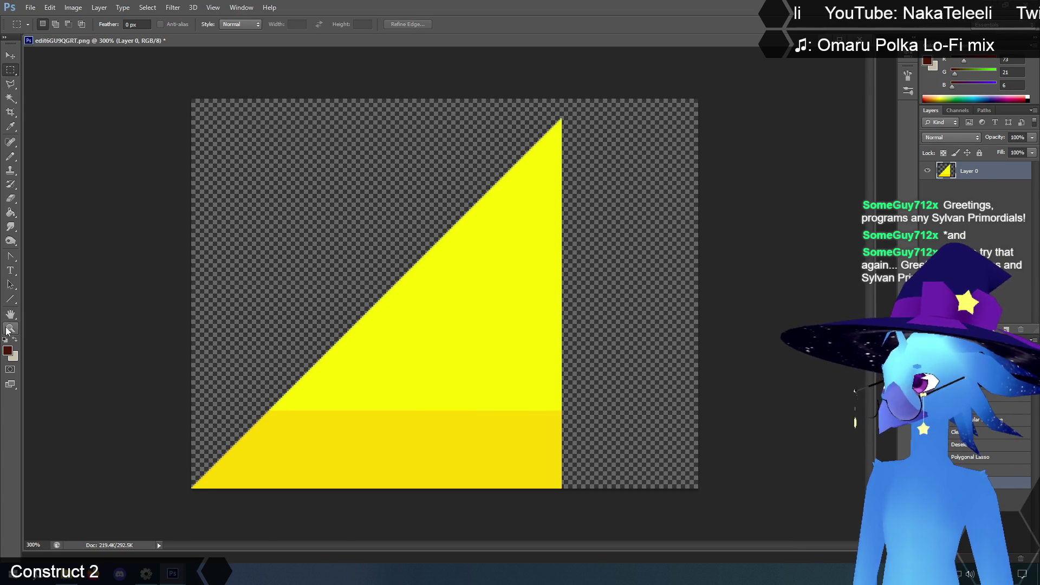
# Zoom to 500% and look around the remaining triangle.
pyautogui.press('z')
pyautogui.click(517, 119)
pyautogui.click(517, 119)
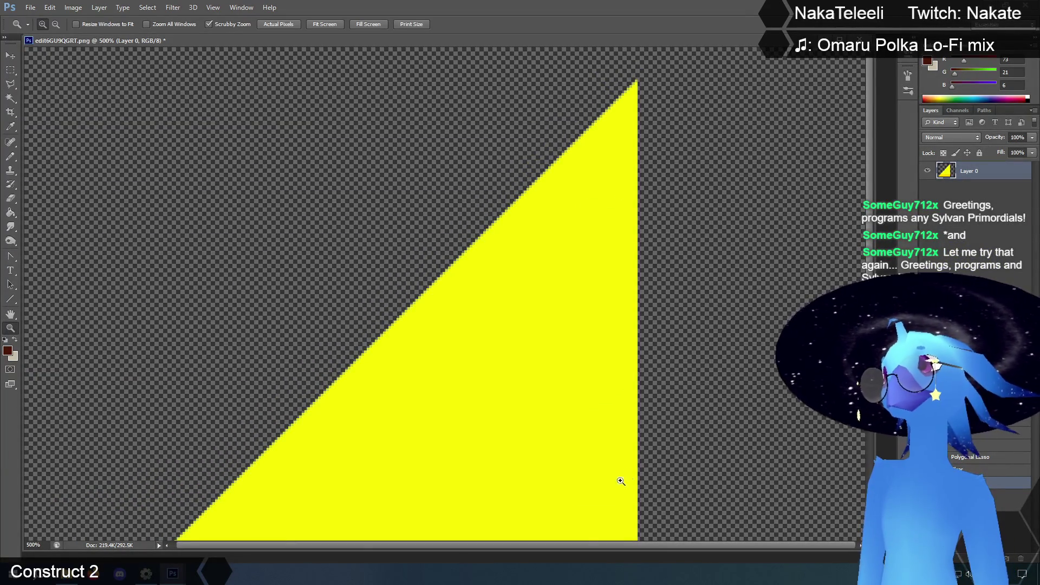
pyautogui.moveTo(574, 545); pyautogui.dragTo(505, 548)
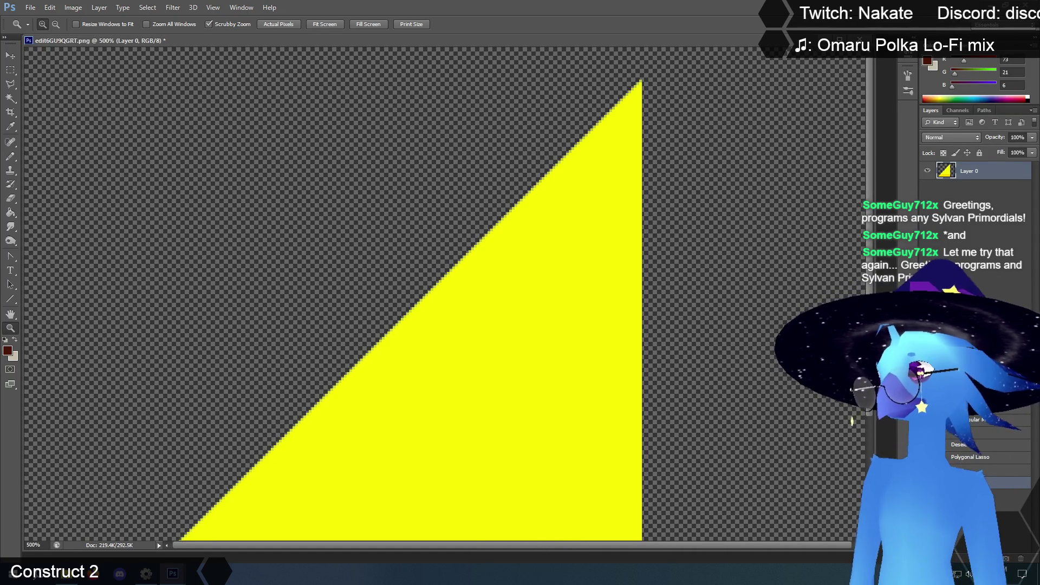
pyautogui.scroll(-3, 444, 292)
pyautogui.scroll(-10, 875, 440)
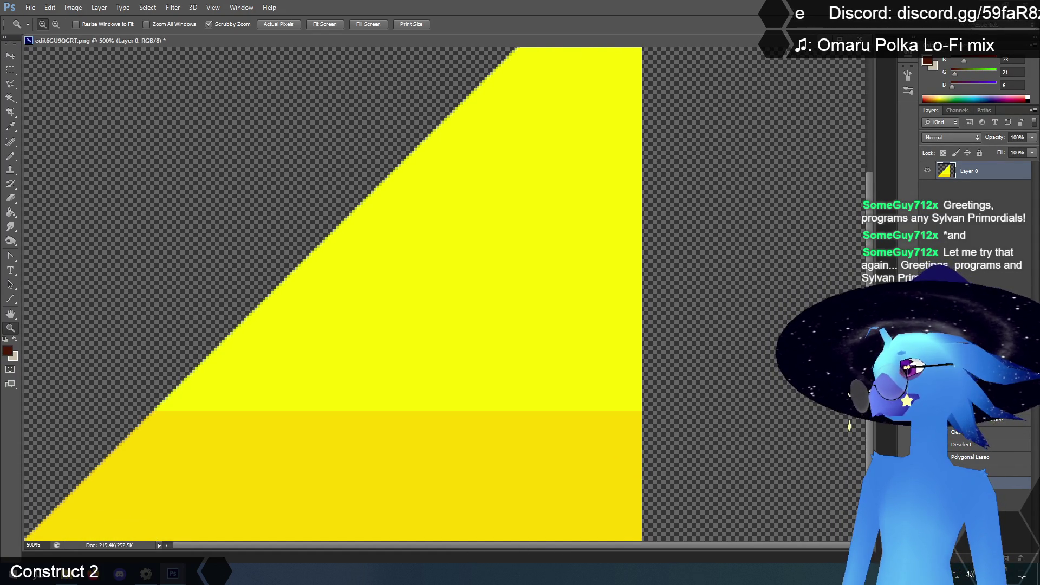
pyautogui.scroll(13, 873, 447)
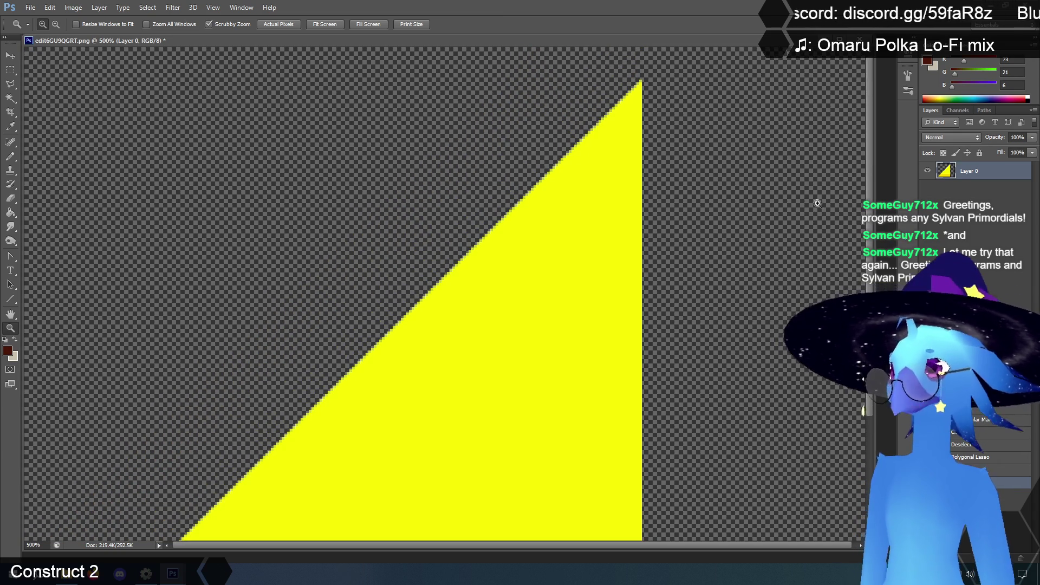
# Zoom back out to 300% and clear a small selection above the triangle's tip.
pyautogui.click(10, 69)
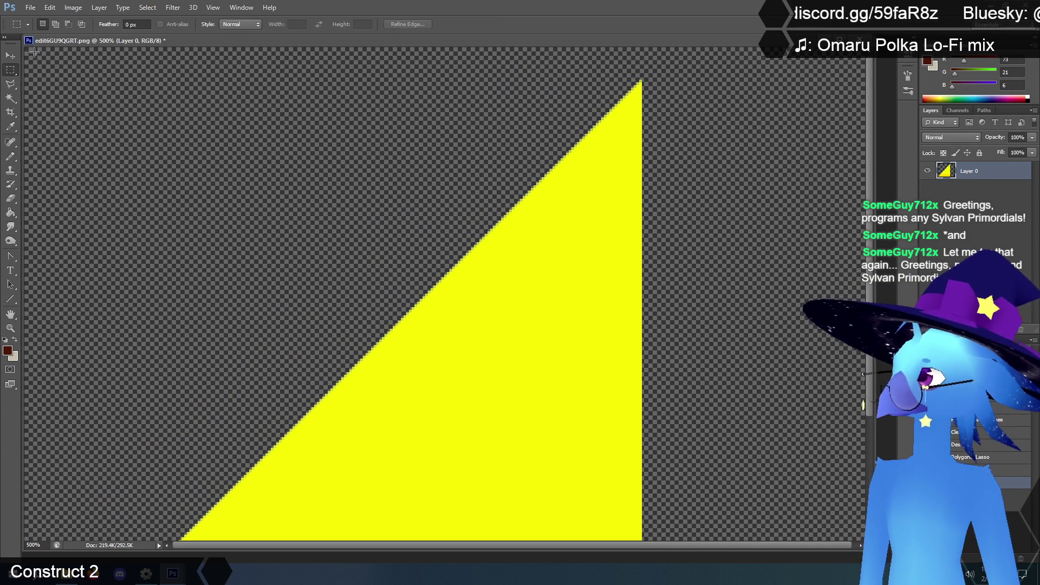
pyautogui.click(10, 328)
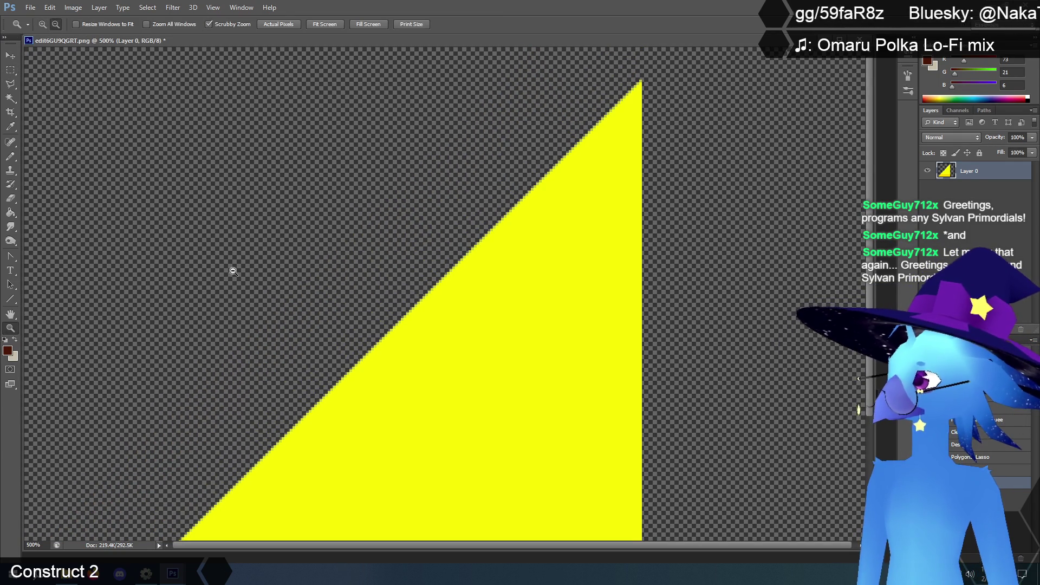
pyautogui.keyDown('alt'); pyautogui.click(230, 271); pyautogui.keyUp('alt')
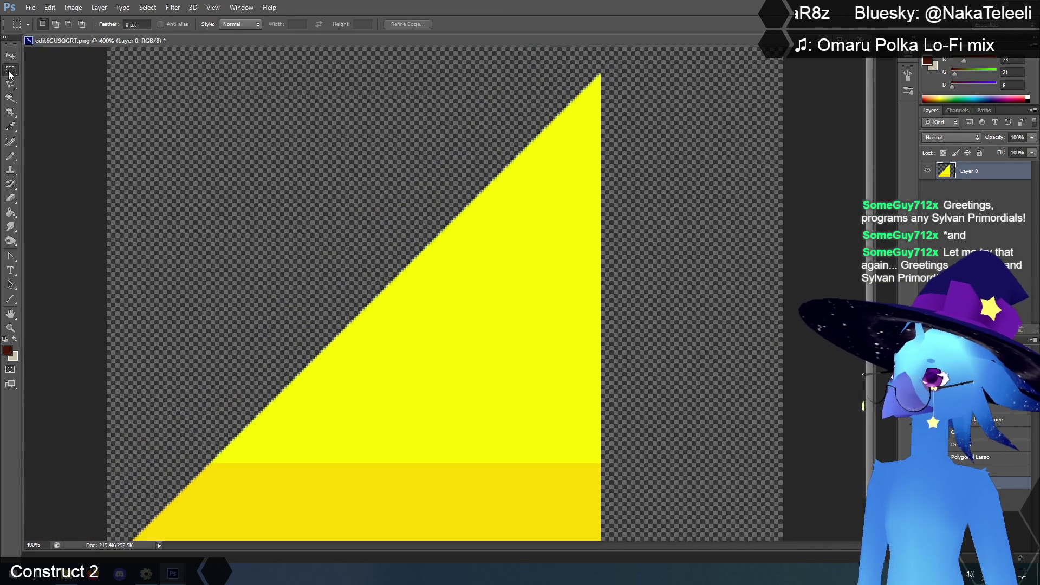
pyautogui.keyDown('alt'); pyautogui.click(57, 164); pyautogui.keyUp('alt')
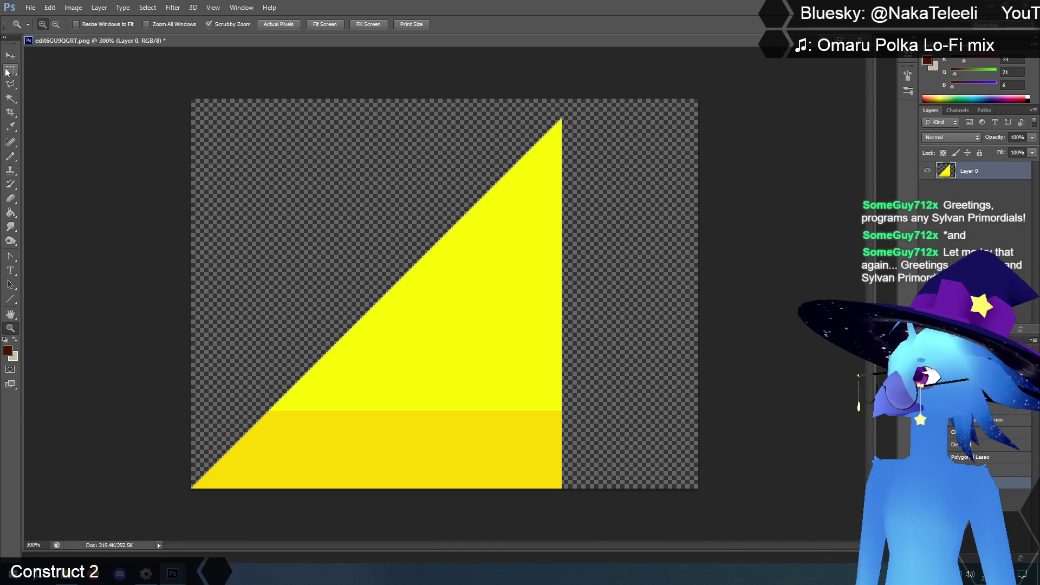
pyautogui.press('m')
pyautogui.moveTo(504, 99)
pyautogui.mouseDown()
pyautogui.moveTo(616, 106)
pyautogui.moveTo(619, 116)
pyautogui.mouseUp()
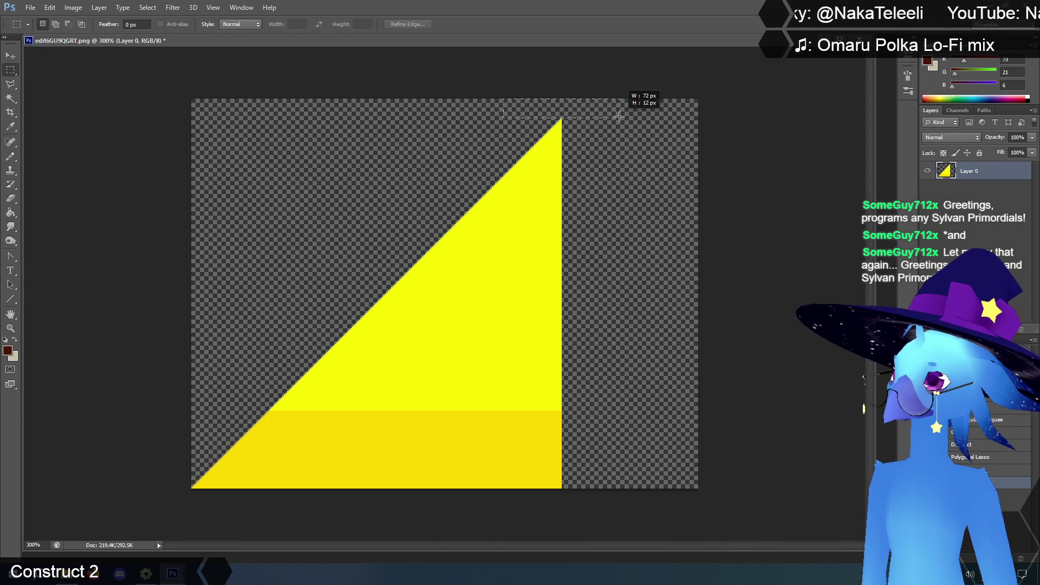
pyautogui.moveTo(619, 117); pyautogui.dragTo(622, 121)
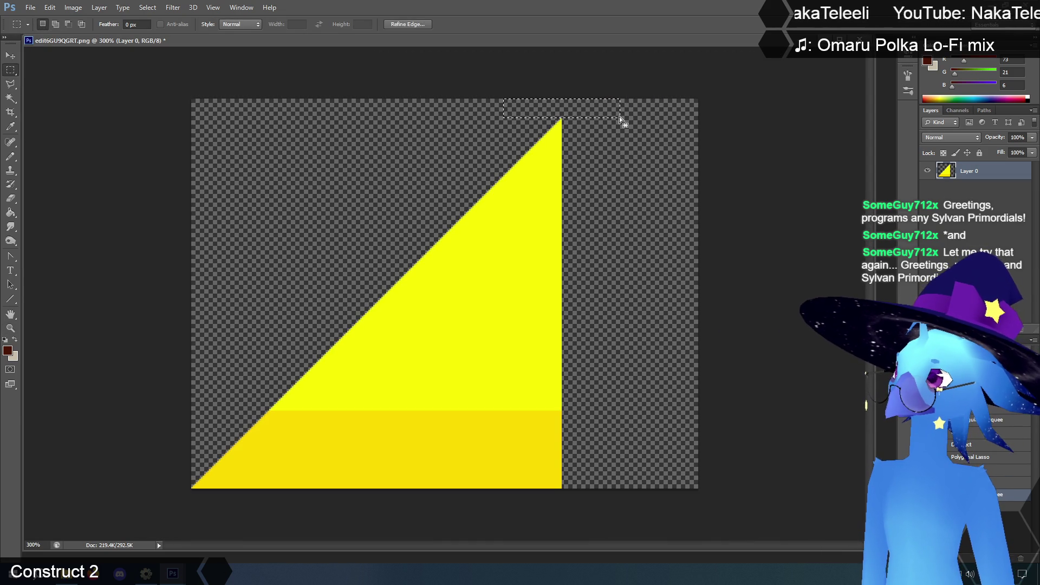
pyautogui.click(597, 195)
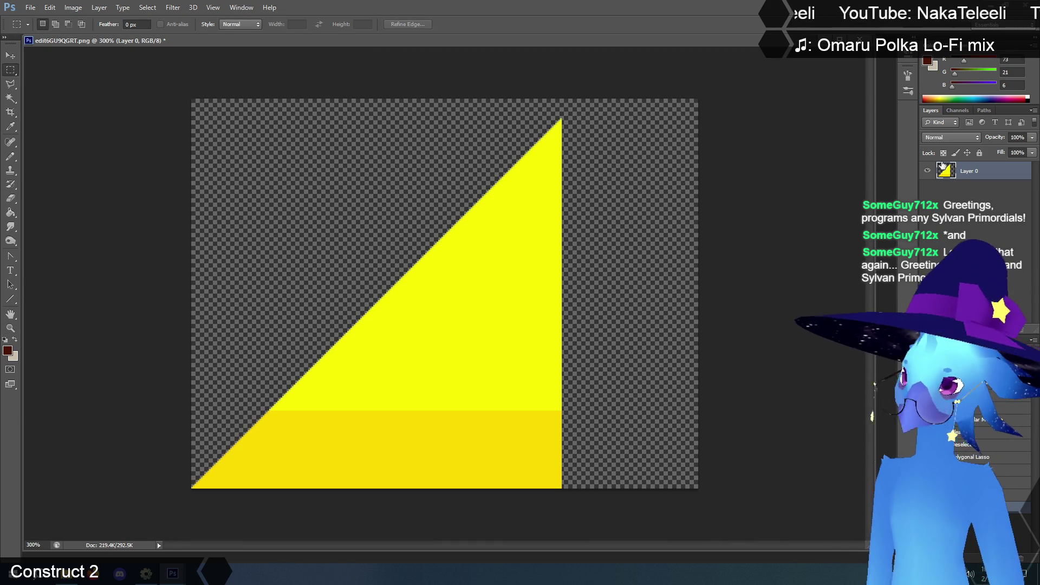
# Set the foreground colour to off-white cream ffffee.
pyautogui.moveTo(964, 60); pyautogui.dragTo(997, 60)
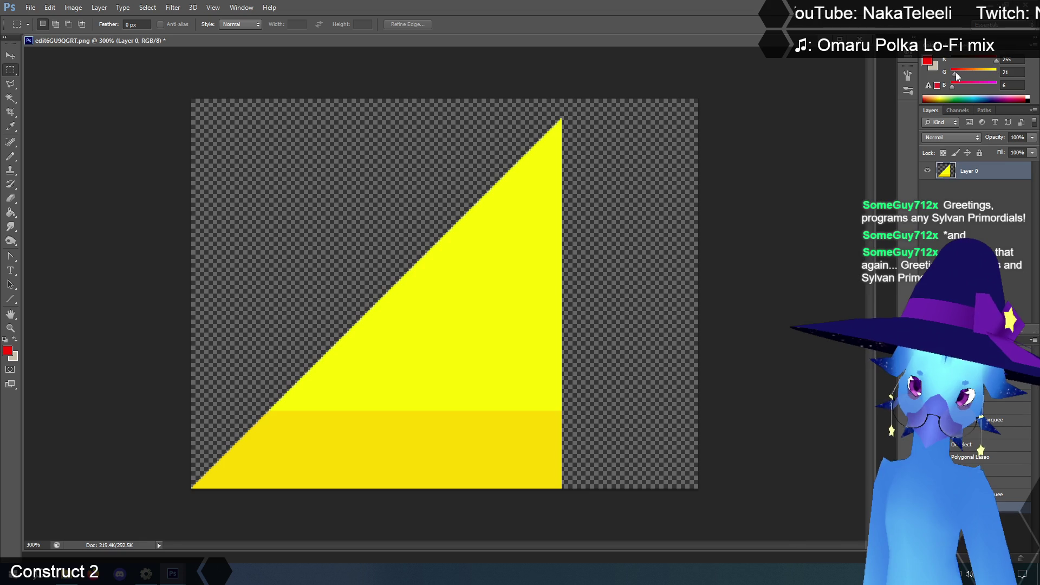
pyautogui.moveTo(954, 89); pyautogui.dragTo(945, 92)
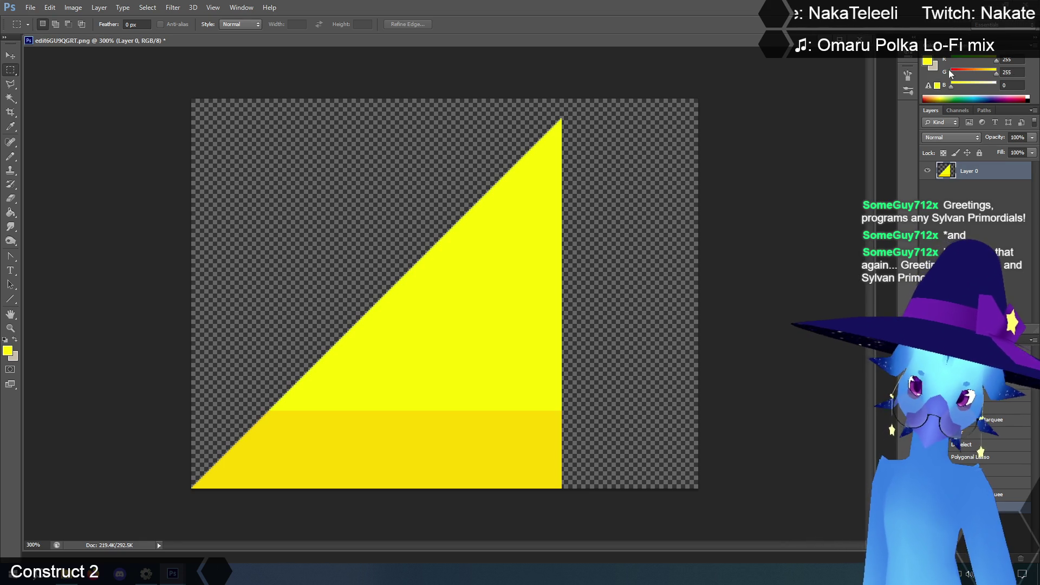
pyautogui.click(927, 62)
pyautogui.moveTo(227, 131); pyautogui.dragTo(91, 71)
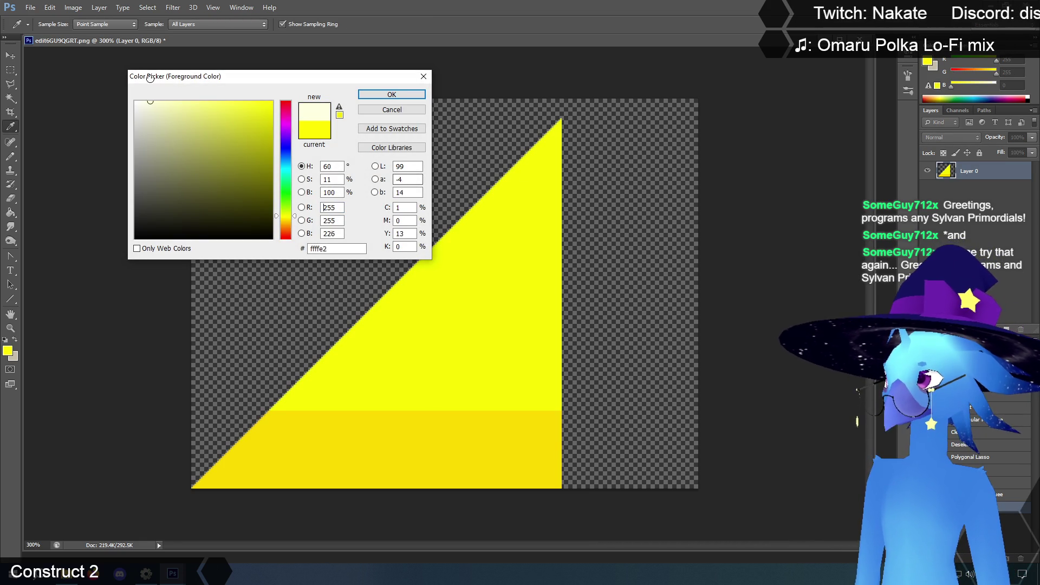
pyautogui.moveTo(125, 77); pyautogui.dragTo(139, 75)
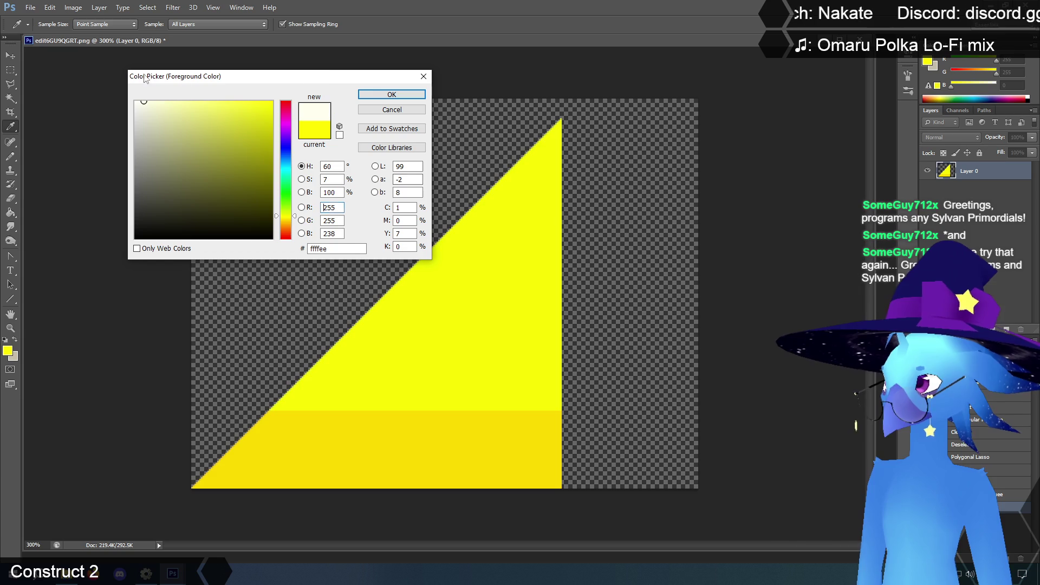
pyautogui.click(391, 95)
# Lock transparency and paint the triangle cream with a 300 px soft brush.
pyautogui.click(10, 156)
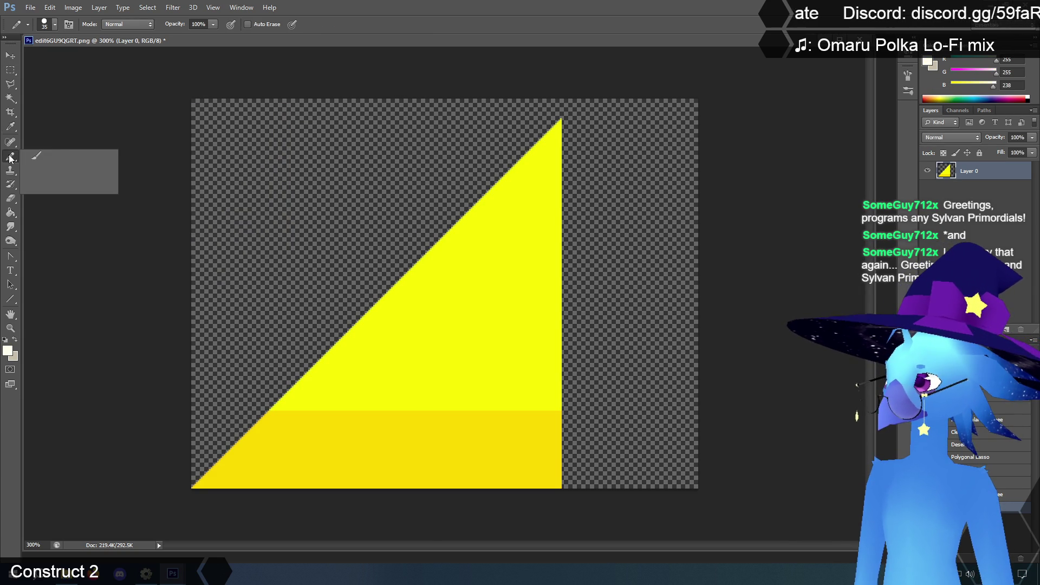
pyautogui.click(57, 154)
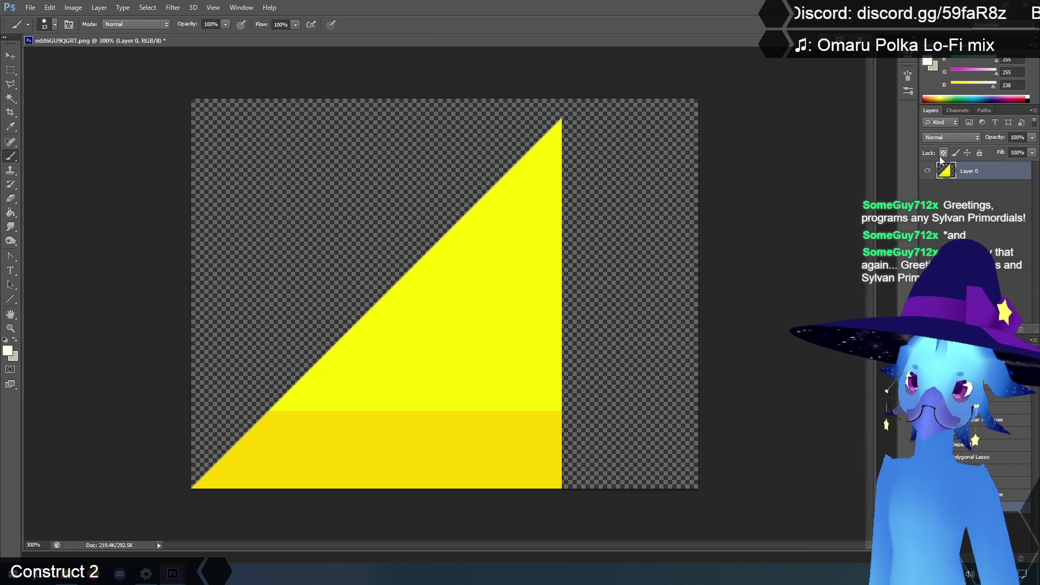
pyautogui.rightClick(490, 269)
pyautogui.click(505, 393)
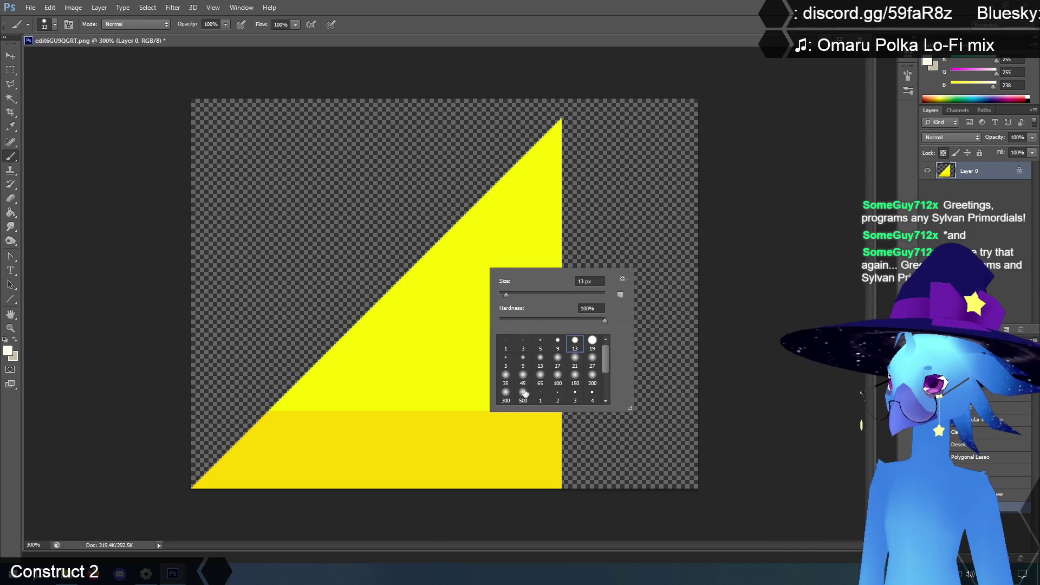
pyautogui.press('Return')
pyautogui.moveTo(422, 260)
pyautogui.mouseDown()
pyautogui.moveTo(541, 224)
pyautogui.moveTo(197, 441)
pyautogui.mouseUp()
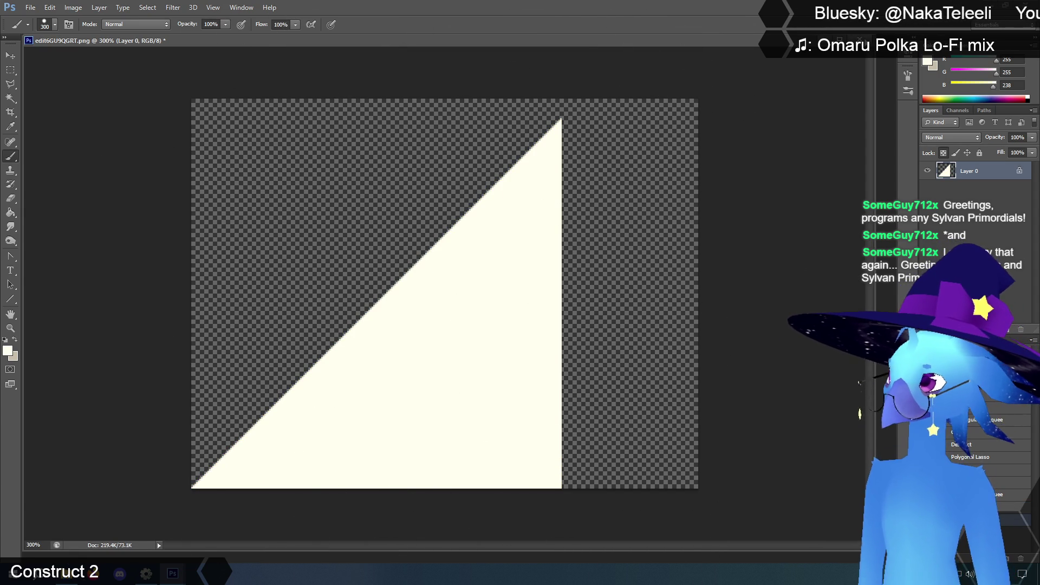
# Save and close the recoloured triangle image, returning to Construct 2.
pyautogui.click(31, 7)
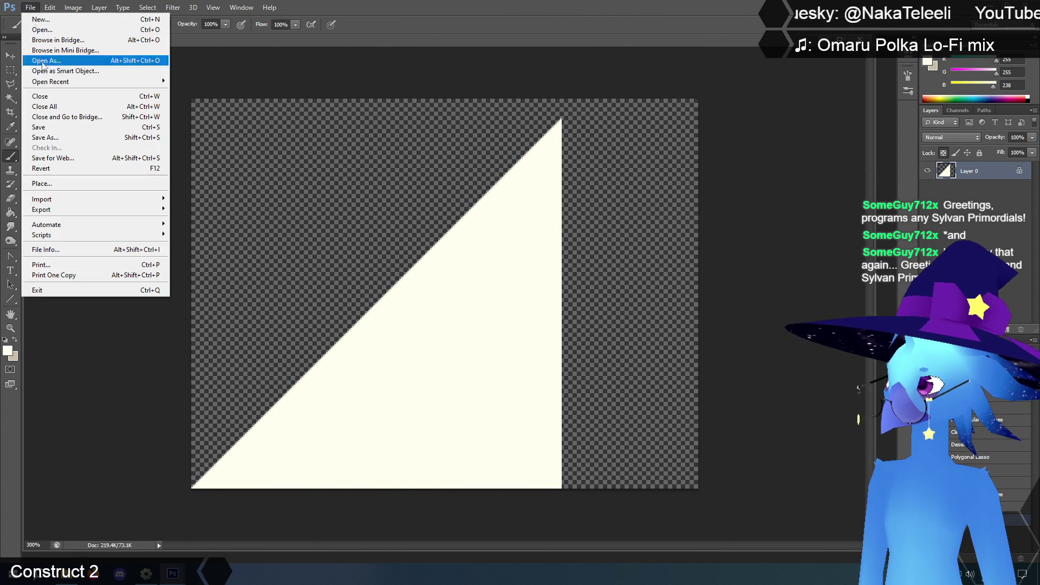
pyautogui.click(40, 130)
pyautogui.hotkey('ctrl', 'w')
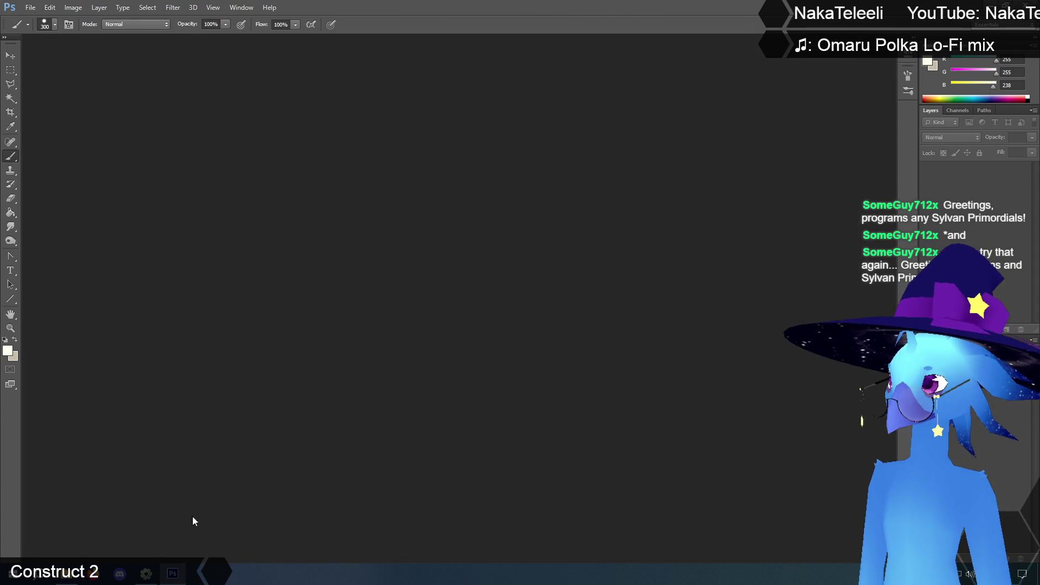
pyautogui.click(146, 574)
# Apply the saved cream triangle to frame 0 and duplicate that frame.
pyautogui.click(487, 272)
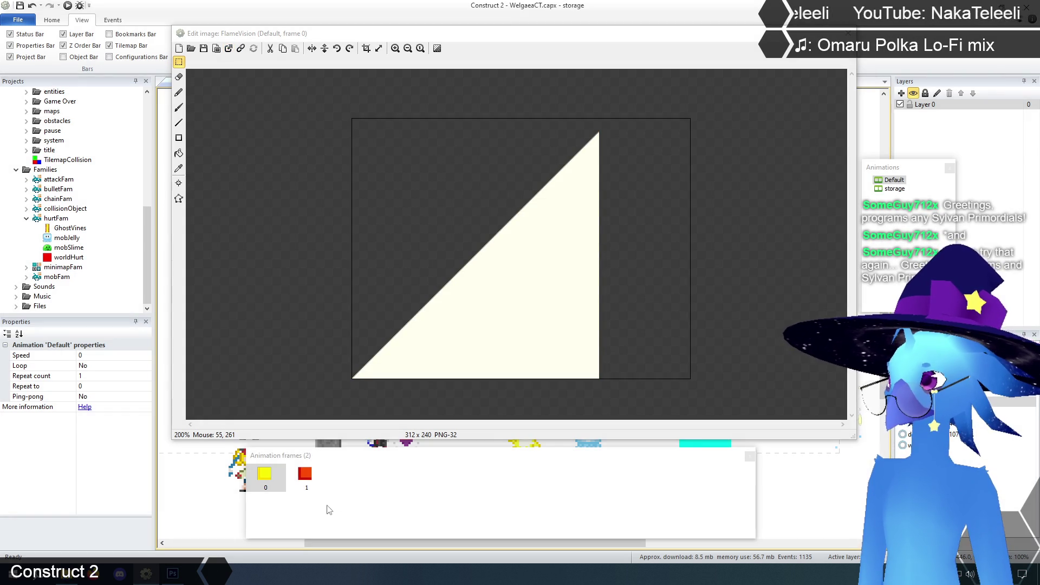
pyautogui.click(304, 477)
pyautogui.click(264, 475)
pyautogui.rightClick(264, 479)
pyautogui.click(295, 485)
# Delete the red frame and send the triangle copy to the external editor.
pyautogui.click(346, 476)
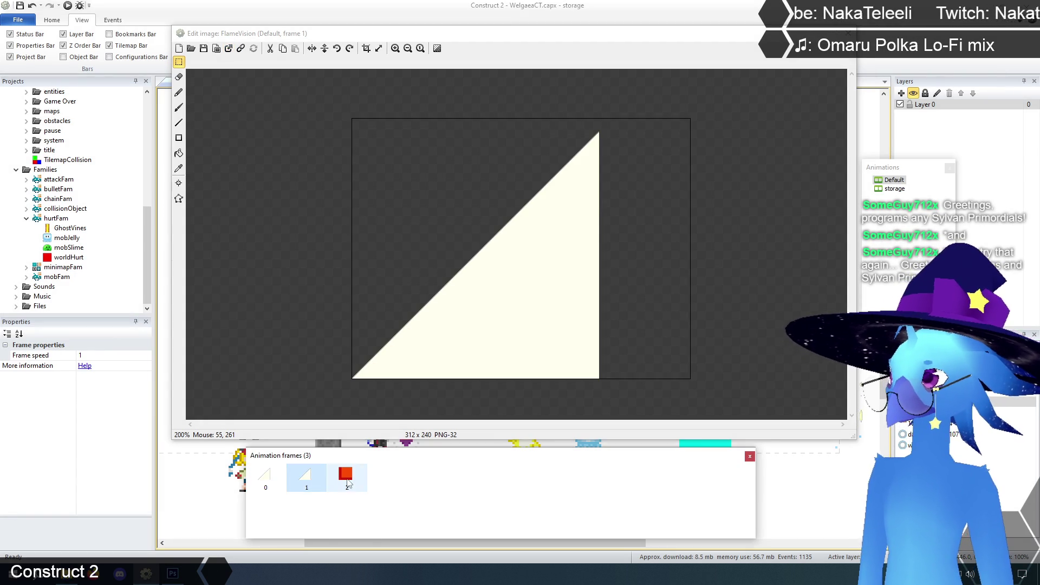
pyautogui.press('Delete')
pyautogui.rightClick(311, 476)
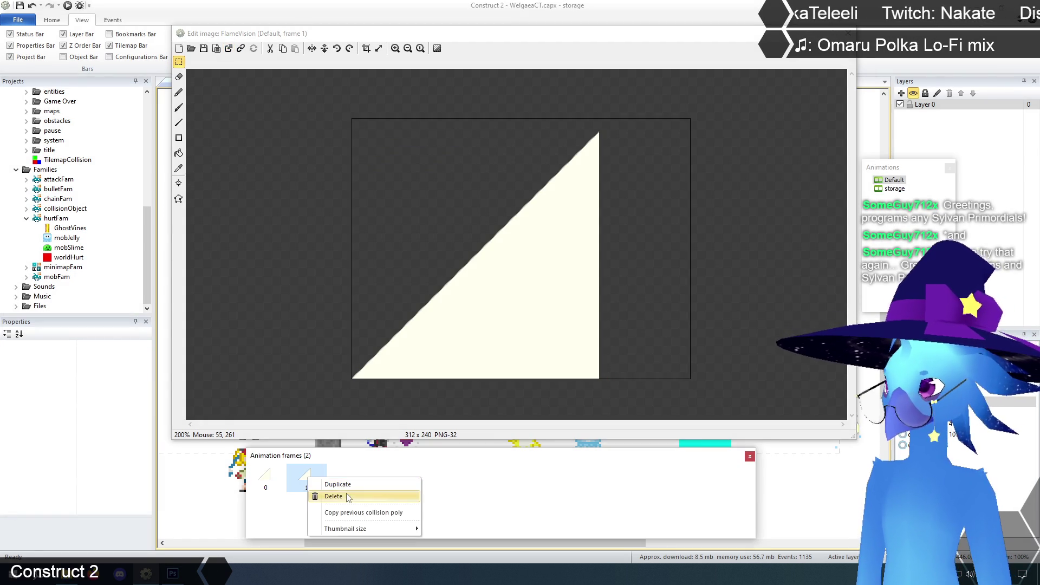
pyautogui.click(305, 476)
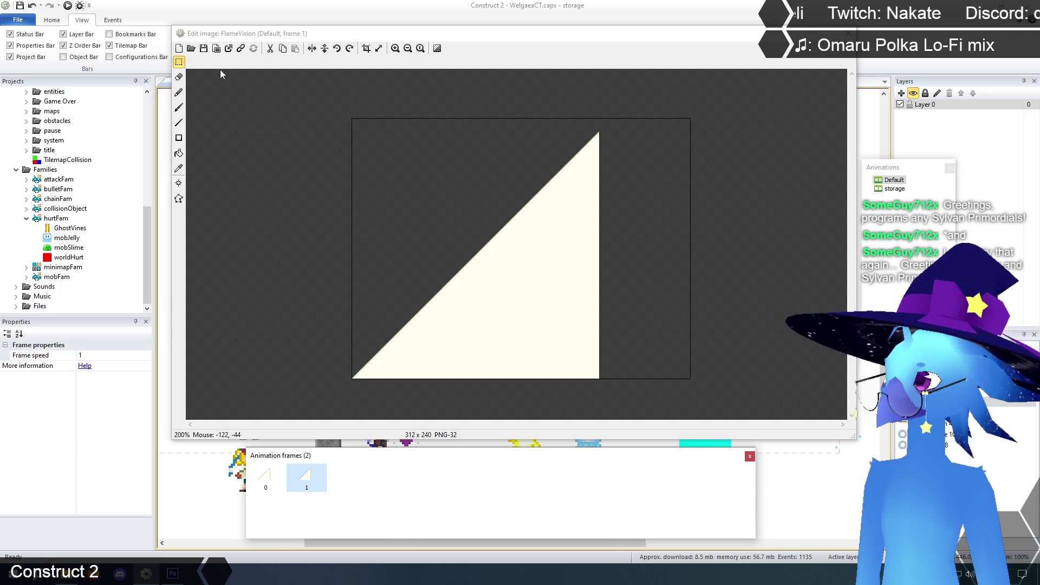
pyautogui.click(229, 49)
# Bring Photoshop forward, then centre and enlarge the frame 1 image window.
pyautogui.moveTo(173, 573)
pyautogui.click(143, 536)
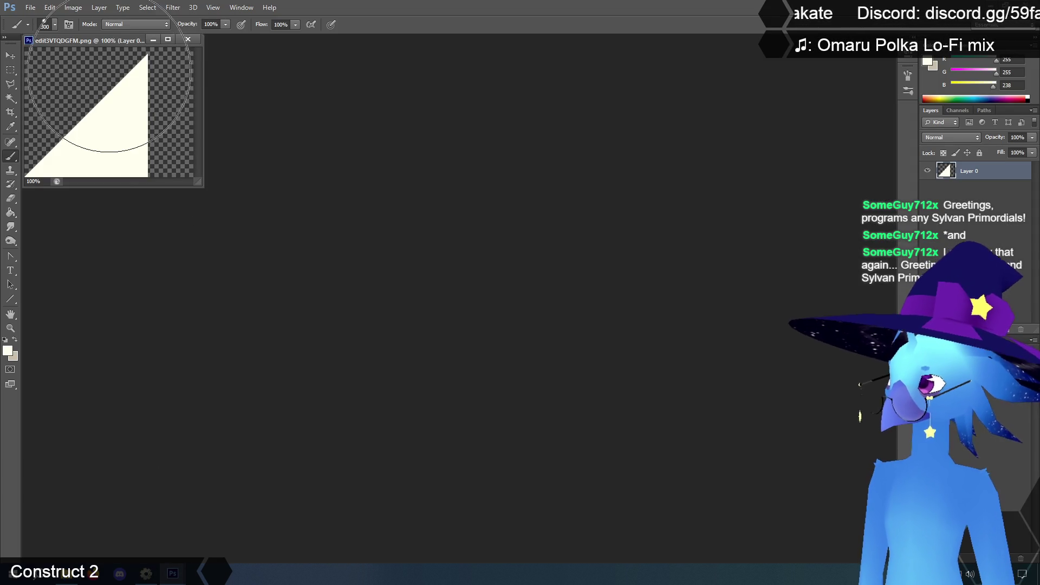
pyautogui.moveTo(86, 41); pyautogui.dragTo(332, 171)
pyautogui.moveTo(450, 318); pyautogui.dragTo(623, 477)
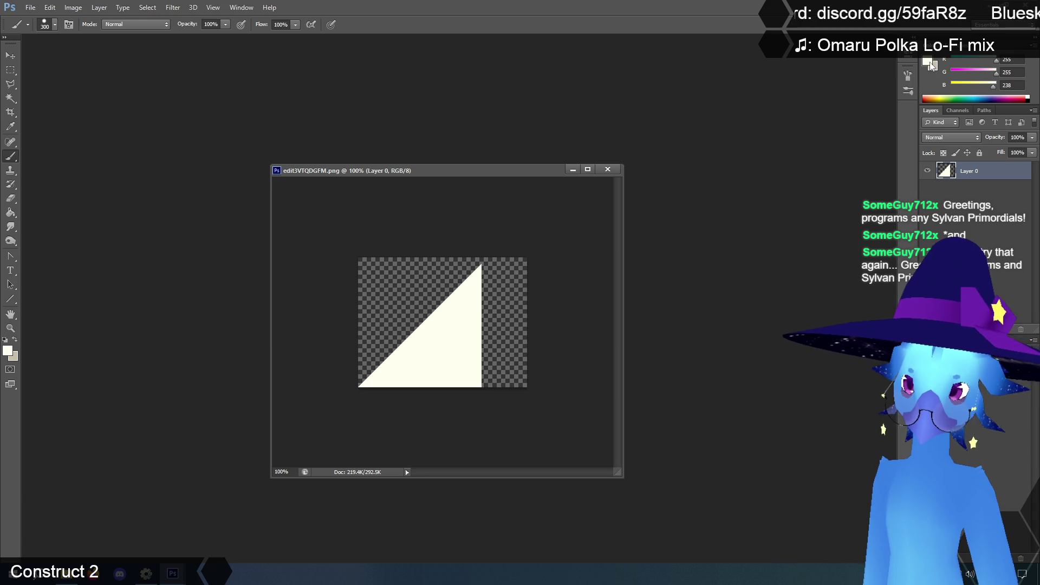
# Set the foreground to pale pink ffeeee and paint only the triangle with transparency locked.
pyautogui.click(929, 63)
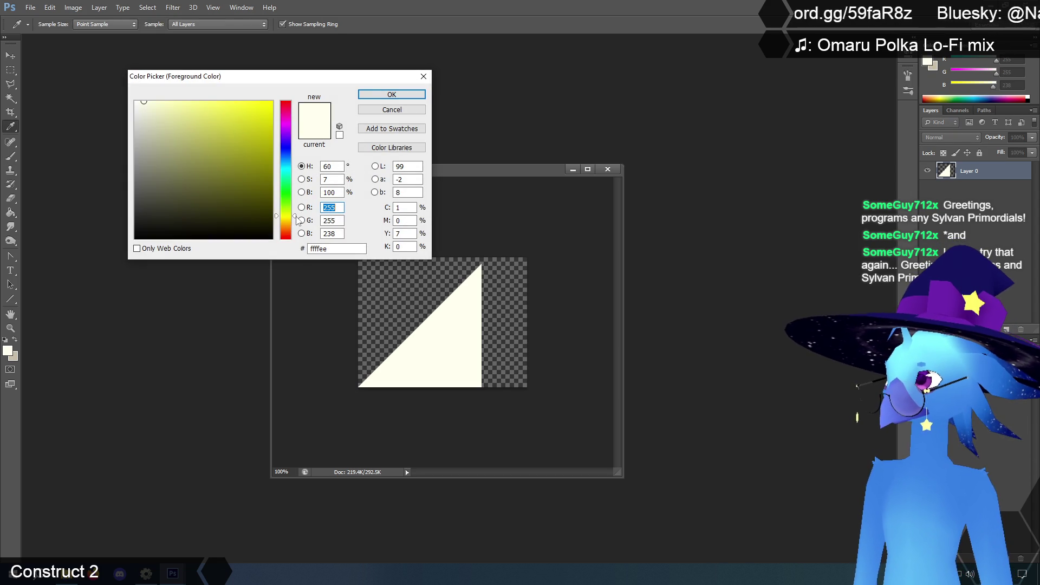
pyautogui.moveTo(295, 217); pyautogui.dragTo(294, 241)
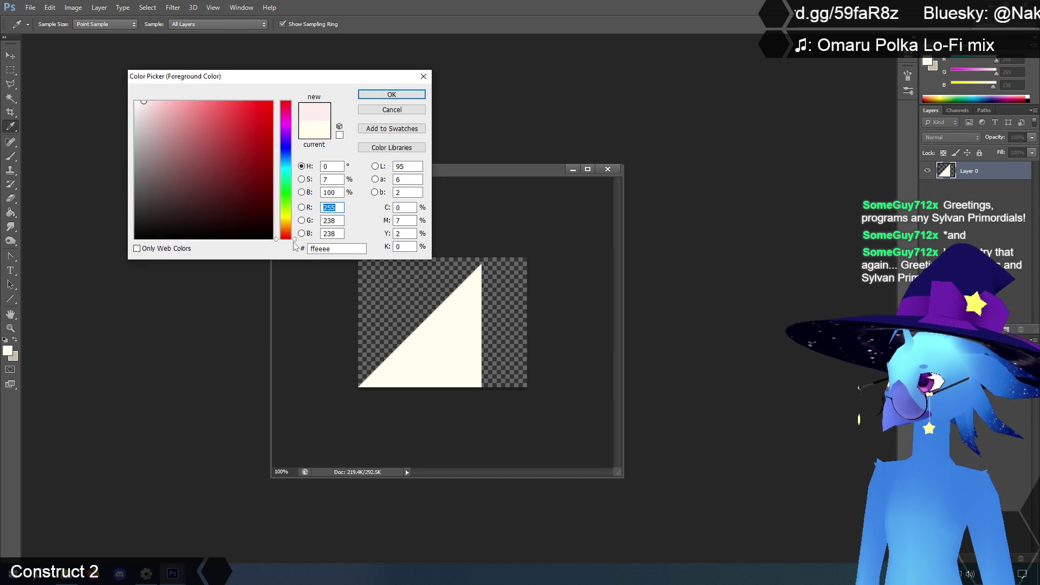
pyautogui.click(391, 94)
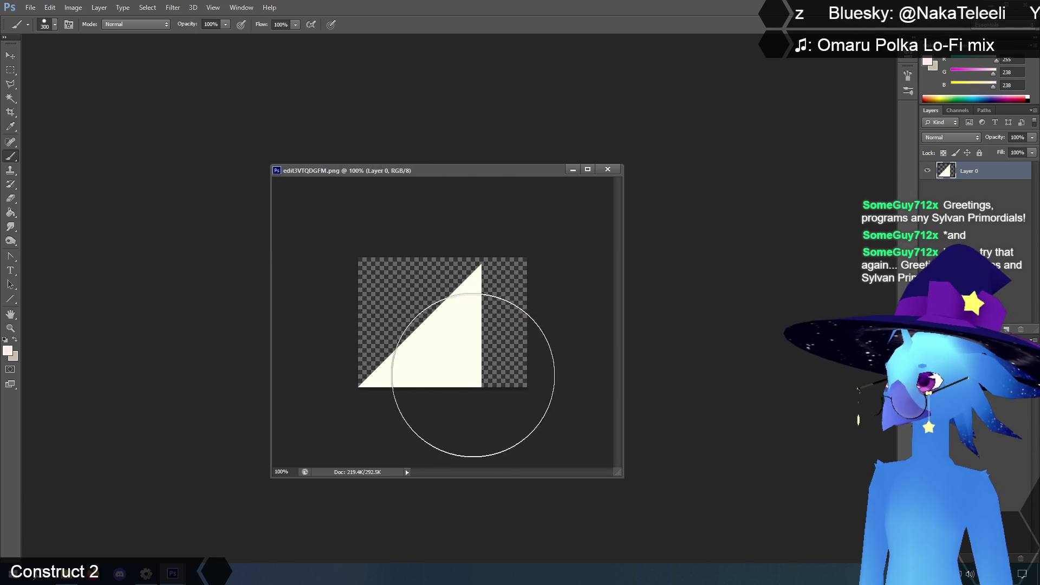
pyautogui.moveTo(473, 399); pyautogui.dragTo(462, 413)
pyautogui.hotkey('ctrl', 'z')
pyautogui.press('/')
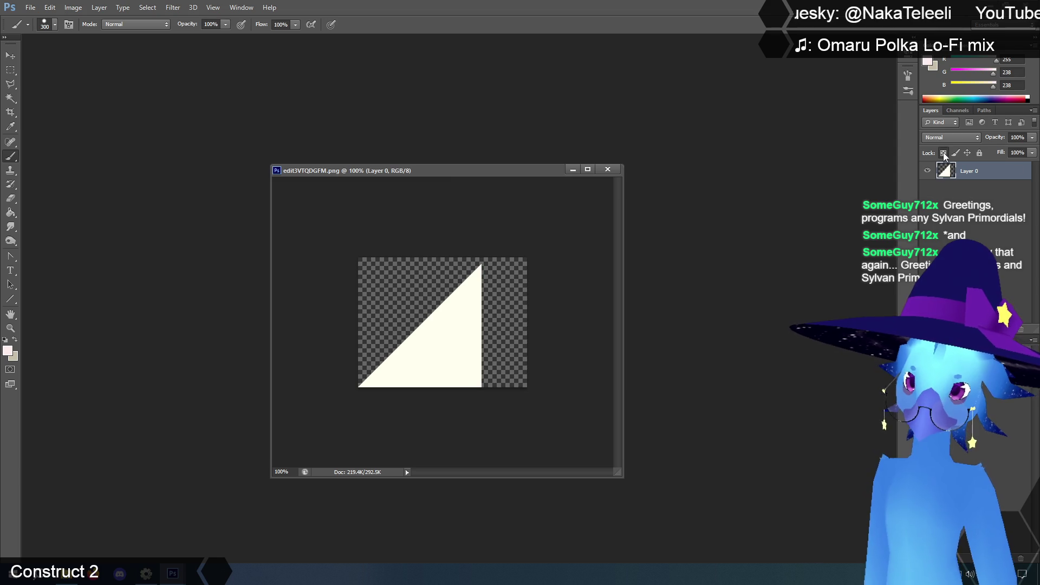
pyautogui.moveTo(499, 318); pyautogui.dragTo(476, 406)
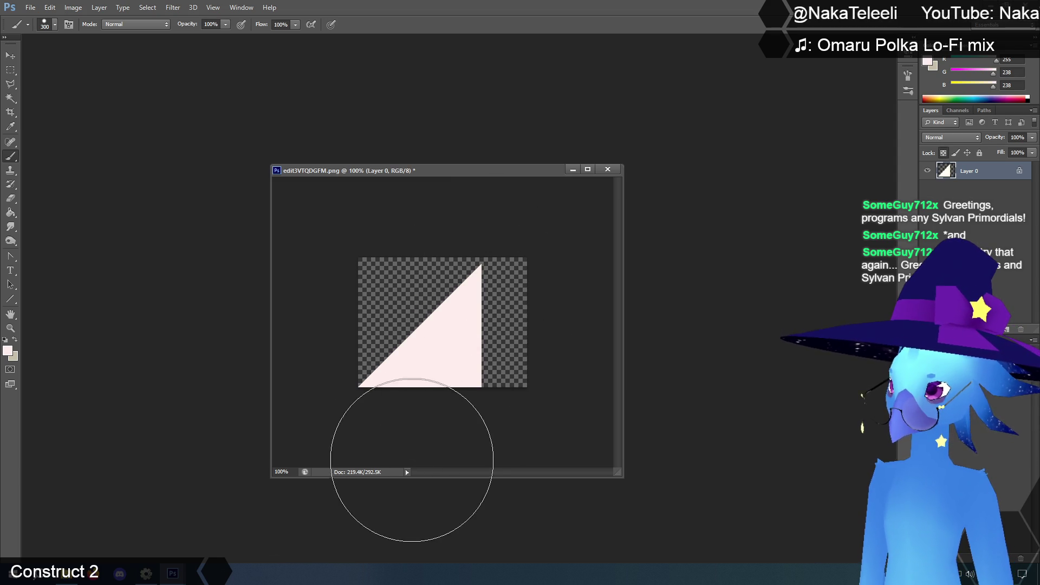
# Save and close the pink triangle image, returning to Construct 2.
pyautogui.click(31, 7)
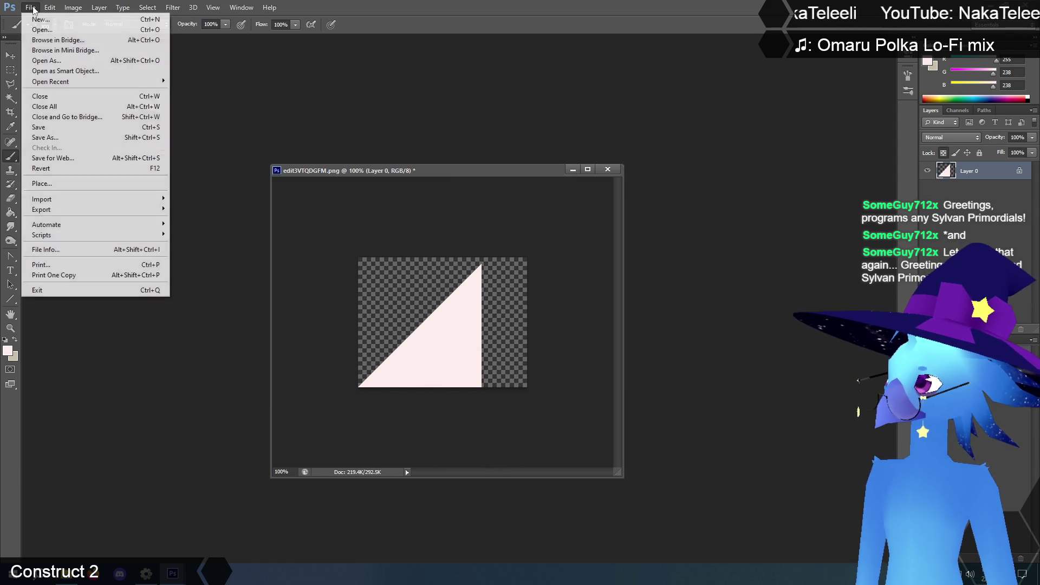
pyautogui.click(50, 127)
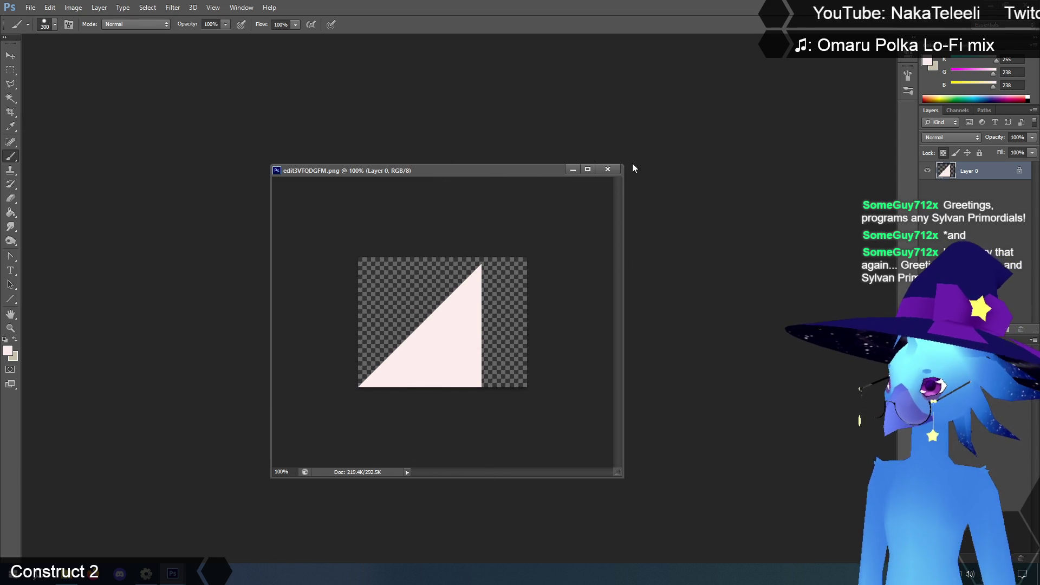
pyautogui.click(607, 169)
pyautogui.click(146, 573)
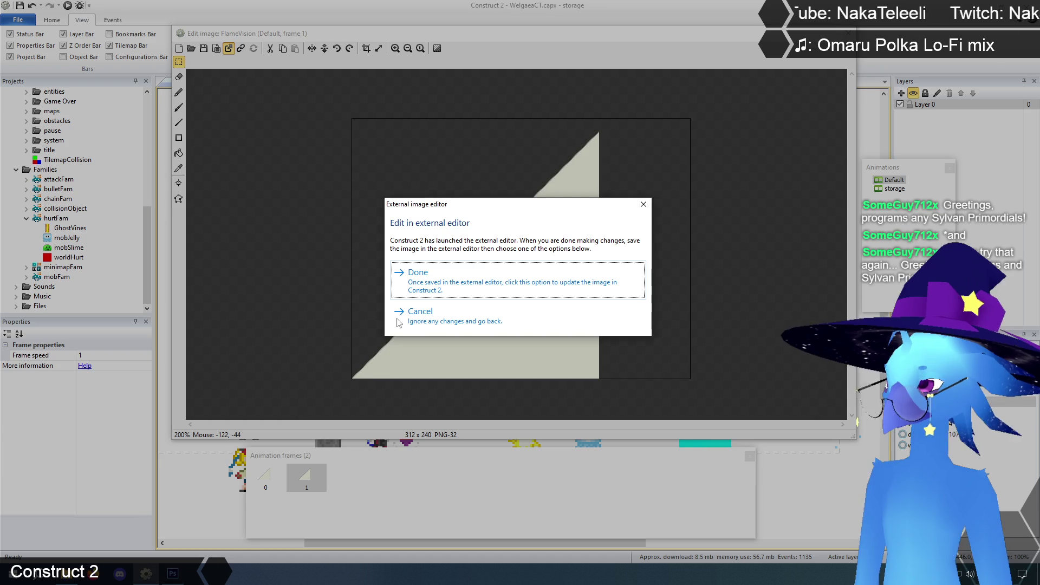
# Apply the pink triangle to frame 1 and close the image editor.
pyautogui.click(430, 288)
pyautogui.click(300, 481)
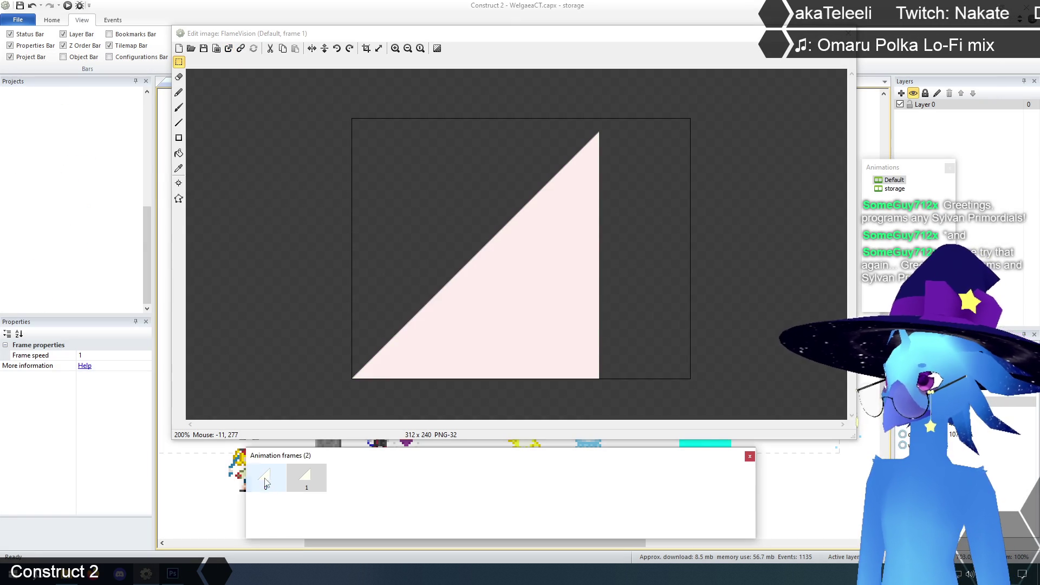
pyautogui.click(848, 33)
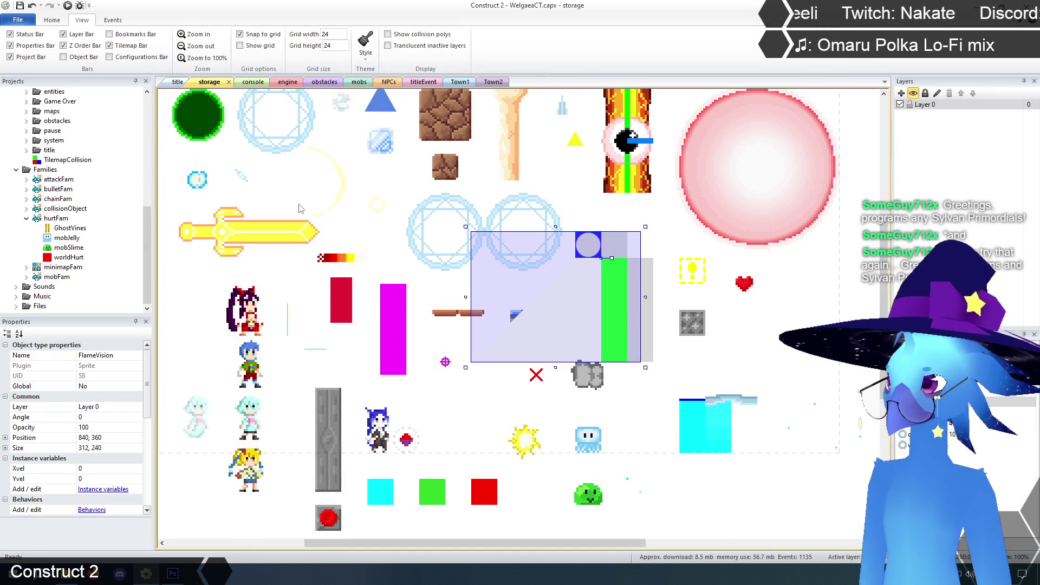
# Set FlameVision's opacity to 10, then view the Town2 and title layouts.
pyautogui.click(376, 209)
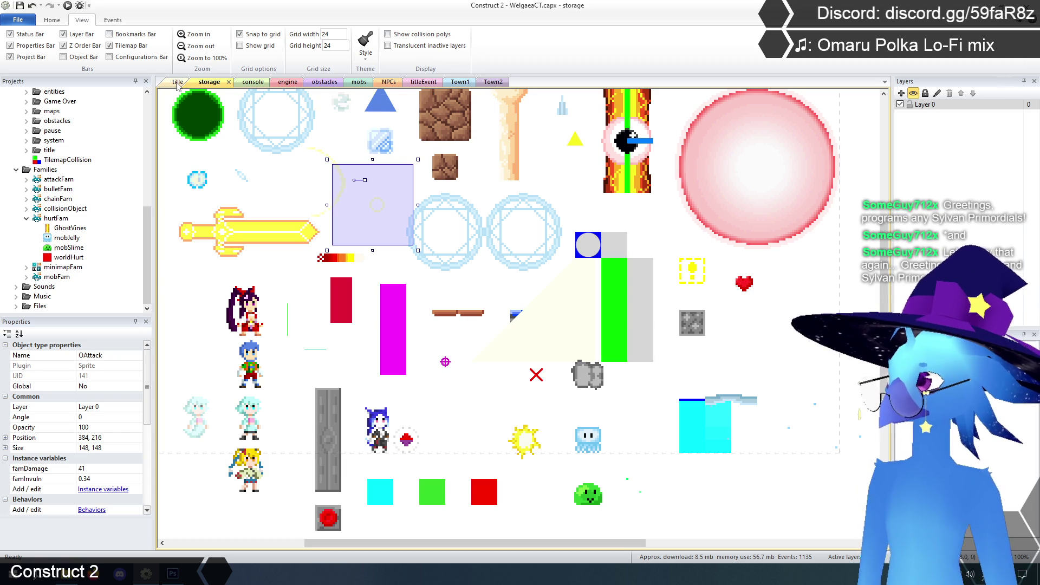
pyautogui.click(569, 353)
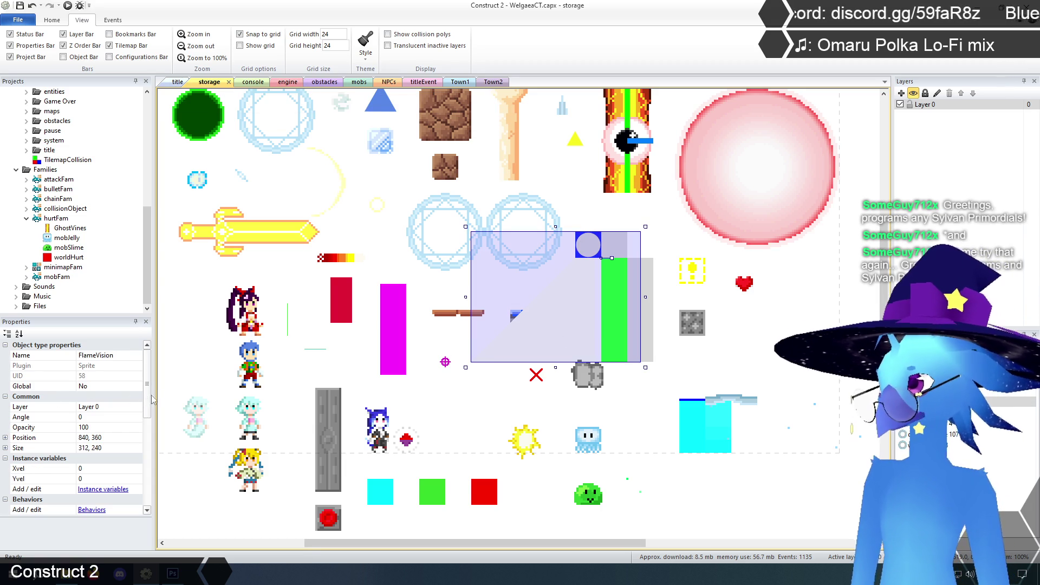
pyautogui.moveTo(150, 396); pyautogui.dragTo(153, 413)
pyautogui.click(102, 387)
pyautogui.write('10')
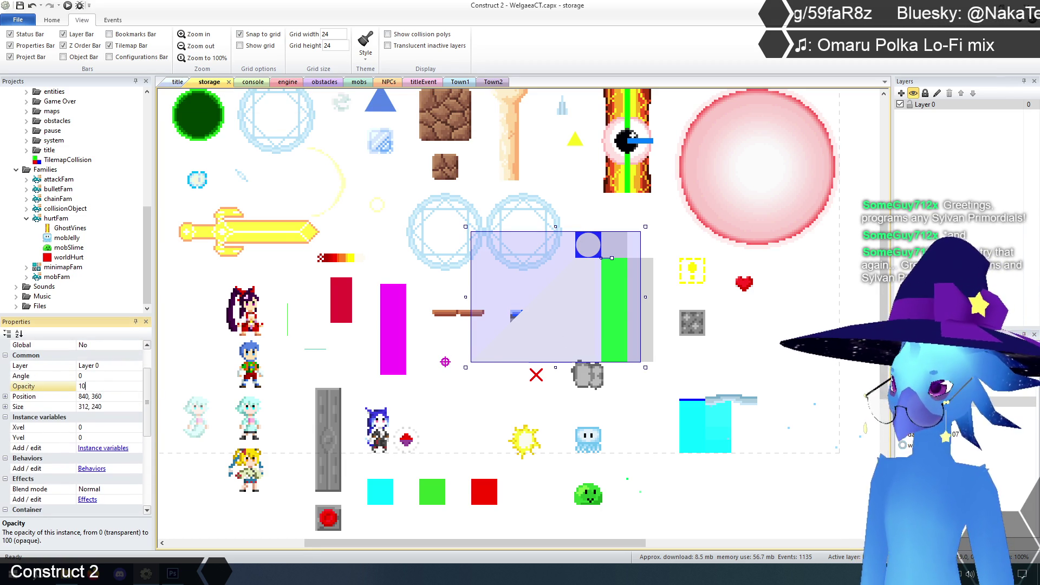
pyautogui.click(762, 318)
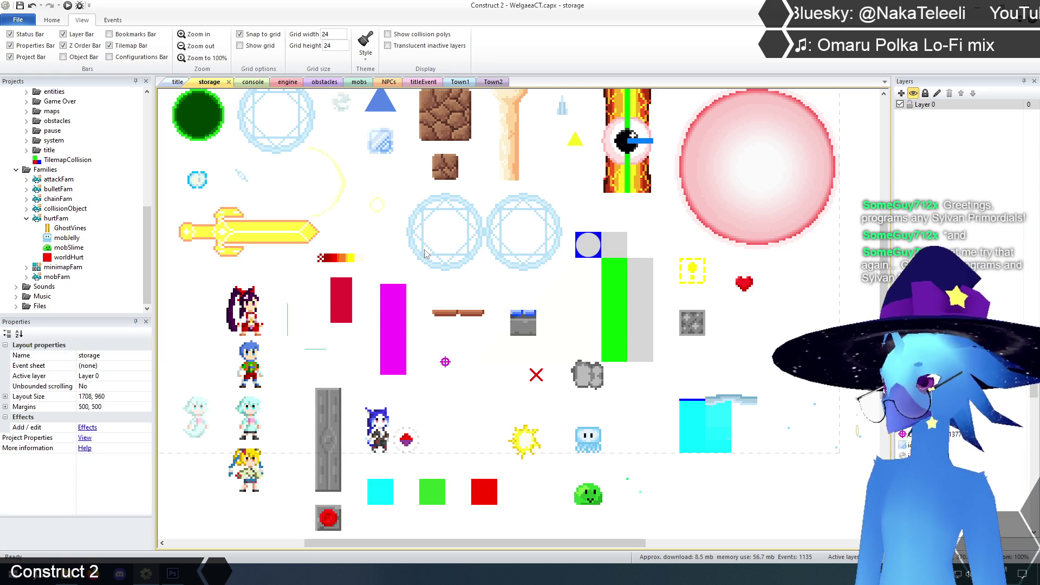
pyautogui.click(492, 82)
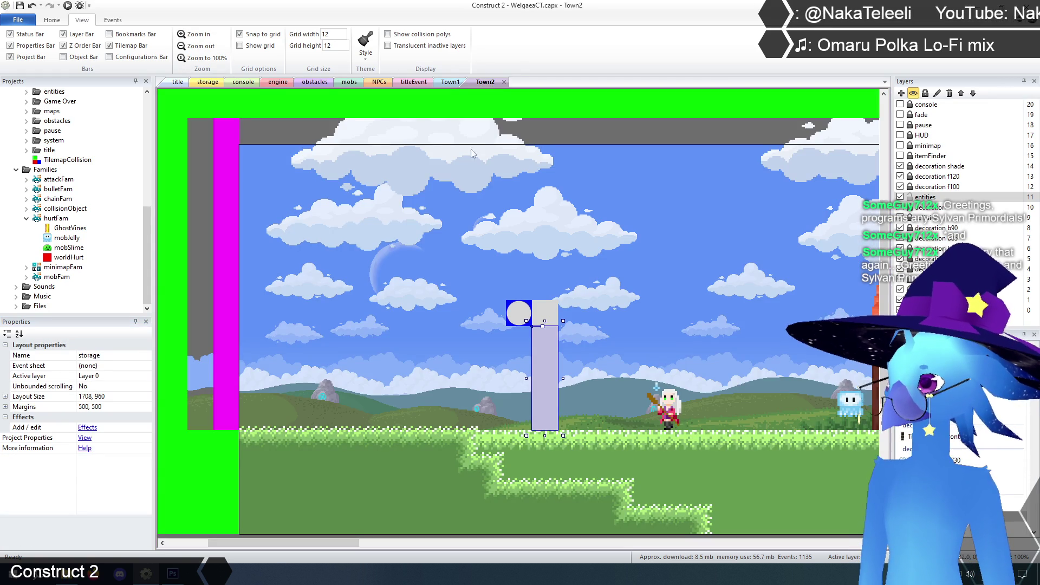
pyautogui.click(176, 82)
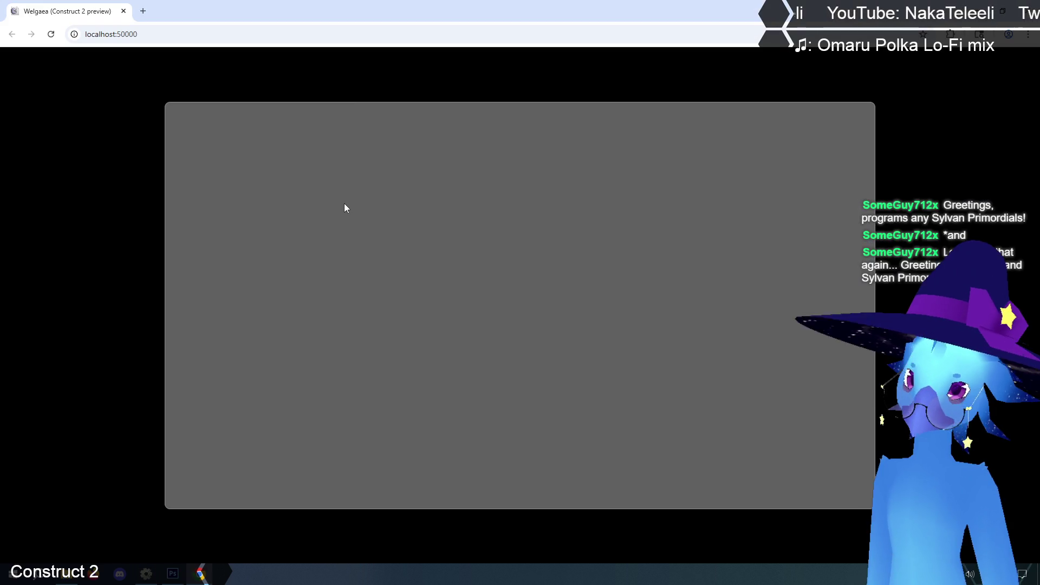
# Start the game and load the save slot.
pyautogui.press('Return')
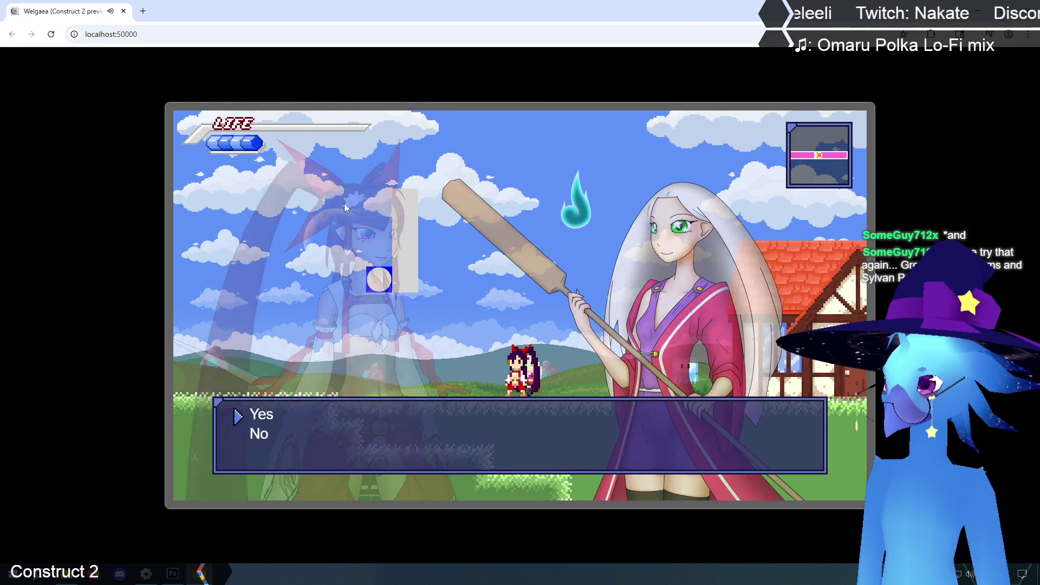
pyautogui.press('Down')
pyautogui.press('Return')
# Run left and right around the grey pillar, jumping up onto its top.
pyautogui.press('Left')
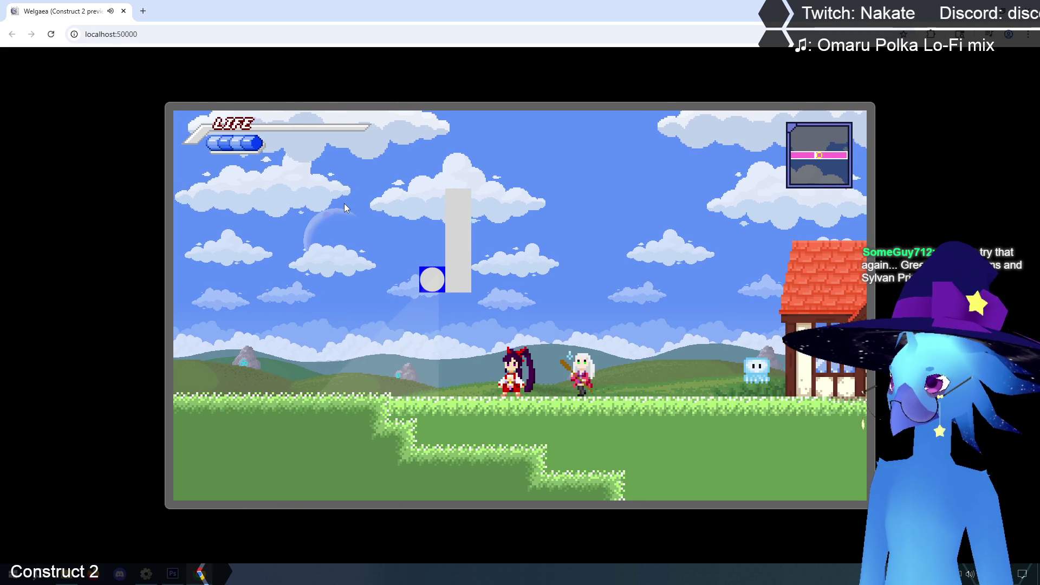
pyautogui.press('Up')
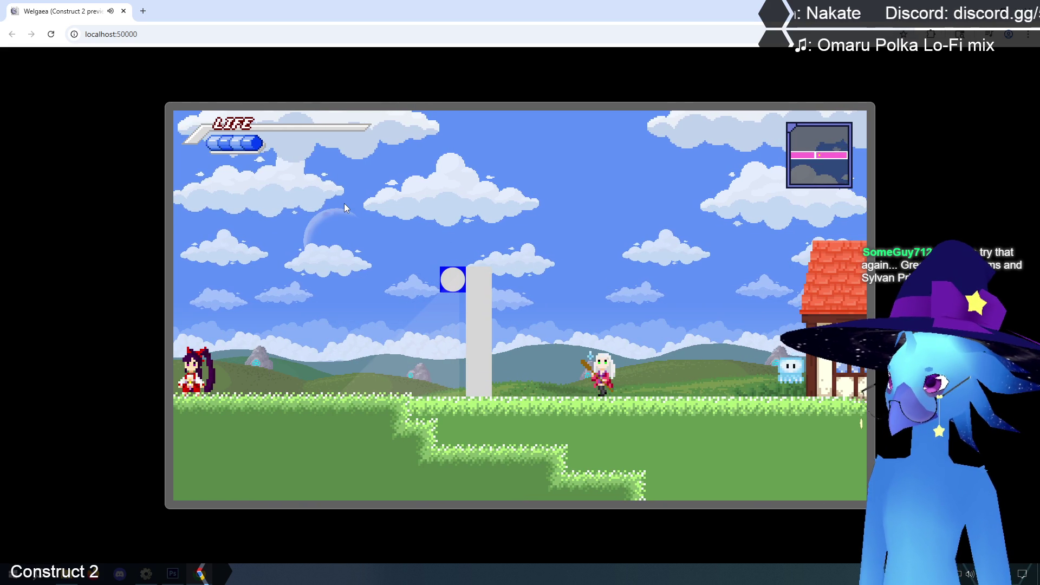
pyautogui.press('Right')
pyautogui.press('Left')
pyautogui.press('Right')
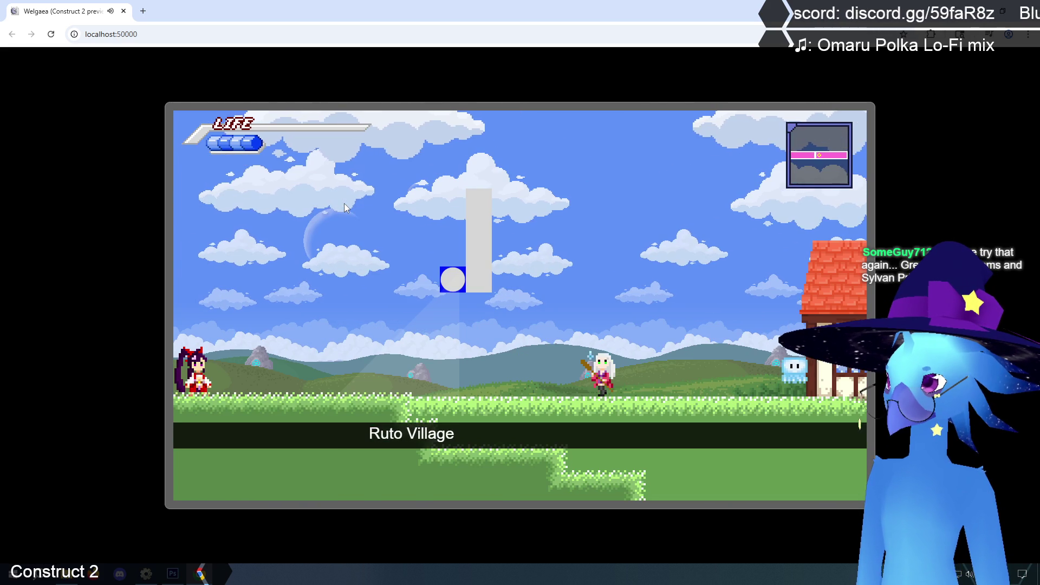
pyautogui.press('Up')
pyautogui.press('Left')
pyautogui.press('Up')
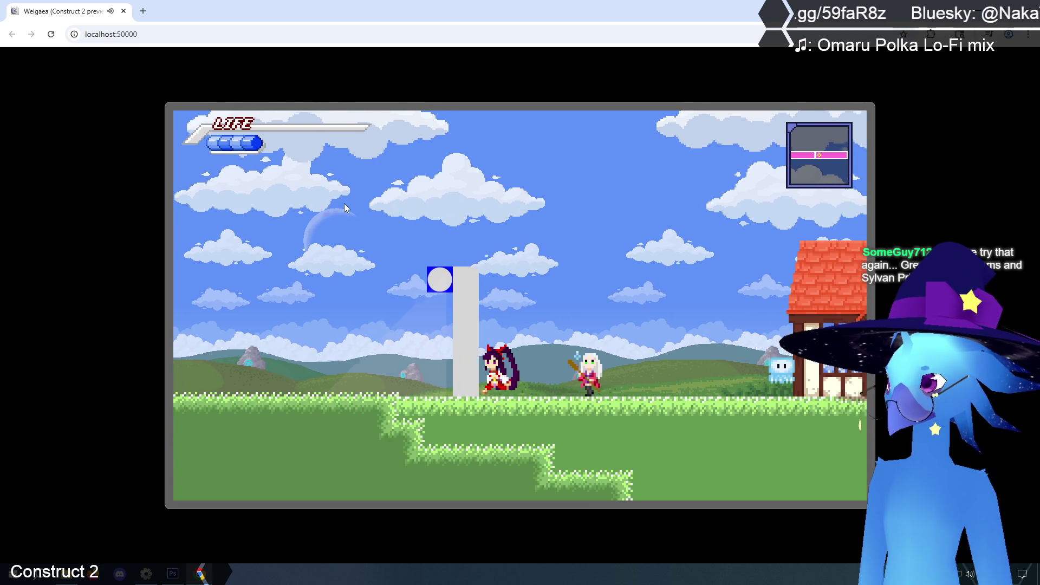
pyautogui.press('Up')
# Jump off the pillar, run back and forth past the lamp cone, then close the preview.
pyautogui.press('Up')
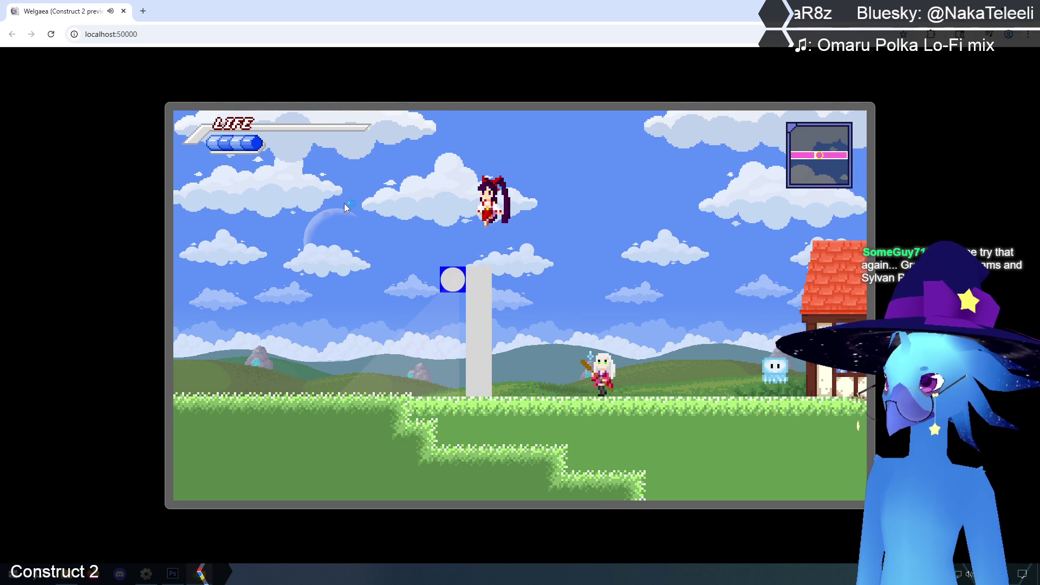
pyautogui.press('Left')
pyautogui.press('Up')
pyautogui.press('Left')
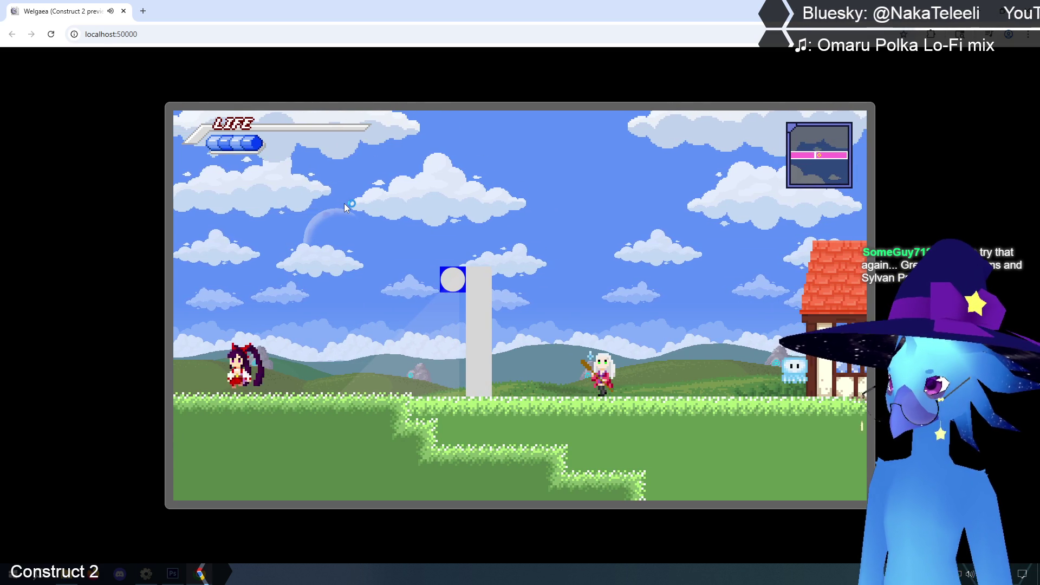
pyautogui.press('Right')
pyautogui.press('Right')
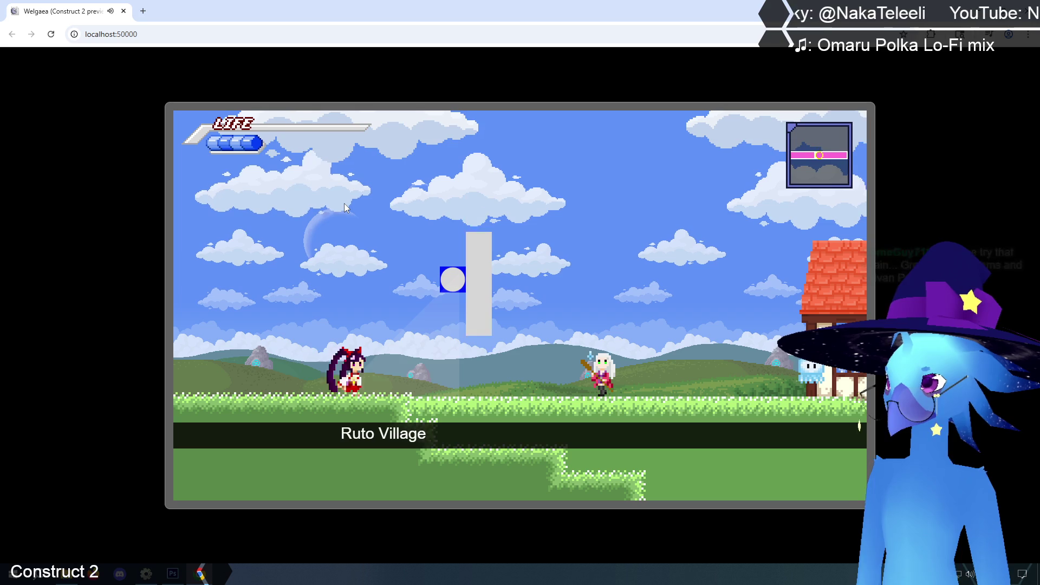
pyautogui.press('Left')
pyautogui.press('Left')
pyautogui.press('Right')
pyautogui.press('Left')
pyautogui.press('Left')
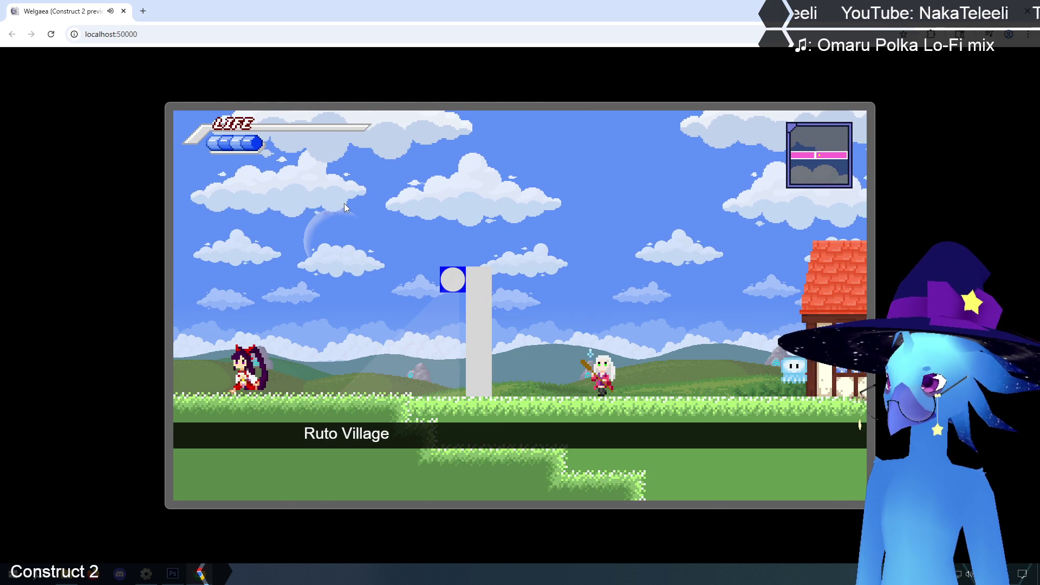
pyautogui.hotkey('ctrl', 'w')
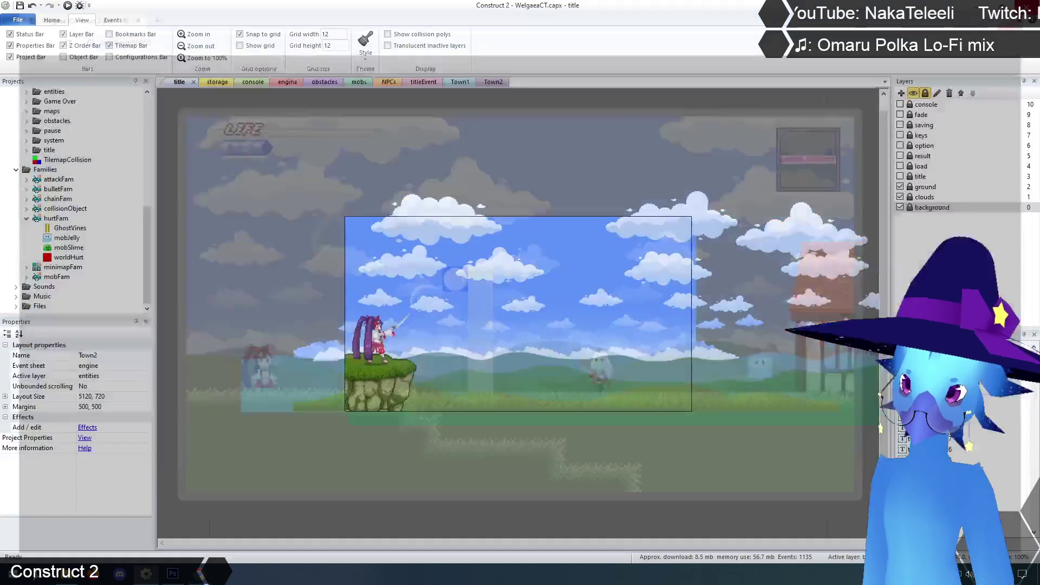
# From the storage layout, send FlameVision's animation frame 1 to Photoshop for editing.
pyautogui.click(217, 82)
pyautogui.rightClick(576, 317)
pyautogui.click(606, 336)
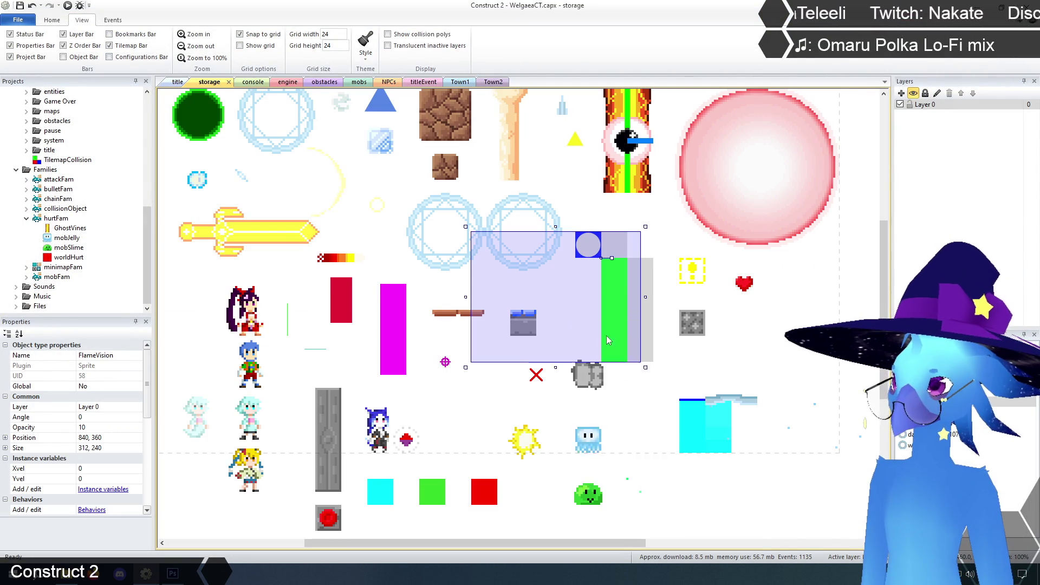
pyautogui.click(306, 475)
pyautogui.click(228, 48)
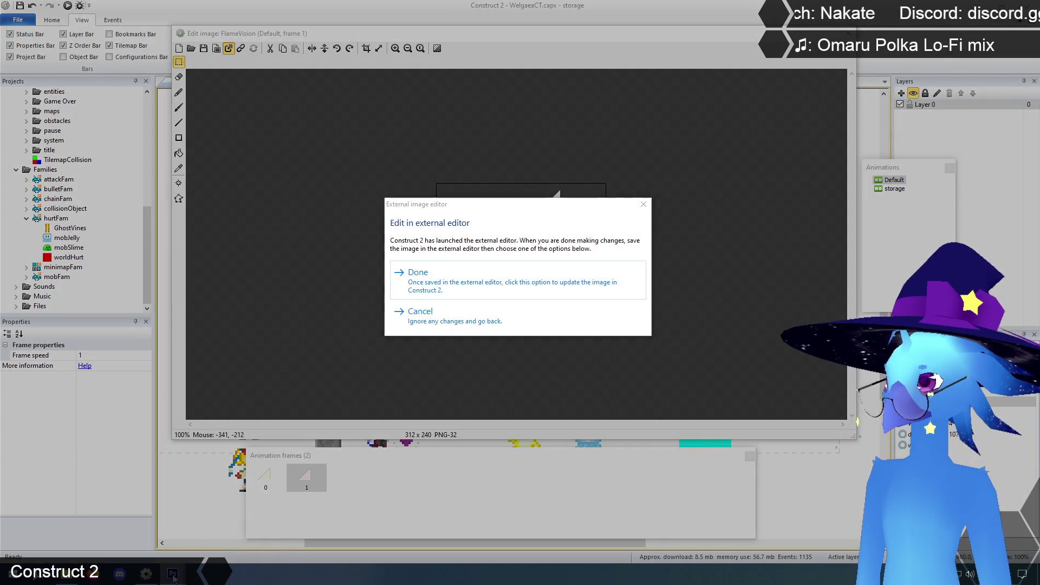
pyautogui.click(173, 573)
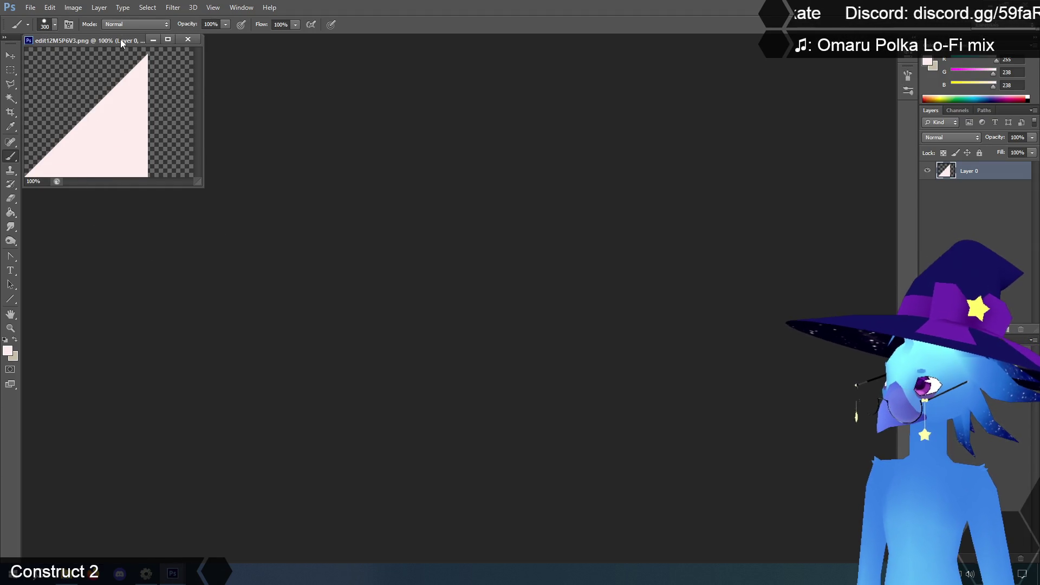
# Paint the FlameVision triangle solid pure red (ff0000).
pyautogui.moveTo(108, 40); pyautogui.dragTo(351, 95)
pyautogui.moveTo(440, 237)
pyautogui.mouseDown()
pyautogui.moveTo(538, 365)
pyautogui.moveTo(677, 453)
pyautogui.mouseUp()
pyautogui.click(929, 64)
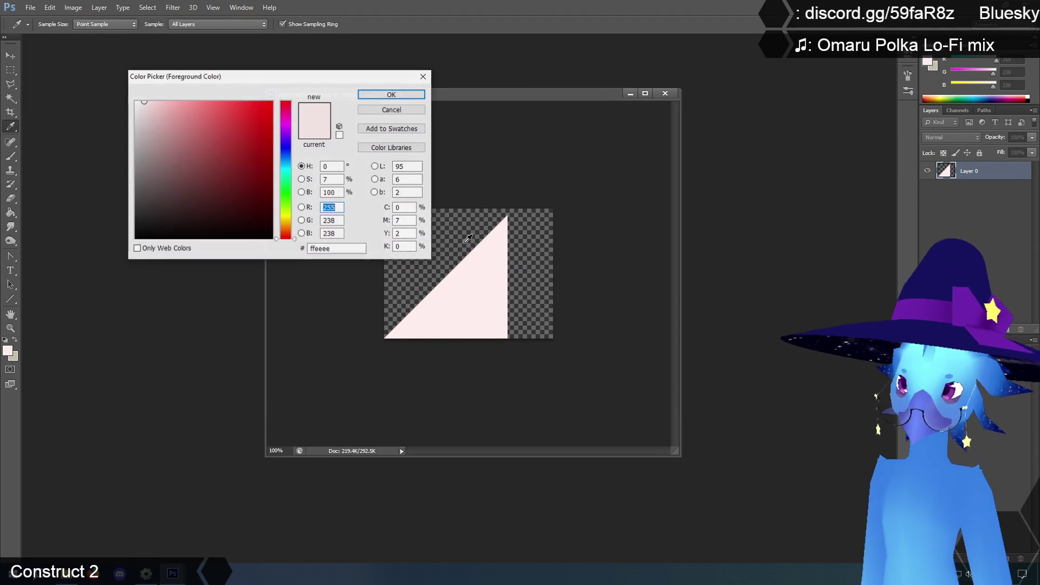
pyautogui.moveTo(223, 155); pyautogui.dragTo(325, 51)
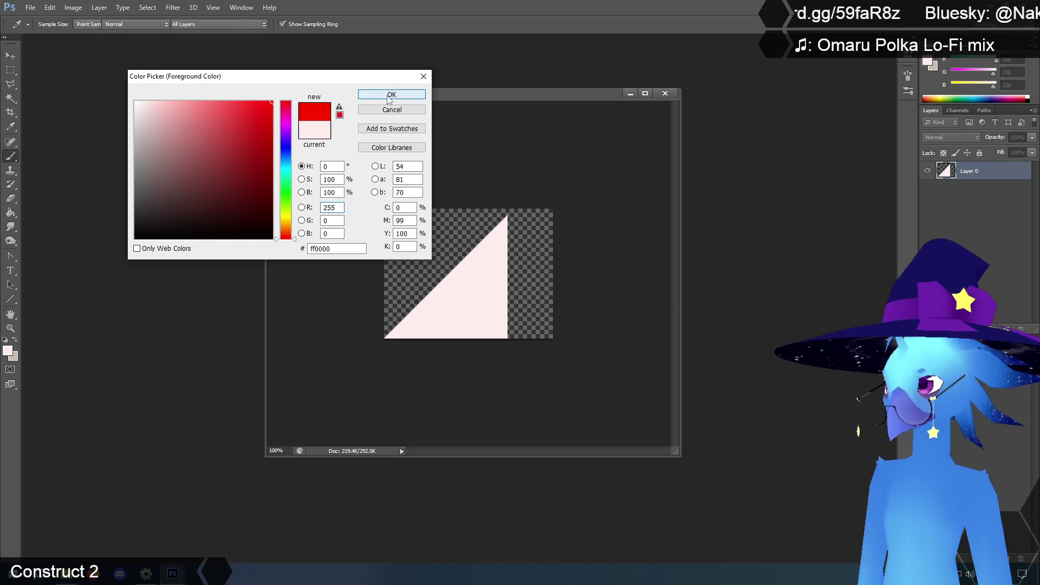
pyautogui.click(382, 94)
pyautogui.moveTo(515, 325)
pyautogui.mouseDown()
pyautogui.moveTo(481, 383)
pyautogui.moveTo(352, 352)
pyautogui.mouseUp()
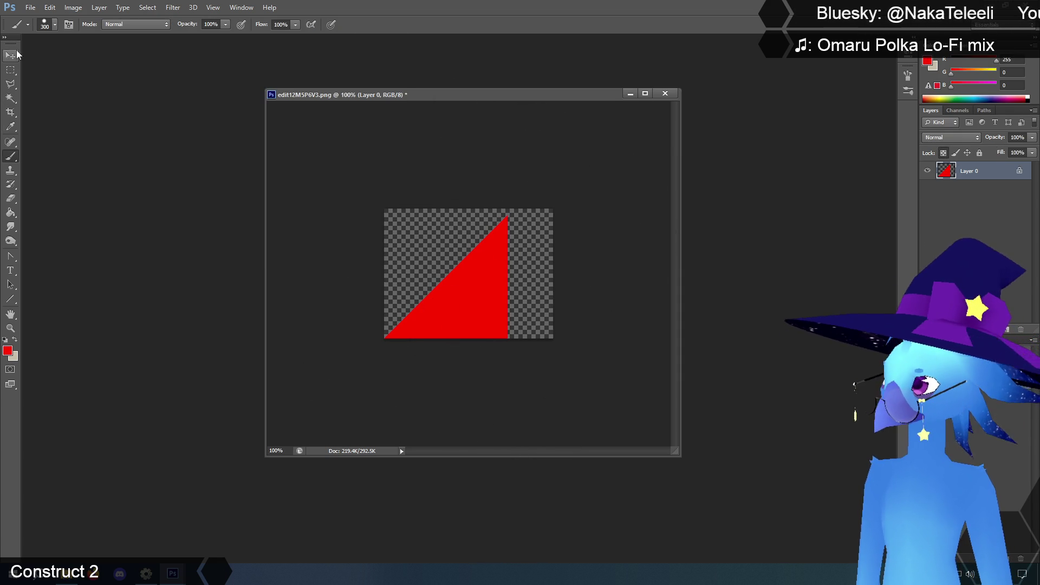
# Save and close the red triangle, then accept the updated image in Construct 2.
pyautogui.click(31, 8)
pyautogui.click(76, 127)
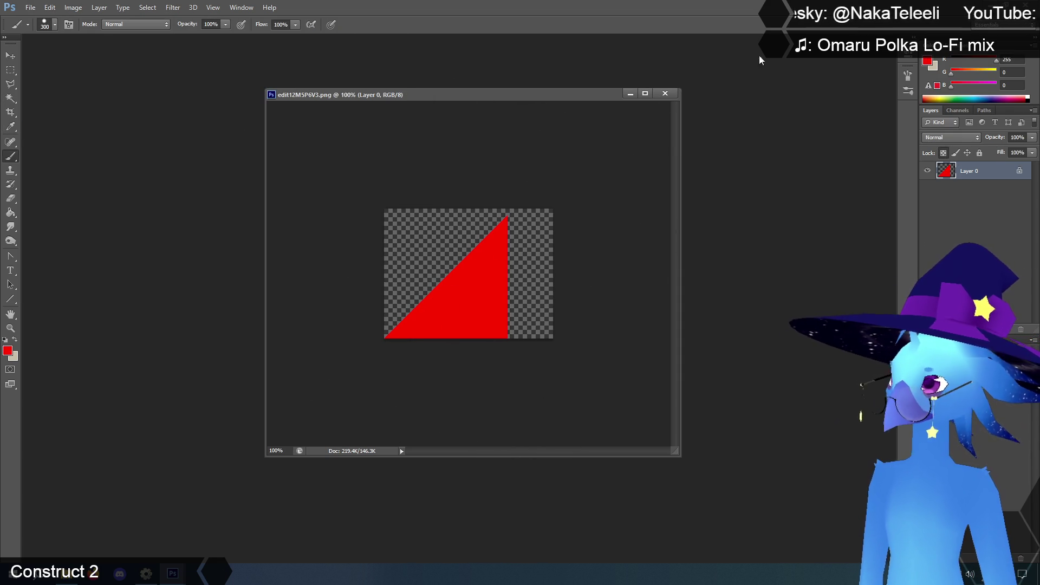
pyautogui.hotkey('ctrl', 'w')
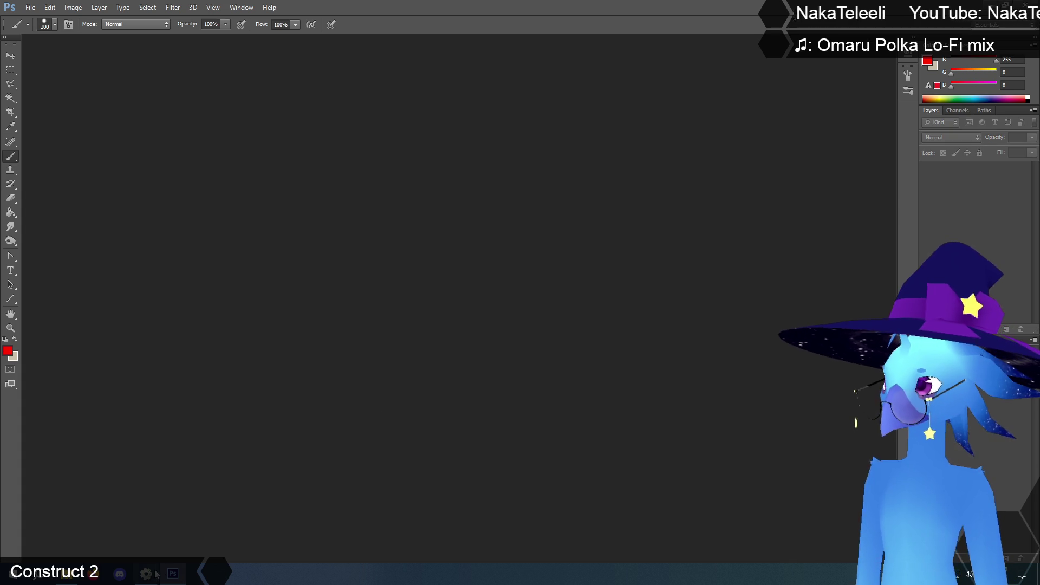
pyautogui.hotkey('alt', 'Tab')
pyautogui.click(435, 276)
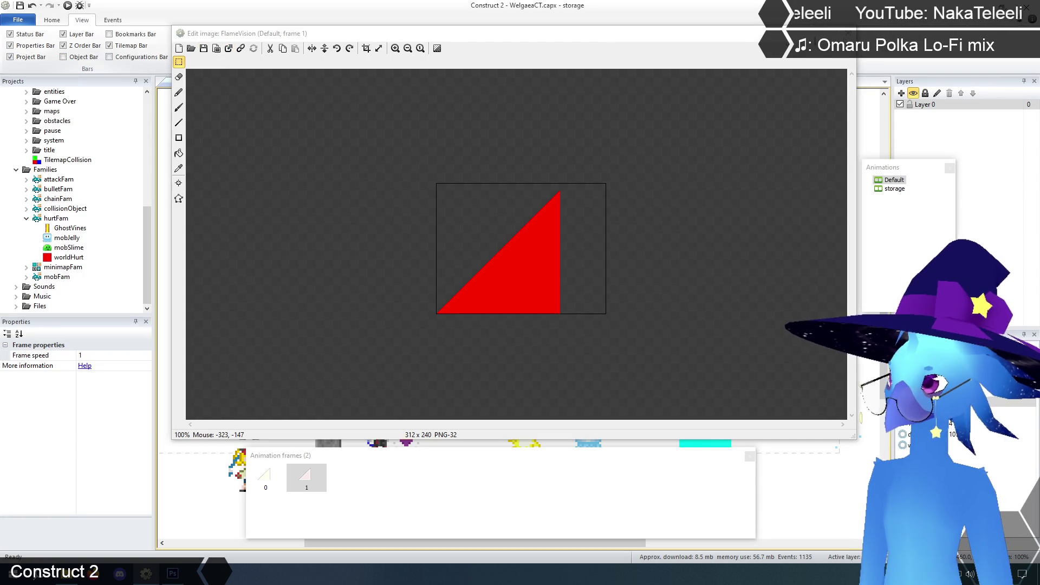
# Close the sprite editor and run the game preview from the title layout.
pyautogui.press('Escape')
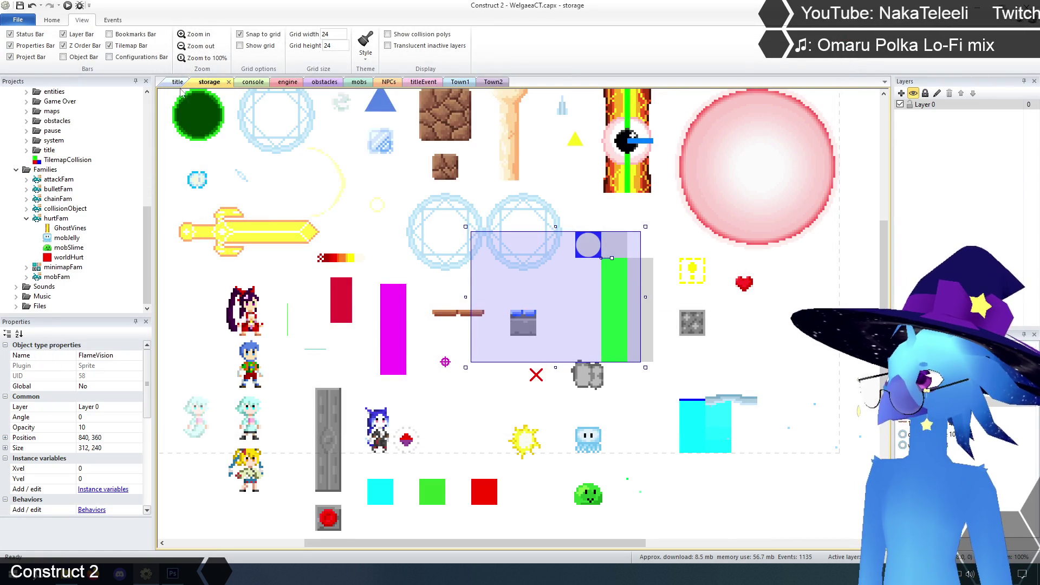
pyautogui.click(177, 82)
pyautogui.click(76, 9)
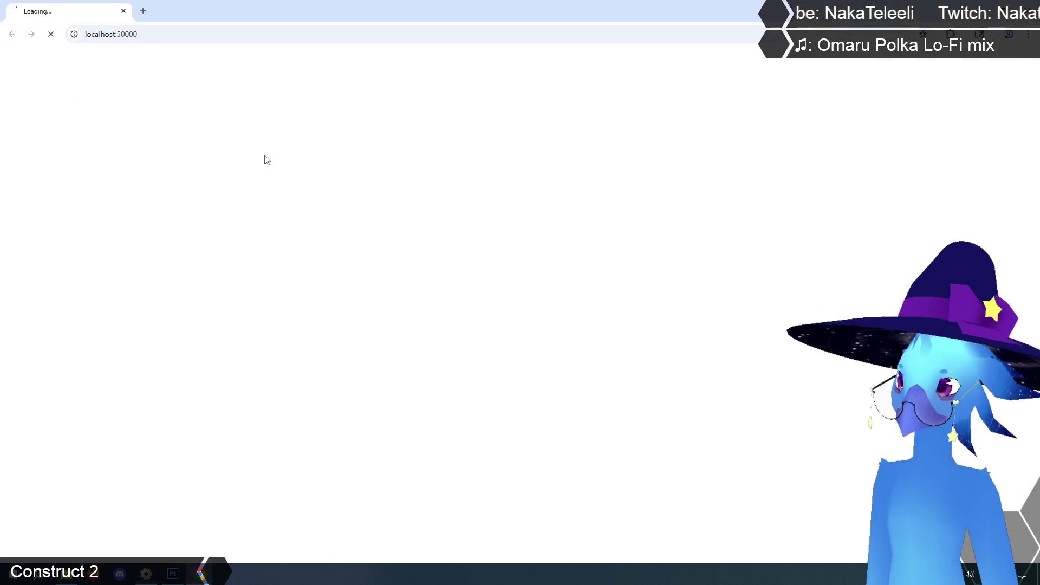
# Load the save and jump through the lamp's light cone beside the pillar.
pyautogui.press('Return')
pyautogui.press('Return')
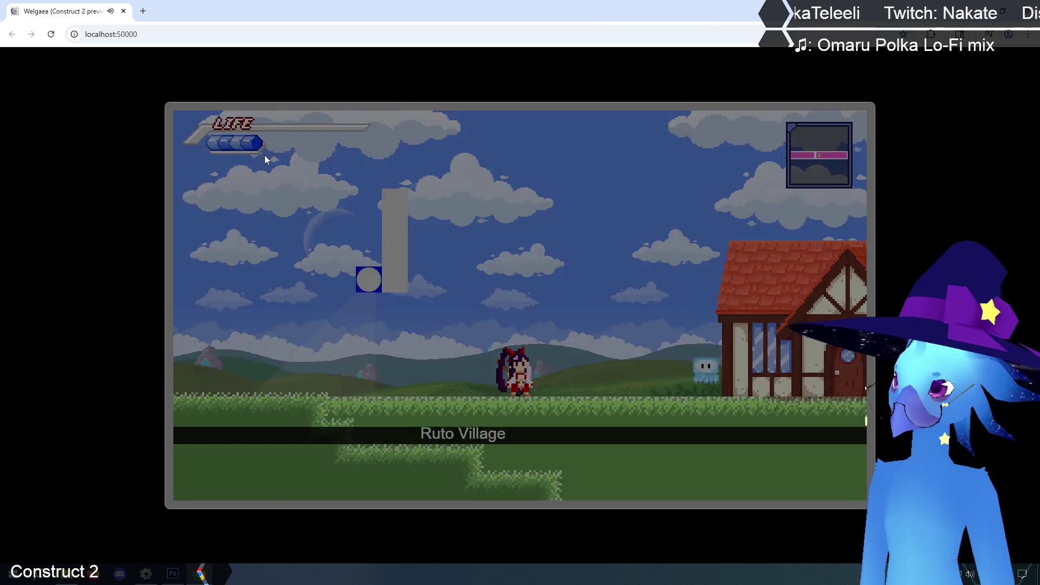
pyautogui.press('Left')
pyautogui.press('Up')
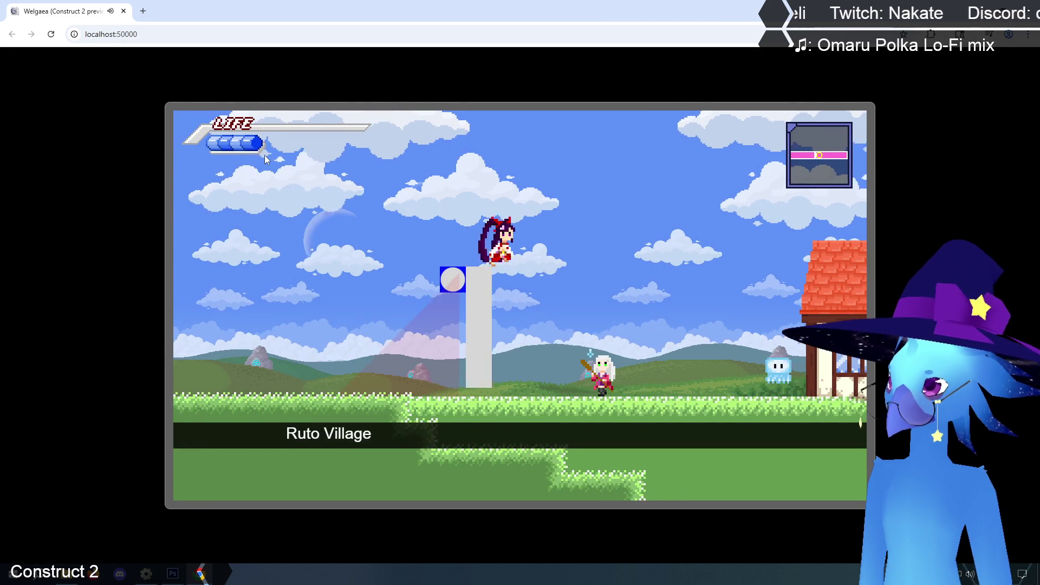
pyautogui.press('Up')
pyautogui.press('Left')
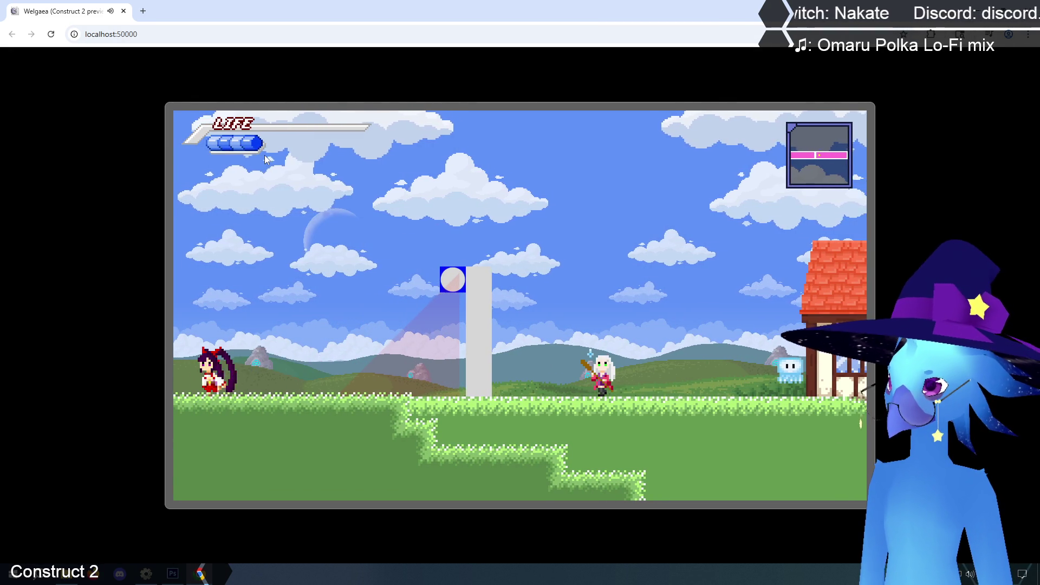
pyautogui.press('Right')
# Walk back and forth between the fence area and Ruto Village past the red cone.
pyautogui.press('Right')
pyautogui.press('Left')
pyautogui.press('Right')
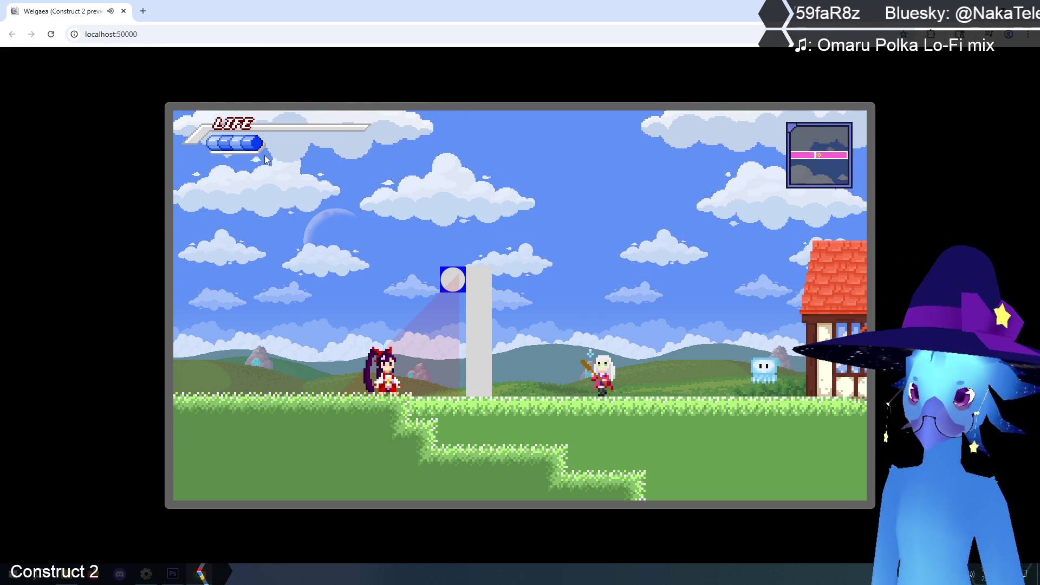
pyautogui.press('Left')
pyautogui.press('Right')
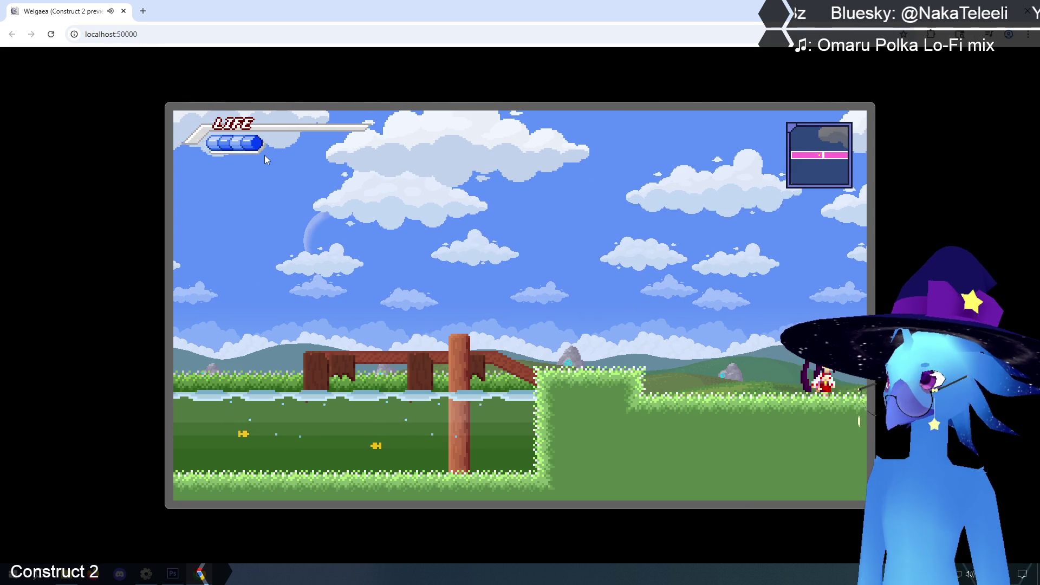
pyautogui.press('Left')
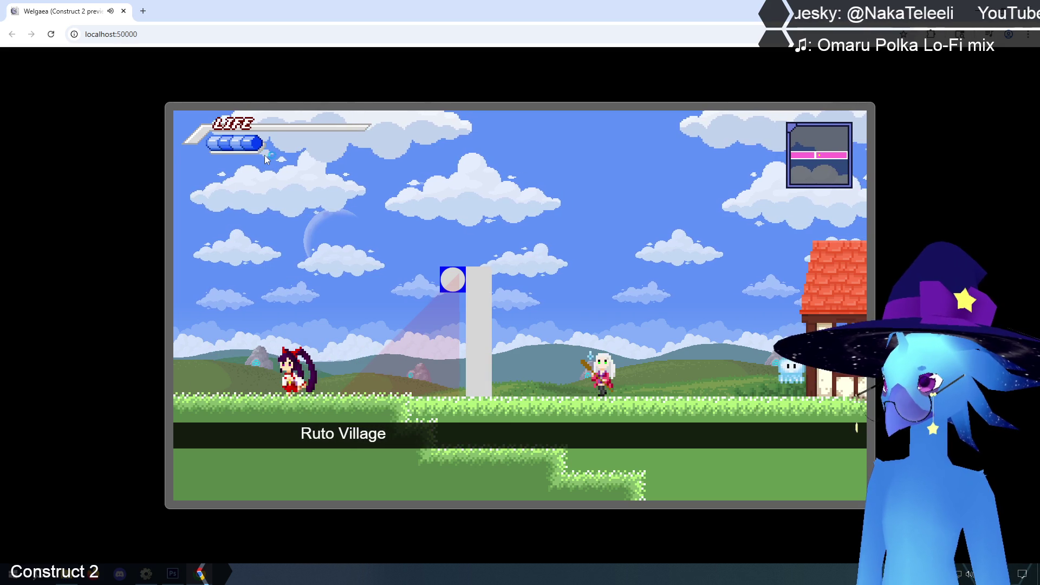
pyautogui.press('Right')
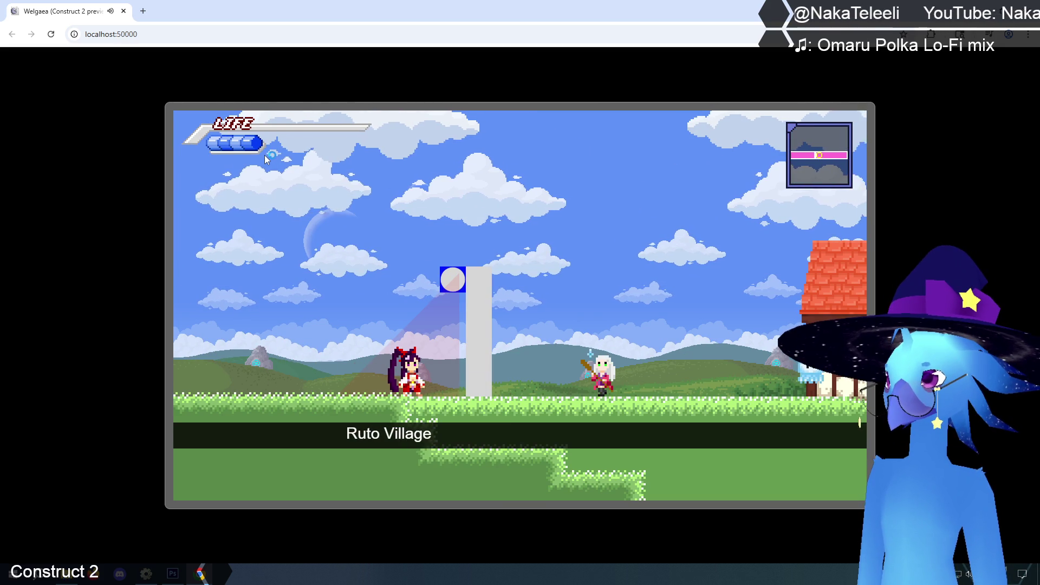
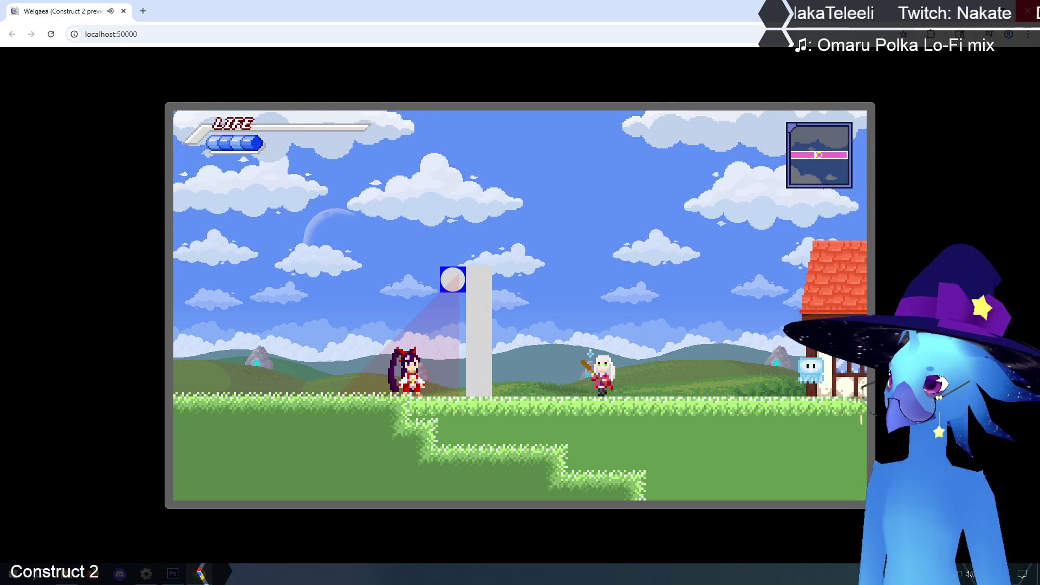
# Close the Chrome game preview, which had reached Ruto Village, and return to the editor.
pyautogui.click(1027, 11)
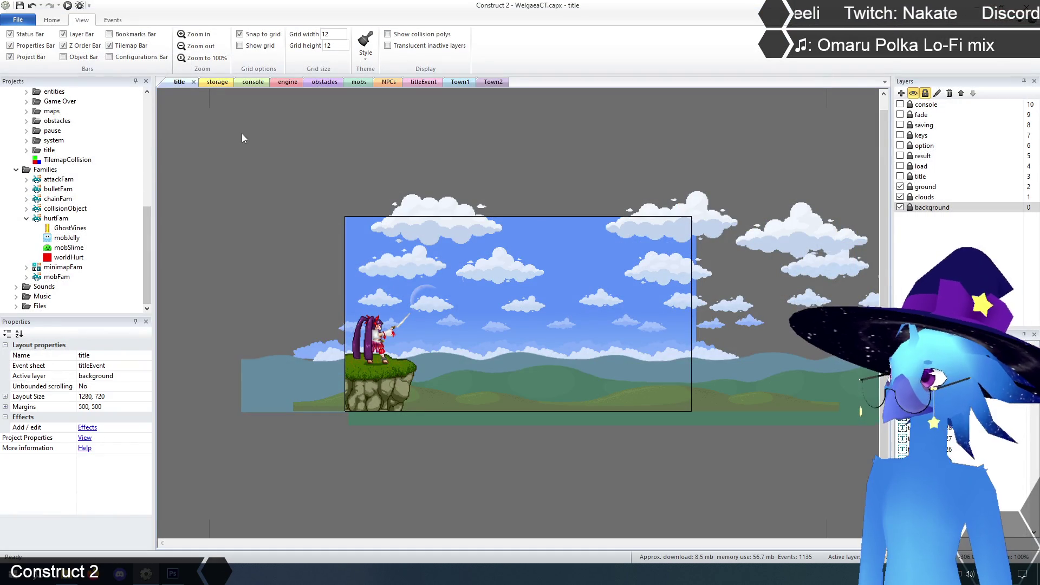
# Glance at the engine sheet and storage layout, then open Cave3 from the cave folder.
pyautogui.click(288, 82)
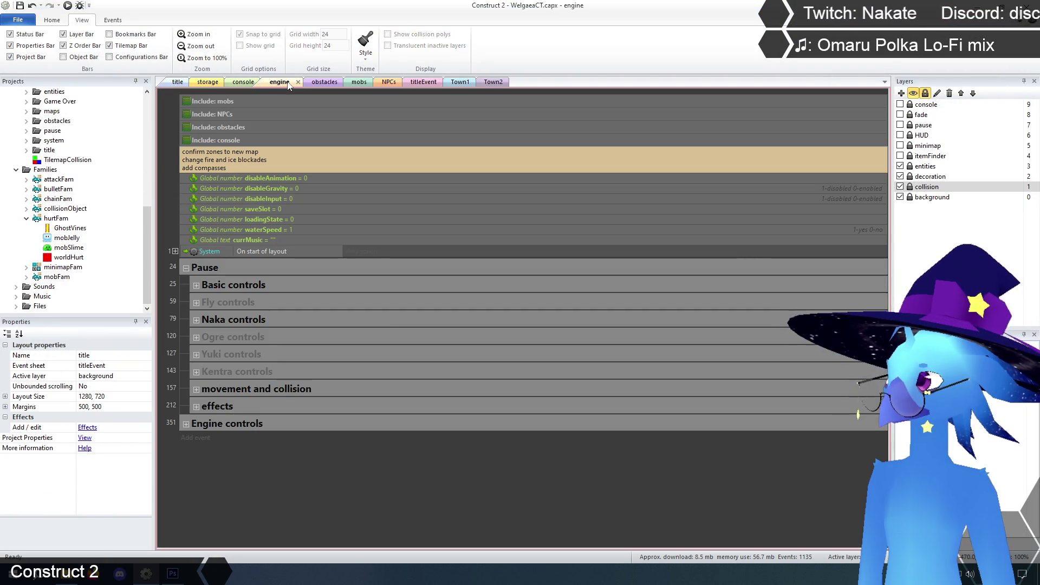
pyautogui.click(209, 82)
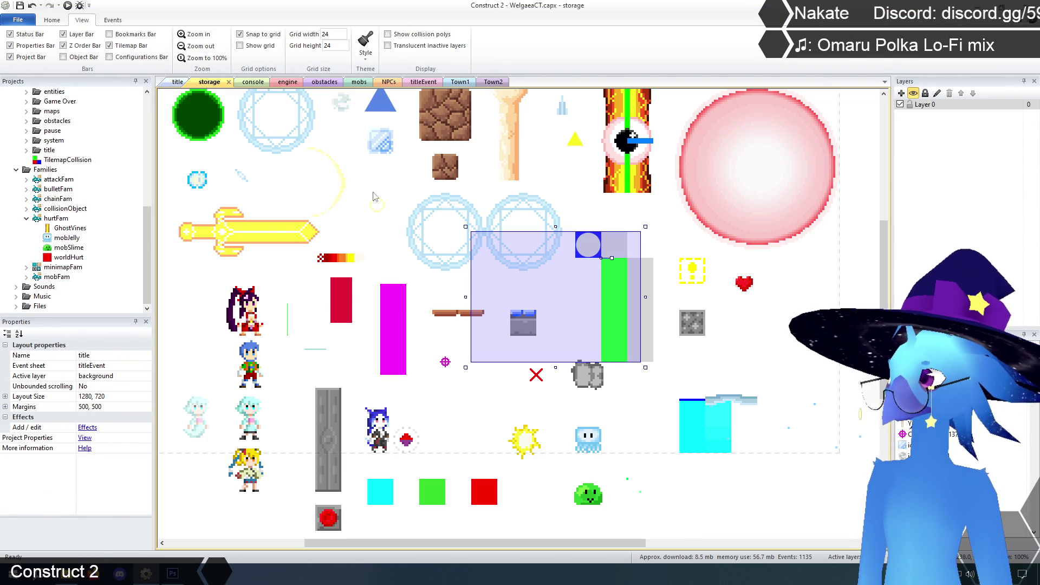
pyautogui.click(781, 348)
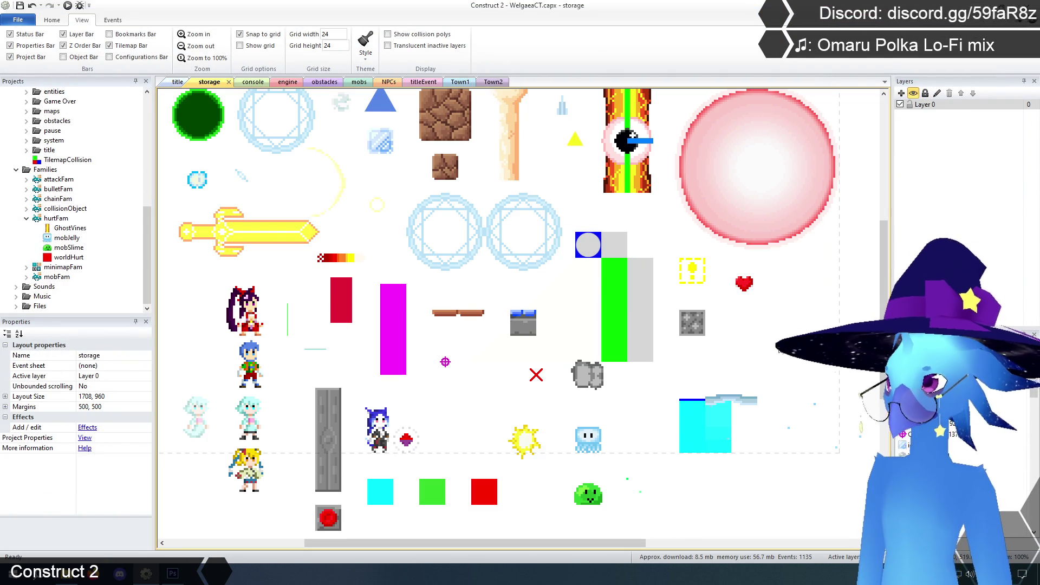
pyautogui.scroll(3, 528, 392)
pyautogui.scroll(-2, 456, 404)
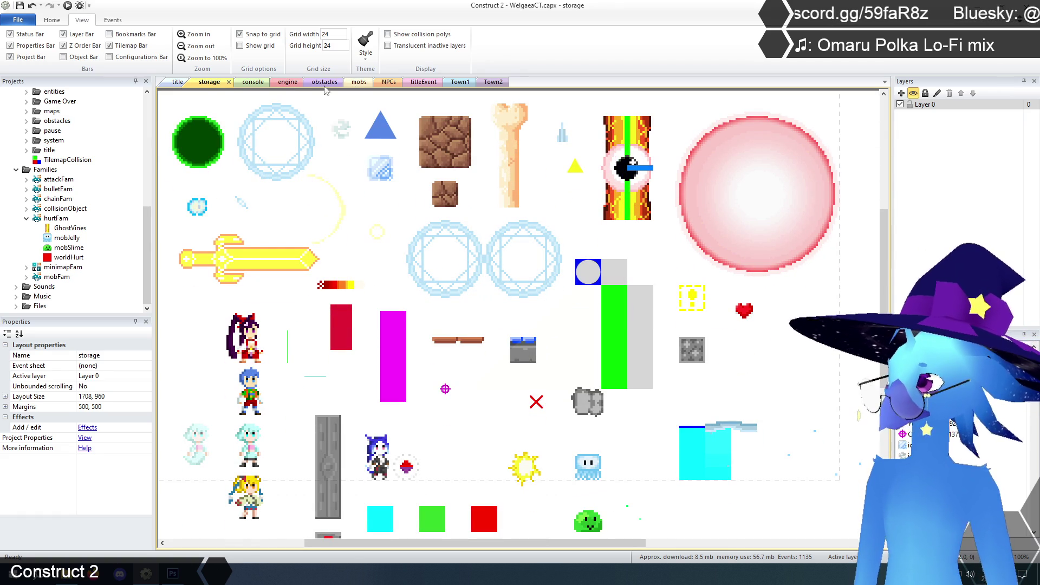
pyautogui.moveTo(148, 220); pyautogui.dragTo(140, 115)
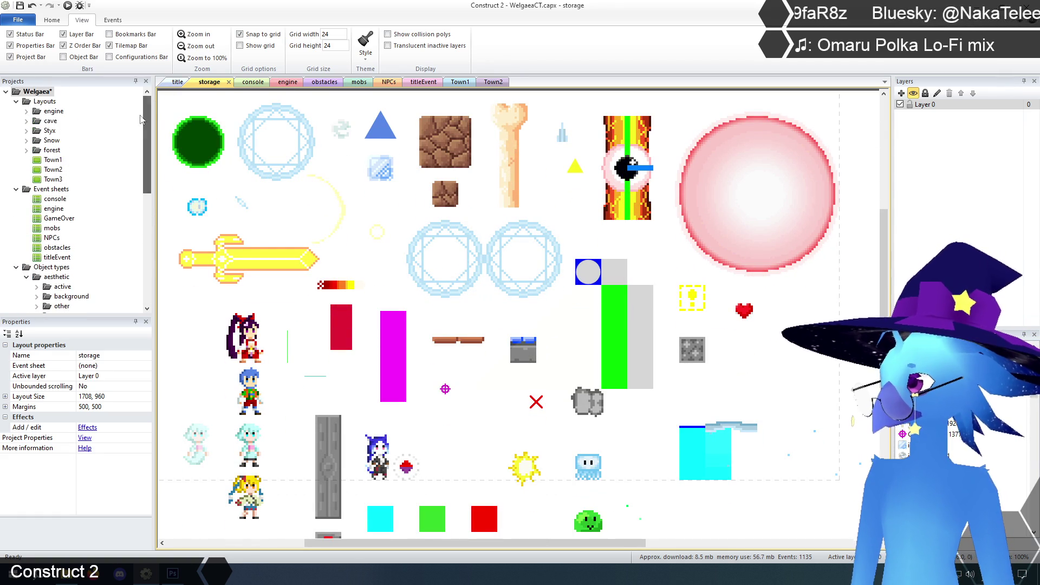
pyautogui.click(27, 121)
pyautogui.doubleClick(63, 150)
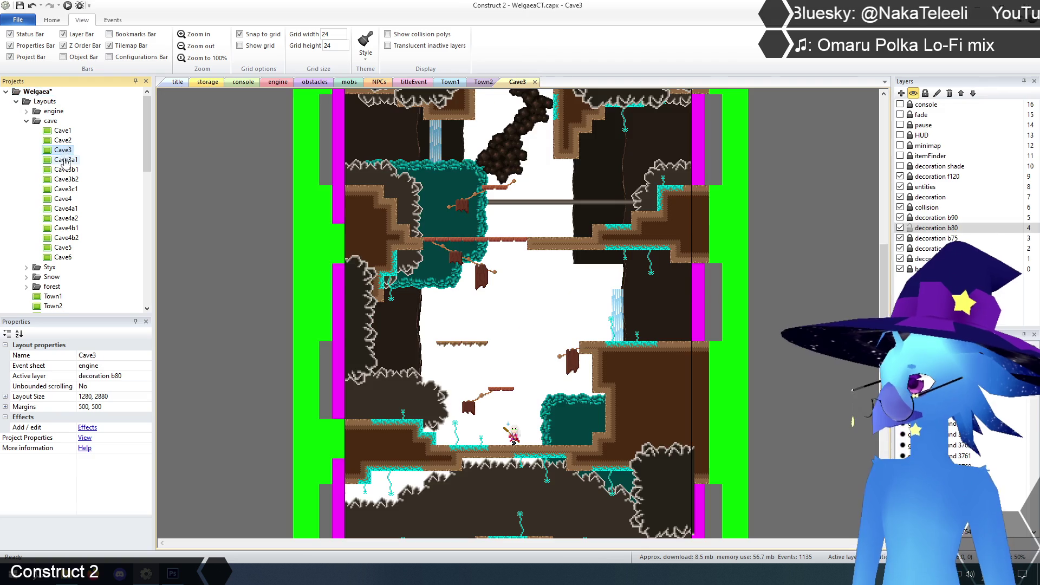
# Open the Cave3a1 and Cave3b1 layouts and select the itemPedestal sprite on the decoration layer.
pyautogui.doubleClick(66, 160)
pyautogui.doubleClick(65, 169)
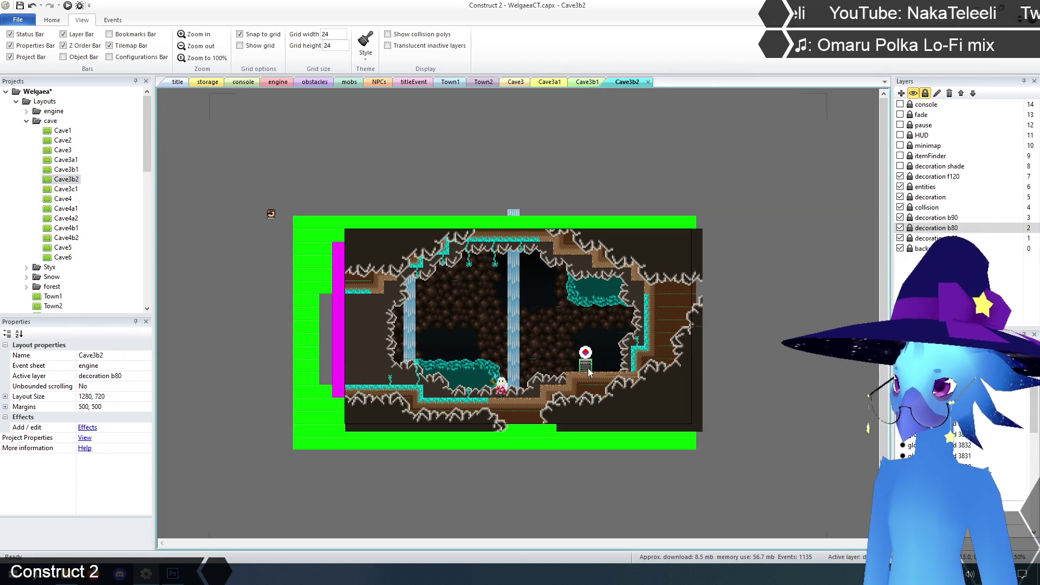
pyautogui.click(900, 197)
pyautogui.click(900, 197)
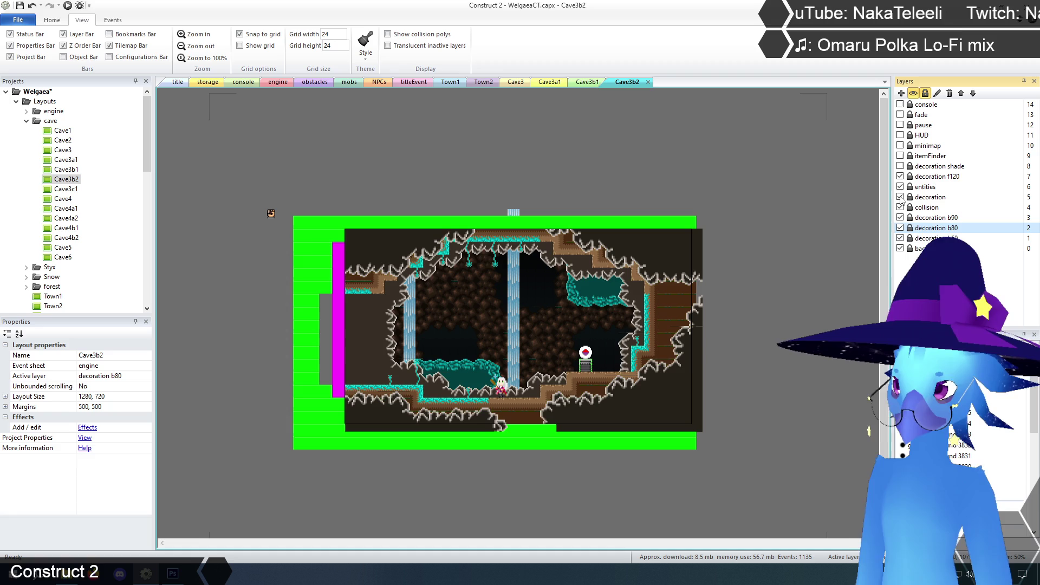
pyautogui.click(922, 200)
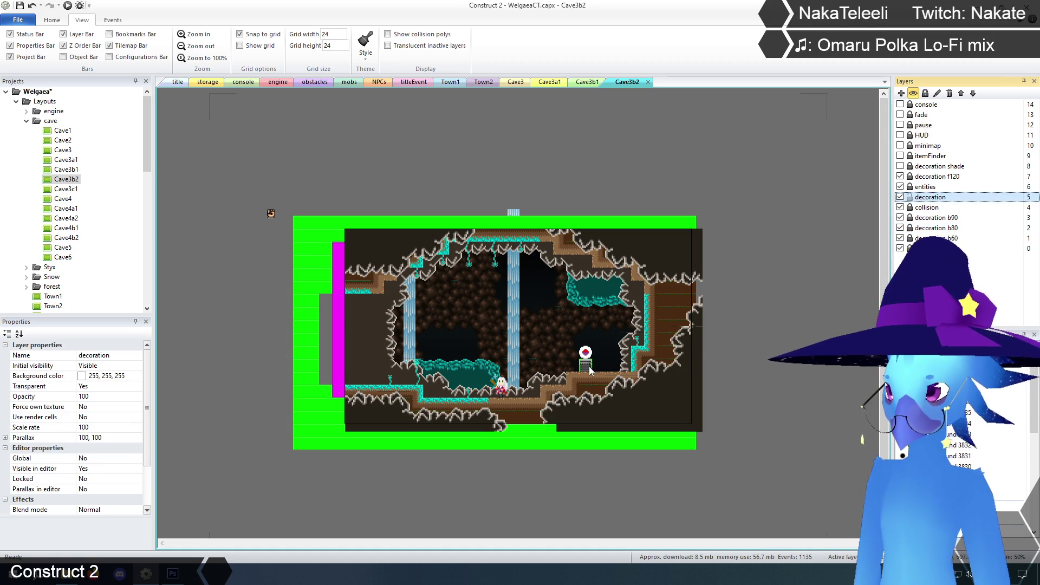
pyautogui.click(588, 370)
pyautogui.click(586, 370)
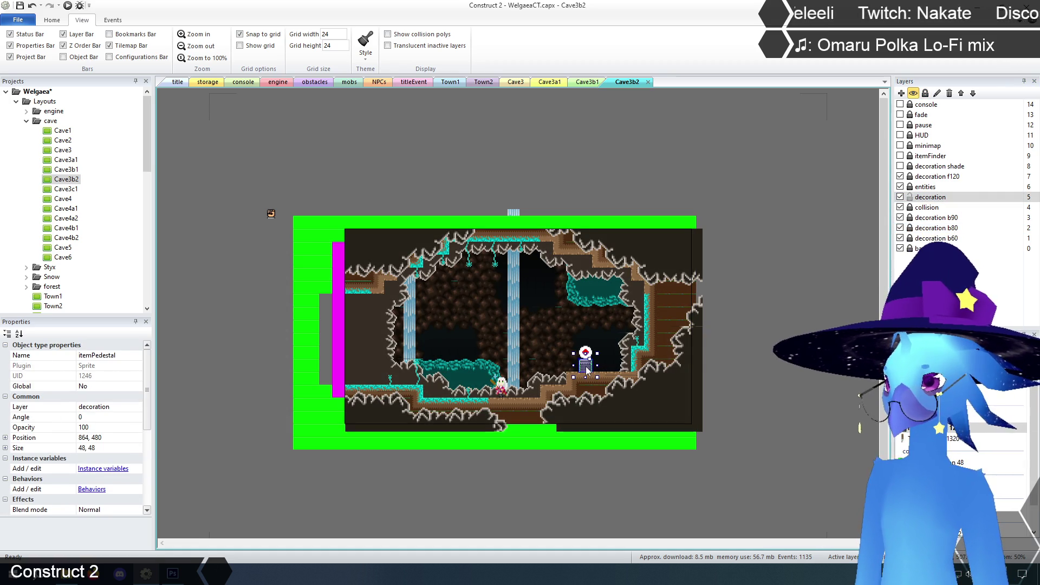
pyautogui.scroll(-5, 108, 412)
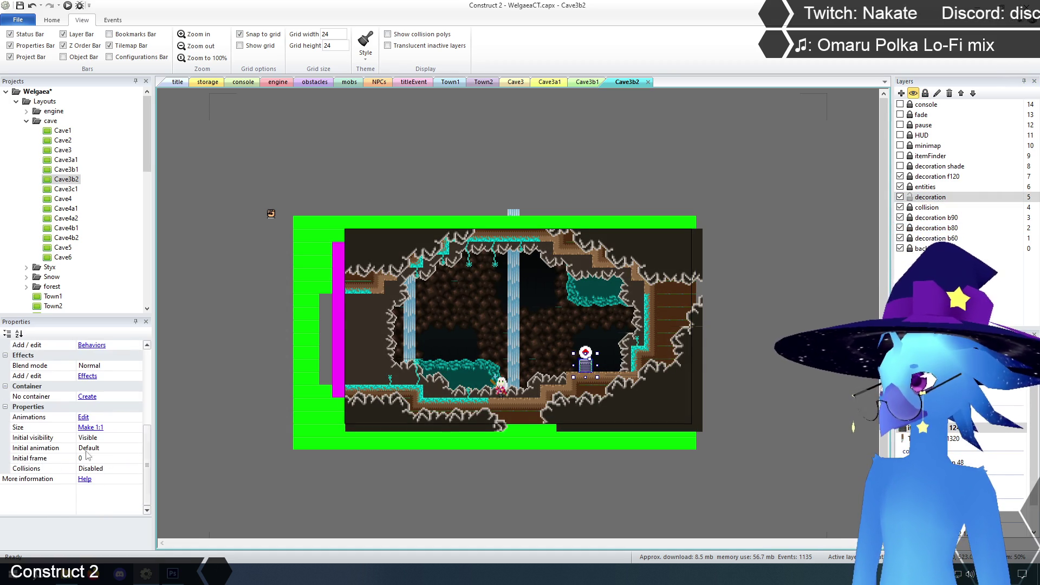
# Select the entire 48×48 itemPedestal image in the image editor, then close the editor.
pyautogui.click(83, 417)
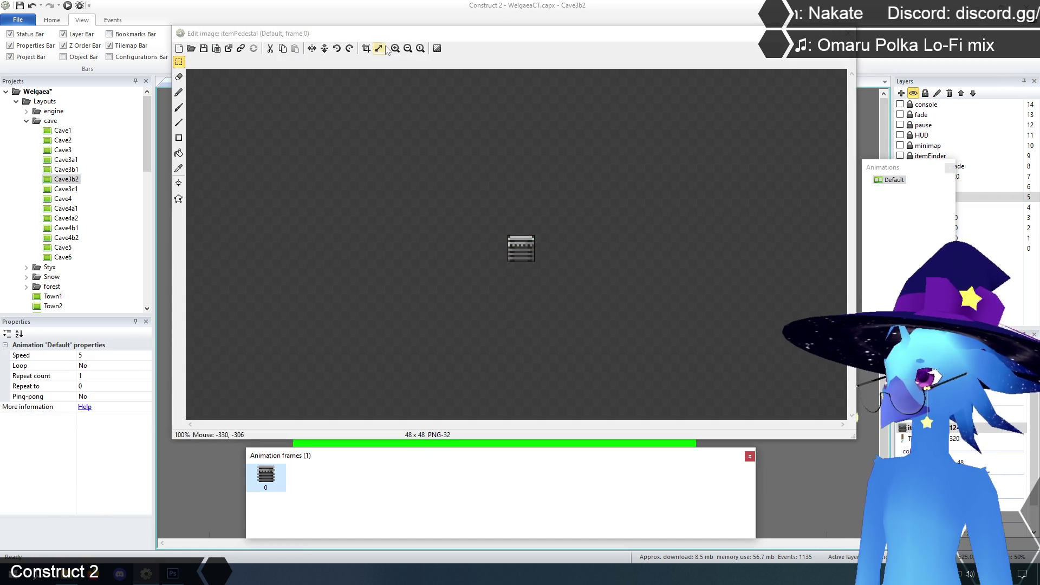
pyautogui.click(394, 49)
pyautogui.moveTo(453, 168); pyautogui.dragTo(634, 316)
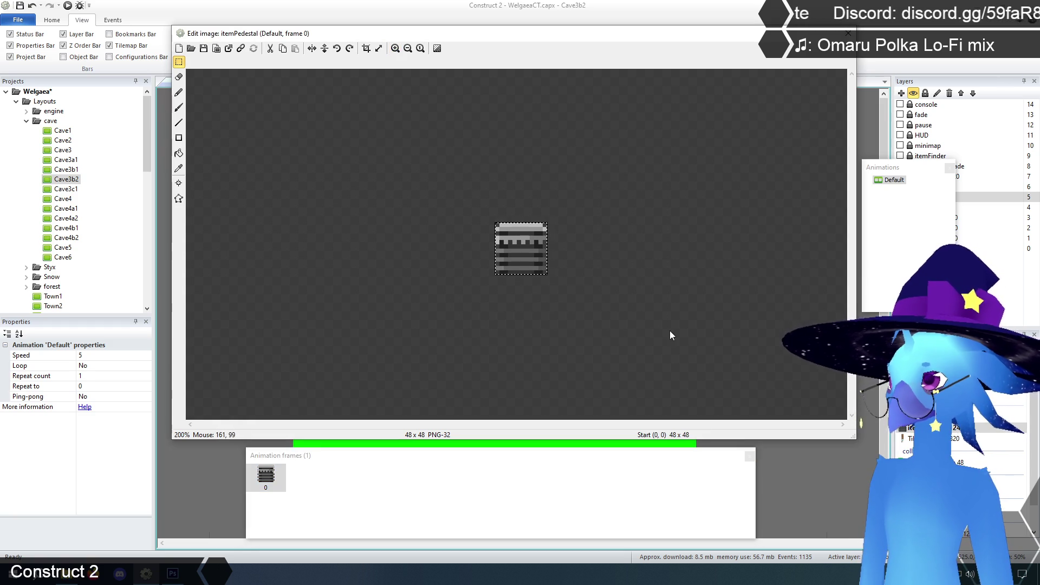
pyautogui.click(848, 34)
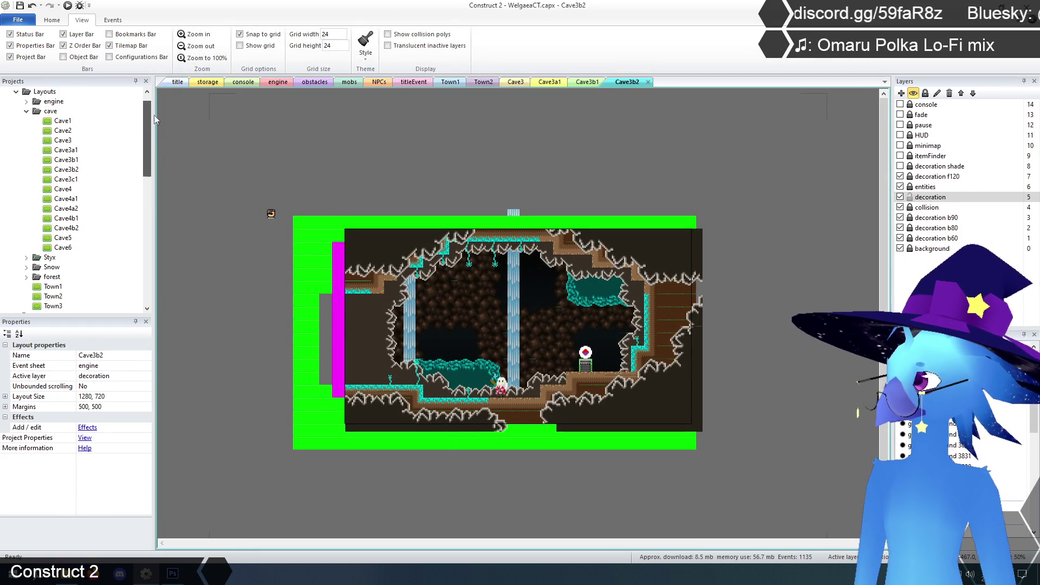
# Open the FirewallGate tiled background's image from the storage layout for editing.
pyautogui.click(314, 82)
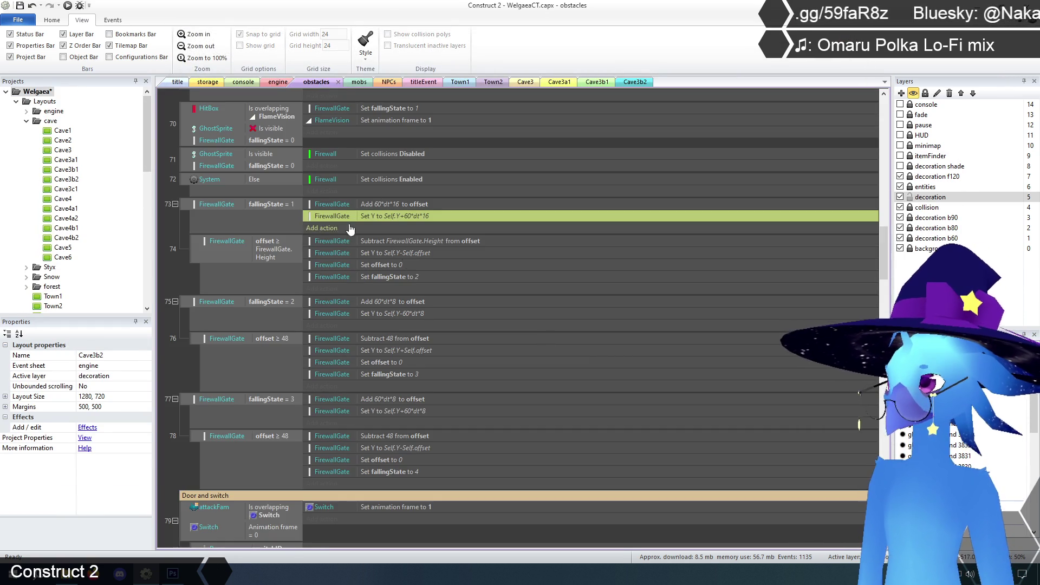
pyautogui.click(208, 82)
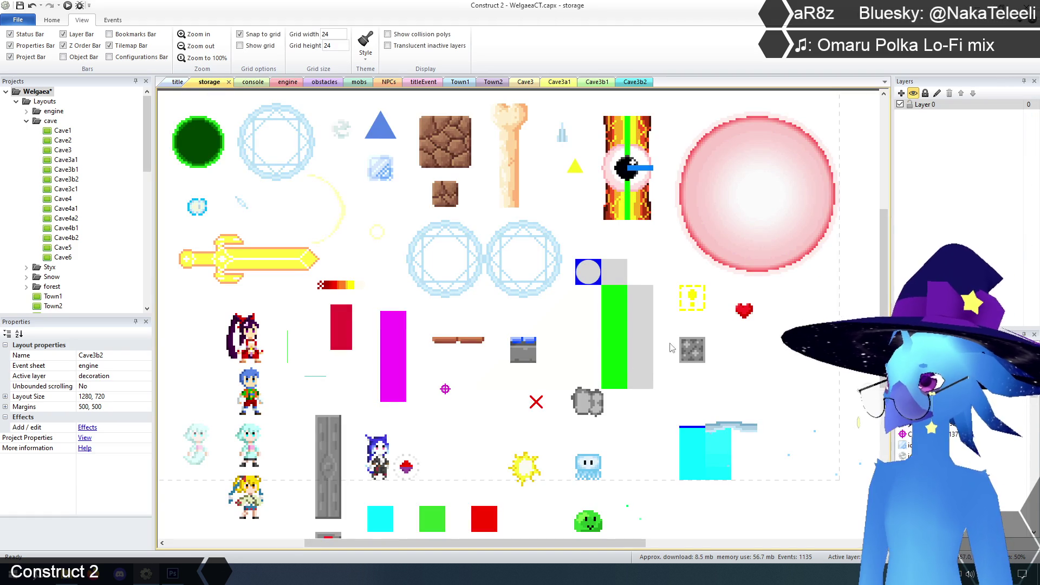
pyautogui.click(641, 324)
pyautogui.rightClick(641, 323)
pyautogui.click(661, 339)
# Zoom to 400% and paste the 48×48 grate pattern at the top of the image.
pyautogui.click(396, 50)
pyautogui.click(396, 50)
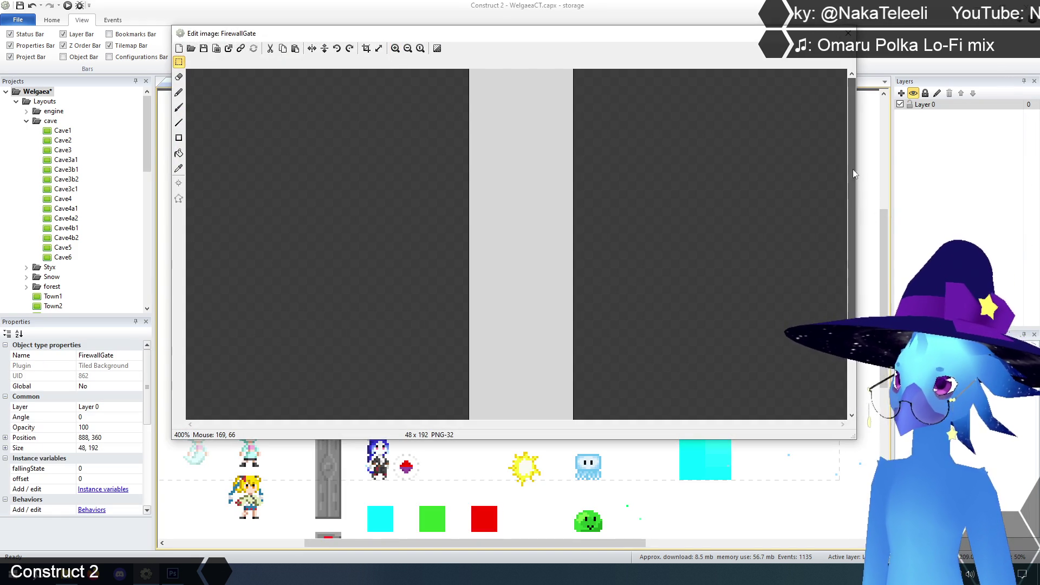
pyautogui.hotkey('ctrl', 'v')
pyautogui.click(635, 210)
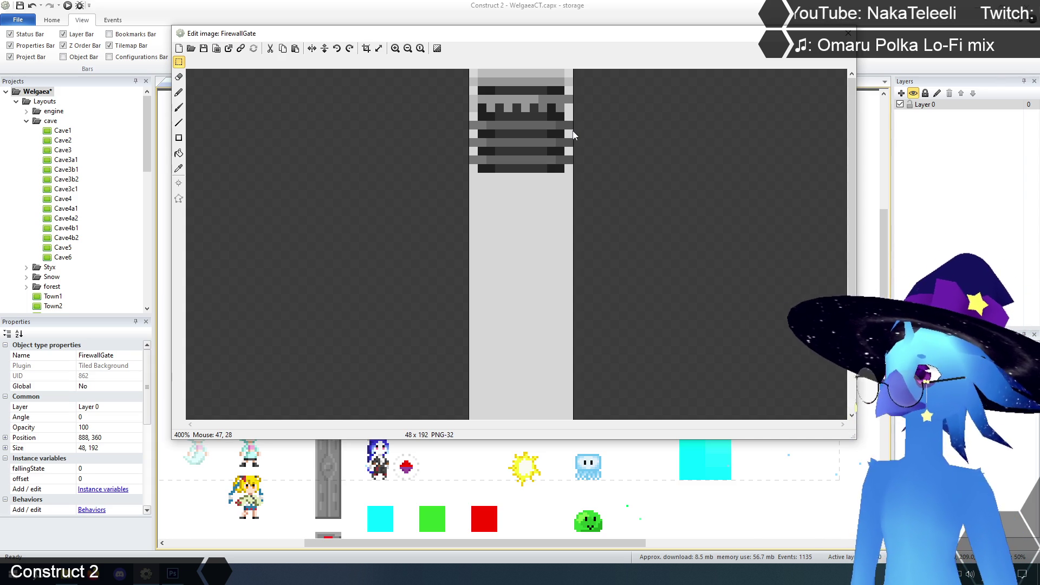
pyautogui.click(180, 169)
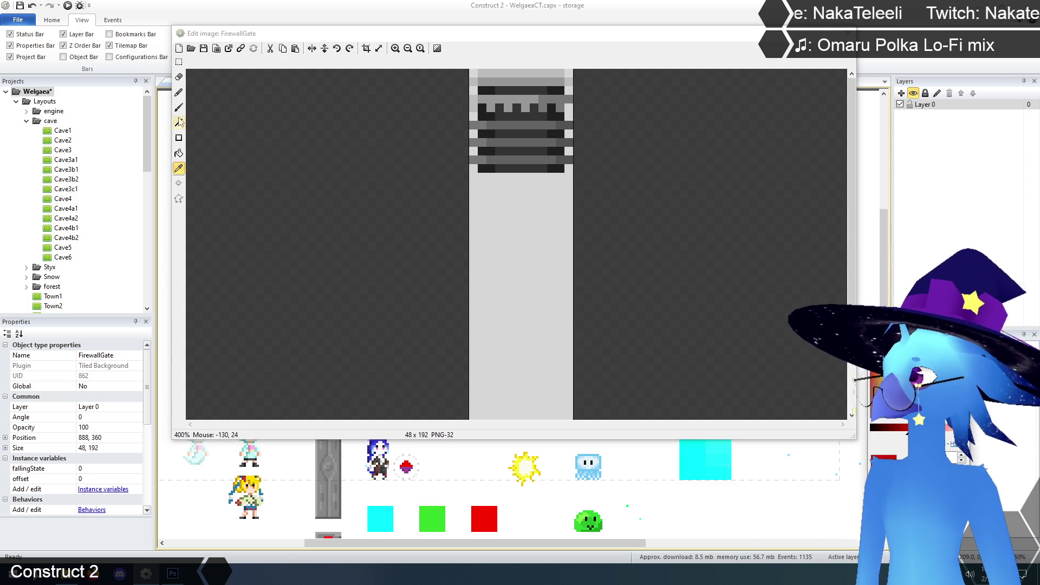
# Open the FirewallGate image in Photoshop, enlarge the document window and zoom to 300%.
pyautogui.click(229, 49)
pyautogui.moveTo(172, 573)
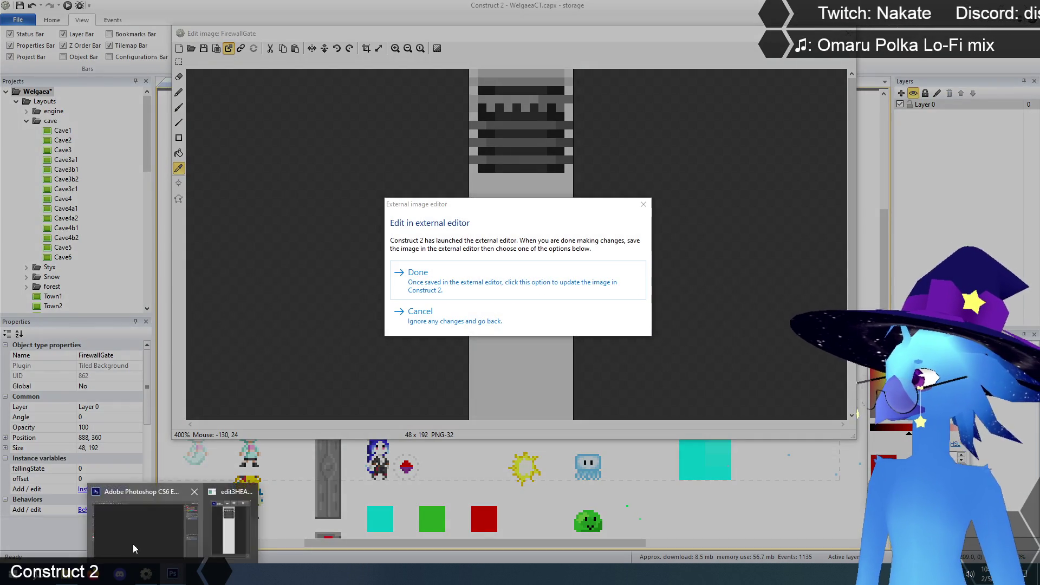
pyautogui.click(132, 544)
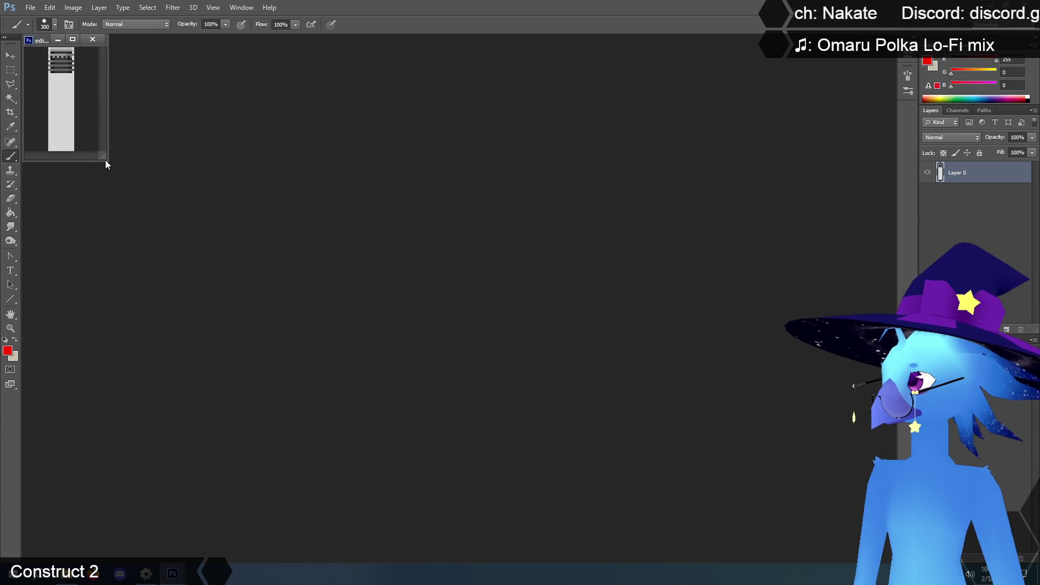
pyautogui.moveTo(105, 160); pyautogui.dragTo(783, 539)
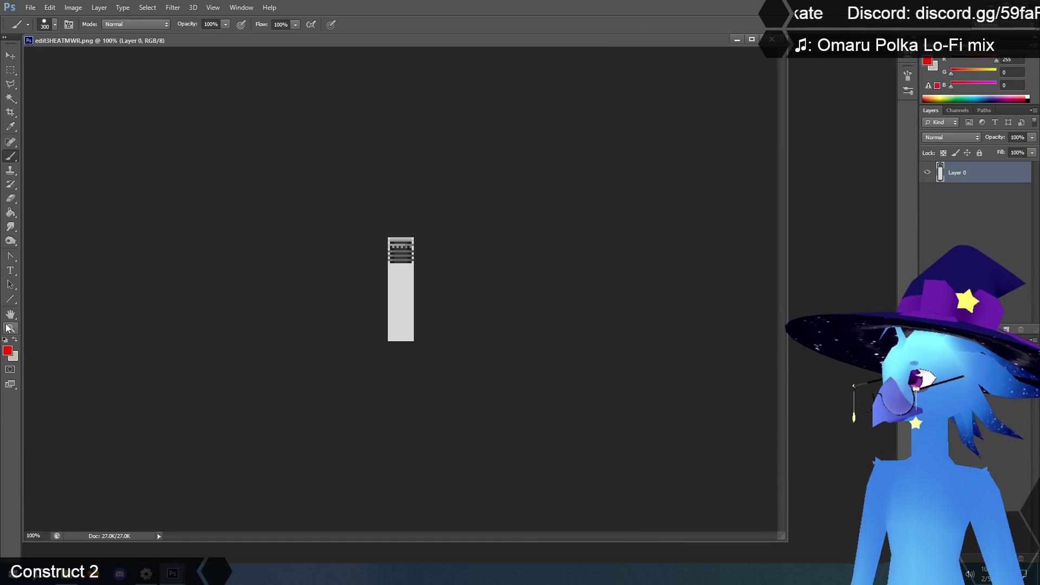
pyautogui.press('z')
pyautogui.click(400, 320)
pyautogui.click(400, 319)
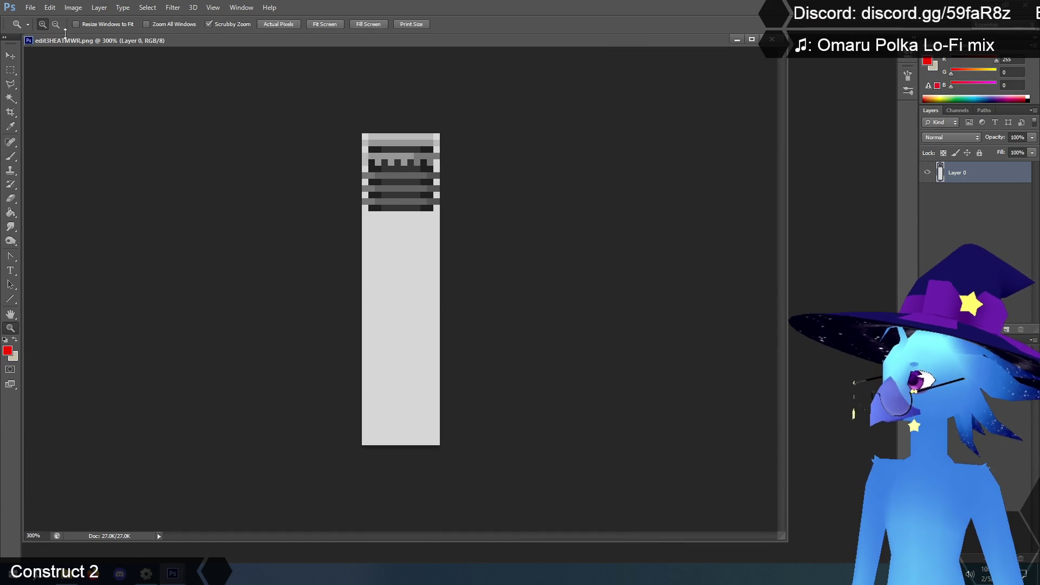
# Bring up the Image Size dialog showing the 48×192 pixel dimensions.
pyautogui.click(73, 8)
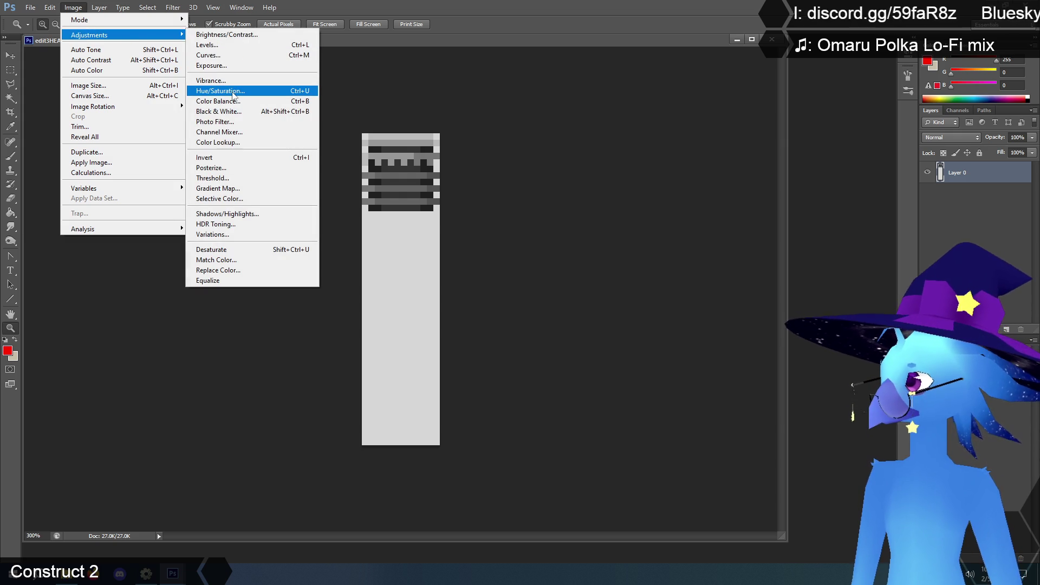
pyautogui.moveTo(59, 9)
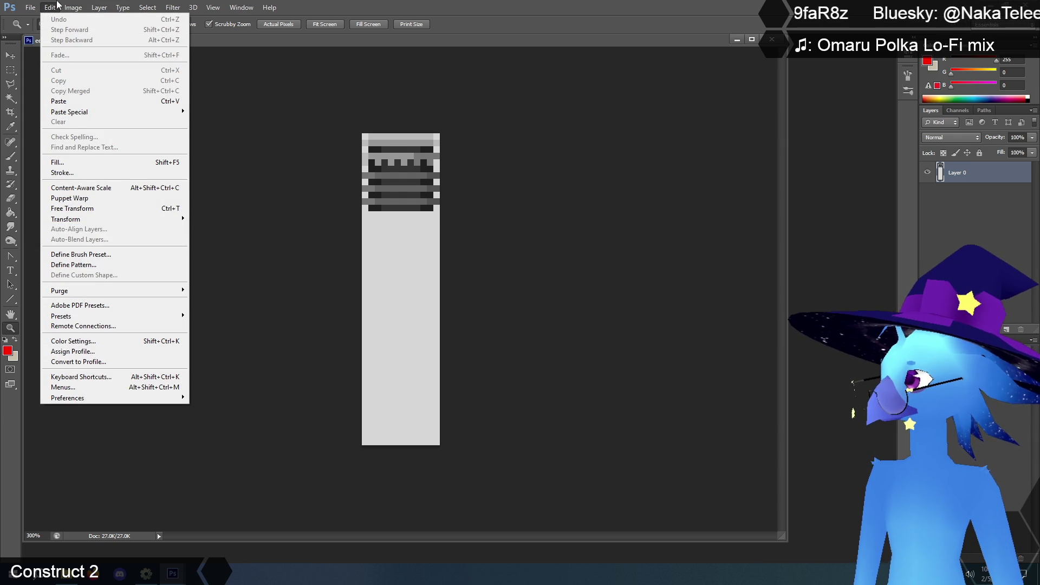
pyautogui.click(88, 85)
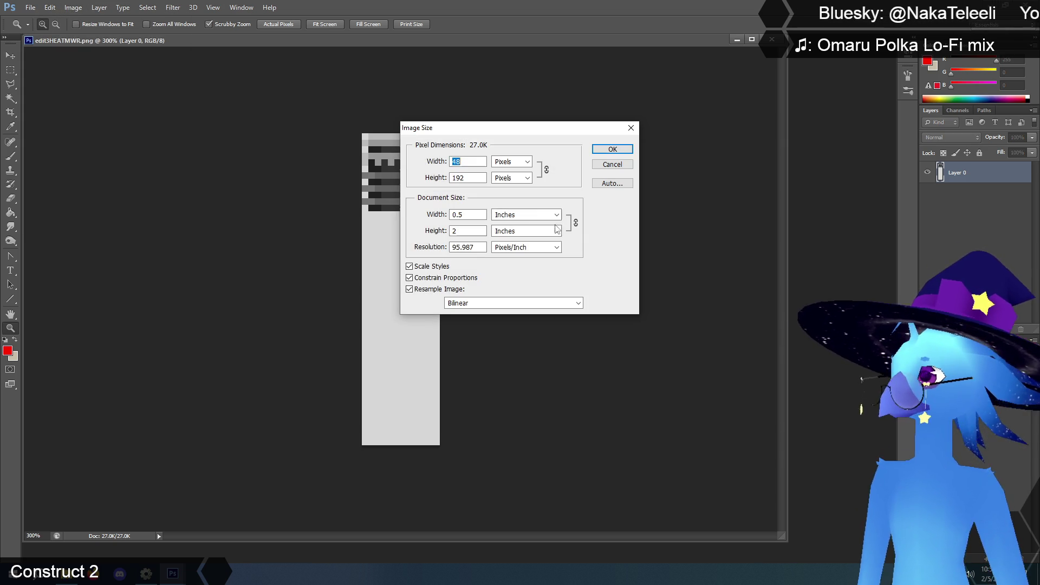
# Resize the image to 25 percent (12×48 px) with Nearest Neighbor resampling, then zoom in.
pyautogui.click(515, 162)
pyautogui.click(506, 182)
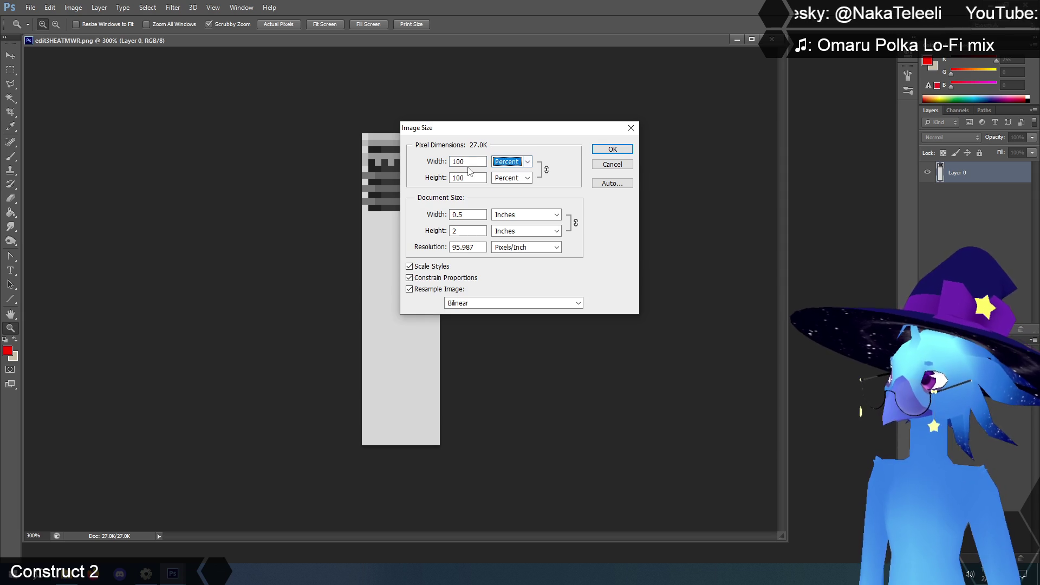
pyautogui.write('25')
pyautogui.click(579, 303)
pyautogui.click(542, 314)
pyautogui.press('Return')
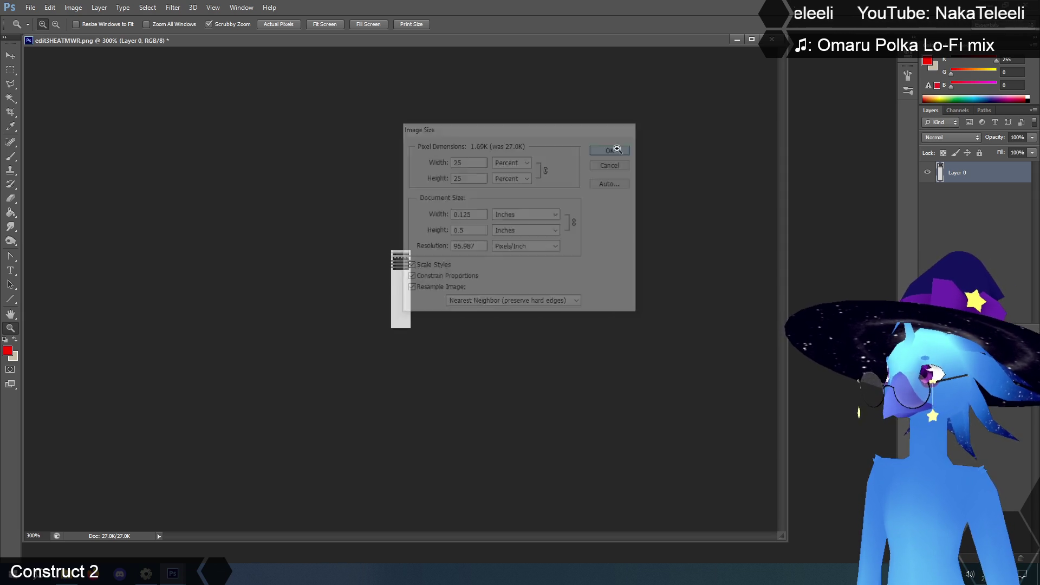
pyautogui.moveTo(378, 316); pyautogui.dragTo(378, 316)
# Sample the strip's light grey and set up a hard-edged 1 px Pencil.
pyautogui.click(11, 70)
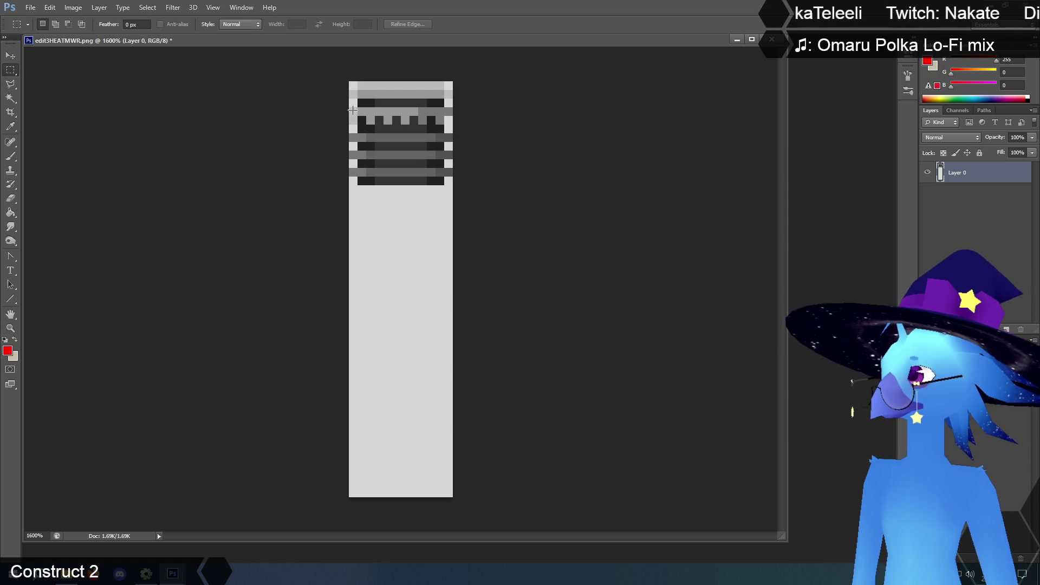
pyautogui.click(10, 127)
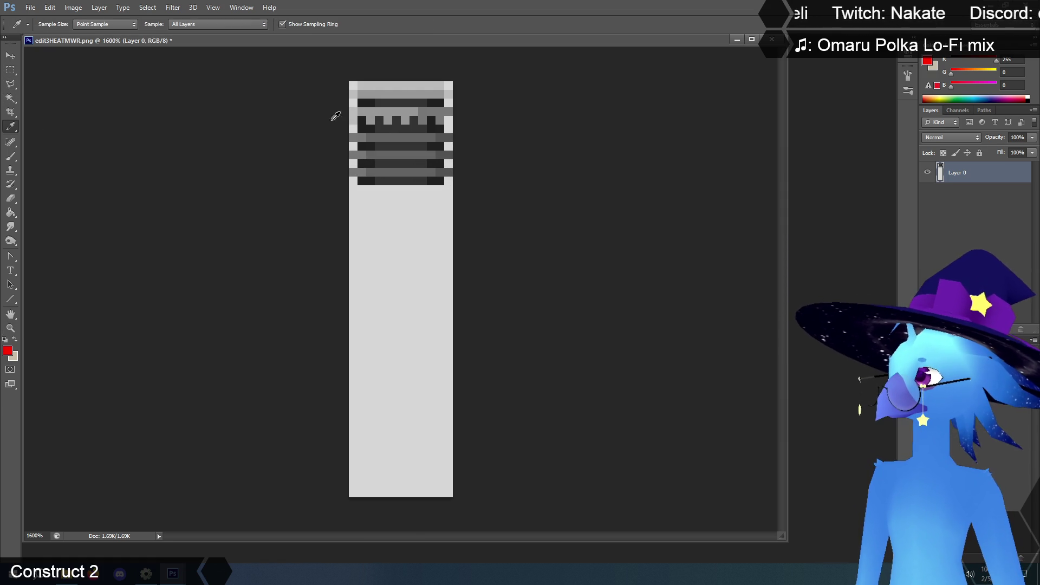
pyautogui.click(282, 118)
pyautogui.click(11, 156)
pyautogui.moveTo(12, 160); pyautogui.dragTo(46, 163)
pyautogui.rightClick(579, 211)
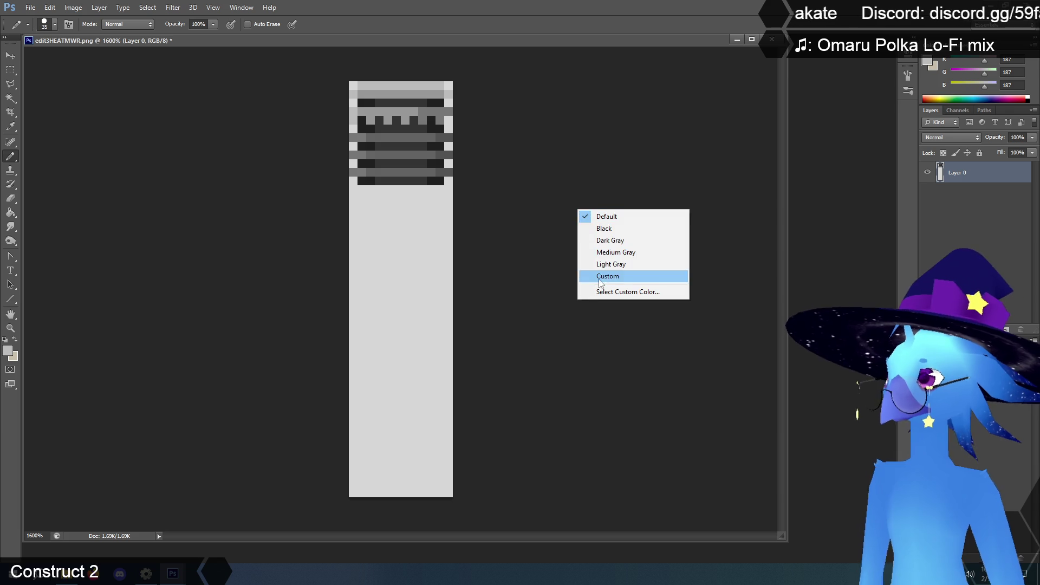
pyautogui.rightClick(398, 228)
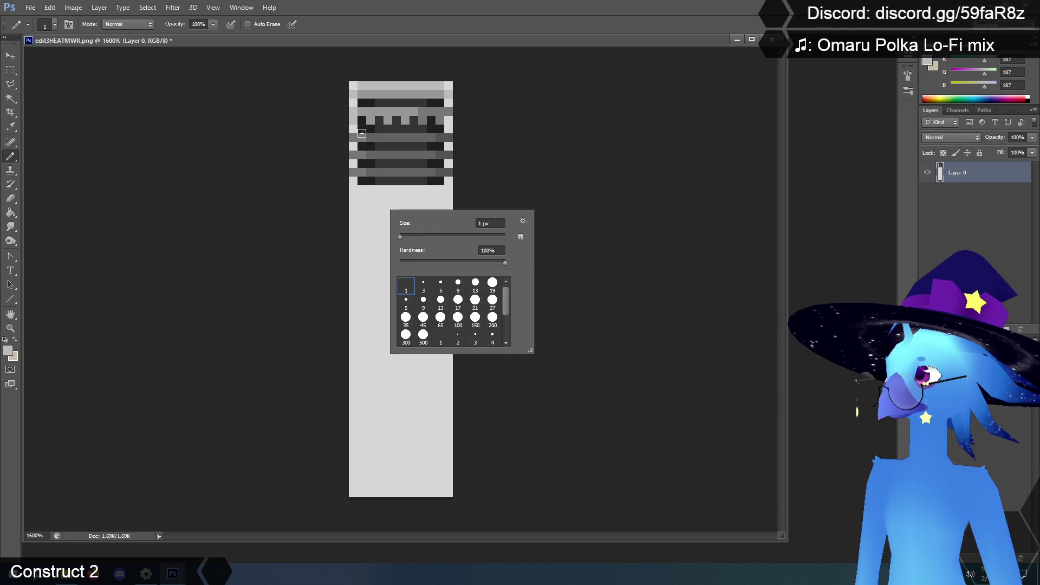
# Repaint the notched top row as a solid grey band using sampled greys.
pyautogui.click(11, 128)
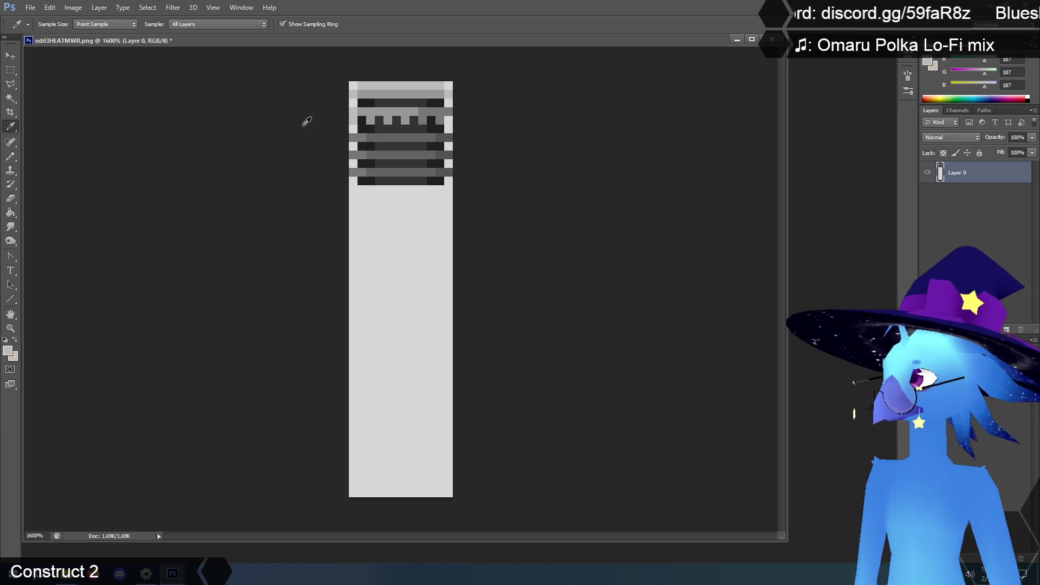
pyautogui.click(12, 157)
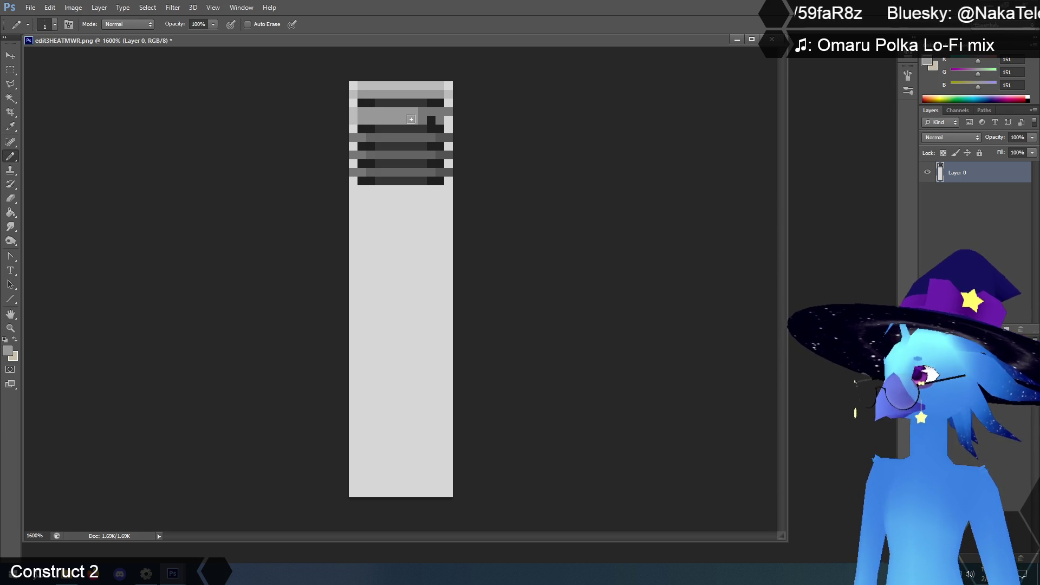
pyautogui.press('i')
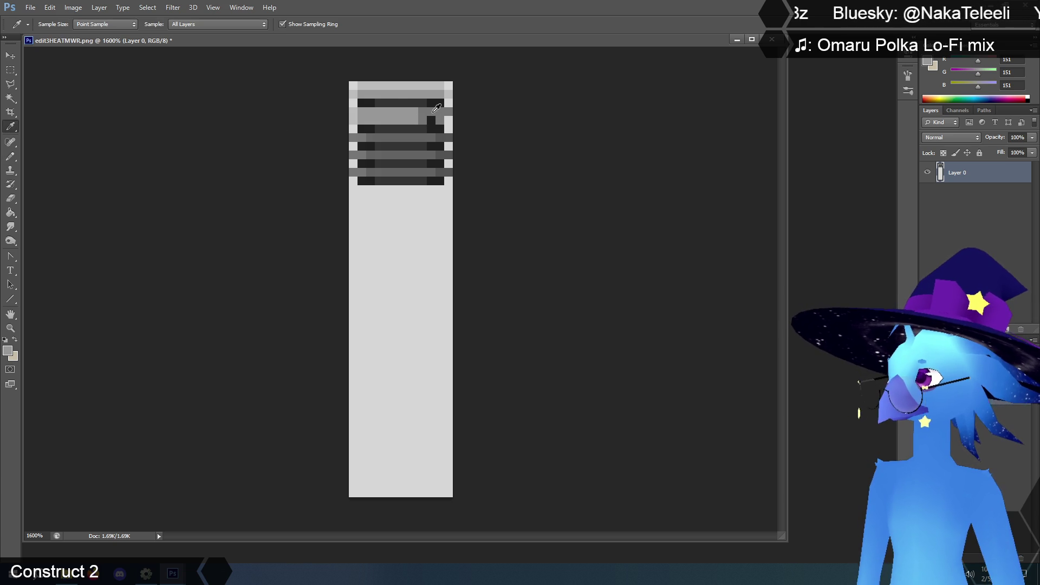
pyautogui.click(10, 157)
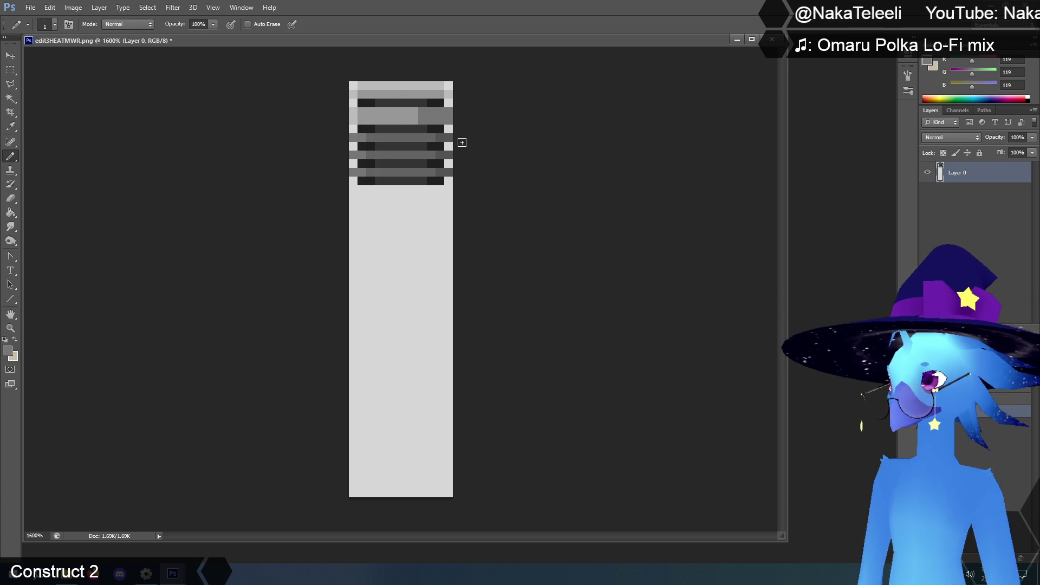
pyautogui.click(11, 70)
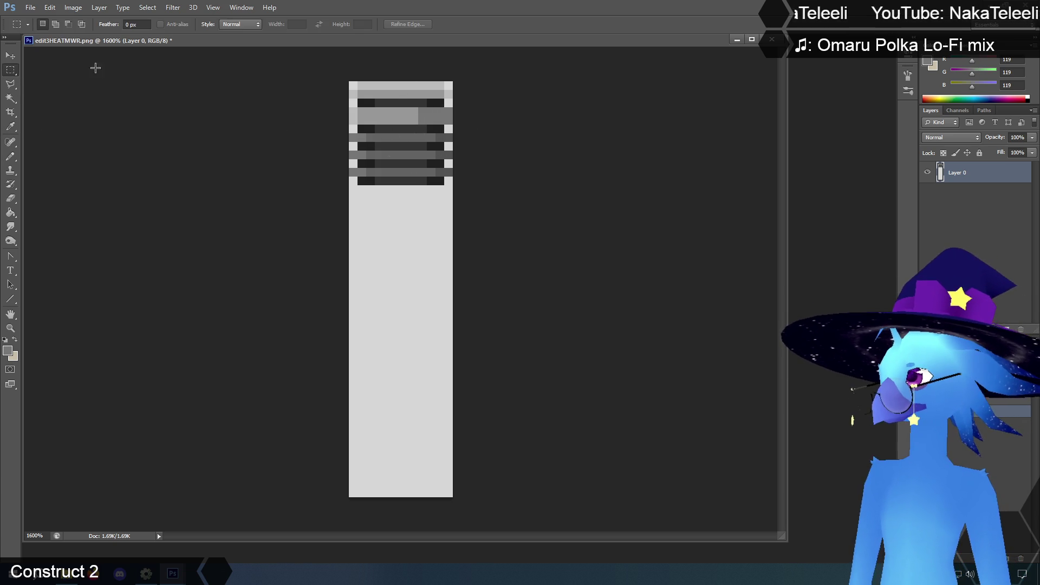
# Copy the repainted grey bar and stack three pasted copies down the strip's top.
pyautogui.moveTo(349, 108); pyautogui.dragTo(489, 120)
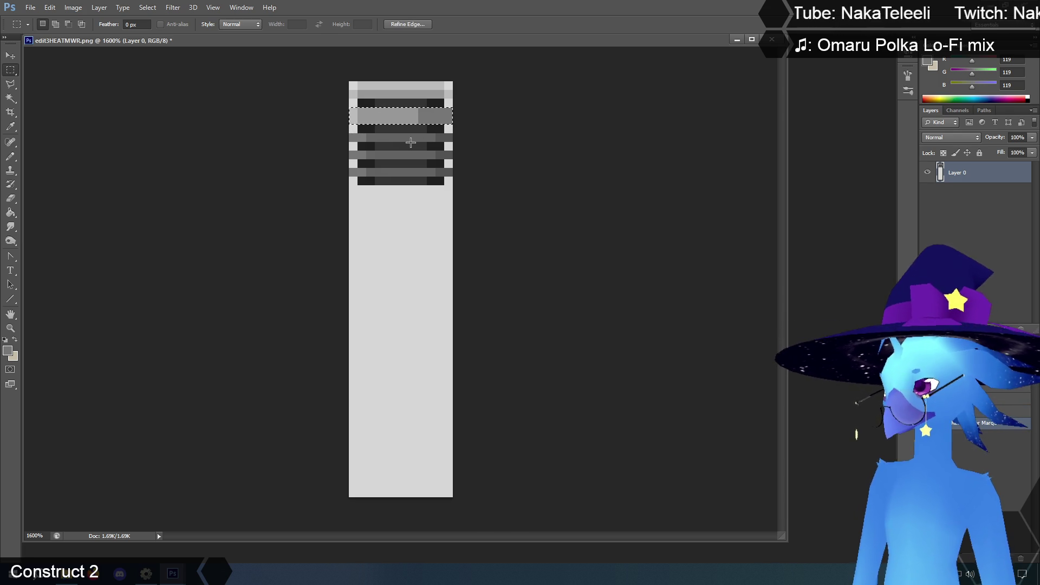
pyautogui.hotkey('ctrl', 'c')
pyautogui.hotkey('ctrl', 'v')
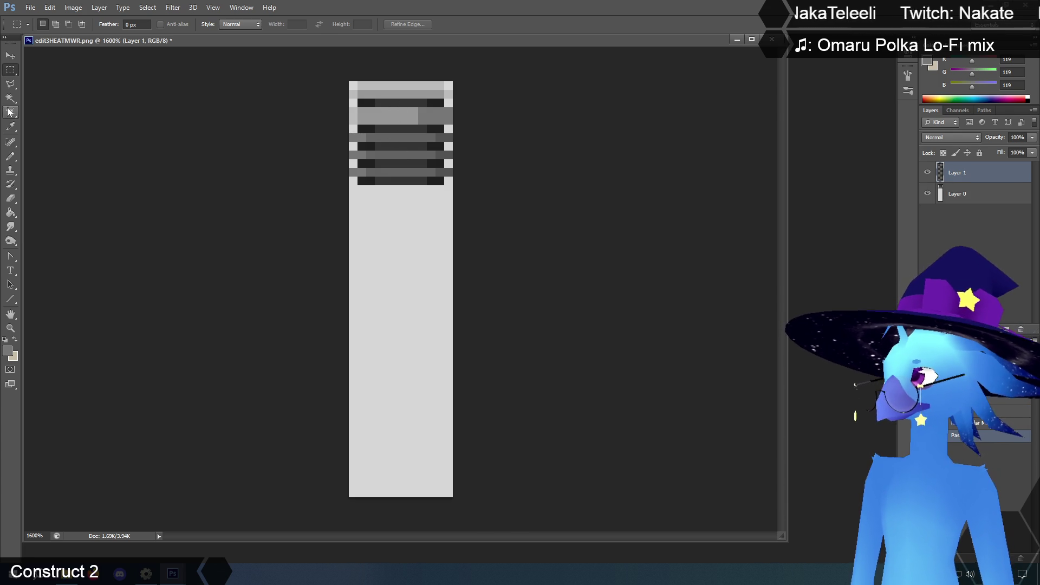
pyautogui.click(10, 56)
pyautogui.moveTo(414, 206); pyautogui.dragTo(416, 95)
pyautogui.hotkey('ctrl', 'v')
pyautogui.hotkey('ctrl', 'v')
pyautogui.moveTo(415, 313)
pyautogui.mouseDown()
pyautogui.moveTo(400, 187)
pyautogui.moveTo(417, 188)
pyautogui.mouseUp()
pyautogui.hotkey('ctrl', 'v')
pyautogui.moveTo(408, 290); pyautogui.dragTo(407, 228)
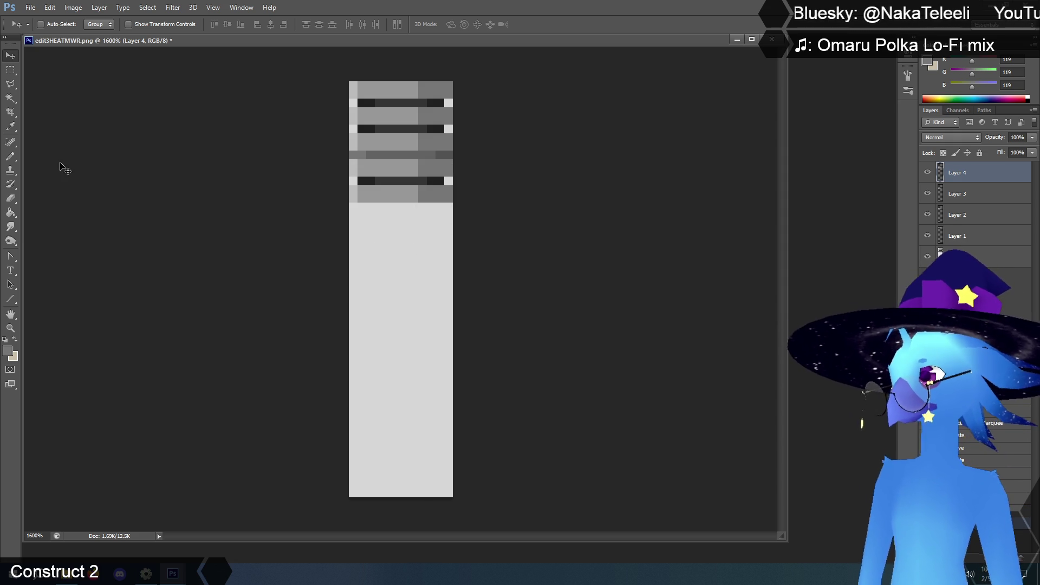
# Duplicate the thin grey row and place two copies in the gaps between bars.
pyautogui.press('m')
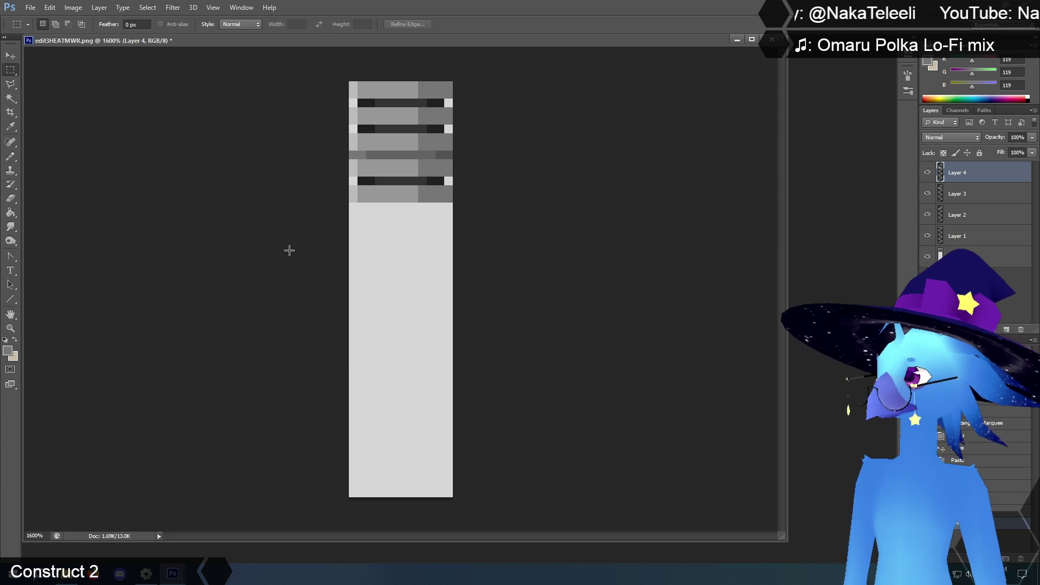
pyautogui.moveTo(342, 151); pyautogui.dragTo(480, 159)
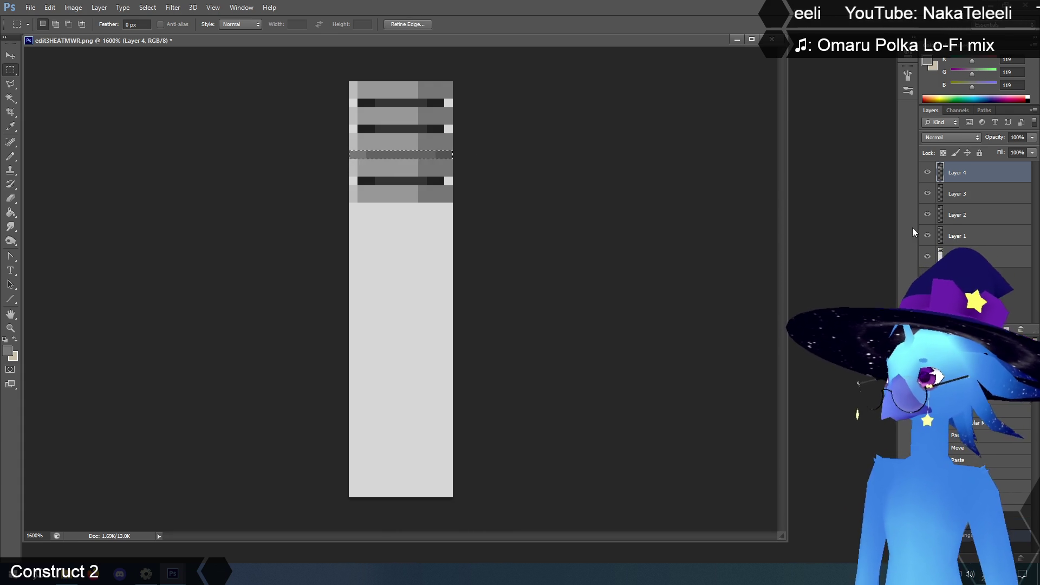
pyautogui.click(976, 253)
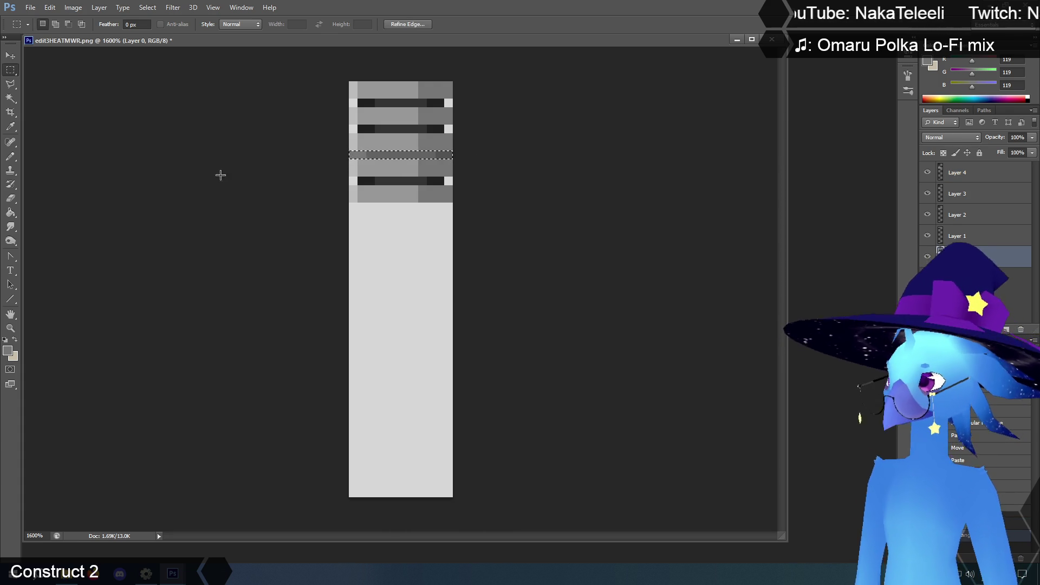
pyautogui.hotkey('ctrl', 'j')
pyautogui.press('v')
pyautogui.moveTo(397, 233)
pyautogui.mouseDown()
pyautogui.moveTo(402, 224)
pyautogui.moveTo(399, 278)
pyautogui.moveTo(400, 92)
pyautogui.mouseUp()
pyautogui.hotkey('ctrl', 'j')
pyautogui.hotkey('ctrl', 'j')
pyautogui.moveTo(414, 239)
pyautogui.mouseDown()
pyautogui.moveTo(406, 332)
pyautogui.moveTo(406, 216)
pyautogui.mouseUp()
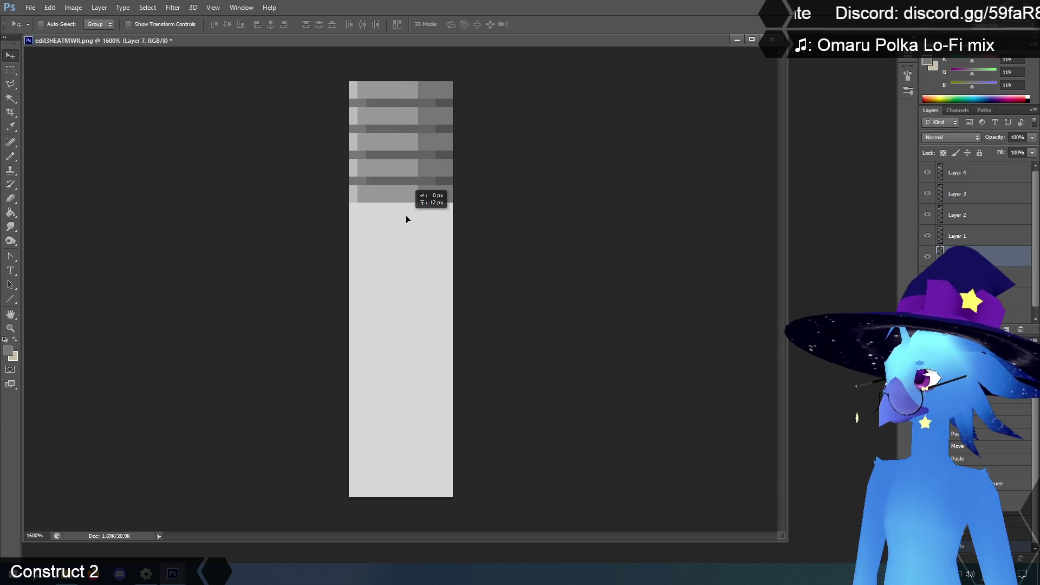
# Flatten all the bar layers into a single Background layer.
pyautogui.click(99, 8)
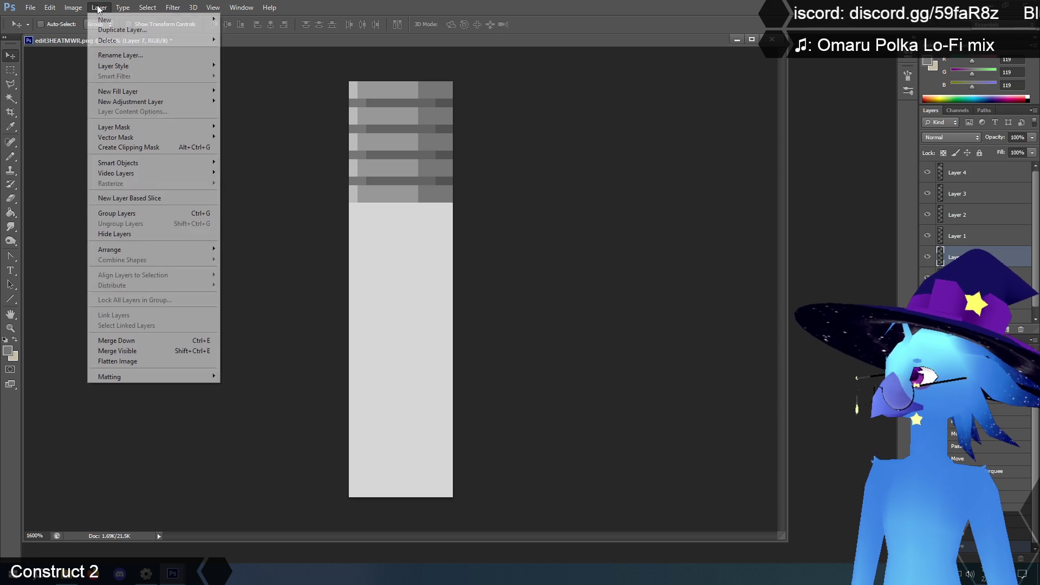
pyautogui.click(139, 364)
pyautogui.click(15, 70)
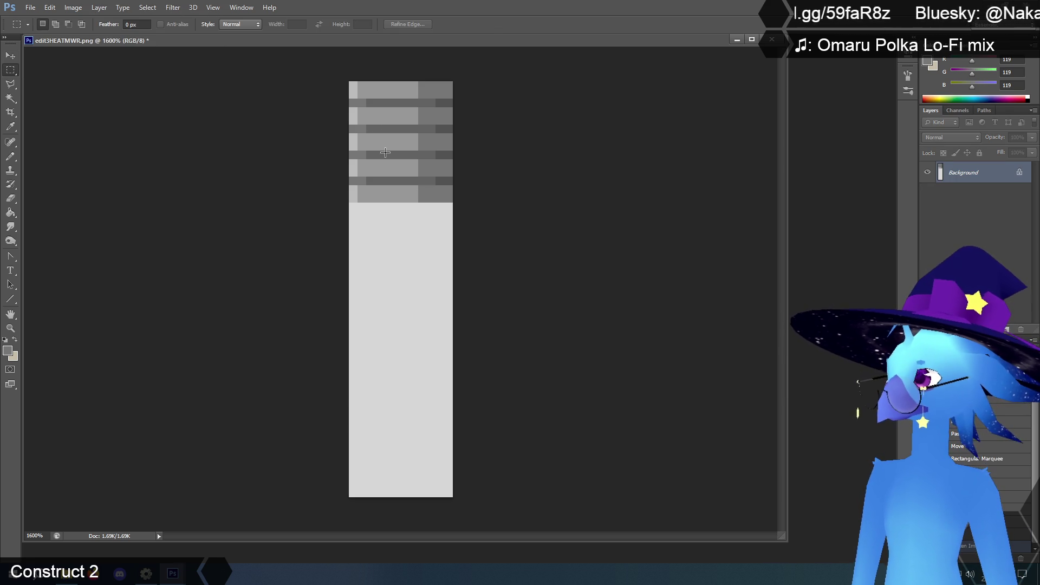
# Copy the striped section and paste three copies further down to extend the stripes.
pyautogui.moveTo(323, 87)
pyautogui.mouseDown()
pyautogui.moveTo(323, 76)
pyautogui.moveTo(504, 178)
pyautogui.moveTo(507, 200)
pyautogui.mouseUp()
pyautogui.click(521, 211)
pyautogui.hotkey('ctrl', 'c')
pyautogui.hotkey('ctrl', 'v')
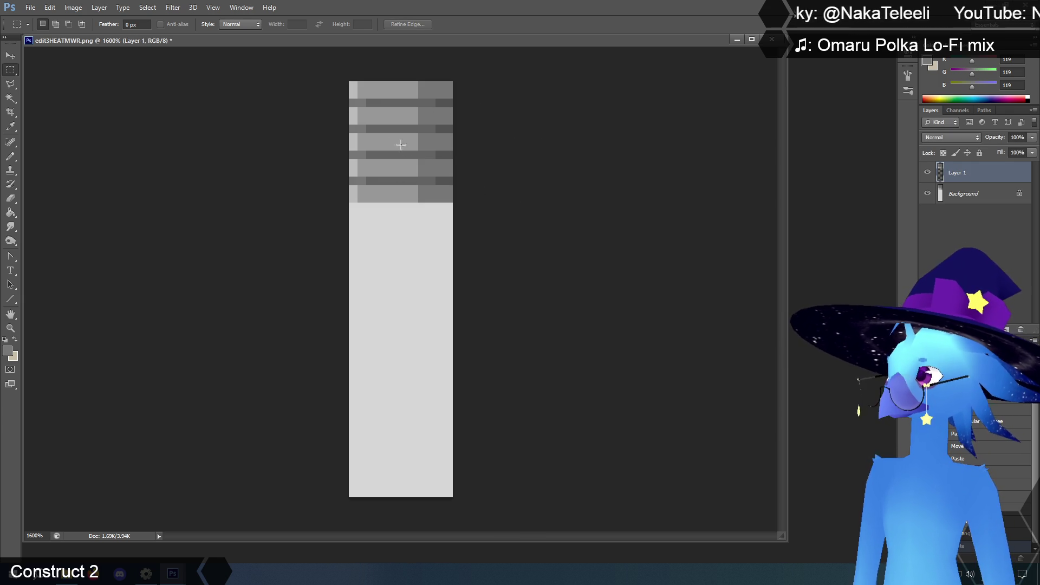
pyautogui.press('v')
pyautogui.moveTo(412, 123)
pyautogui.mouseDown()
pyautogui.moveTo(410, 256)
pyautogui.moveTo(411, 231)
pyautogui.mouseUp()
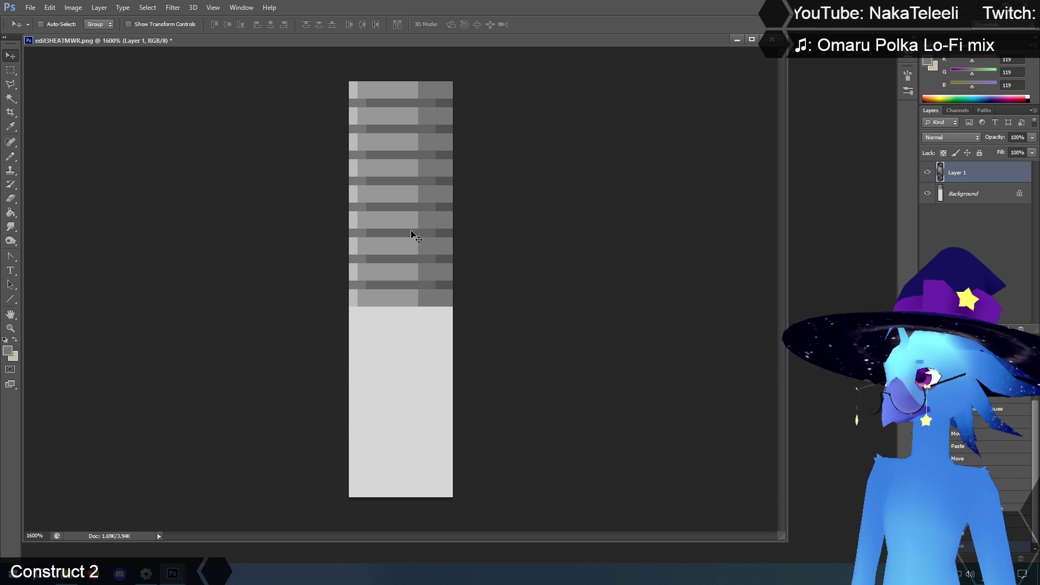
pyautogui.hotkey('ctrl', 'v')
pyautogui.moveTo(420, 271)
pyautogui.mouseDown()
pyautogui.moveTo(411, 339)
pyautogui.moveTo(441, 378)
pyautogui.moveTo(416, 362)
pyautogui.moveTo(414, 337)
pyautogui.moveTo(433, 239)
pyautogui.mouseUp()
pyautogui.hotkey('ctrl', 'v')
pyautogui.moveTo(406, 379); pyautogui.dragTo(411, 409)
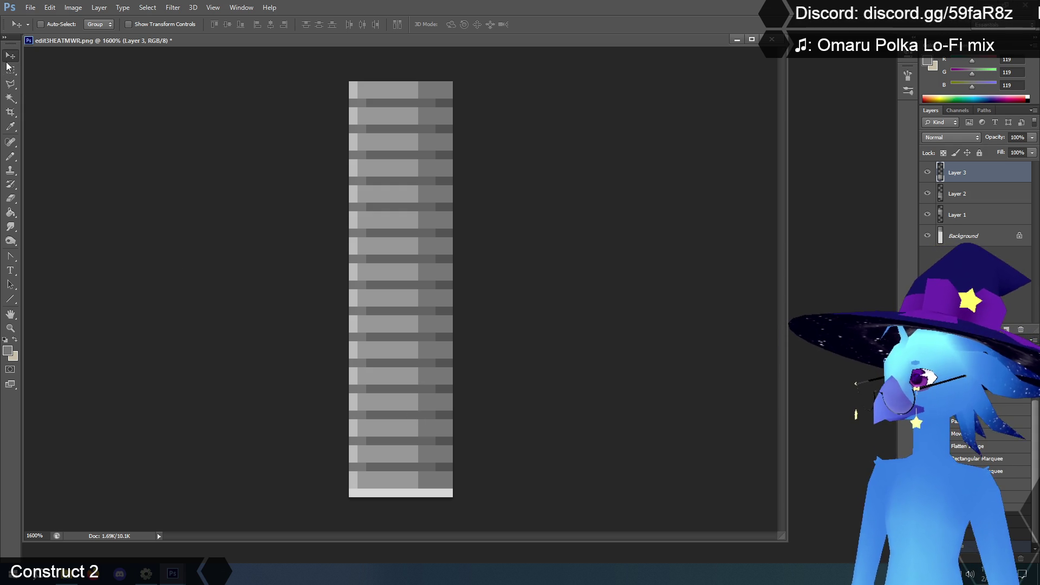
# Merge the extended stripe layers into one flattened Background.
pyautogui.click(98, 7)
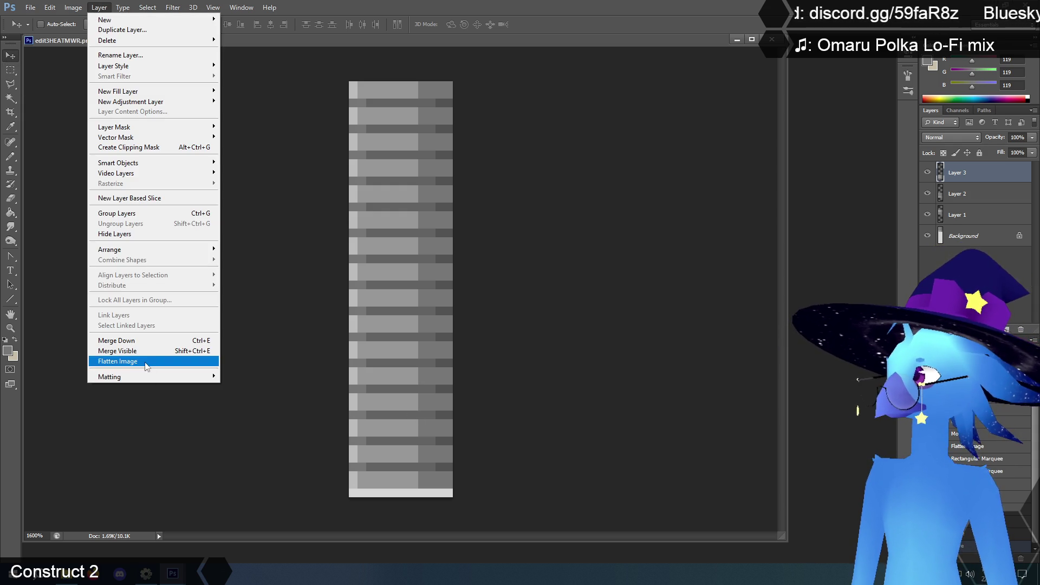
pyautogui.click(119, 361)
pyautogui.moveTo(427, 187)
pyautogui.mouseDown()
pyautogui.moveTo(428, 243)
pyautogui.moveTo(492, 374)
pyautogui.mouseUp()
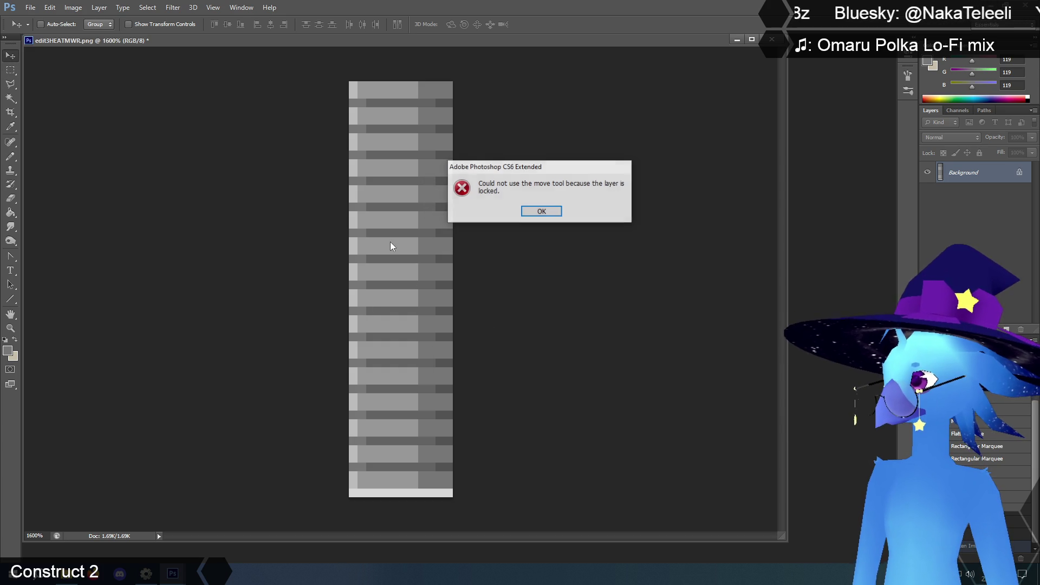
# Paste the whole pattern as a copy and nudge it down one pixel.
pyautogui.click(538, 214)
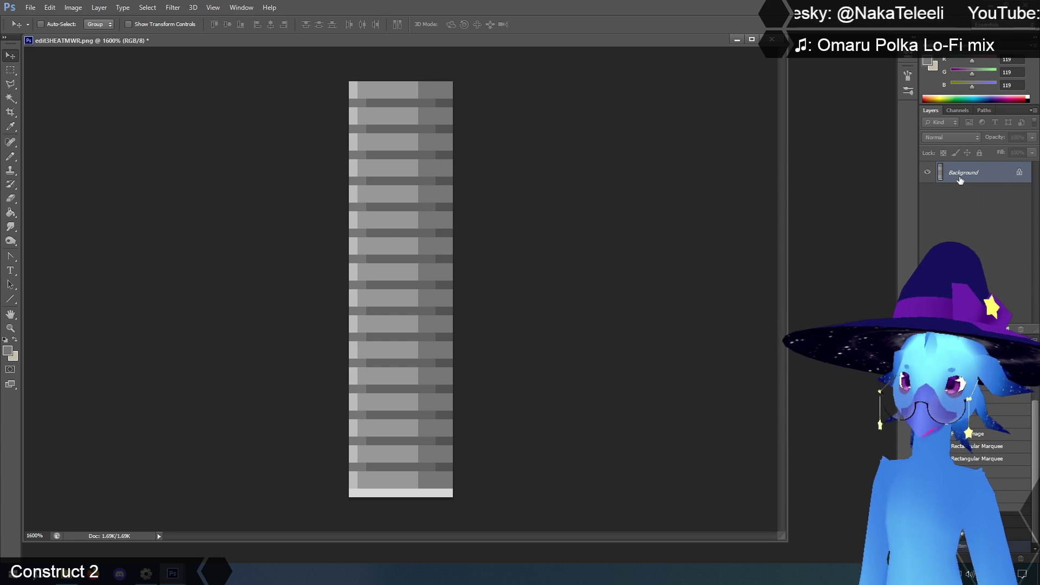
pyautogui.click(9, 71)
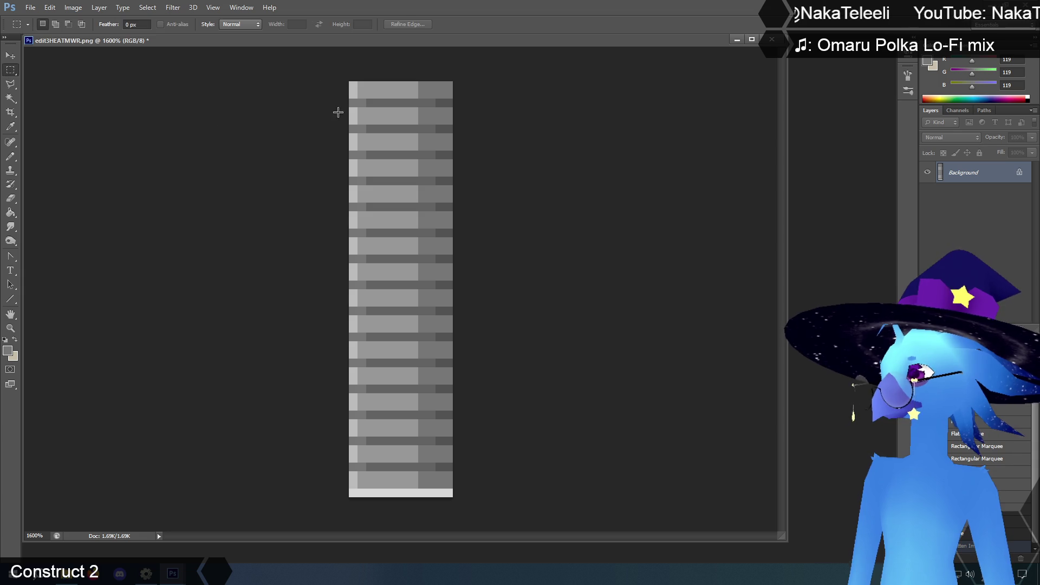
pyautogui.hotkey('ctrl', 'v')
pyautogui.press('v')
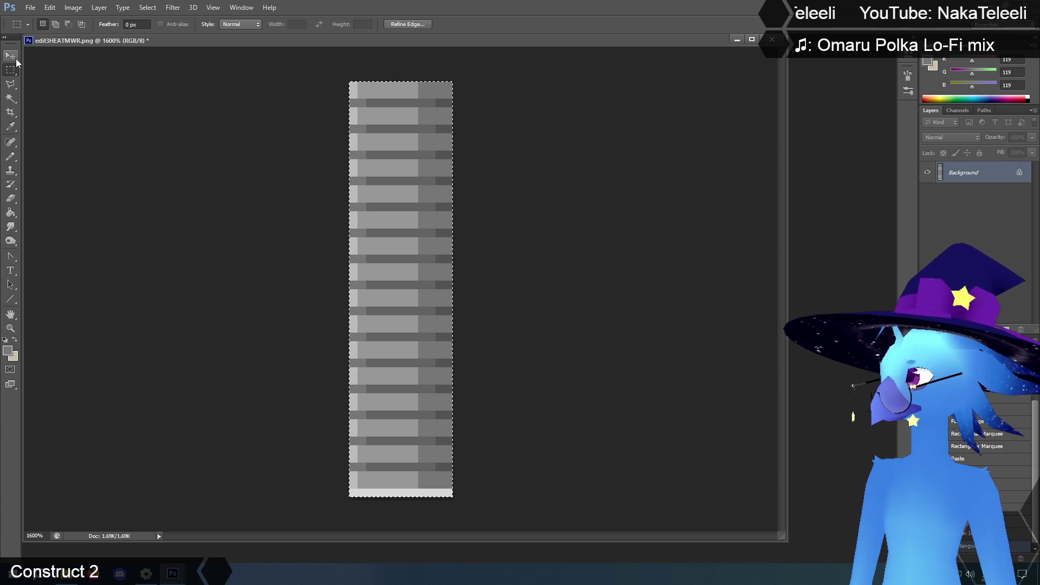
pyautogui.moveTo(428, 226); pyautogui.dragTo(428, 231)
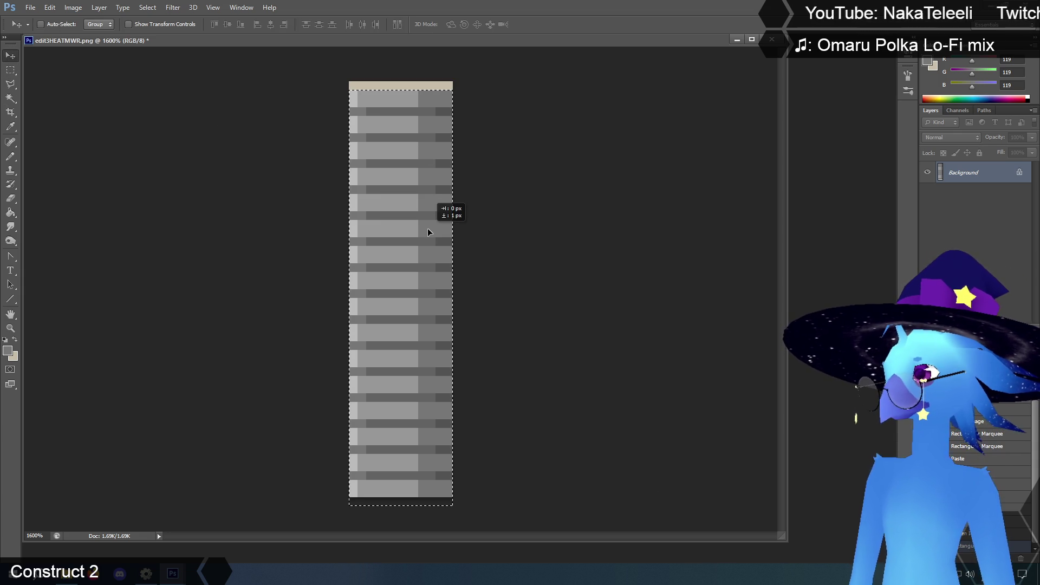
pyautogui.hotkey('ctrl', 'd')
# Fill the top gap with a duplicated layer moved up, then flatten into the Background.
pyautogui.press('m')
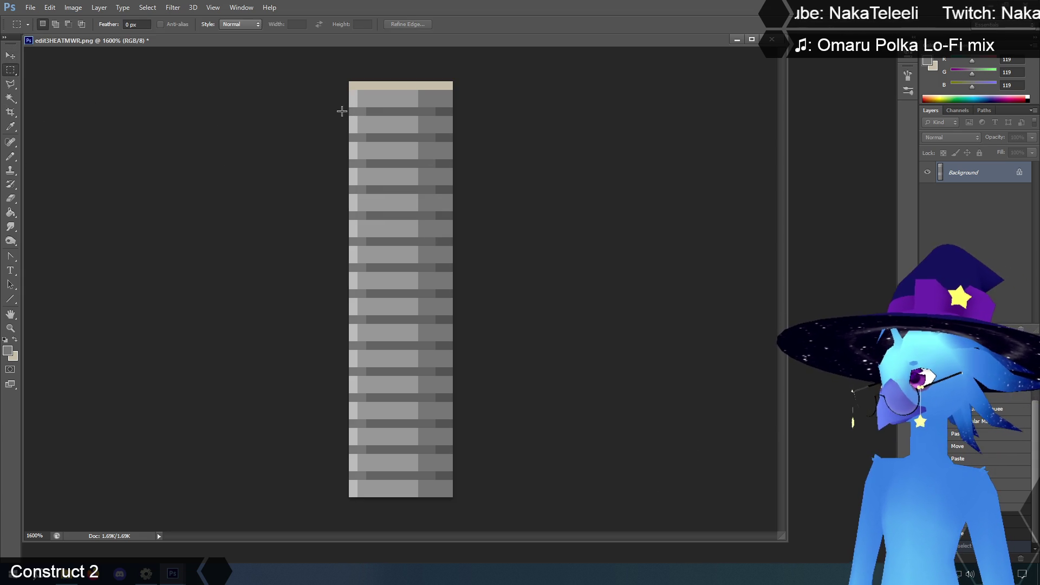
pyautogui.hotkey('ctrl', 'j')
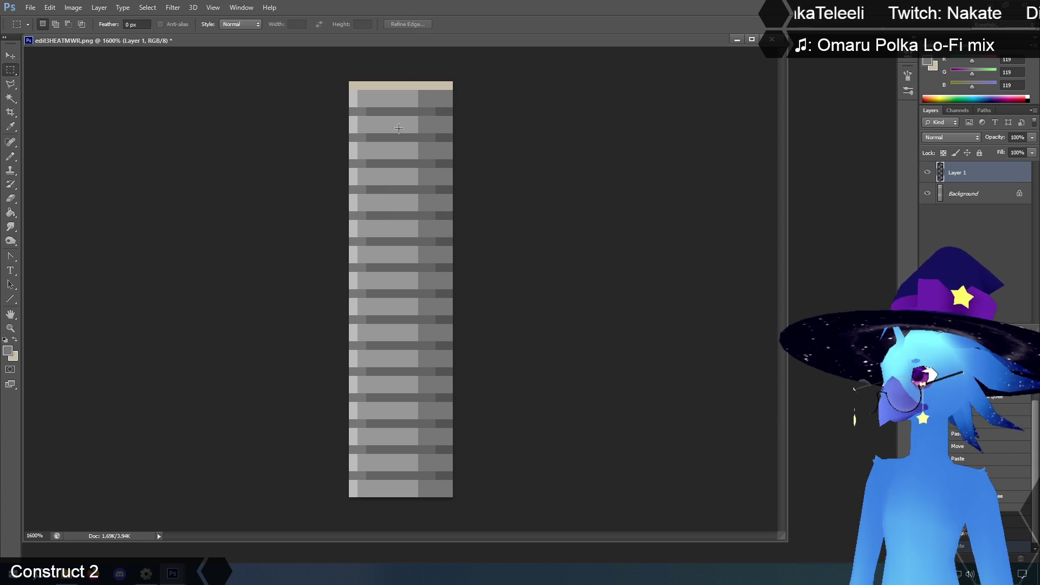
pyautogui.press('v')
pyautogui.moveTo(401, 155); pyautogui.dragTo(408, 145)
pyautogui.click(100, 7)
pyautogui.click(146, 359)
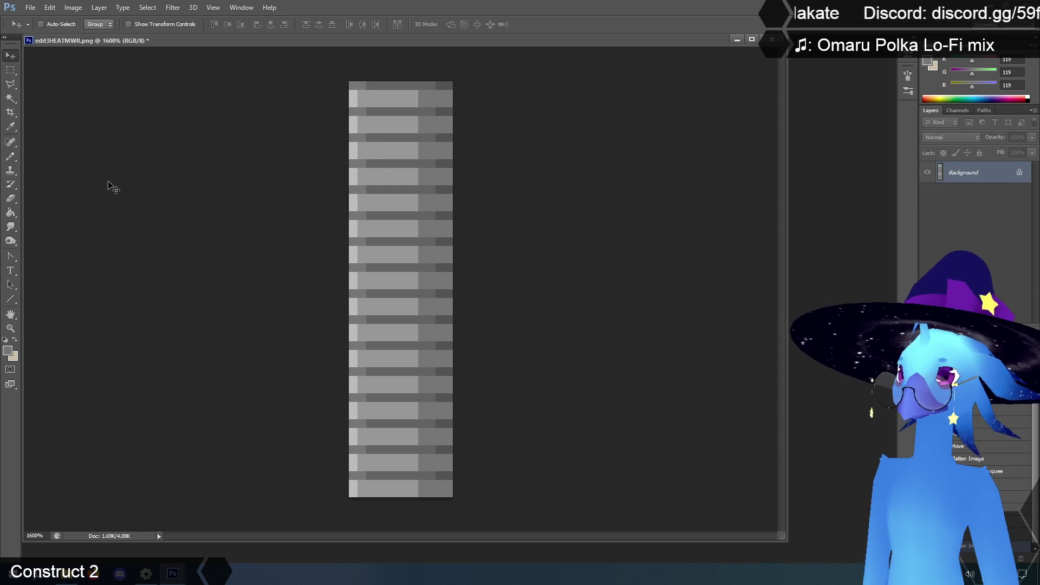
# Save the grate image and close the document.
pyautogui.click(30, 8)
pyautogui.click(65, 134)
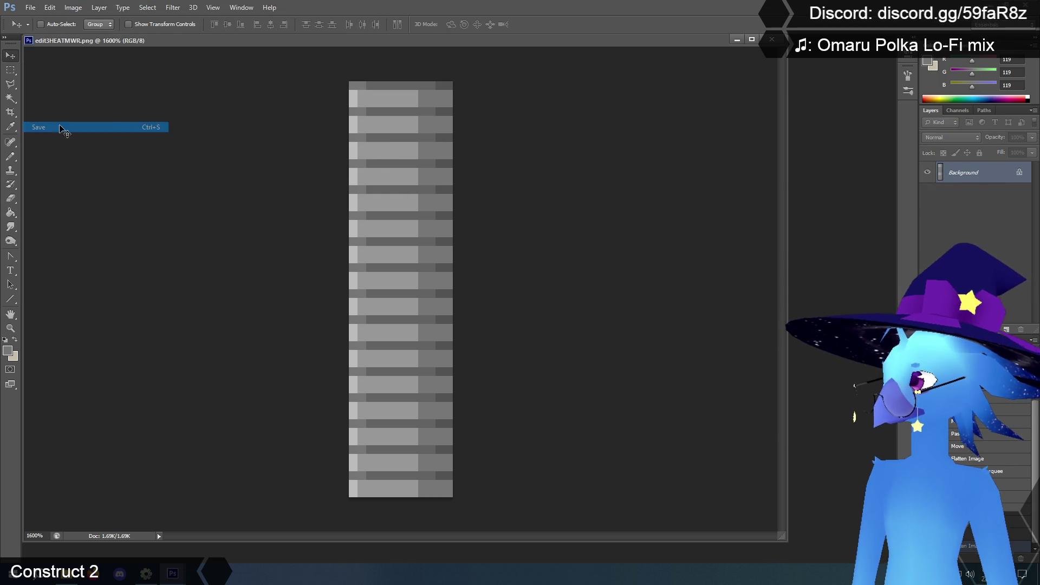
pyautogui.click(771, 39)
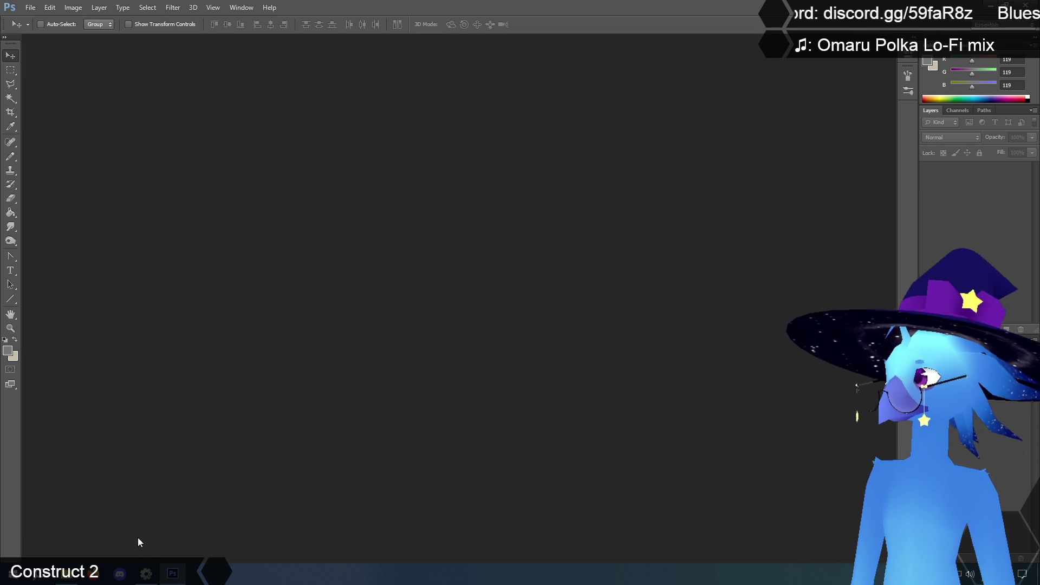
# Load the saved 12×48 grate into FirewallGate, then reopen it in Photoshop for further editing.
pyautogui.click(149, 574)
pyautogui.click(420, 271)
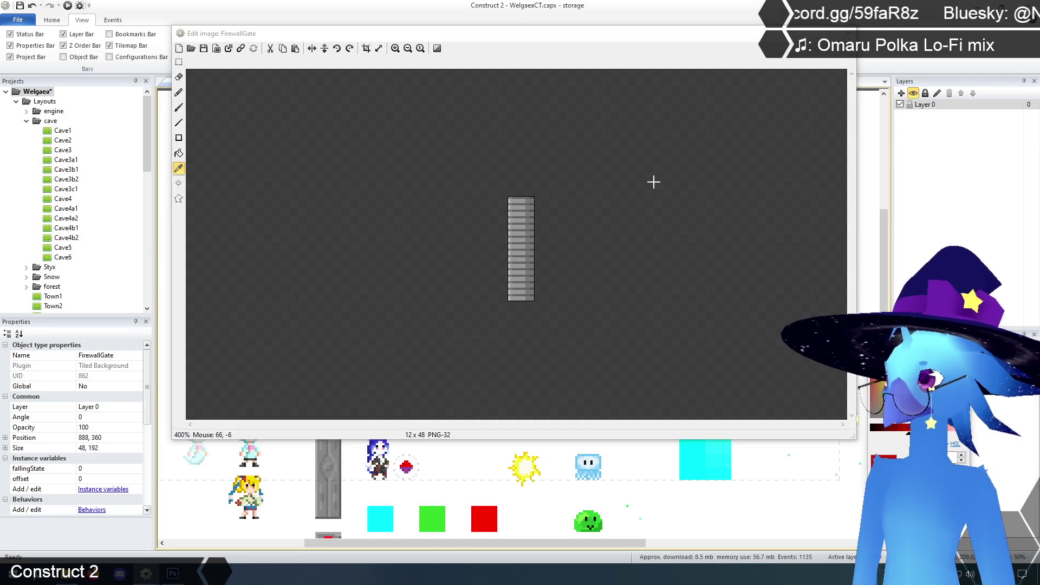
pyautogui.click(228, 48)
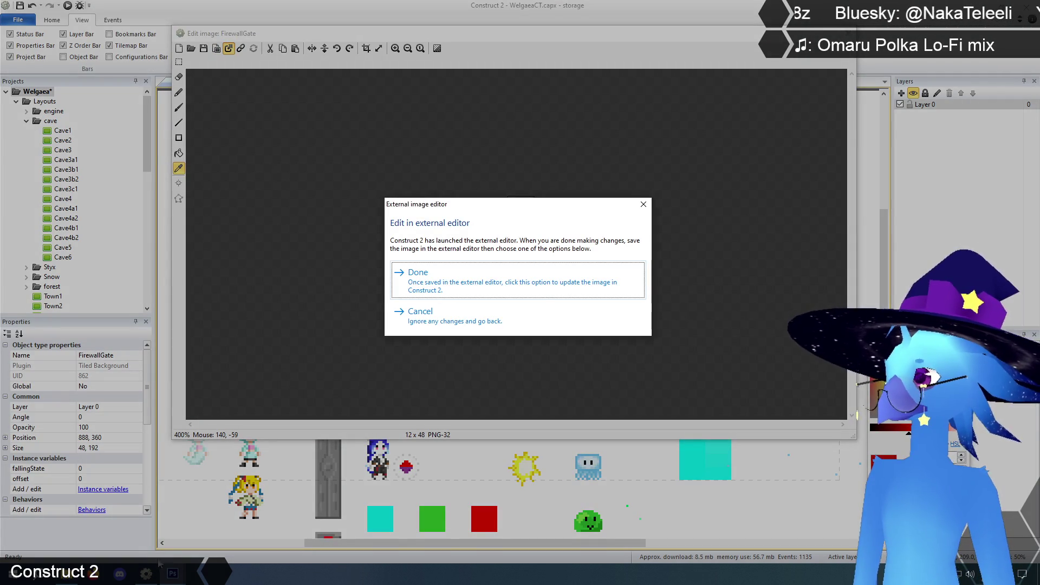
pyautogui.moveTo(173, 573)
pyautogui.click(142, 521)
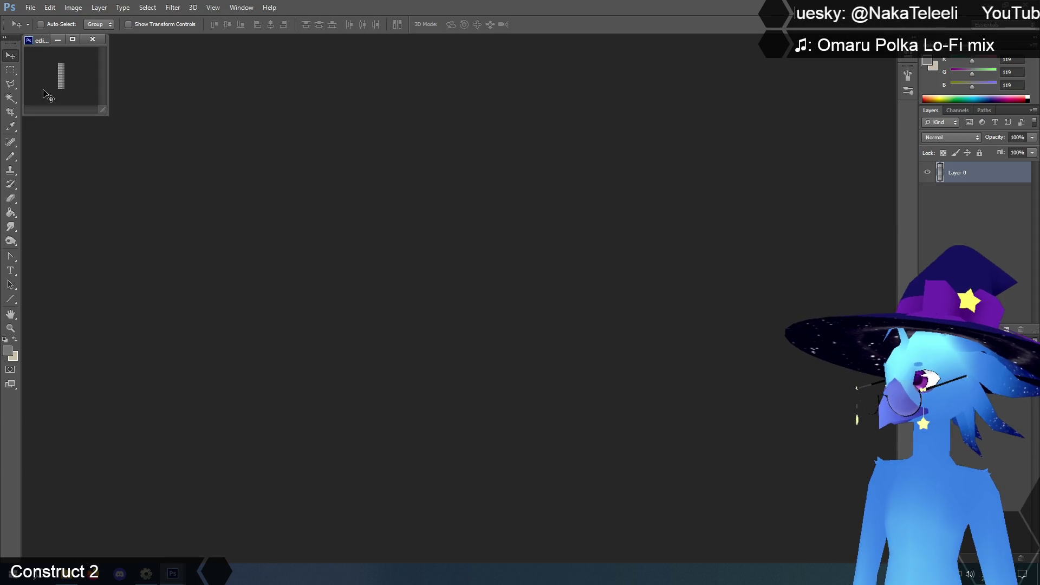
# Resize the grate image to 400% width using Nearest Neighbor resampling.
pyautogui.click(73, 7)
pyautogui.click(97, 85)
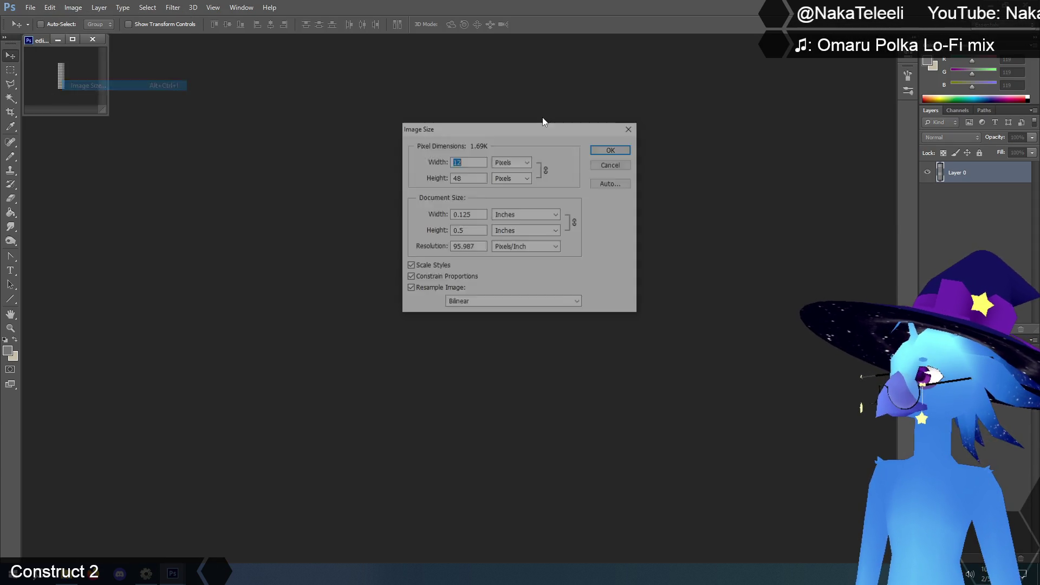
pyautogui.click(511, 172)
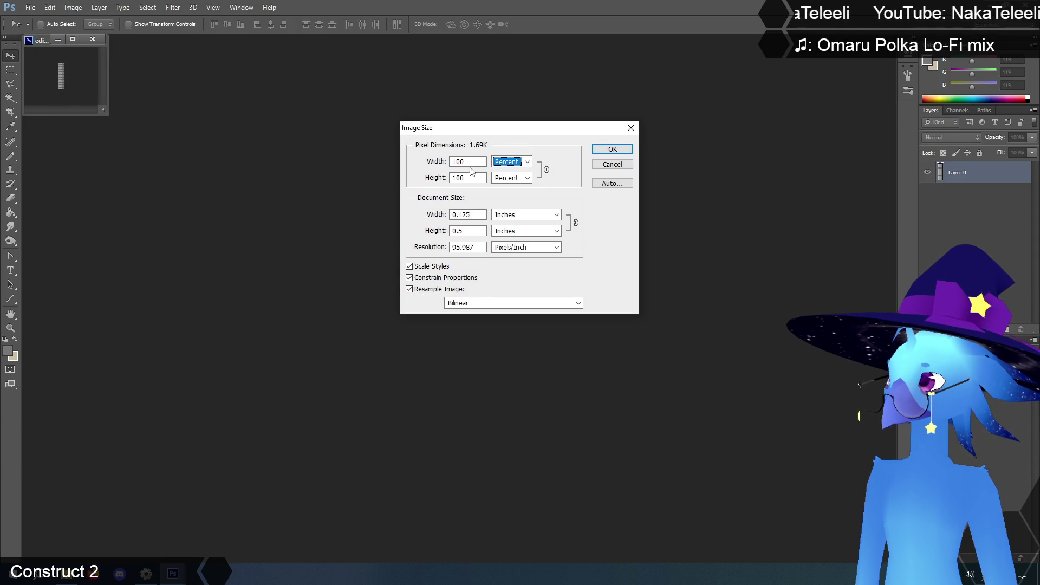
pyautogui.doubleClick(457, 161)
pyautogui.write('400')
pyautogui.click(577, 304)
pyautogui.click(576, 313)
pyautogui.click(612, 149)
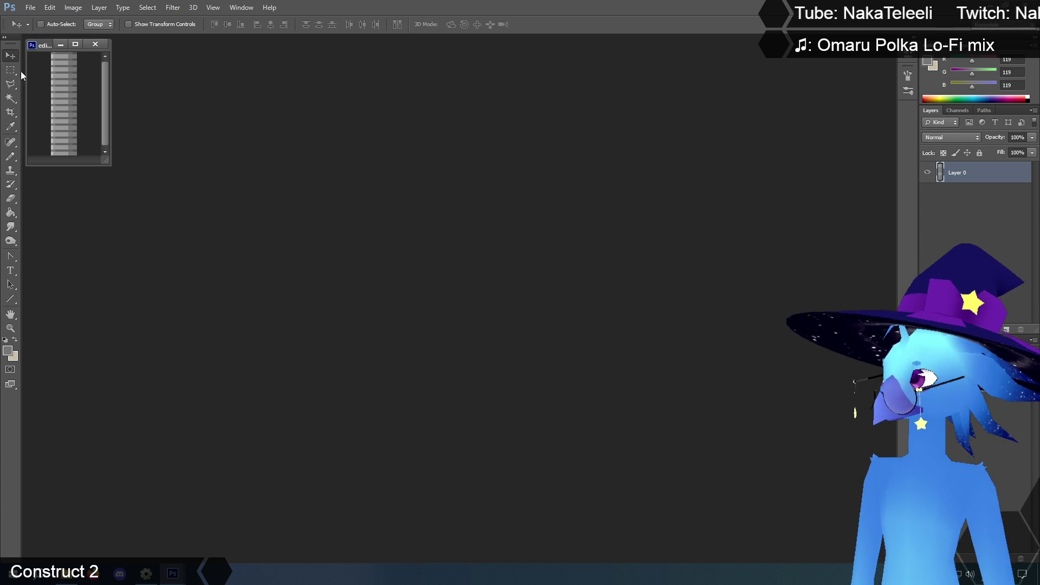
# Save and close the enlarged image, and load it into FirewallGate in Construct 2.
pyautogui.click(30, 8)
pyautogui.click(54, 130)
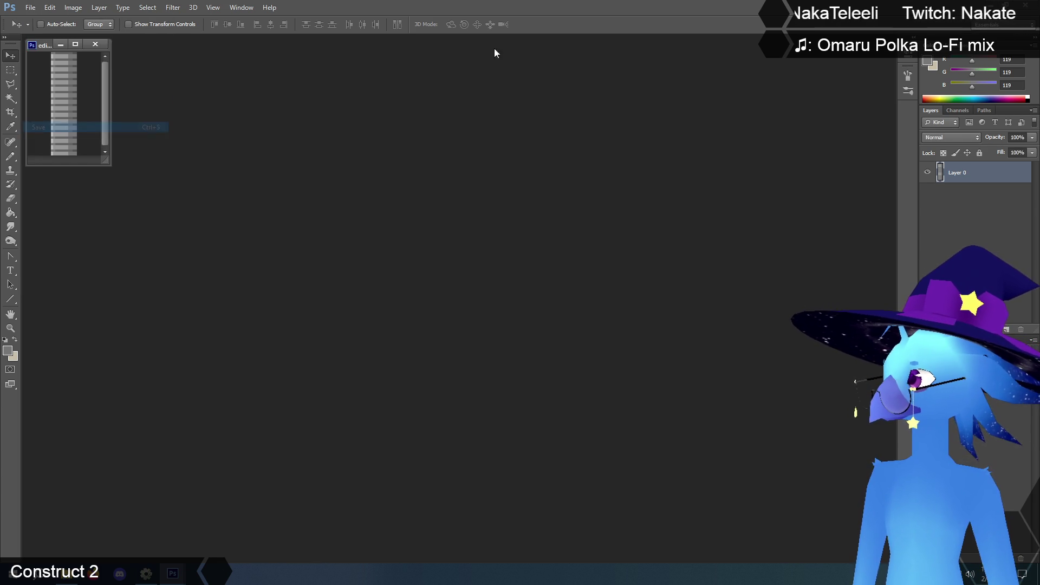
pyautogui.click(95, 44)
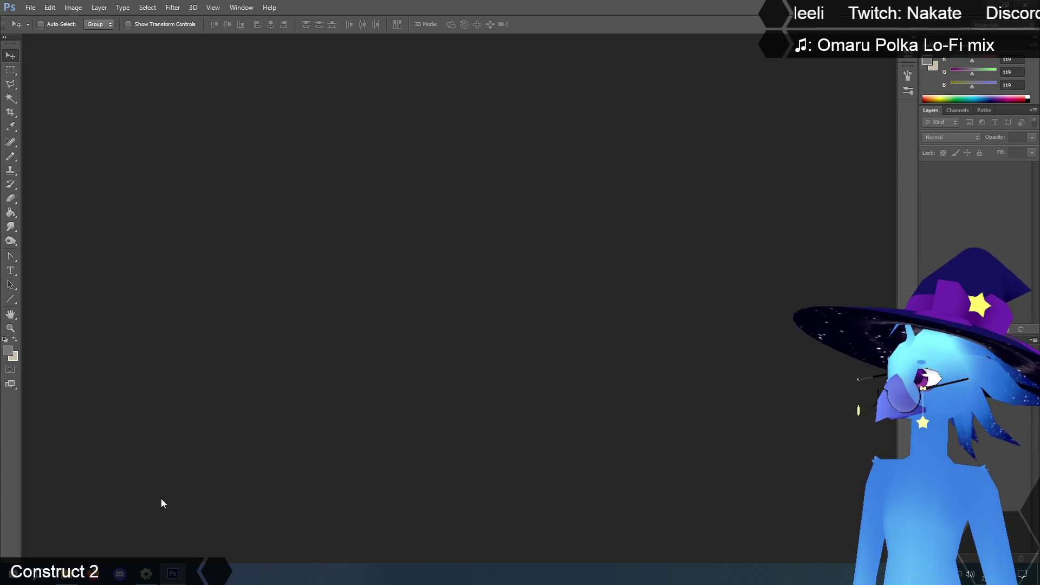
pyautogui.hotkey('alt', 'Tab')
pyautogui.click(423, 269)
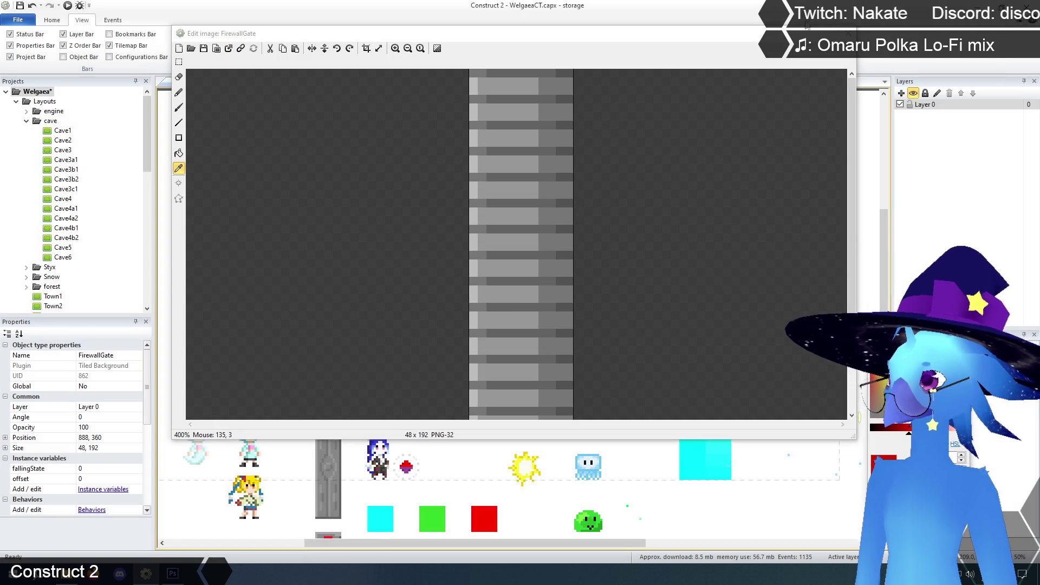
# Close the FirewallGate image editor, check the 48×192 grate in the layout, and save the Welgaea project.
pyautogui.click(847, 31)
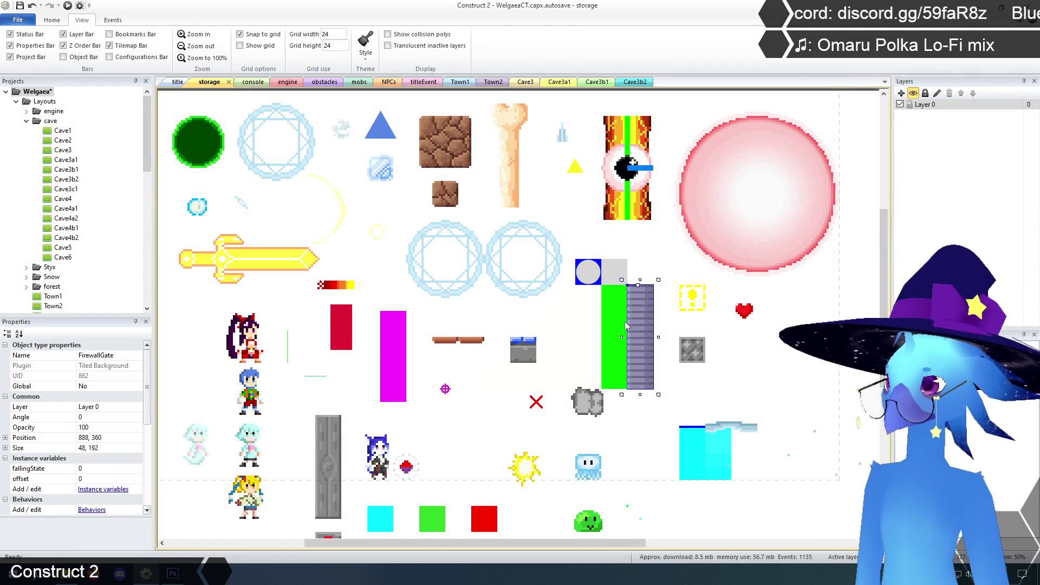
pyautogui.click(689, 390)
pyautogui.moveTo(639, 343)
pyautogui.mouseDown()
pyautogui.moveTo(619, 343)
pyautogui.moveTo(632, 342)
pyautogui.mouseUp()
pyautogui.click(741, 358)
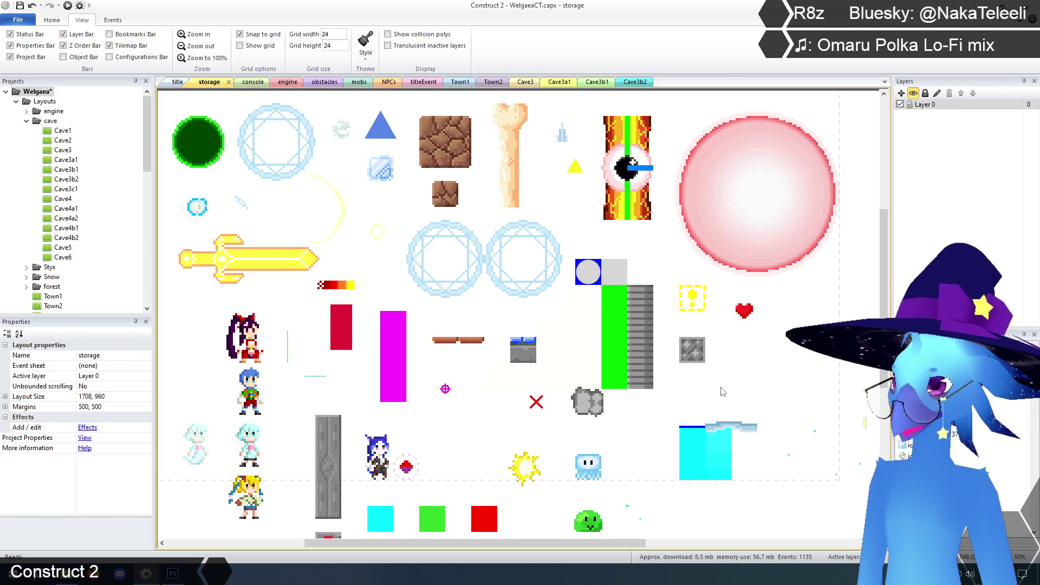
pyautogui.click(20, 6)
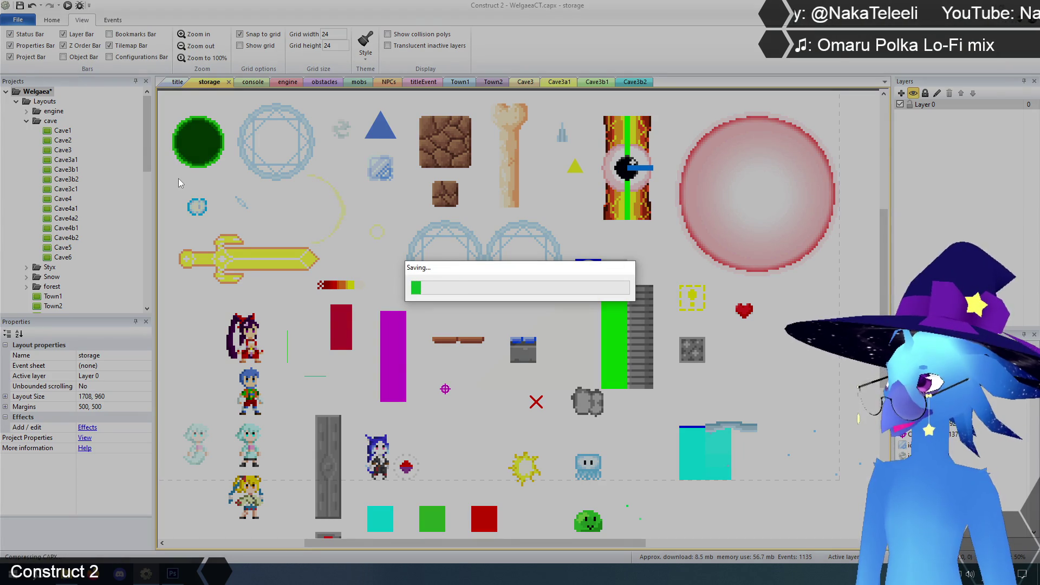